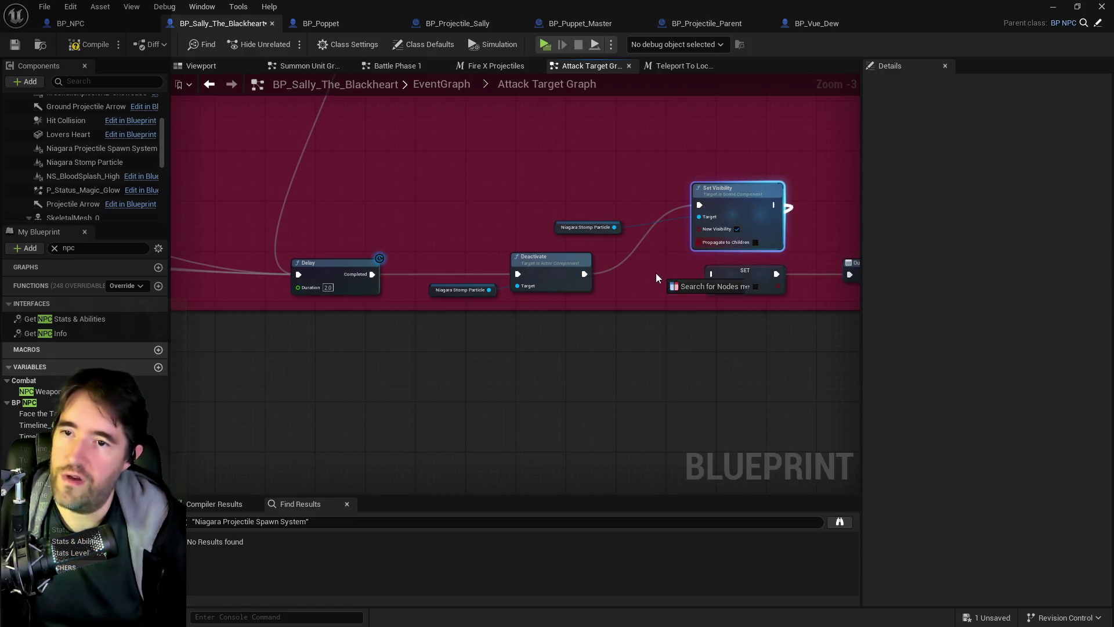
Wire Set Visibility's exec output into SET and rearrange Set Visibility, SET and the Niagara Stomp Particle getter
{"action": "left_click_drag", "start_coordinate": [713, 276], "coordinate": [713, 276]}
{"action": "left_click", "coordinate": [623, 275]}
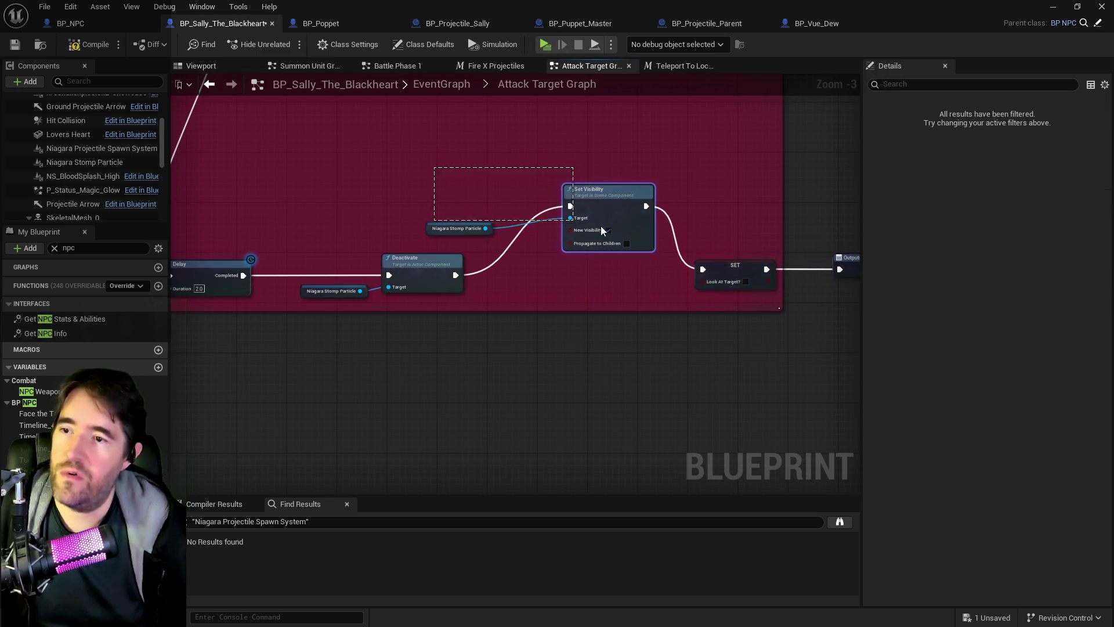
{"action": "mouse_move", "coordinate": [616, 230]}
{"action": "left_mouse_down"}
{"action": "mouse_move", "coordinate": [621, 272]}
{"action": "mouse_move", "coordinate": [482, 242]}
{"action": "left_mouse_up"}
{"action": "left_click_drag", "start_coordinate": [584, 271], "coordinate": [590, 271]}
{"action": "left_click_drag", "start_coordinate": [440, 270], "coordinate": [608, 292]}
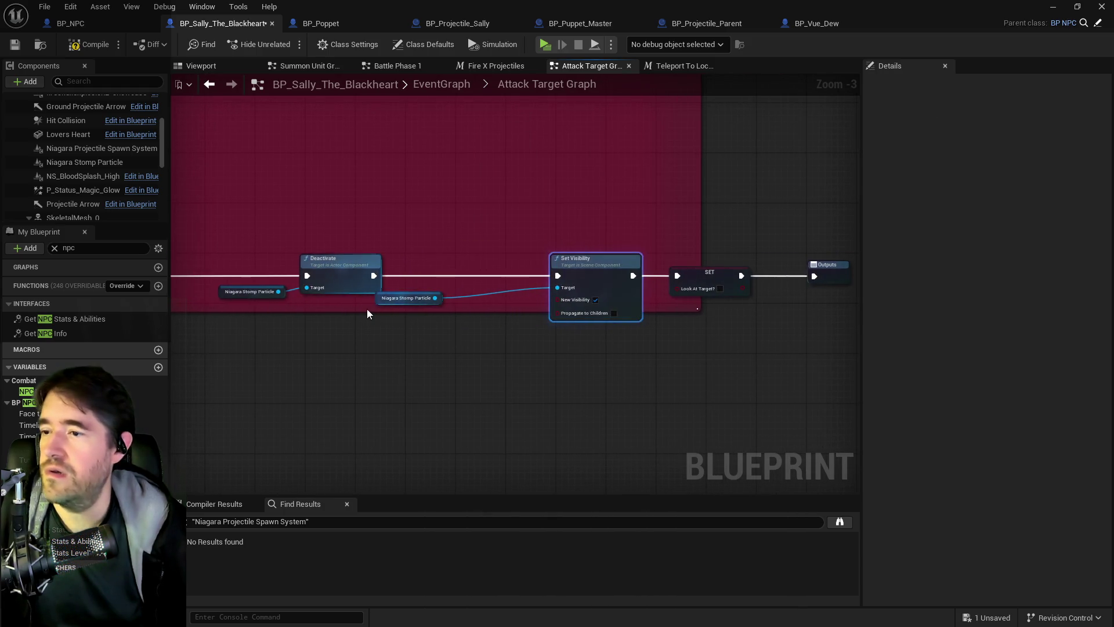
{"action": "left_click_drag", "start_coordinate": [380, 298], "coordinate": [405, 298]}
Check the Delay node's duration and save the blueprint
{"action": "left_click_drag", "start_coordinate": [507, 299], "coordinate": [688, 332]}
{"action": "scroll", "coordinate": [576, 295], "scroll_direction": "down", "scroll_amount": 2}
{"action": "mouse_move", "coordinate": [576, 295]}
{"action": "left_mouse_down"}
{"action": "mouse_move", "coordinate": [723, 372]}
{"action": "mouse_move", "coordinate": [589, 354]}
{"action": "left_mouse_up"}
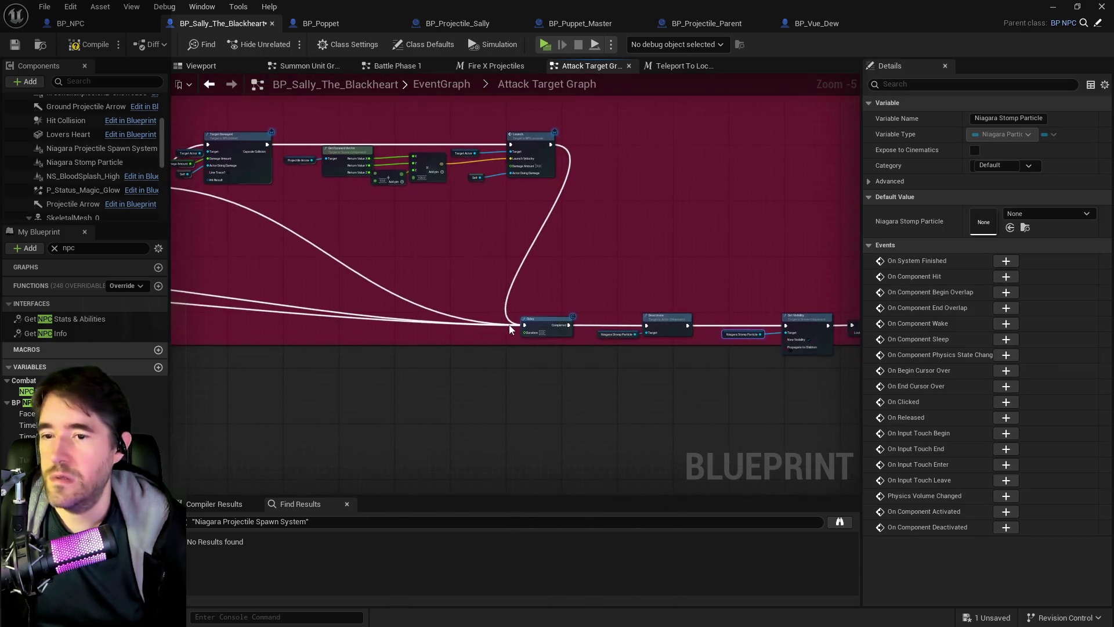
{"action": "scroll", "coordinate": [589, 354], "scroll_direction": "up", "scroll_amount": 3}
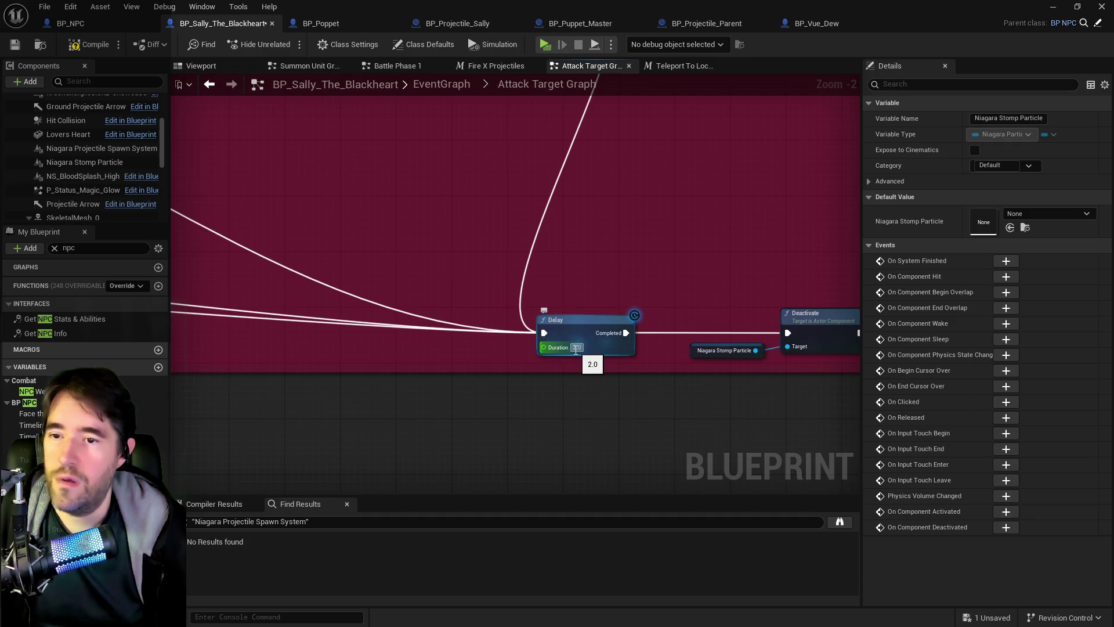
{"action": "left_click", "coordinate": [575, 348]}
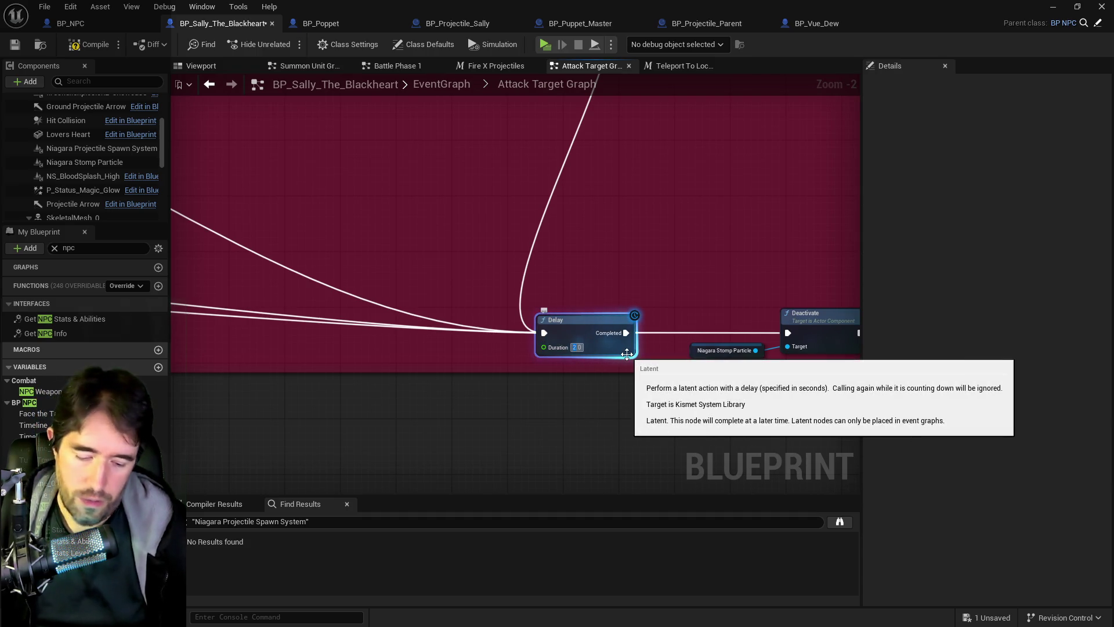
{"action": "scroll", "coordinate": [631, 280], "scroll_direction": "down", "scroll_amount": 2}
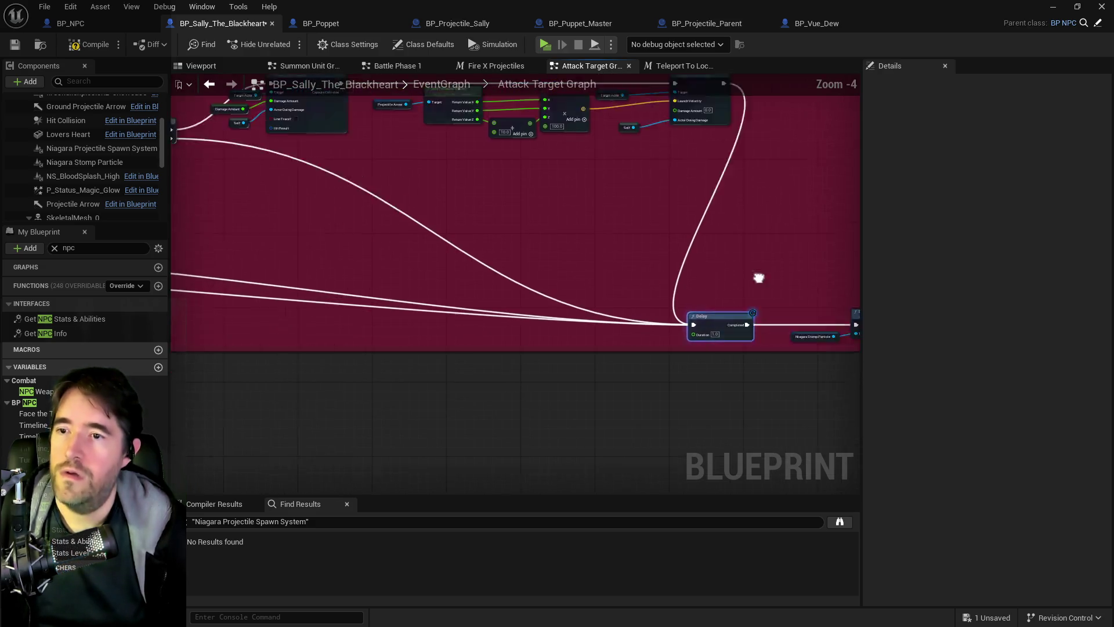
{"action": "left_click_drag", "start_coordinate": [728, 269], "coordinate": [388, 209]}
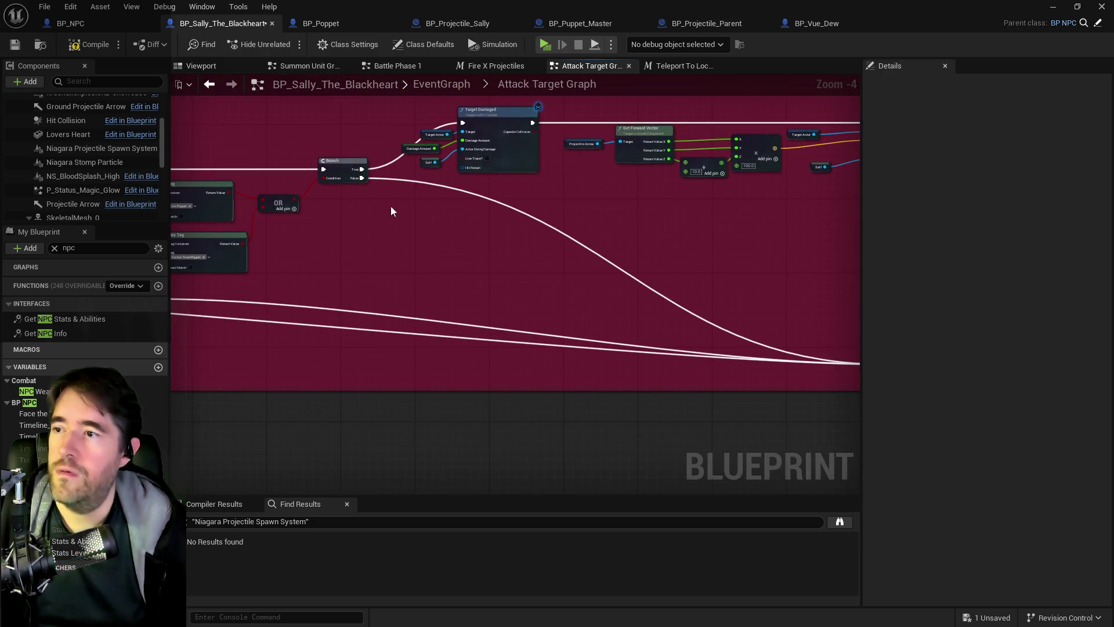
{"action": "left_click", "coordinate": [15, 45]}
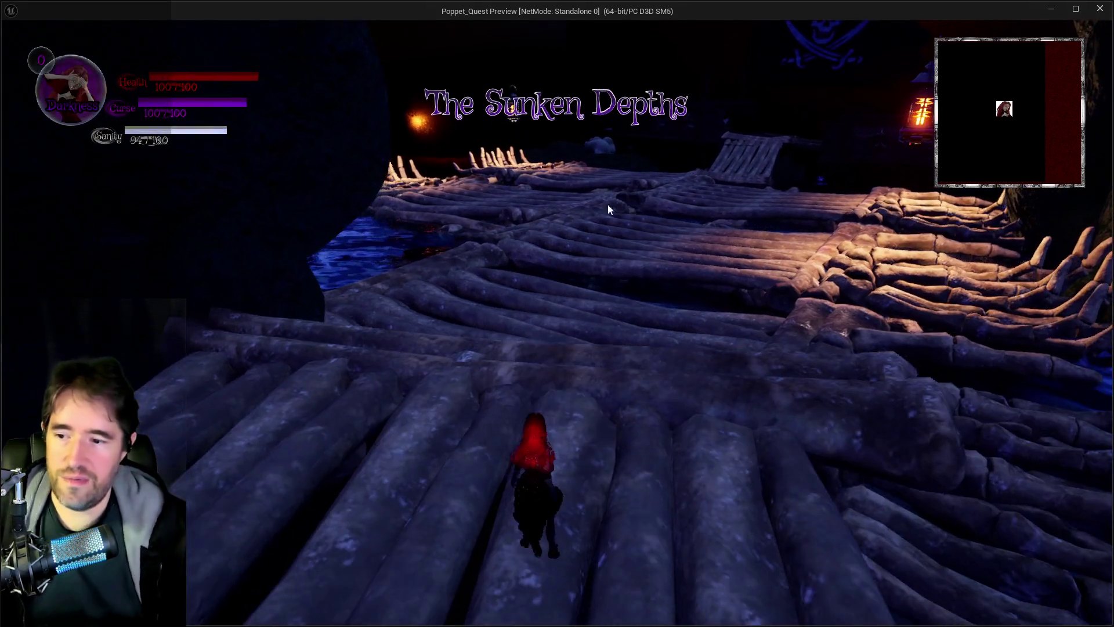
Focus the game preview and open, then close, the chapter overview panel
{"action": "left_click", "coordinate": [608, 205]}
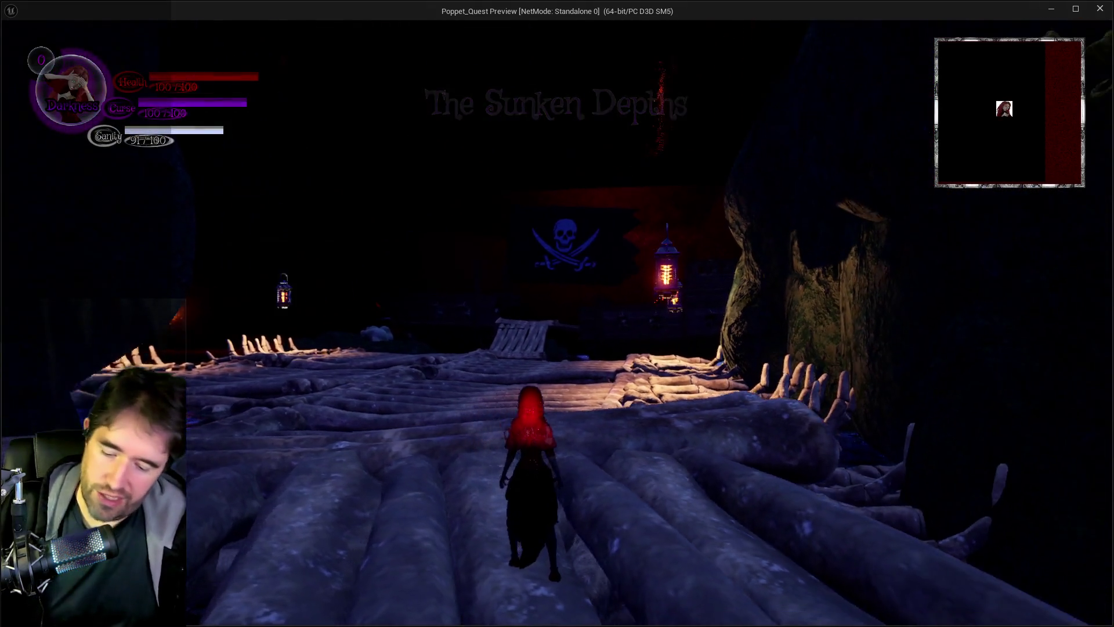
{"action": "key", "text": "i"}
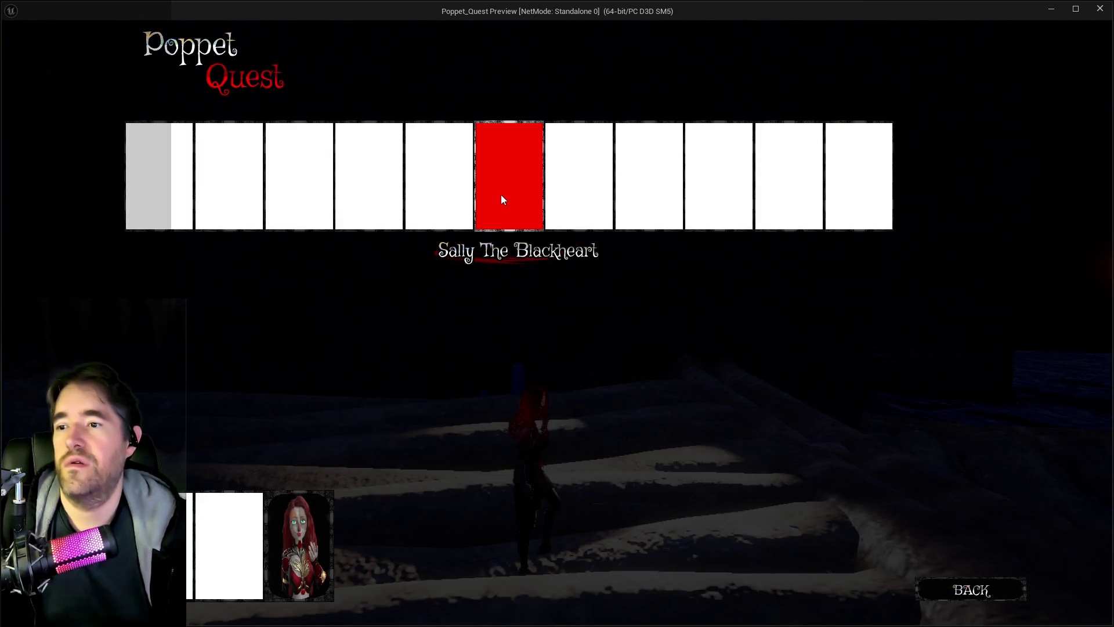
{"action": "key", "text": "i"}
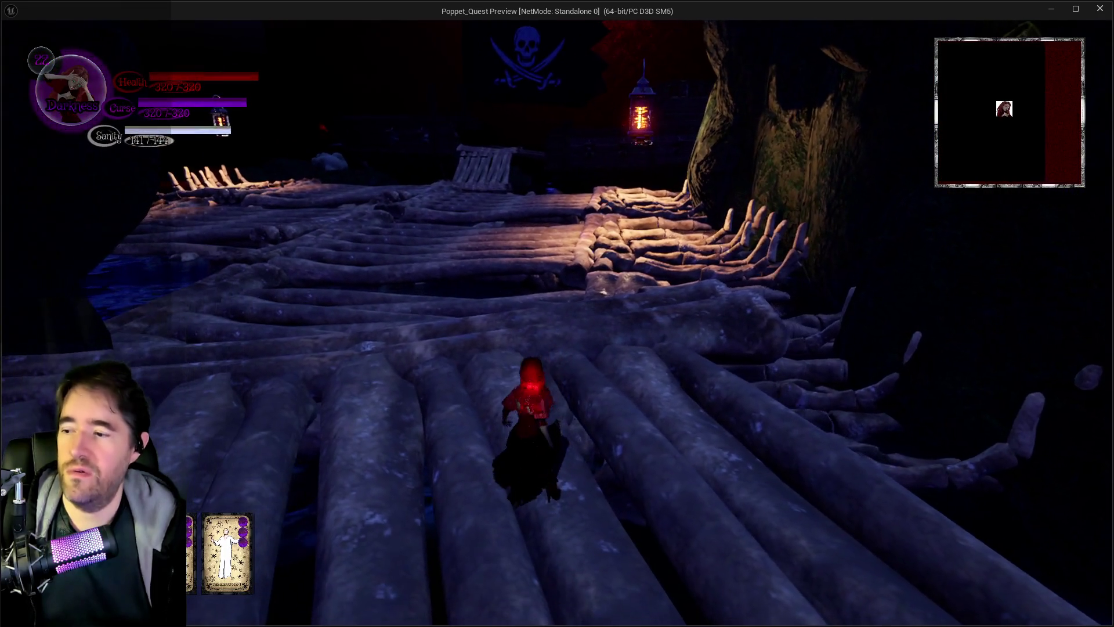
Run across the log bridge past the pirate flag and ship's wheel into Sally's encounter
{"action": "key", "text": "w"}
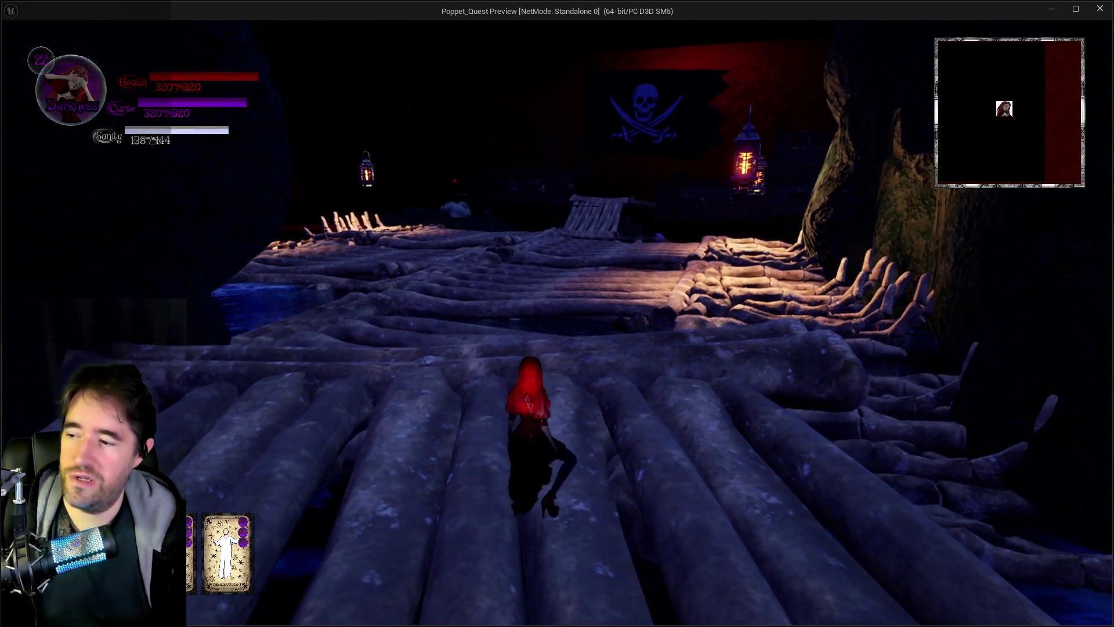
{"action": "key", "text": "w"}
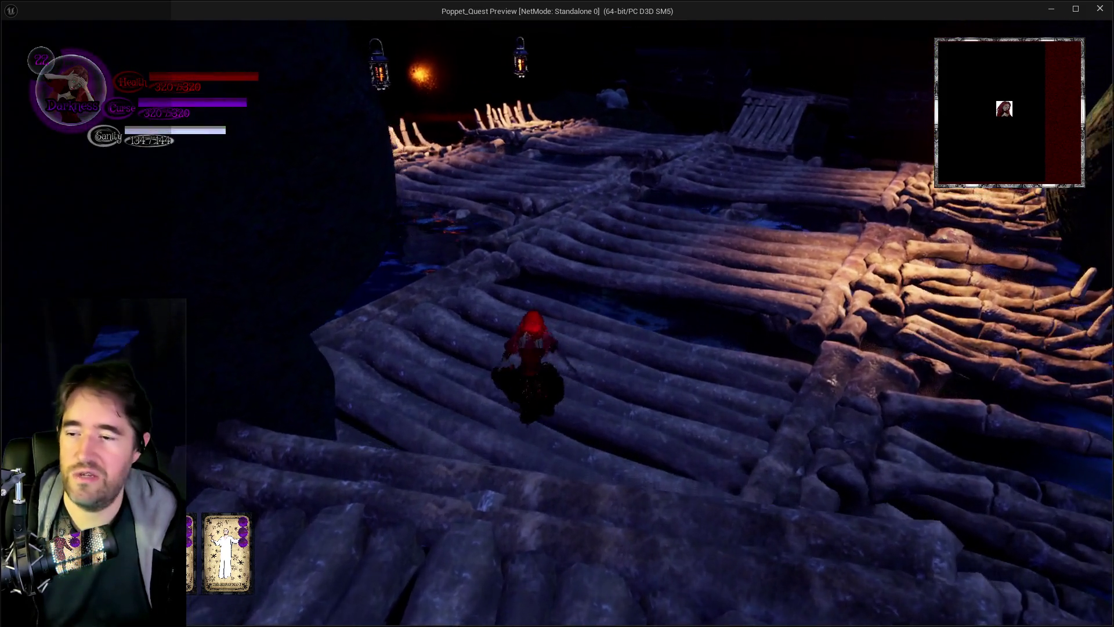
{"action": "key", "text": "w"}
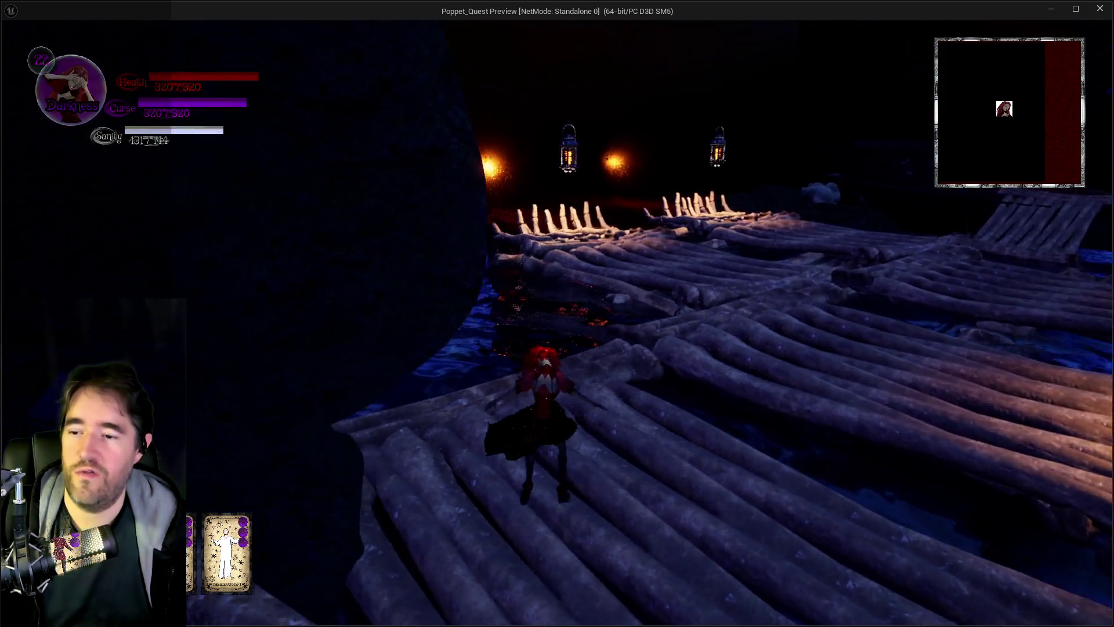
{"action": "key", "text": "w"}
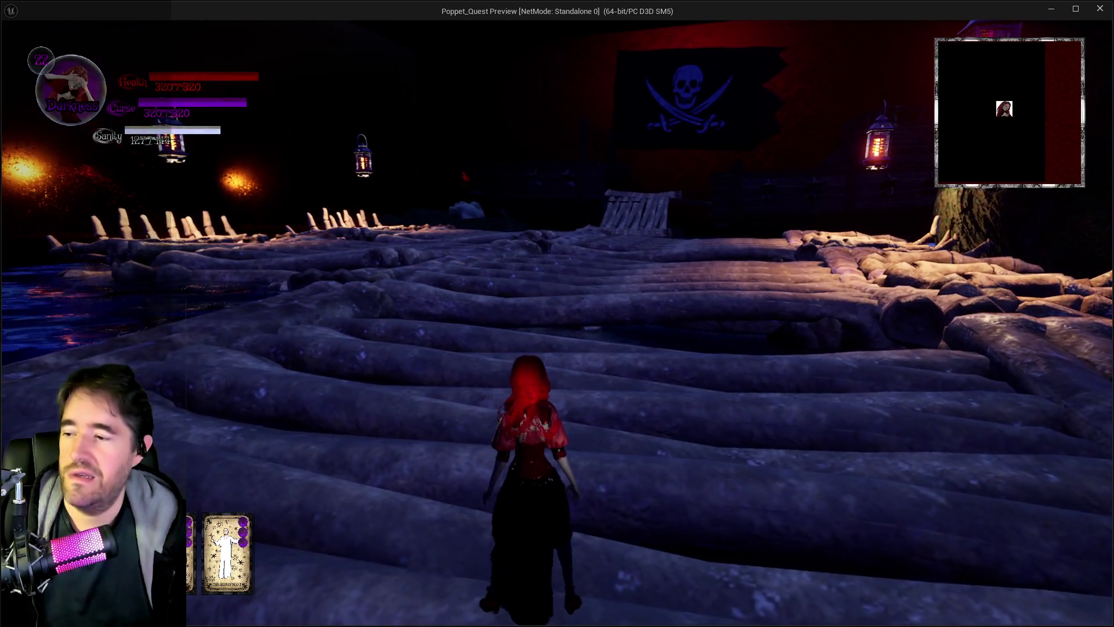
{"action": "key", "text": "w"}
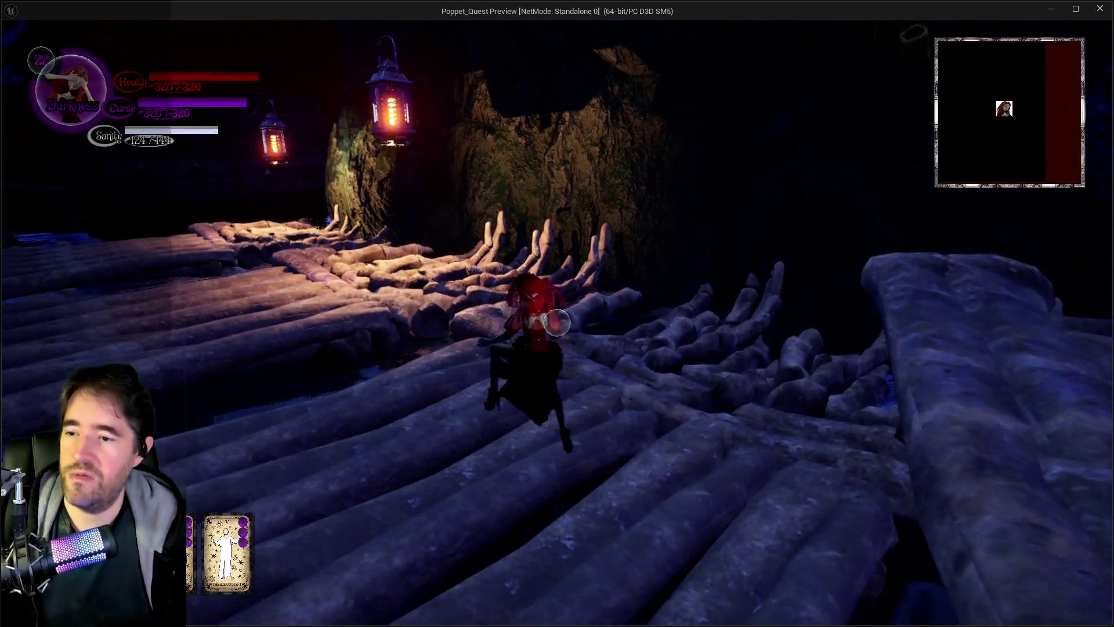
{"action": "key", "text": "w"}
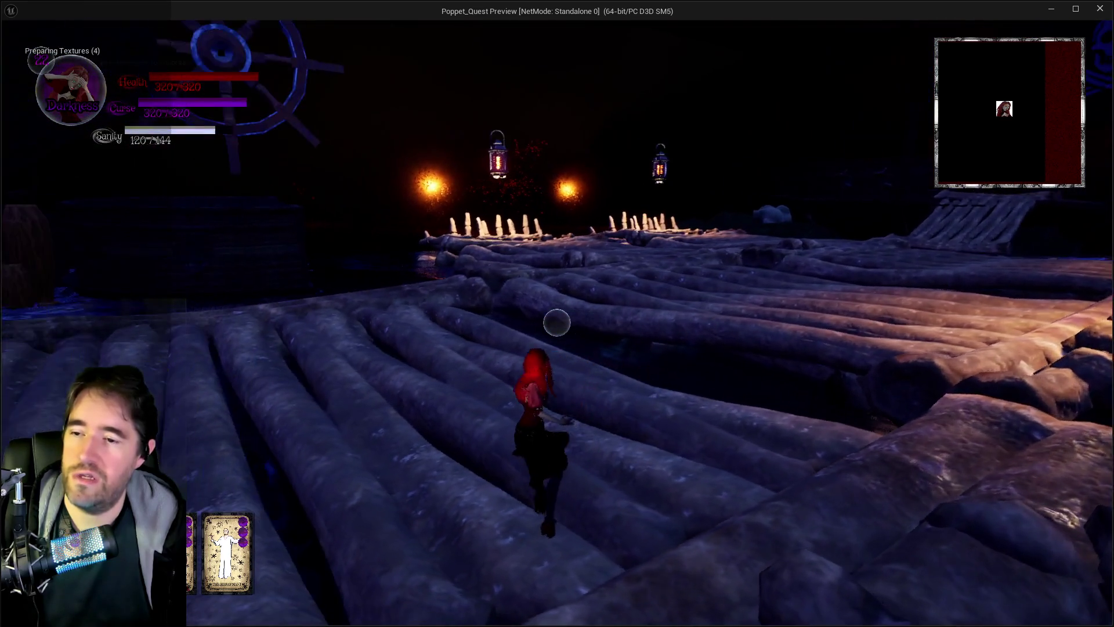
{"action": "key", "text": "w"}
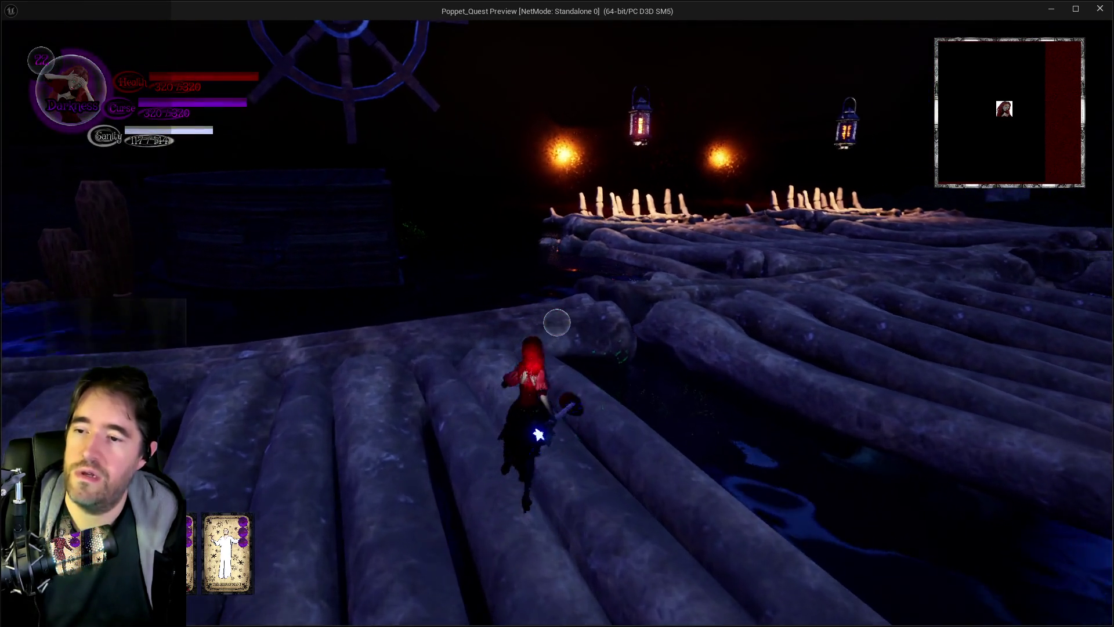
{"action": "key", "text": "w"}
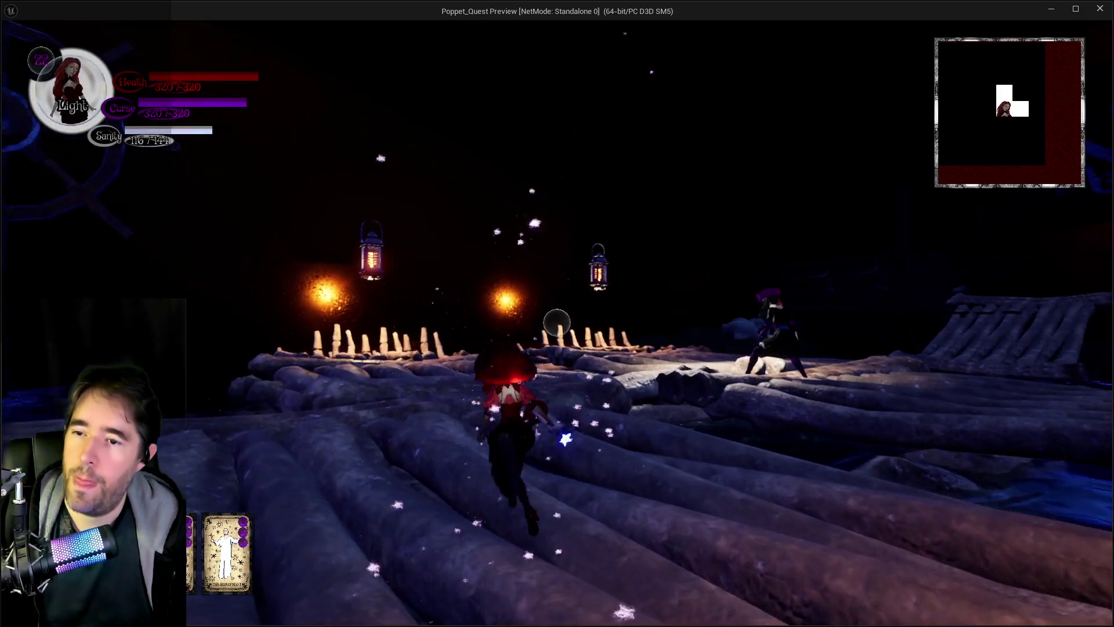
{"action": "key", "text": "w"}
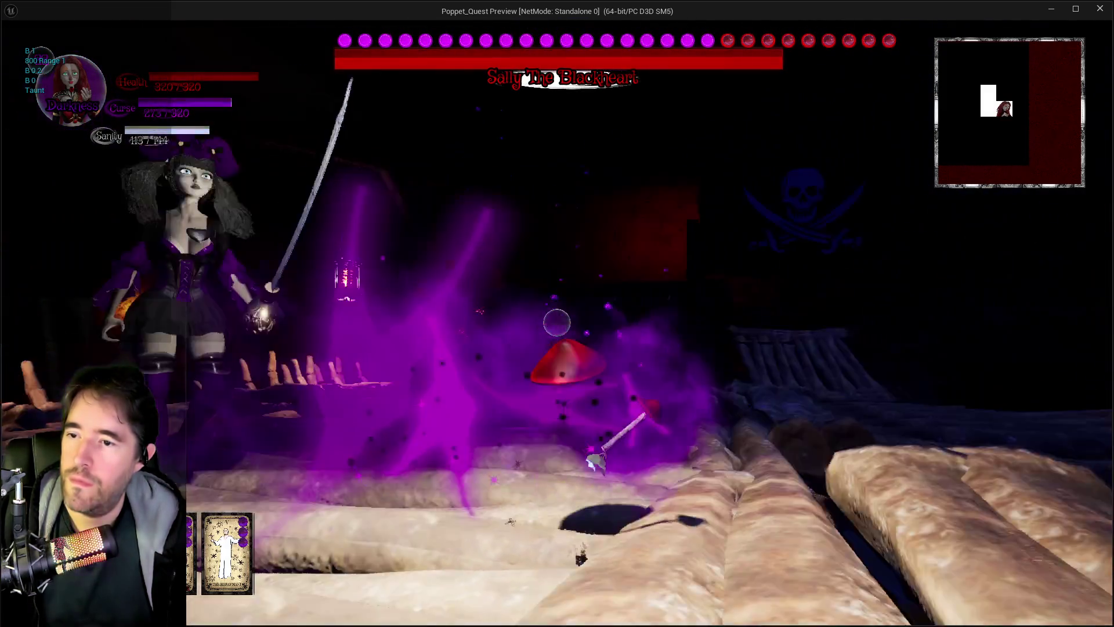
Cast fire, cyan pillar and Darkness spells at Sally the Blackheart, then stop the simulation
{"action": "left_click", "coordinate": [558, 323]}
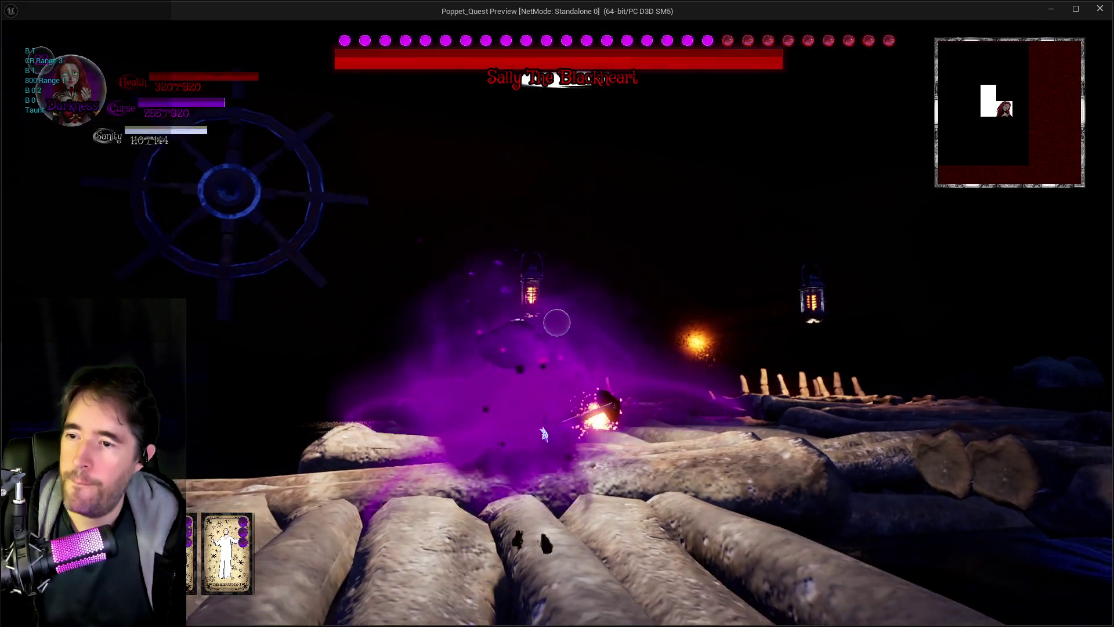
{"action": "left_click", "coordinate": [558, 323]}
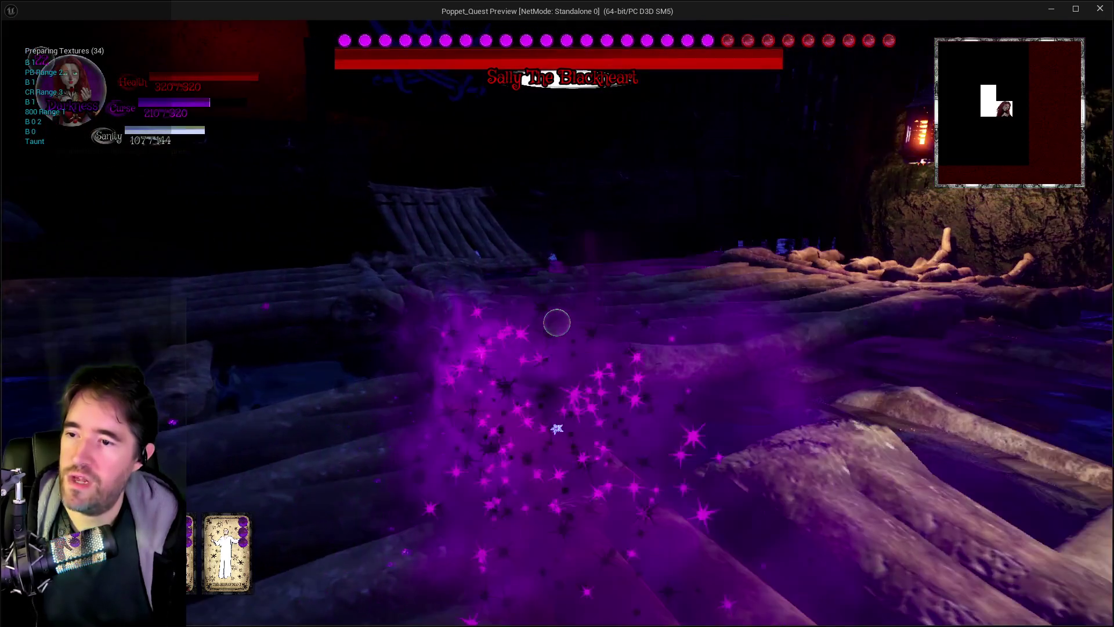
{"action": "left_click", "coordinate": [557, 323]}
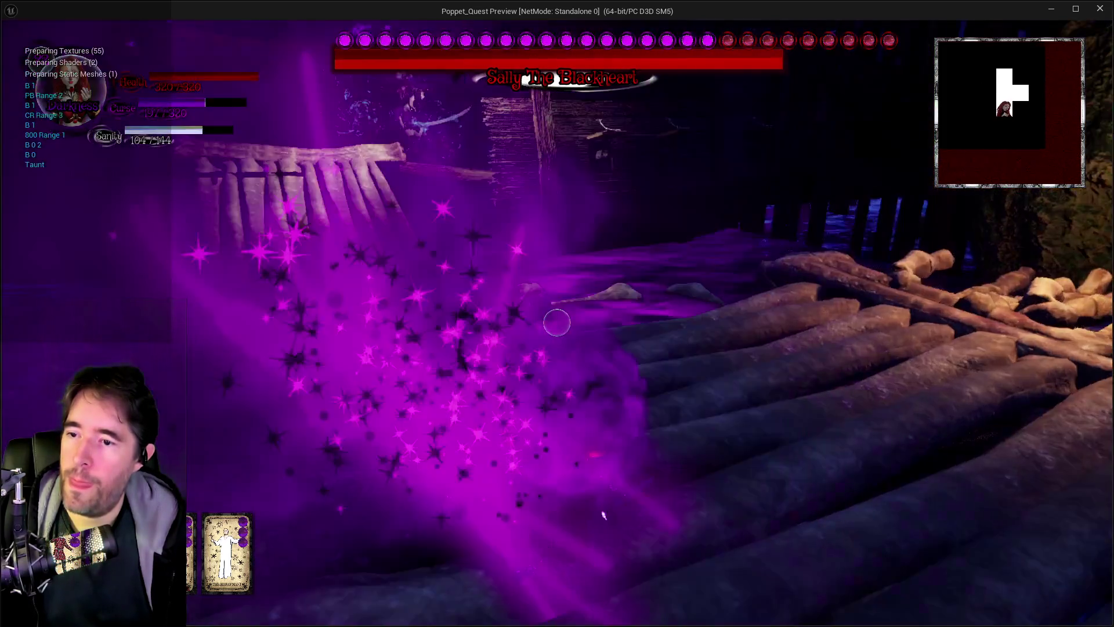
{"action": "left_click", "coordinate": [557, 323]}
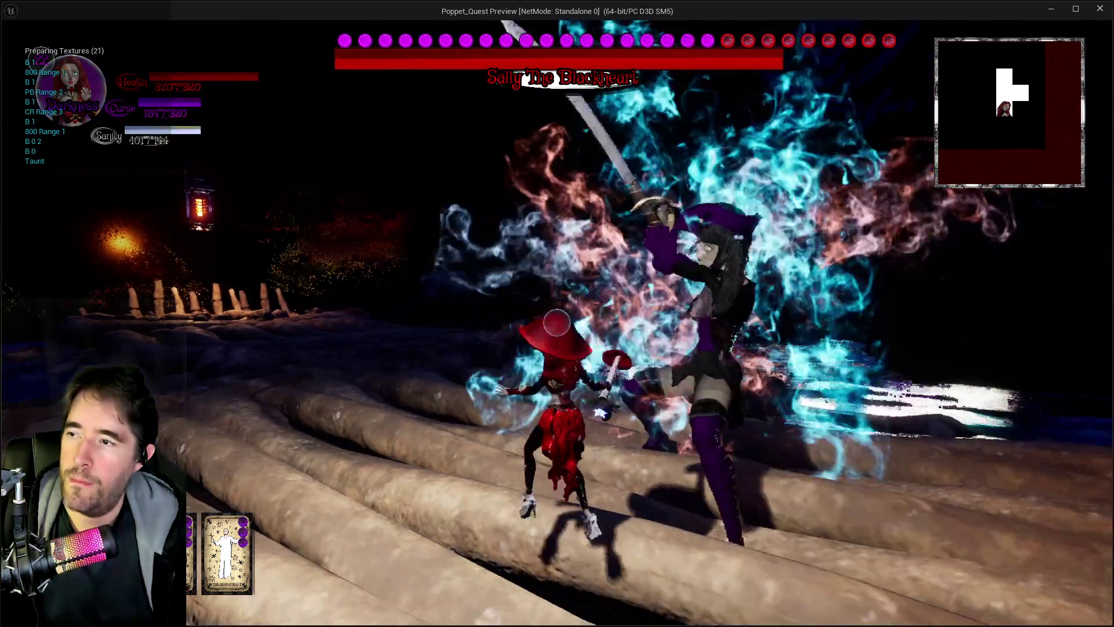
{"action": "left_click", "coordinate": [558, 323]}
{"action": "left_click", "coordinate": [558, 322]}
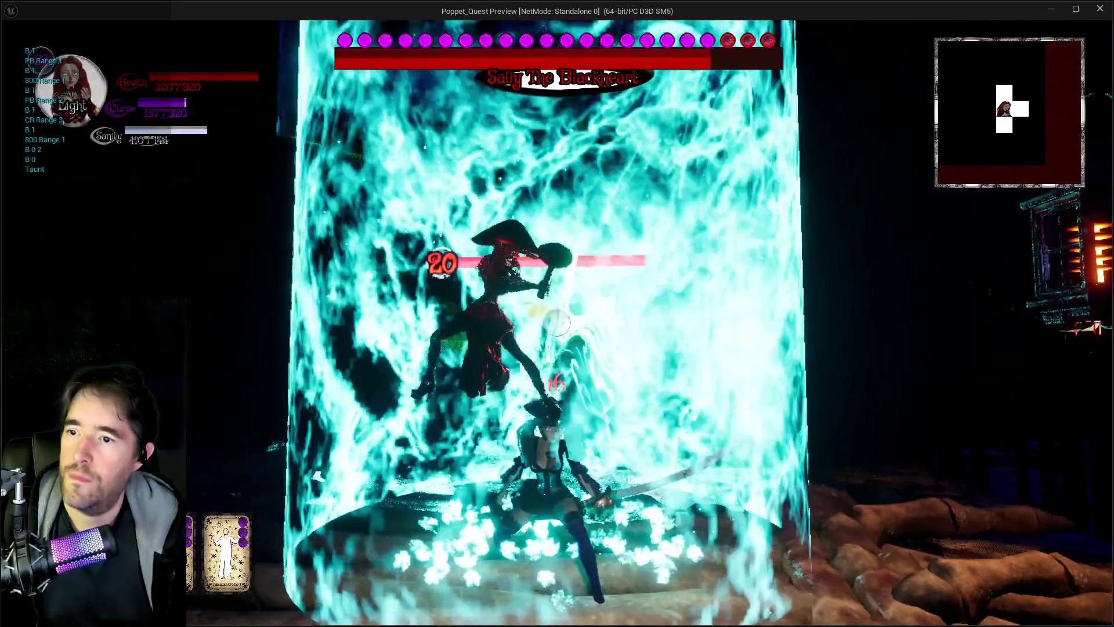
{"action": "left_click", "coordinate": [558, 323]}
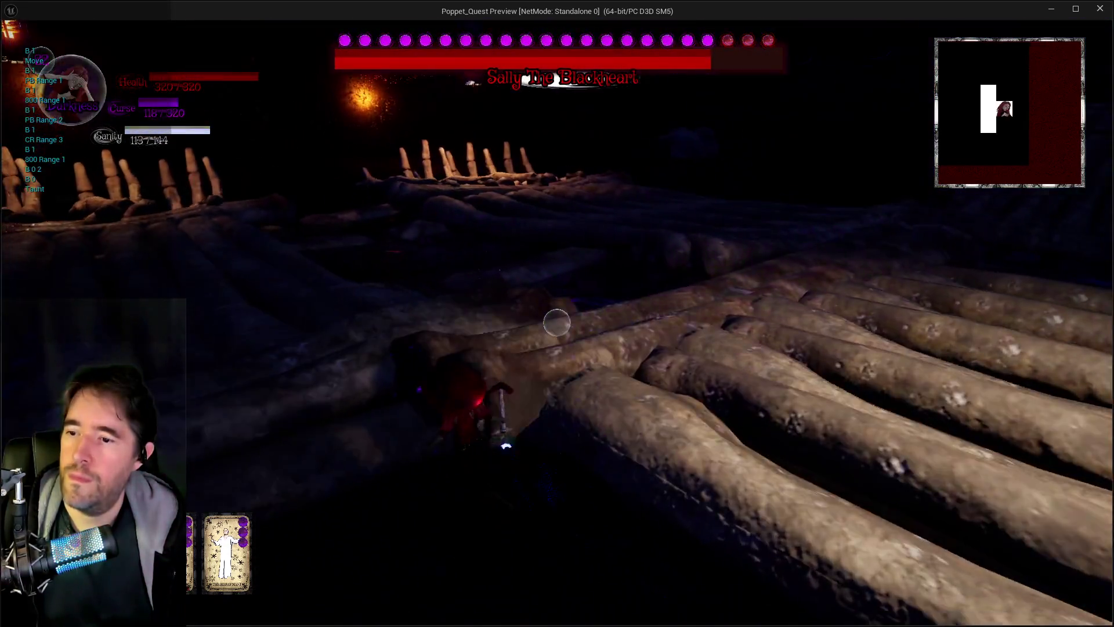
{"action": "left_click", "coordinate": [557, 323]}
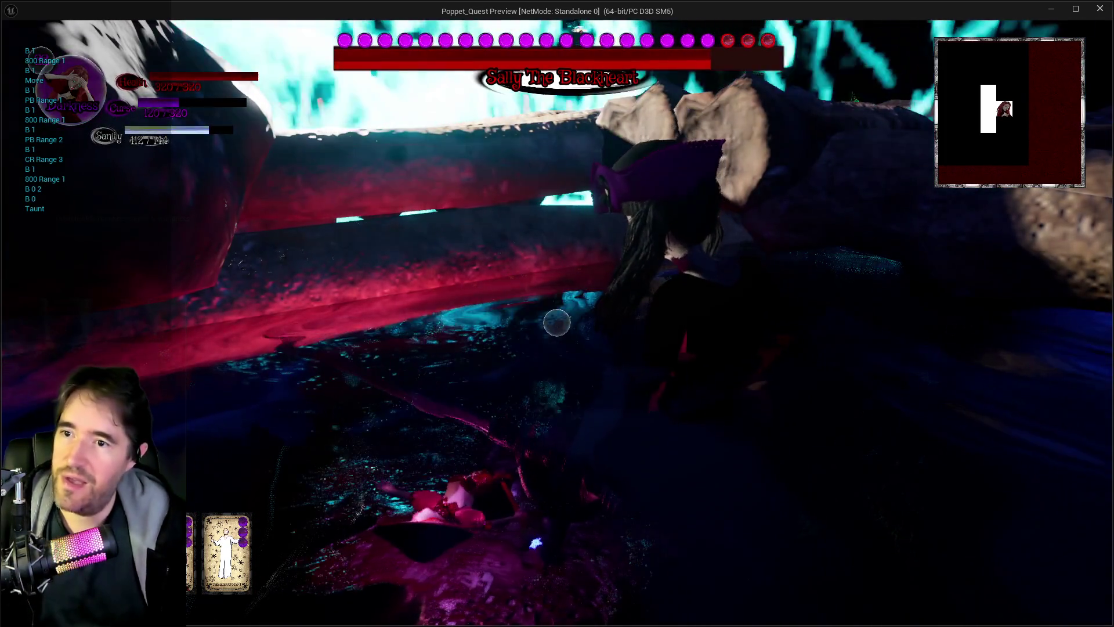
{"action": "key", "text": "alt+Tab"}
{"action": "key", "text": "Escape"}
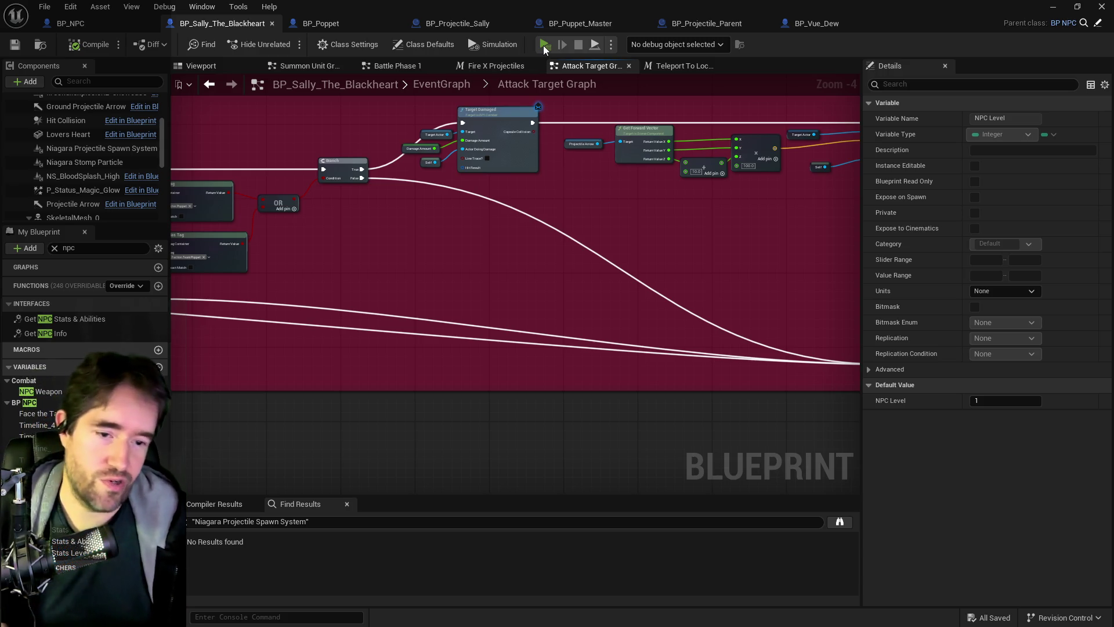
Start a new play session from the blueprint toolbar's Play button
{"action": "left_click", "coordinate": [545, 47]}
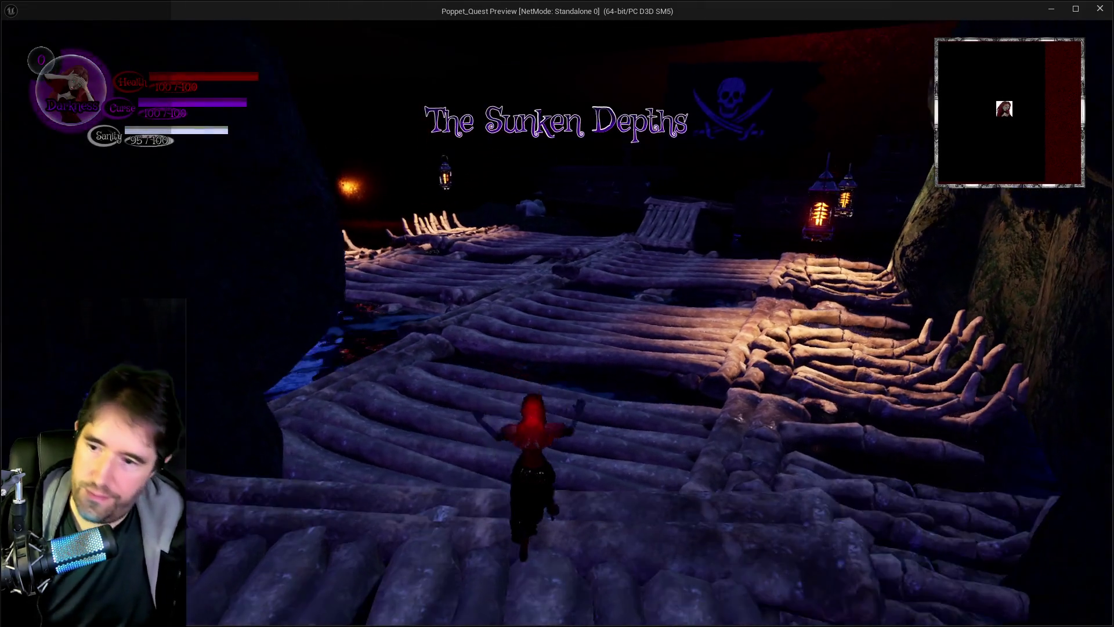
Toggle the card inventory, then glide in winged form across the log raft toward the boss
{"action": "key", "text": "i"}
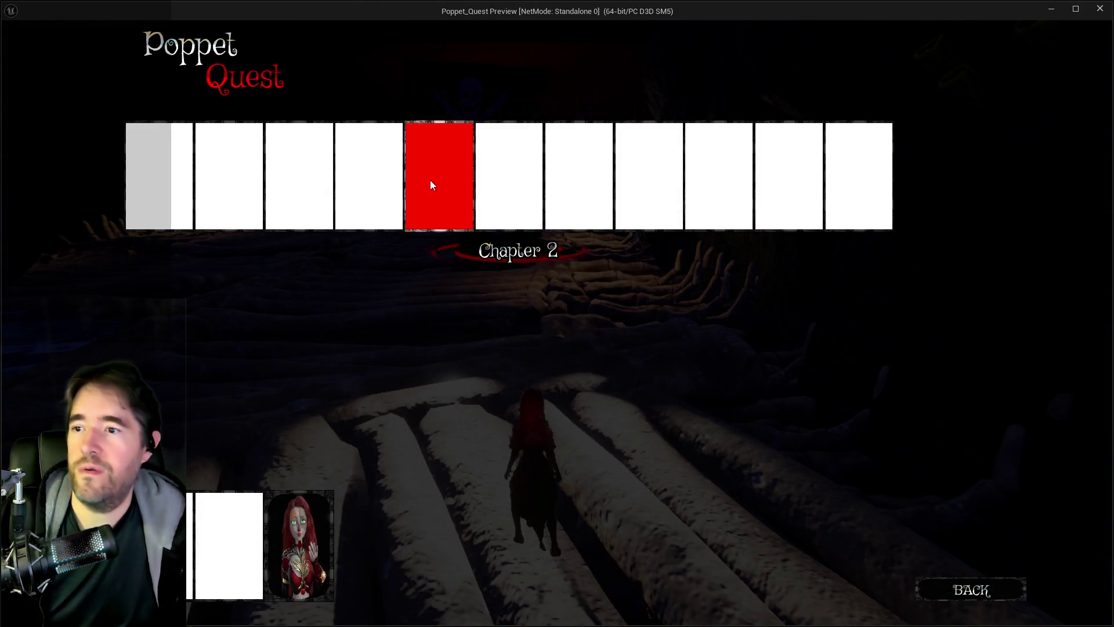
{"action": "key", "text": "i"}
{"action": "key", "text": "w"}
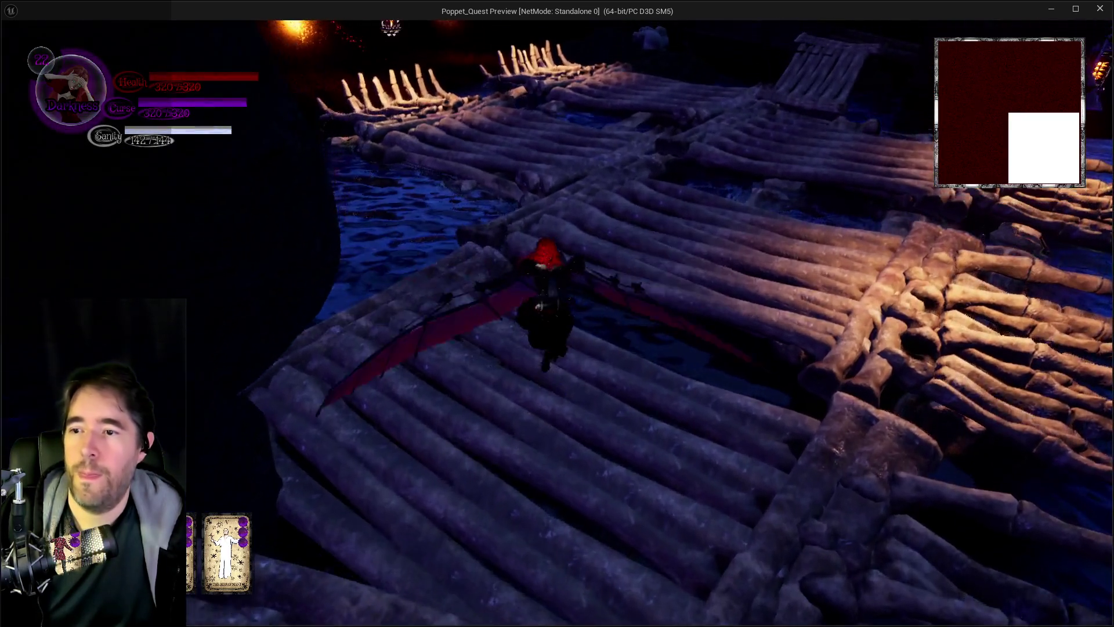
{"action": "key", "text": "w"}
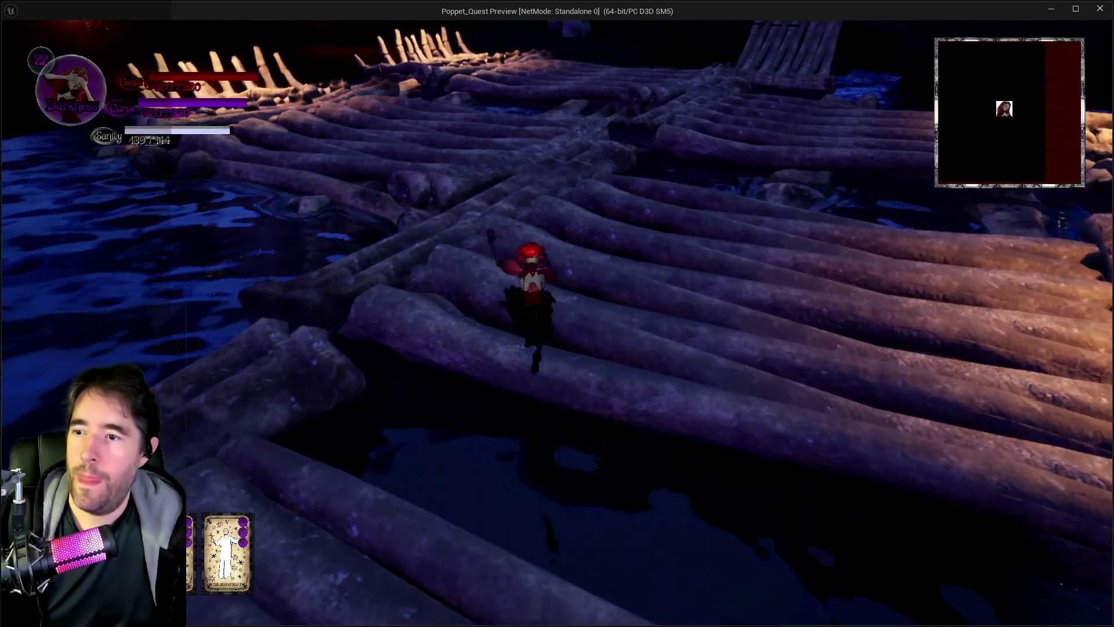
{"action": "key", "text": "w"}
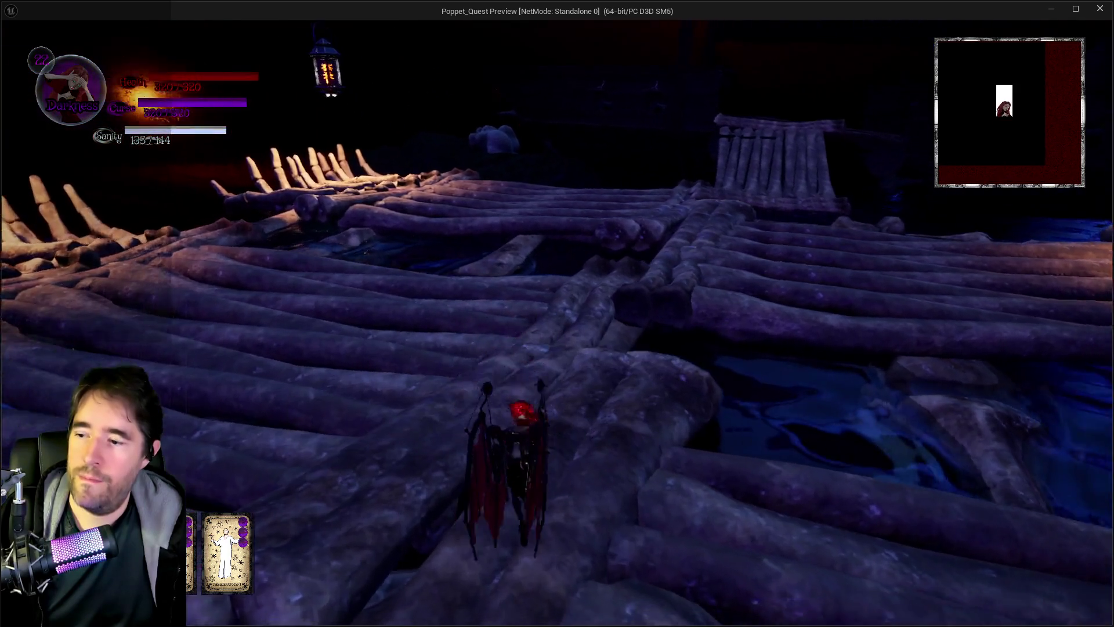
{"action": "key", "text": "w"}
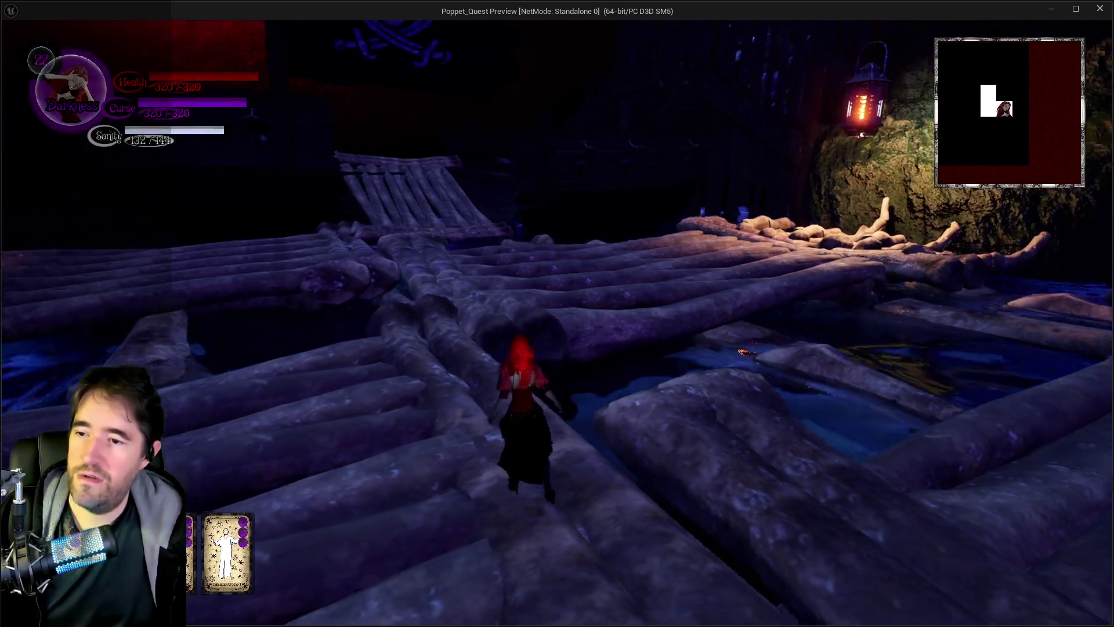
{"action": "key", "text": "w"}
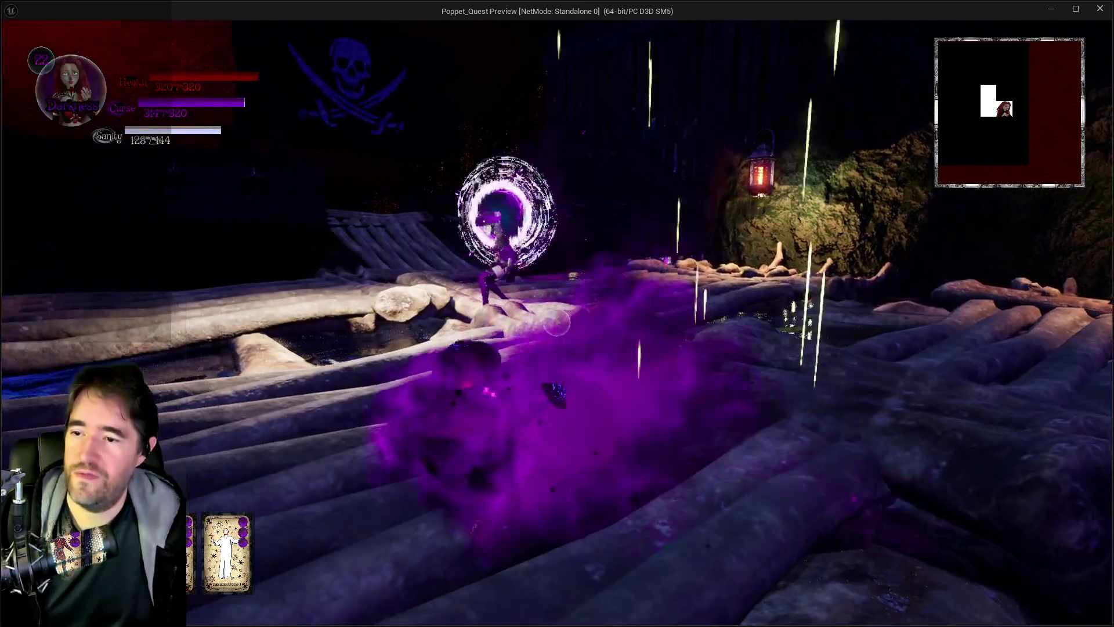
Fight Sally while running the log walkway toward the lantern-lit bone fence, then return to the editor
{"action": "key", "text": "w"}
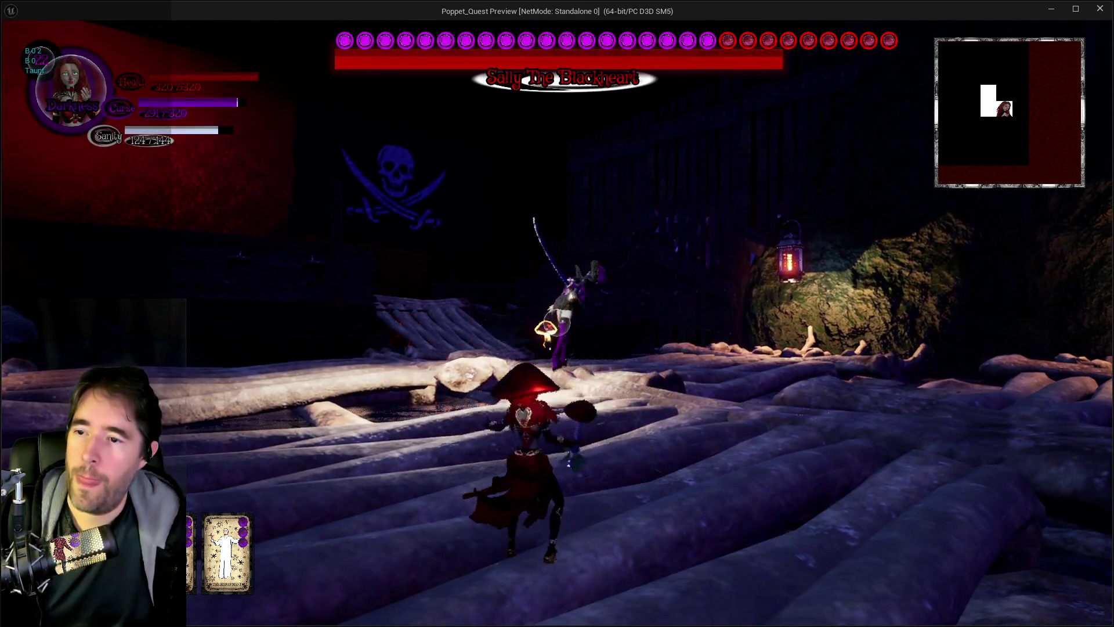
{"action": "key", "text": "w"}
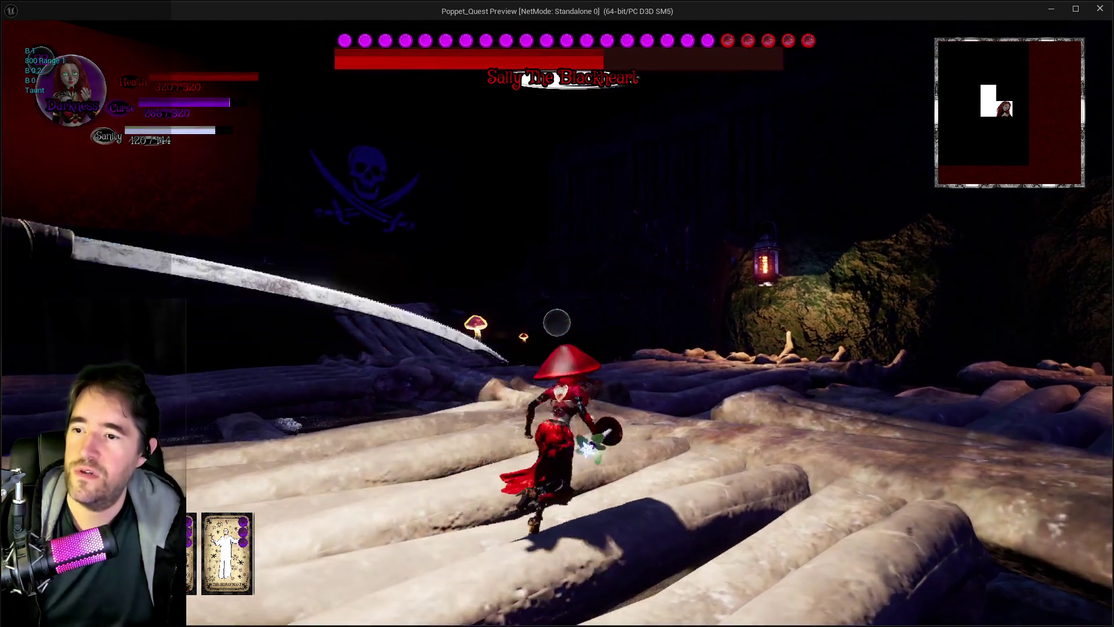
{"action": "key", "text": "w"}
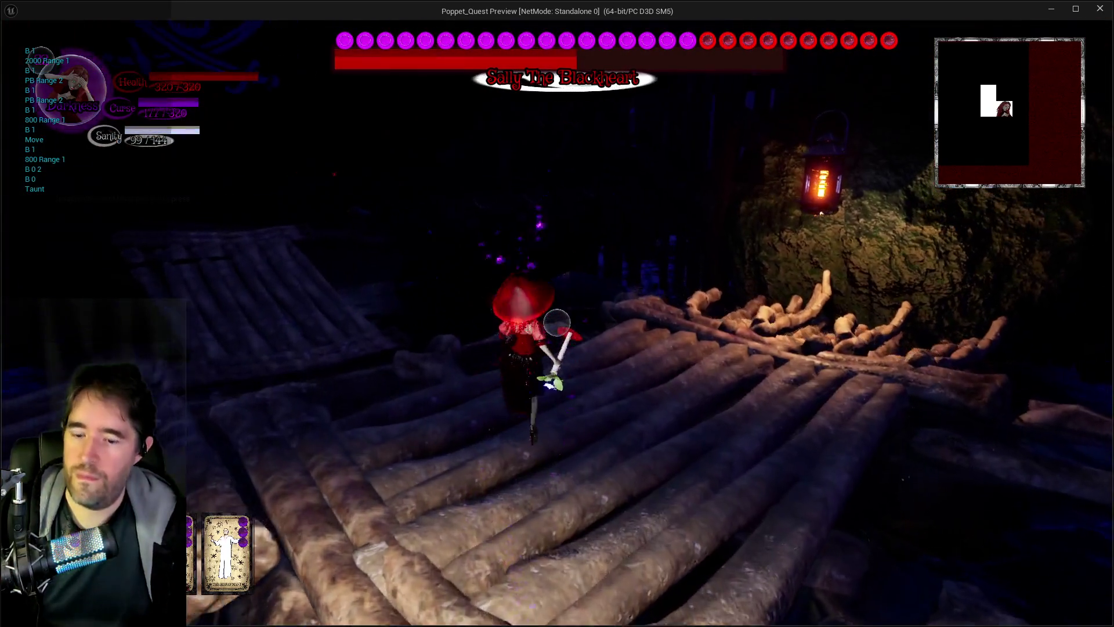
{"action": "key", "text": "w"}
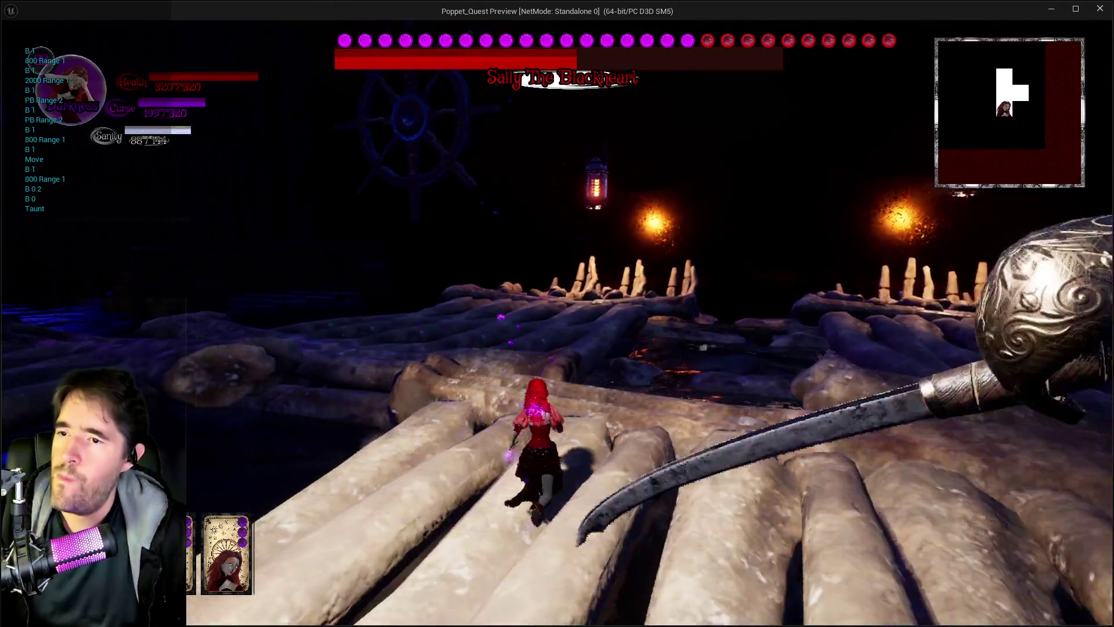
{"action": "key", "text": "w"}
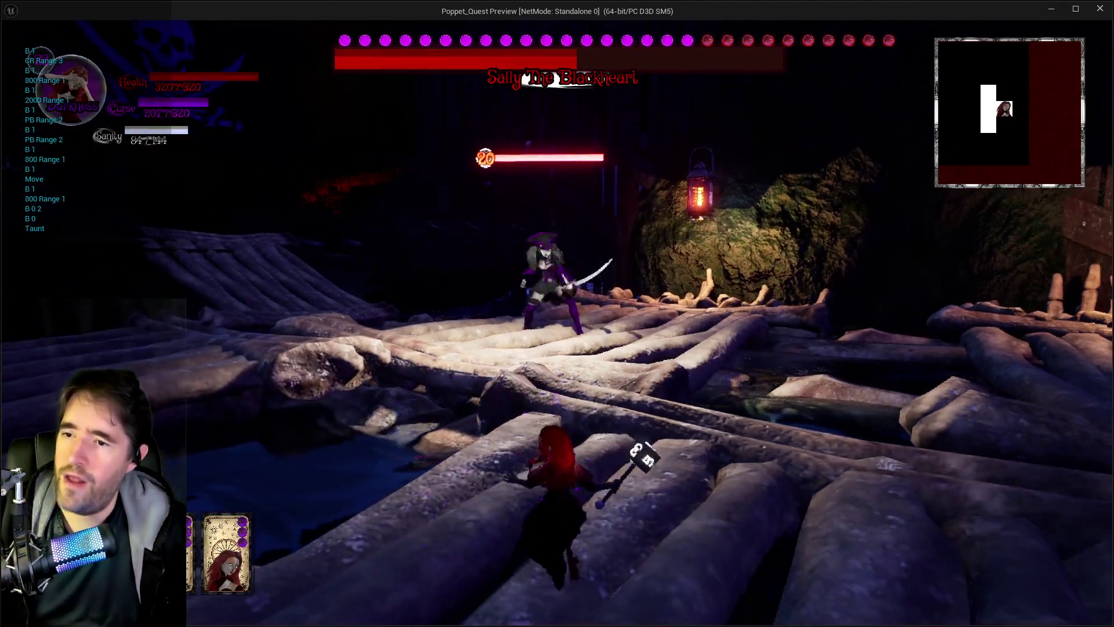
{"action": "key", "text": "w"}
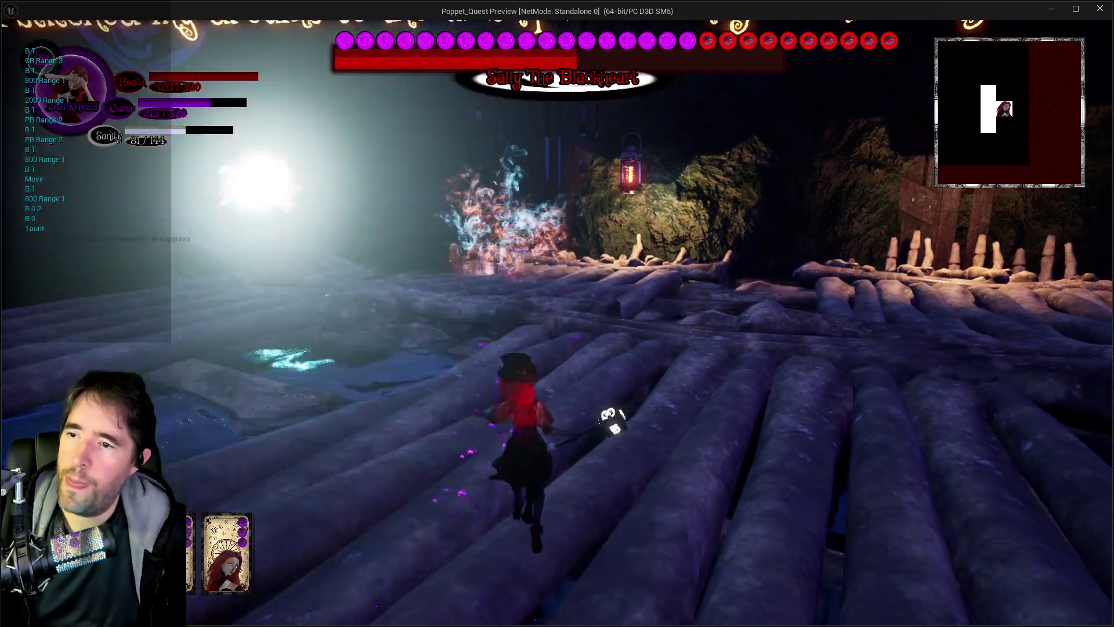
{"action": "key", "text": "w"}
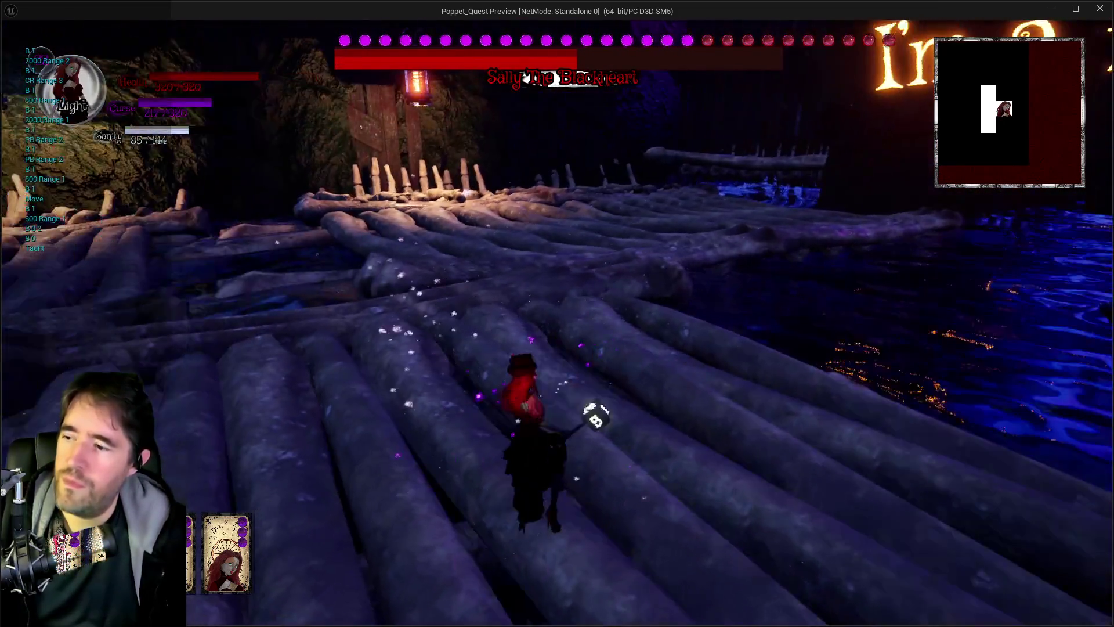
{"action": "key", "text": "w"}
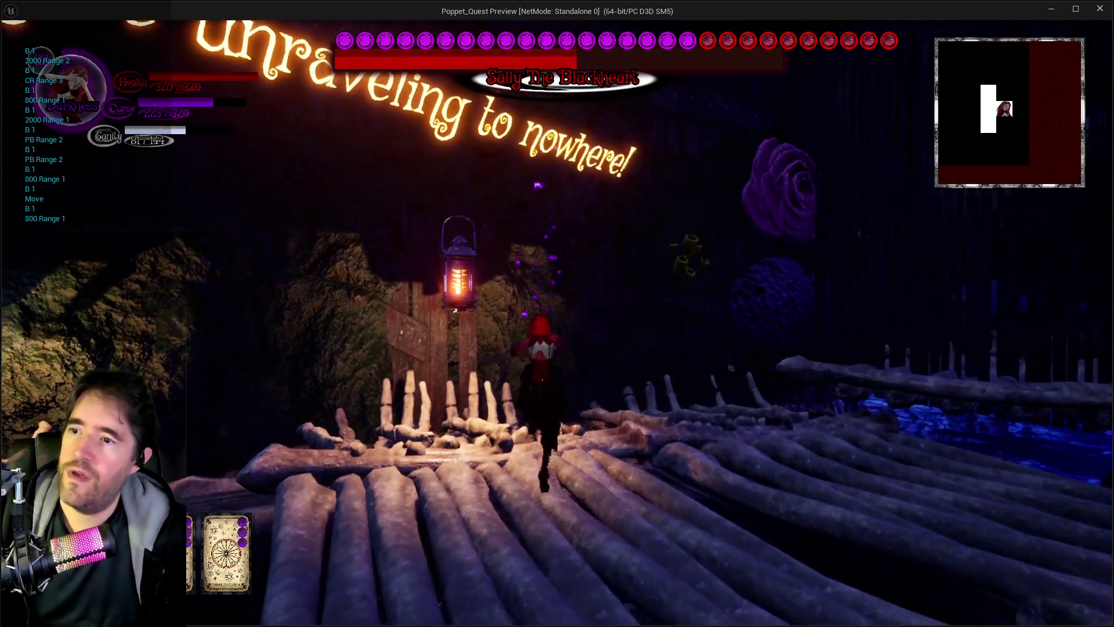
{"action": "key", "text": "w"}
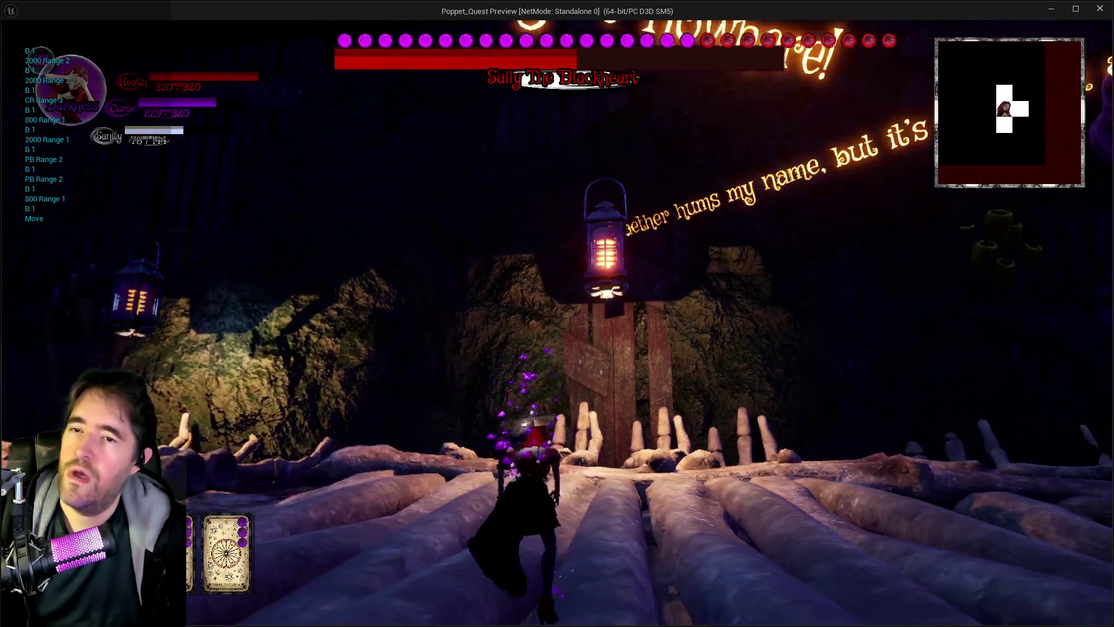
{"action": "key", "text": "w"}
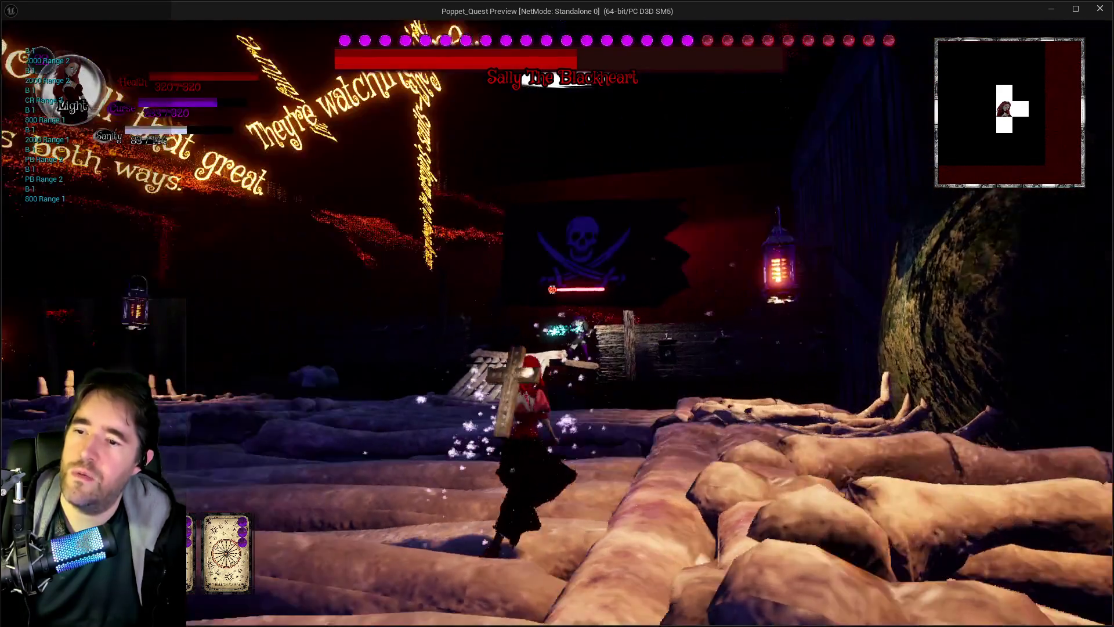
{"action": "key", "text": "alt+Tab"}
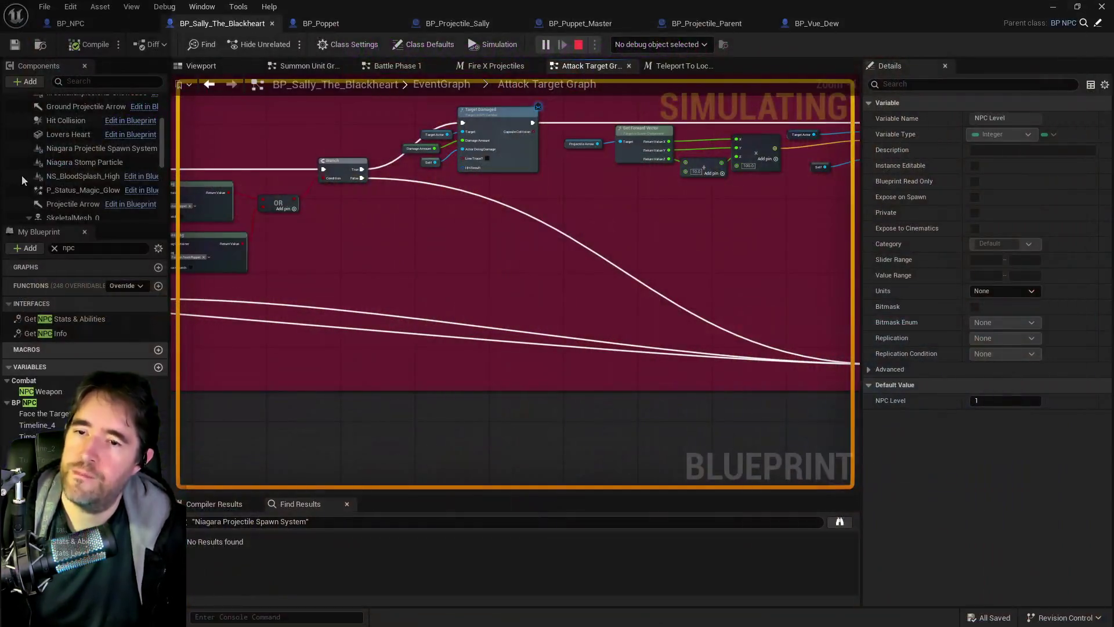
Stop the simulation and go back to the EventGraph's battle phase switch nodes
{"action": "key", "text": "Escape"}
{"action": "left_click_drag", "start_coordinate": [298, 241], "coordinate": [380, 483]}
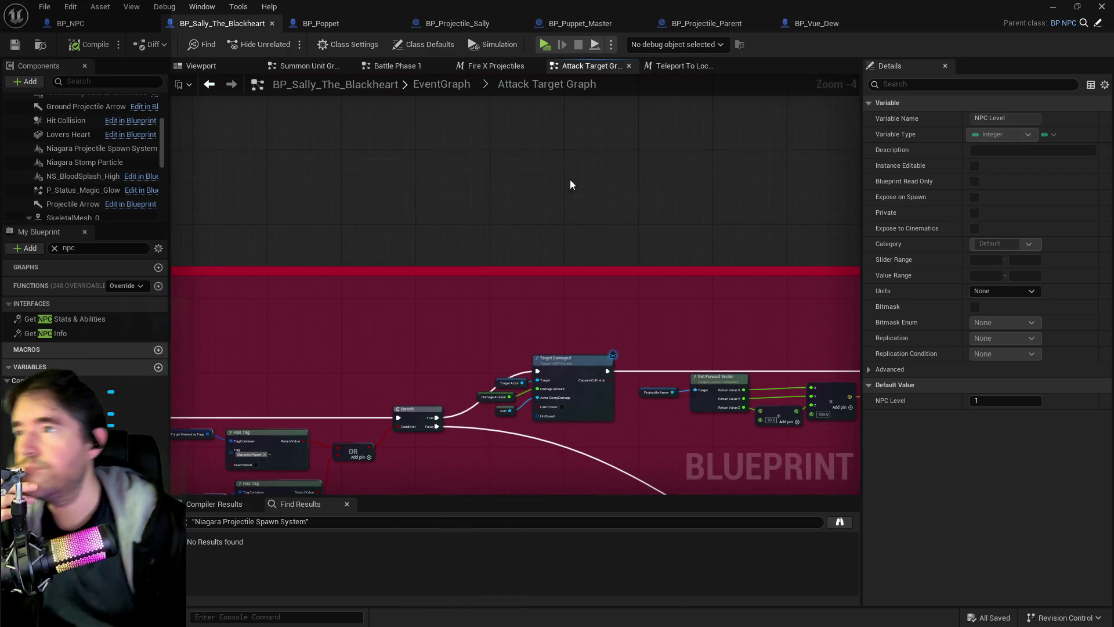
{"action": "left_click", "coordinate": [436, 85]}
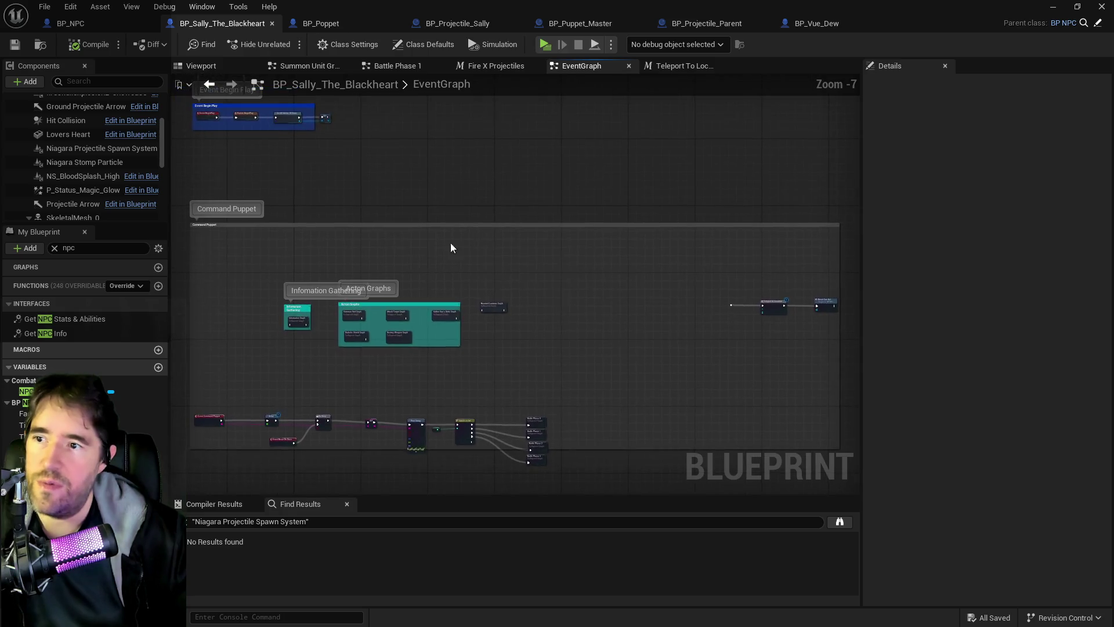
{"action": "left_click_drag", "start_coordinate": [450, 360], "coordinate": [658, 226]}
{"action": "scroll", "coordinate": [657, 227], "scroll_direction": "up", "scroll_amount": 4}
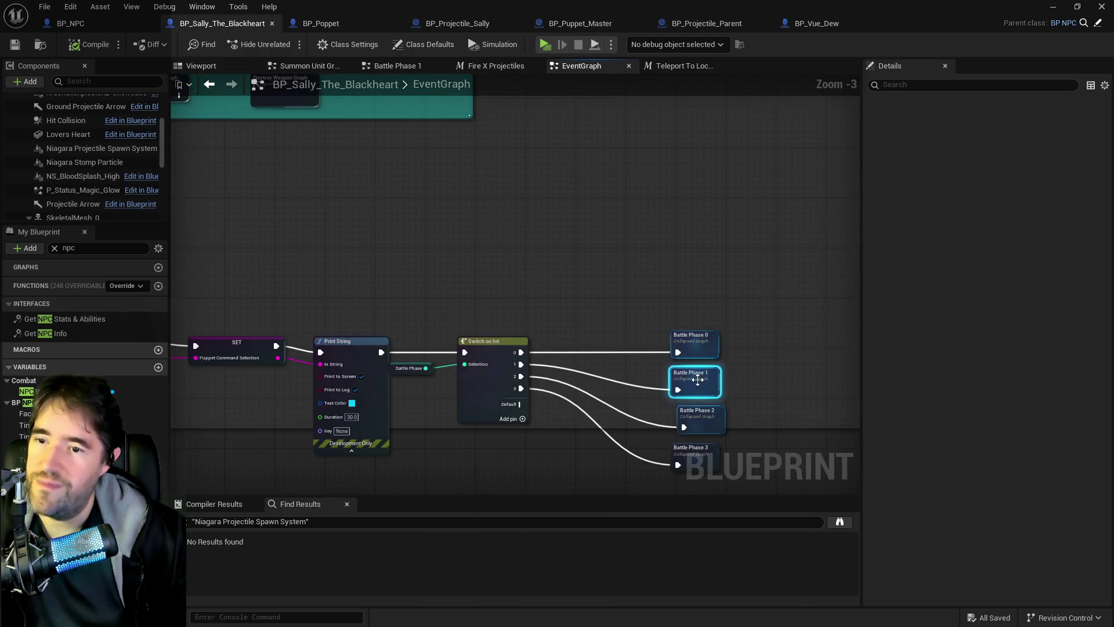
Review the Battle Phase 1 graph's Make An Attack, 2000 Range, Point Blank and range switch blocks
{"action": "double_click", "coordinate": [698, 381]}
{"action": "scroll", "coordinate": [475, 274], "scroll_direction": "up", "scroll_amount": 10}
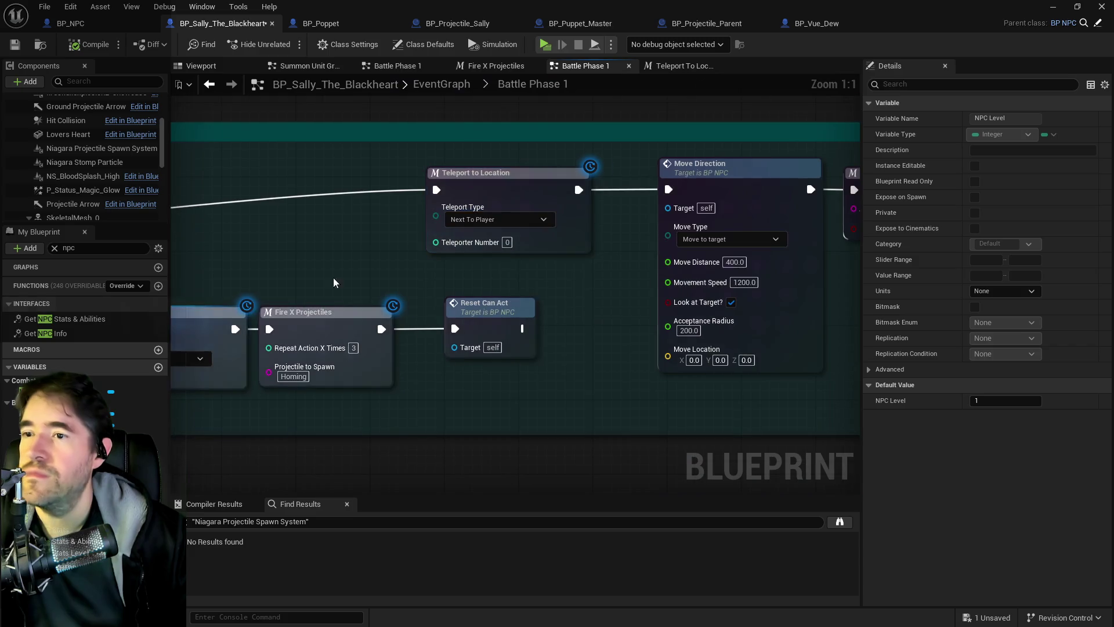
{"action": "left_click_drag", "start_coordinate": [524, 277], "coordinate": [491, 299]}
{"action": "scroll", "coordinate": [303, 323], "scroll_direction": "down", "scroll_amount": 4}
{"action": "mouse_move", "coordinate": [277, 324]}
{"action": "left_mouse_down"}
{"action": "mouse_move", "coordinate": [821, 359]}
{"action": "mouse_move", "coordinate": [319, 356]}
{"action": "mouse_move", "coordinate": [360, 145]}
{"action": "mouse_move", "coordinate": [383, 130]}
{"action": "left_mouse_up"}
{"action": "scroll", "coordinate": [331, 348], "scroll_direction": "down", "scroll_amount": 2}
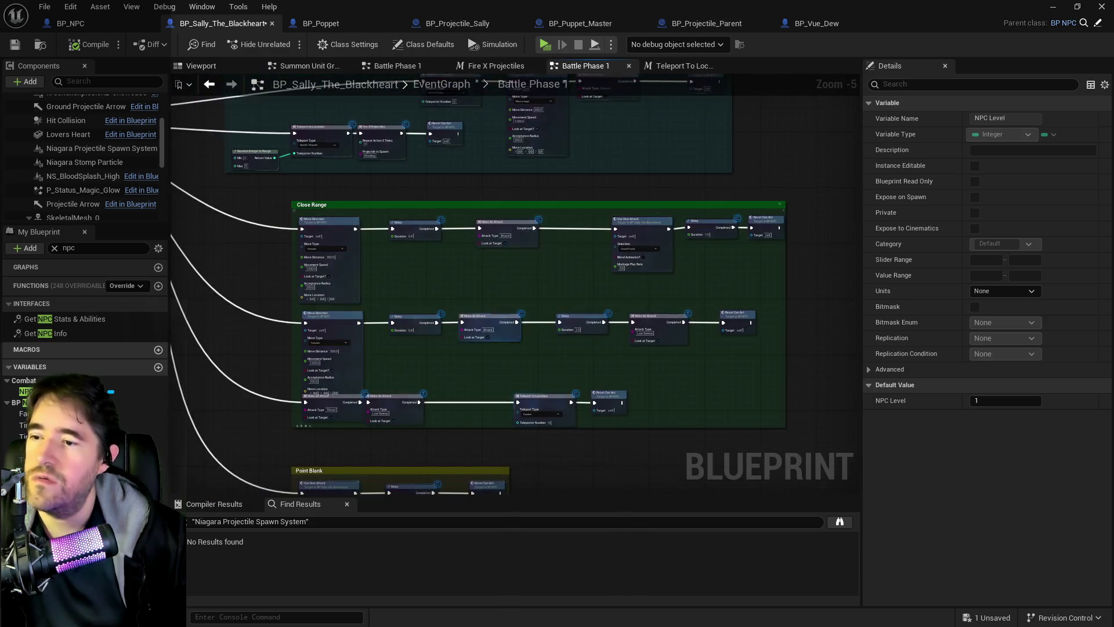
{"action": "left_click_drag", "start_coordinate": [486, 283], "coordinate": [506, 314]}
{"action": "mouse_move", "coordinate": [392, 414]}
{"action": "left_mouse_down"}
{"action": "mouse_move", "coordinate": [416, 209]}
{"action": "mouse_move", "coordinate": [347, 221]}
{"action": "mouse_move", "coordinate": [620, 85]}
{"action": "mouse_move", "coordinate": [537, 126]}
{"action": "mouse_move", "coordinate": [381, 119]}
{"action": "left_mouse_up"}
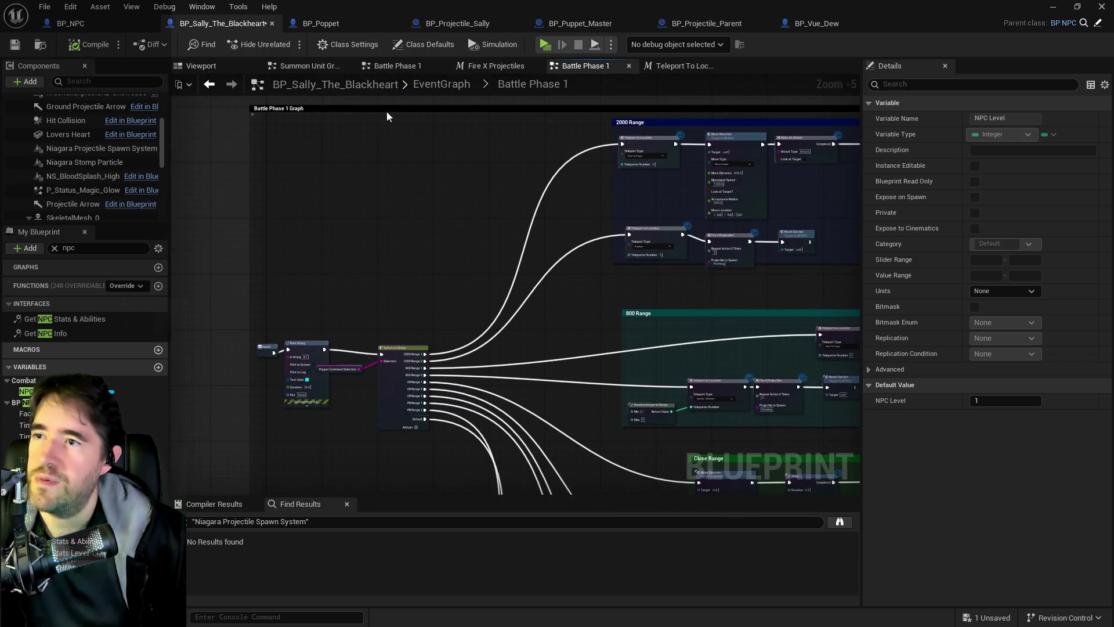
{"action": "scroll", "coordinate": [392, 130], "scroll_direction": "down", "scroll_amount": 4}
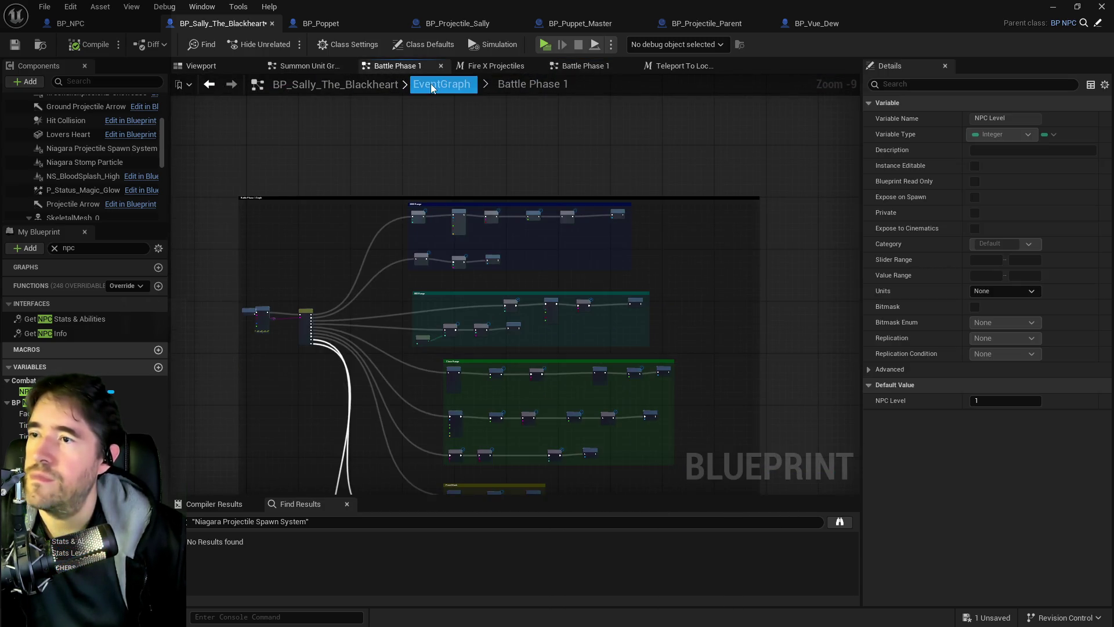
Return to the EventGraph's Information Gathering and Action Graphs groups, then switch to BP_Puppet_Master
{"action": "left_click", "coordinate": [431, 87]}
{"action": "left_click_drag", "start_coordinate": [299, 315], "coordinate": [448, 252]}
{"action": "scroll", "coordinate": [490, 346], "scroll_direction": "up", "scroll_amount": 2}
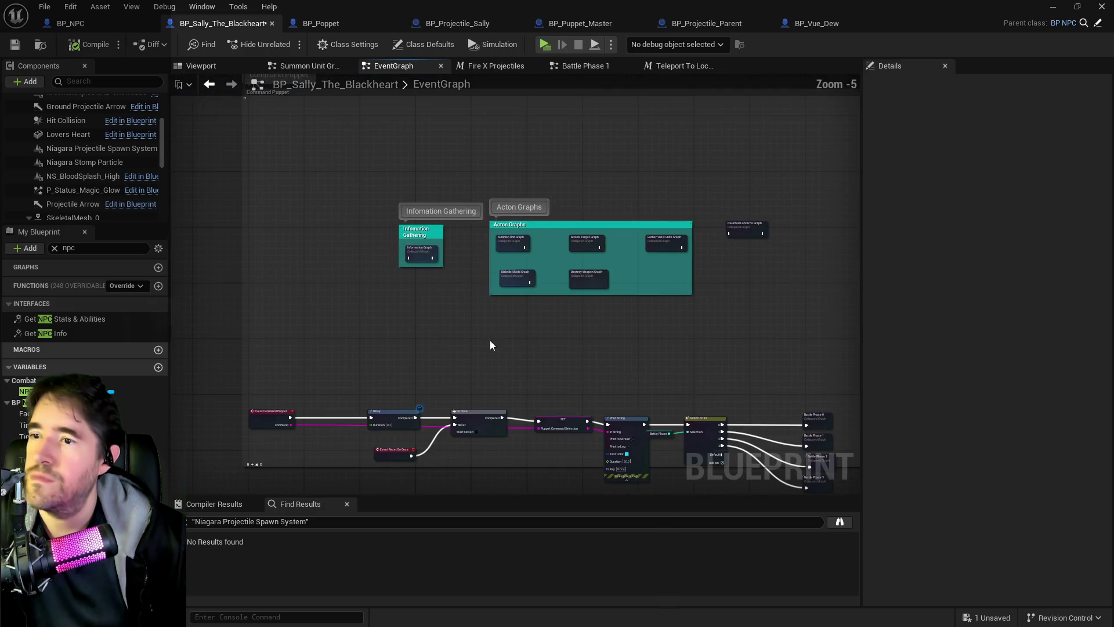
{"action": "left_click_drag", "start_coordinate": [491, 346], "coordinate": [485, 272]}
{"action": "left_click", "coordinate": [549, 25]}
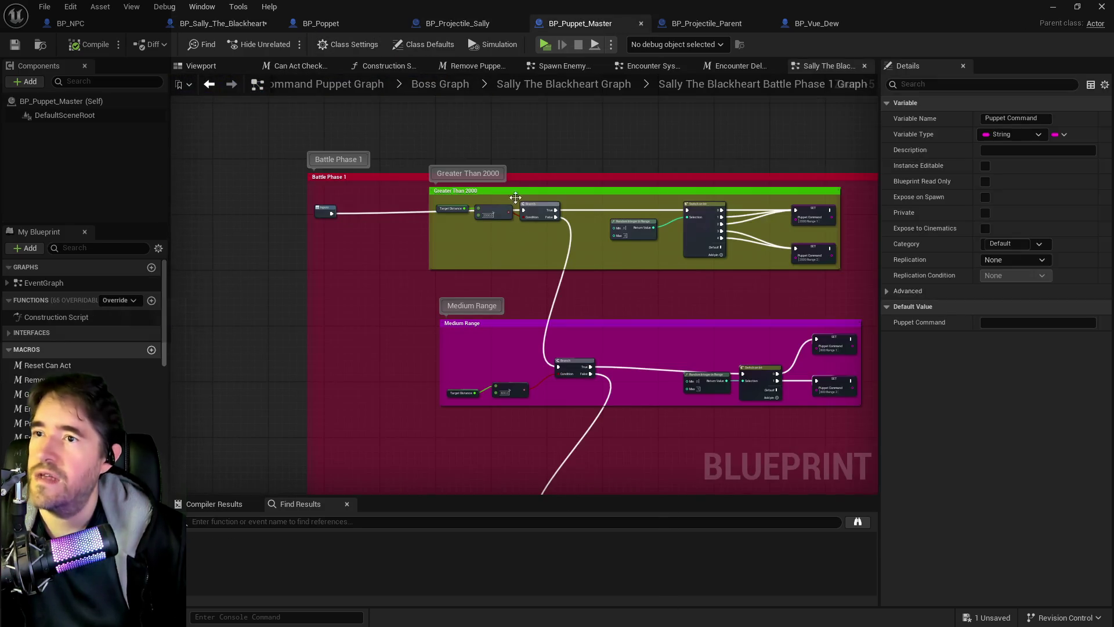
Go up to the Sally The Blackheart Graph and open its Battle Phase 1 graph
{"action": "left_click_drag", "start_coordinate": [325, 207], "coordinate": [308, 203]}
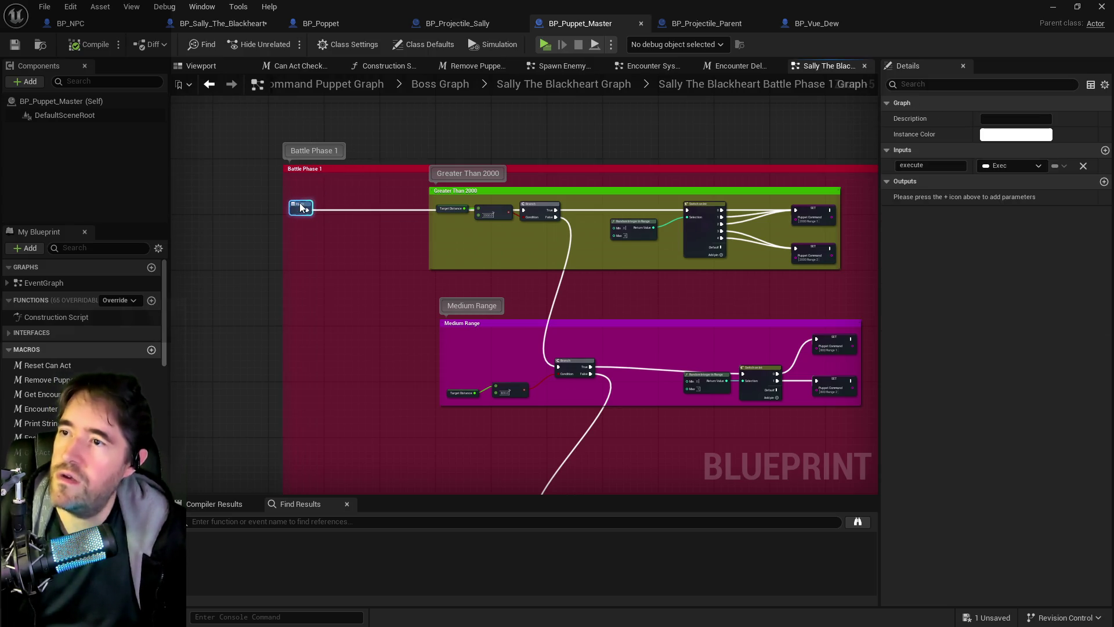
{"action": "left_click", "coordinate": [558, 85]}
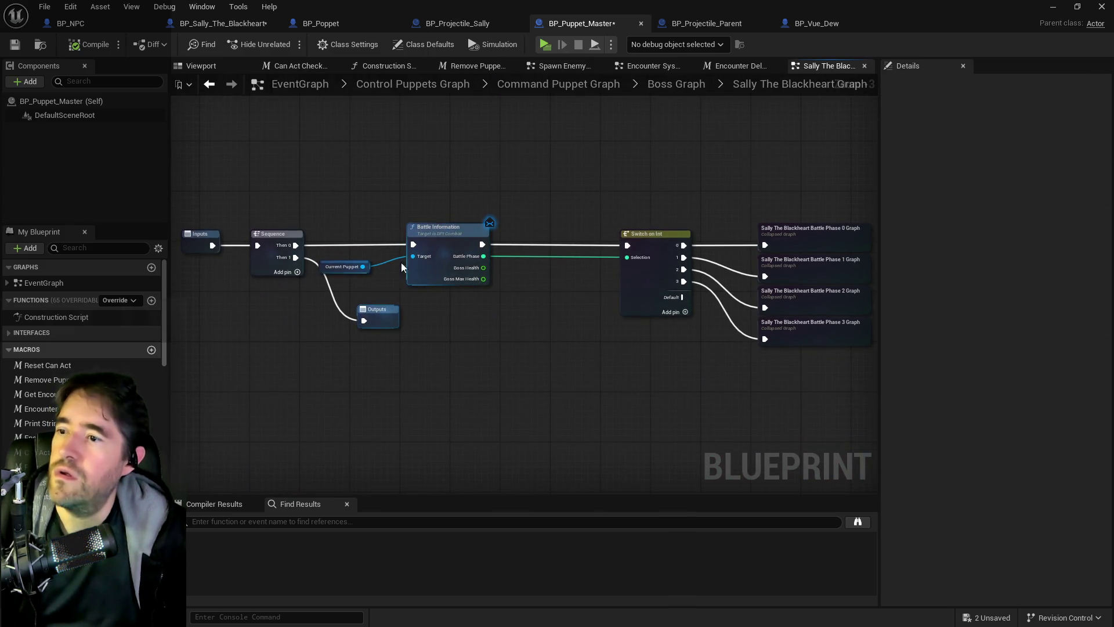
{"action": "left_click_drag", "start_coordinate": [690, 196], "coordinate": [468, 196]}
{"action": "mouse_move", "coordinate": [506, 150]}
{"action": "left_mouse_down"}
{"action": "mouse_move", "coordinate": [716, 149]}
{"action": "mouse_move", "coordinate": [626, 269]}
{"action": "left_mouse_up"}
{"action": "double_click", "coordinate": [649, 282]}
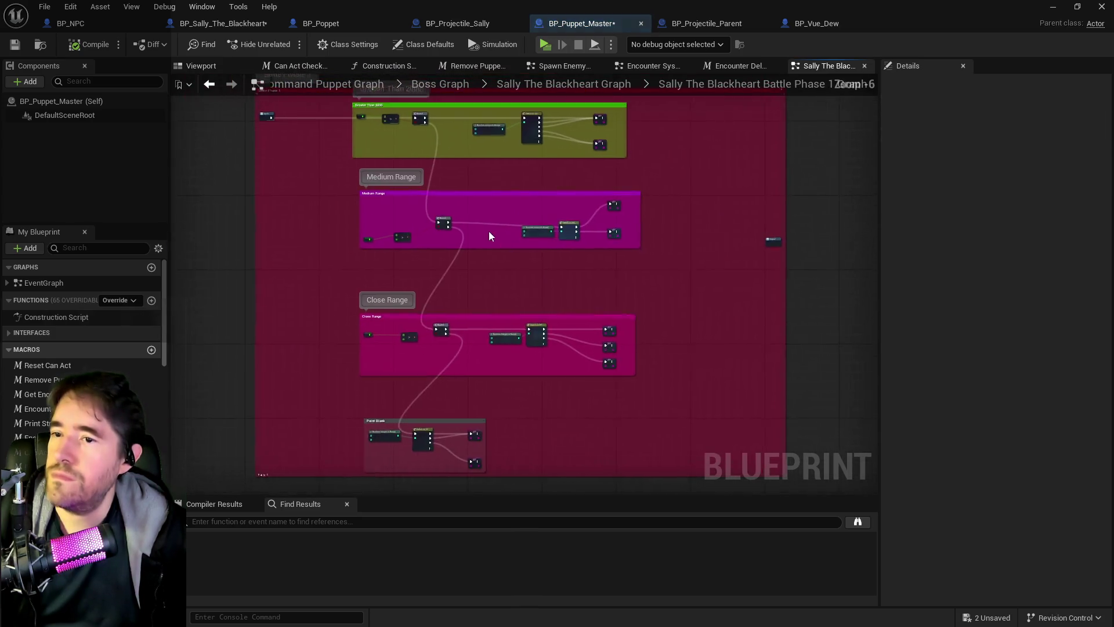
Open Sally's Battle Phase 2 graph and view the start of its logic
{"action": "left_click", "coordinate": [598, 86]}
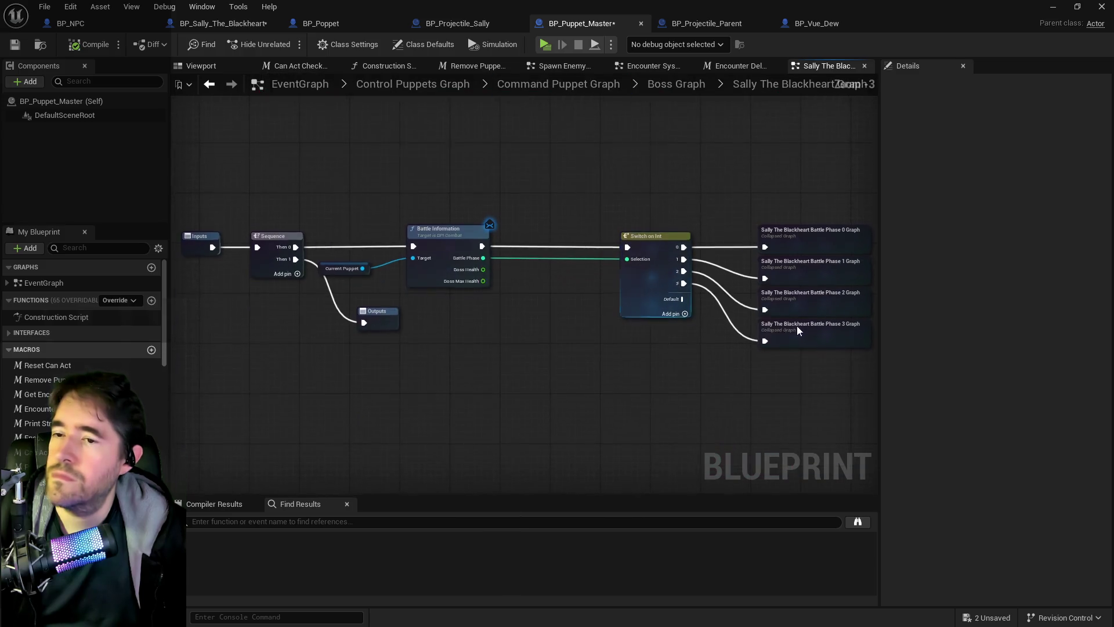
{"action": "double_click", "coordinate": [812, 298]}
{"action": "left_click_drag", "start_coordinate": [481, 169], "coordinate": [524, 300]}
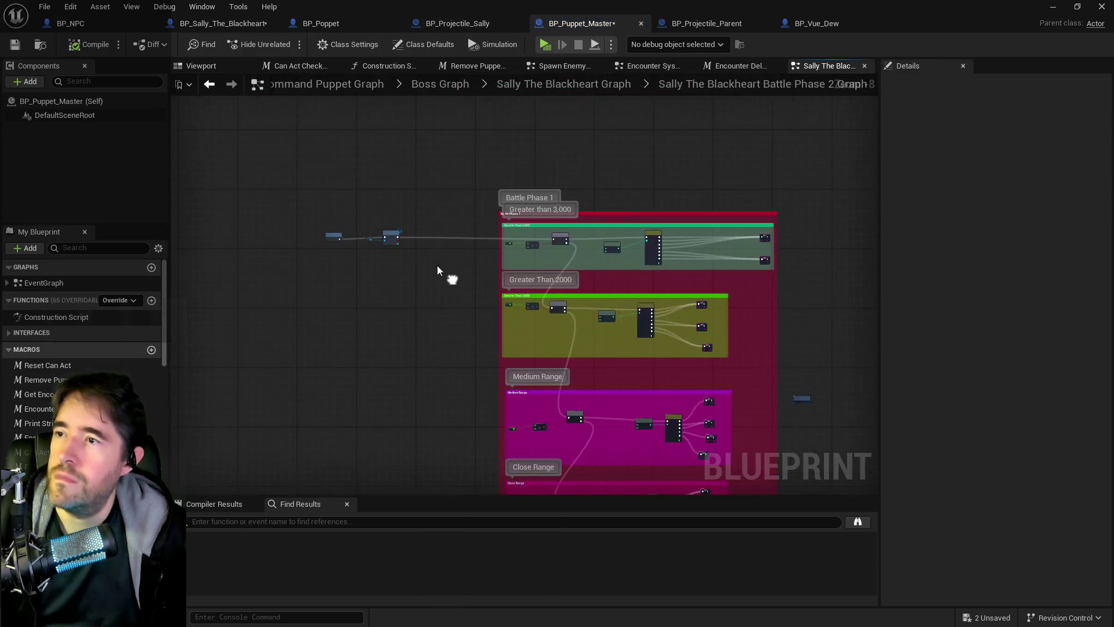
{"action": "scroll", "coordinate": [341, 198], "scroll_direction": "up", "scroll_amount": 4}
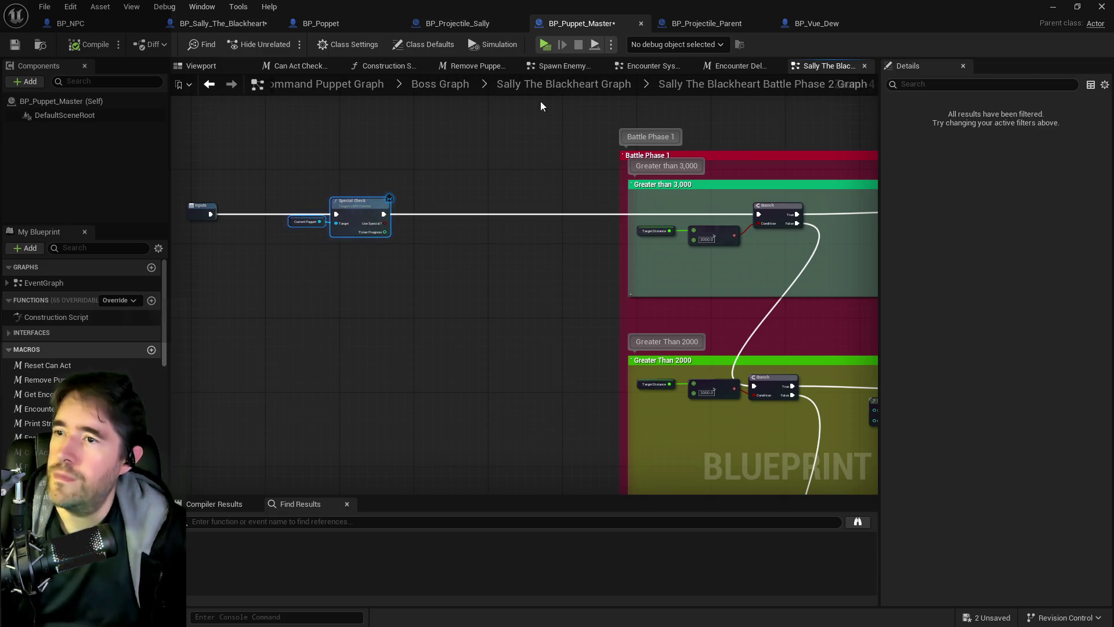
Return to the Boss Graph, then reopen Sally The Blackheart and its Battle Phase 1 graph
{"action": "left_click", "coordinate": [573, 87]}
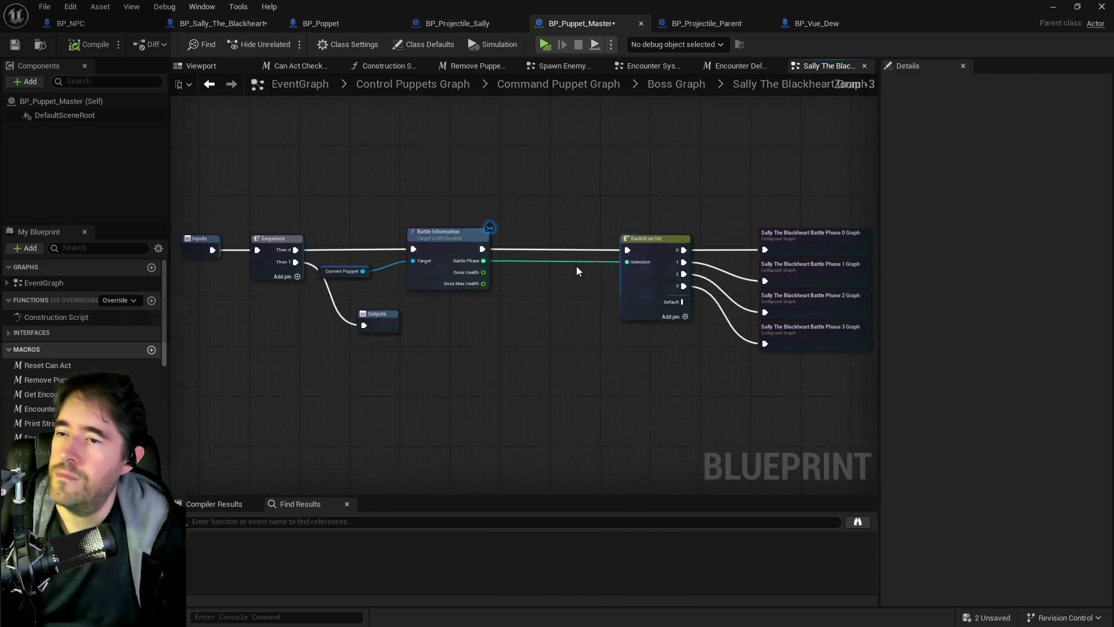
{"action": "left_click", "coordinate": [680, 88]}
{"action": "scroll", "coordinate": [649, 256], "scroll_direction": "up", "scroll_amount": 2}
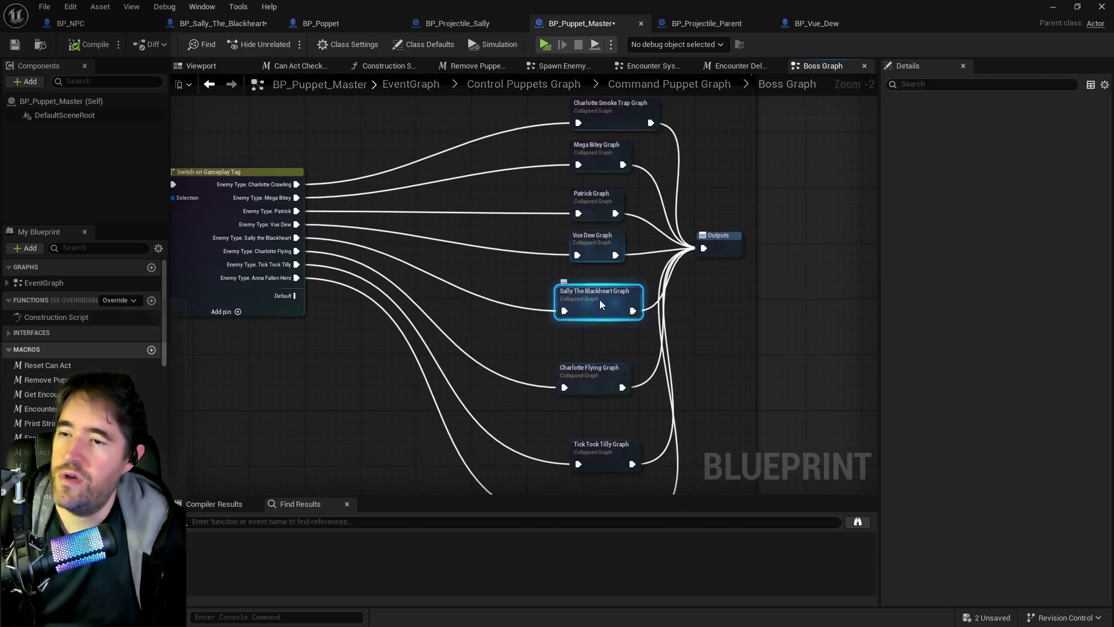
{"action": "double_click", "coordinate": [598, 302]}
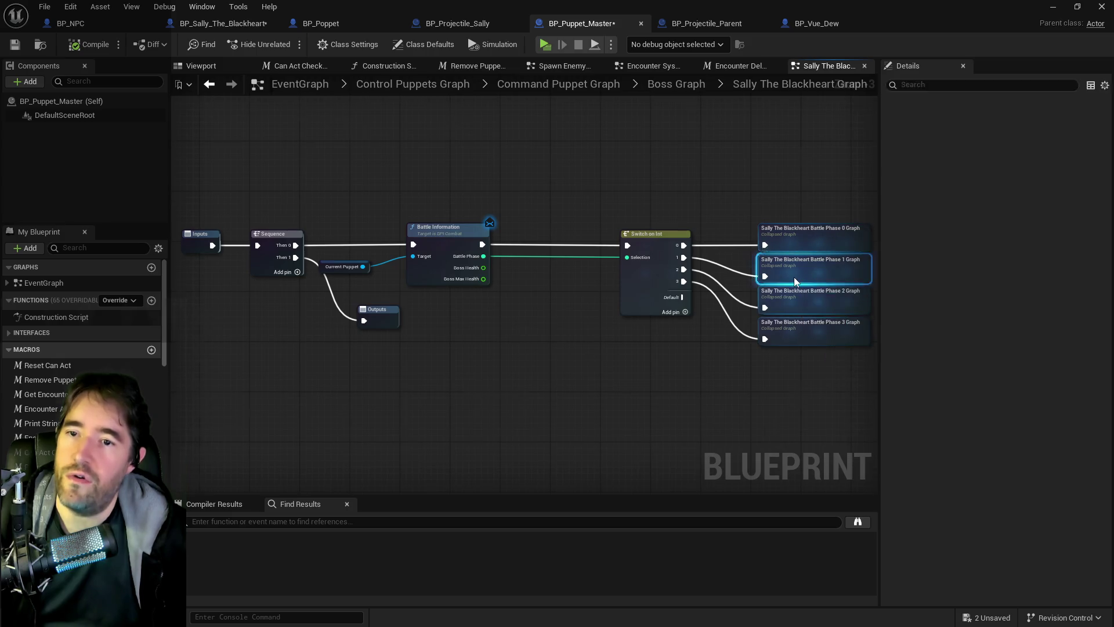
{"action": "double_click", "coordinate": [794, 276]}
{"action": "scroll", "coordinate": [390, 179], "scroll_direction": "up", "scroll_amount": 2}
{"action": "left_click_drag", "start_coordinate": [390, 179], "coordinate": [474, 350]}
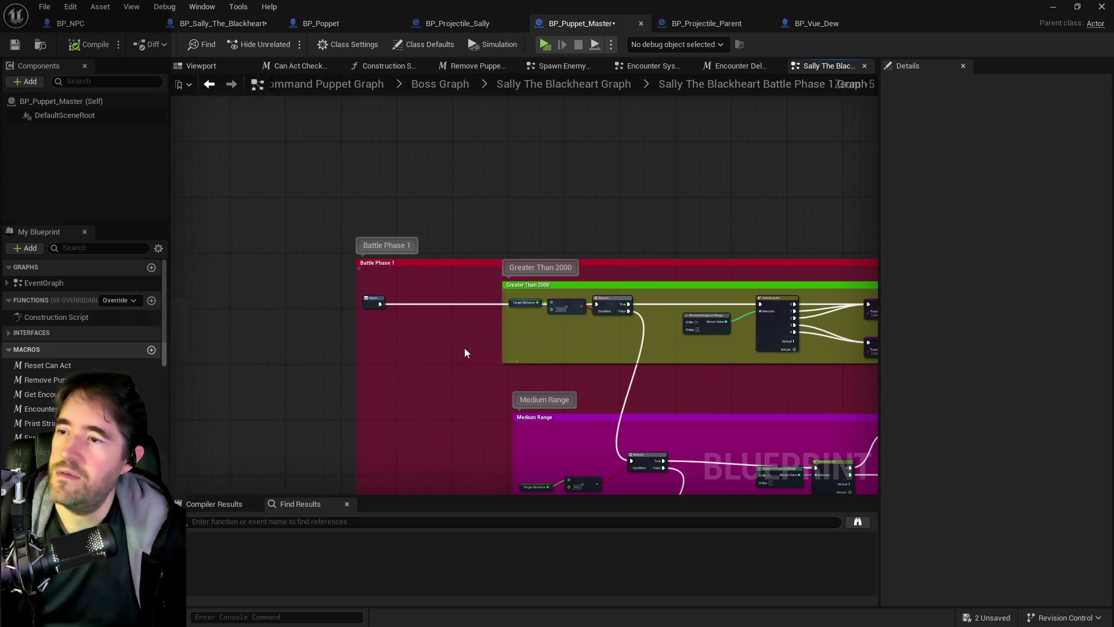
Paste a Current Puppet Special Check between Inputs and the Greater Than 2000 branch, save, and return to the level
{"action": "key", "text": "ctrl+v"}
{"action": "left_click_drag", "start_coordinate": [493, 299], "coordinate": [439, 301]}
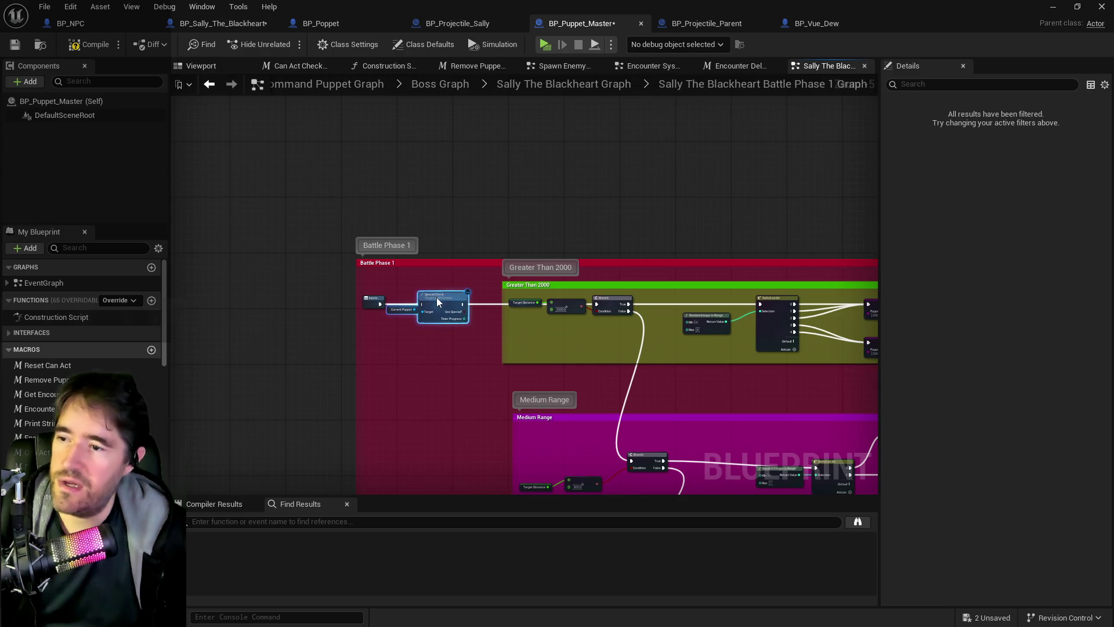
{"action": "scroll", "coordinate": [377, 297], "scroll_direction": "up", "scroll_amount": 3}
{"action": "left_click", "coordinate": [370, 298]}
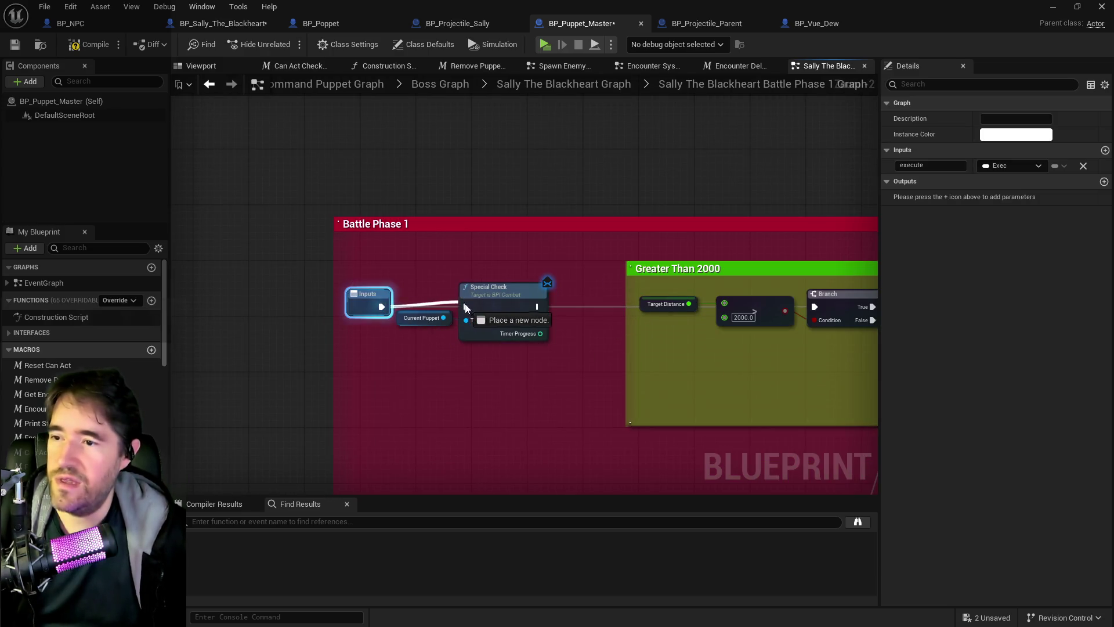
{"action": "left_click_drag", "start_coordinate": [537, 307], "coordinate": [815, 309]}
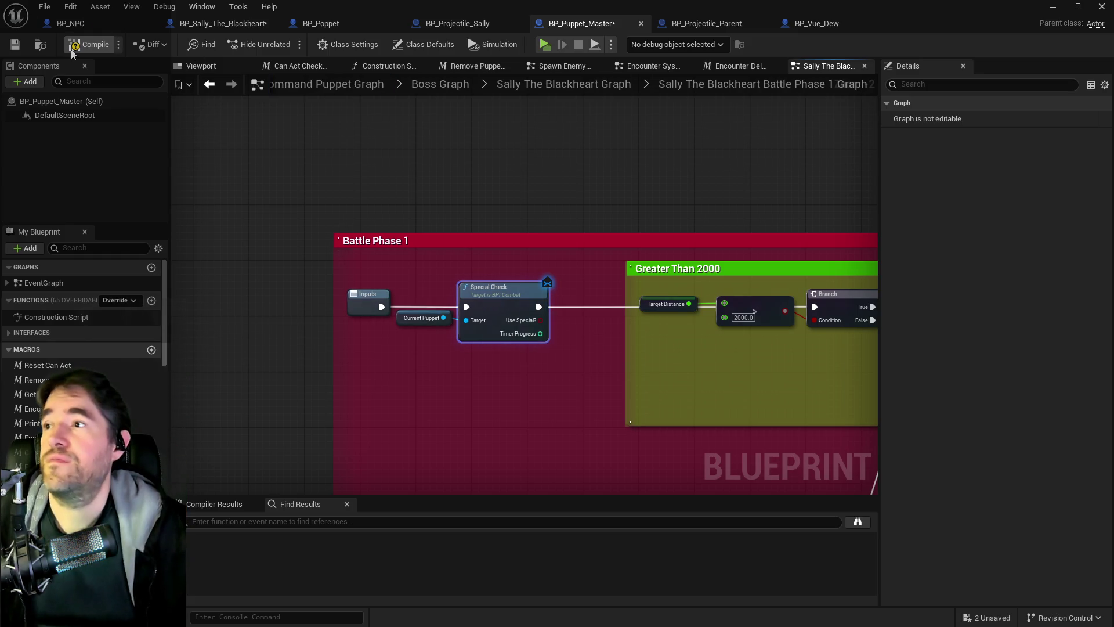
{"action": "left_click", "coordinate": [13, 45]}
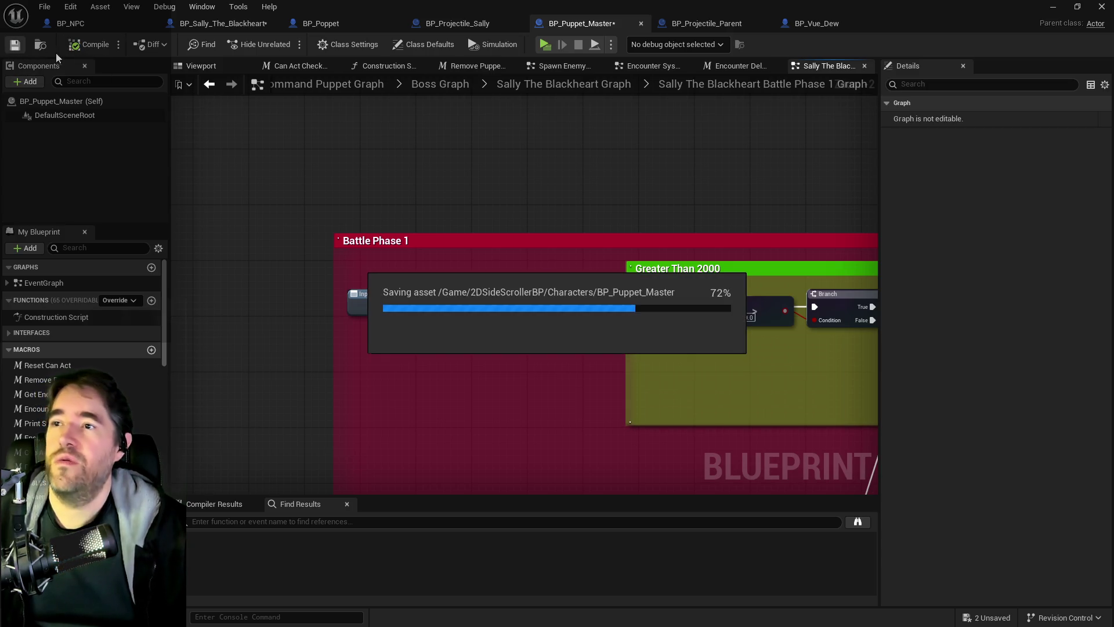
{"action": "key", "text": "alt+Tab"}
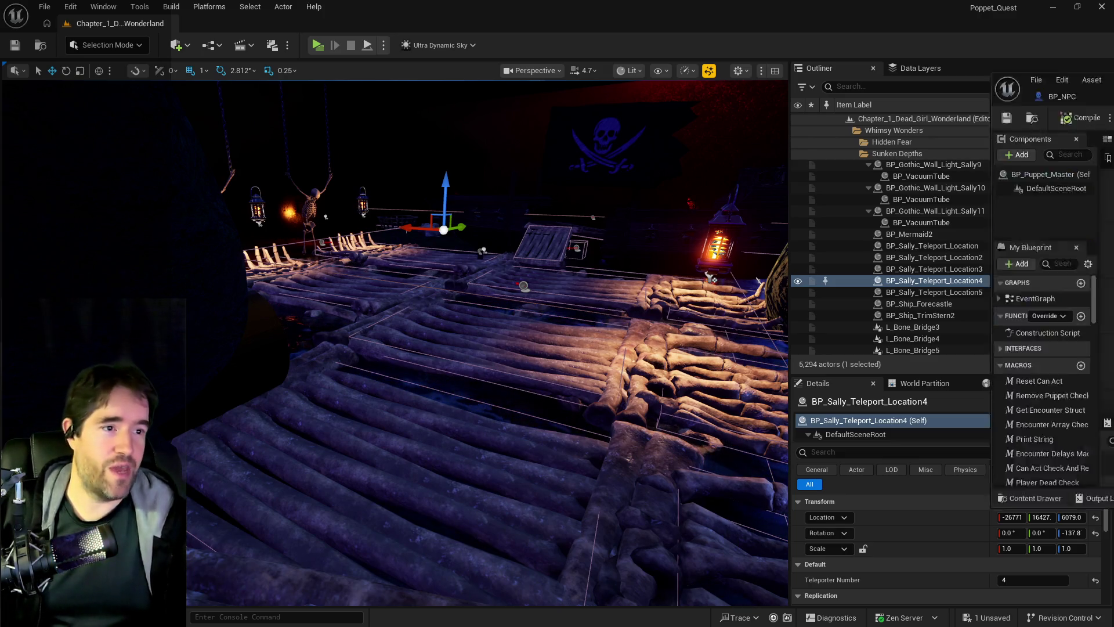
Maximize BP_Puppet_Master and frame Battle Phase 1's Greater Than 2000 and Medium Range sections
{"action": "left_click_drag", "start_coordinate": [1113, 156], "coordinate": [723, 156]}
{"action": "double_click", "coordinate": [657, 162]}
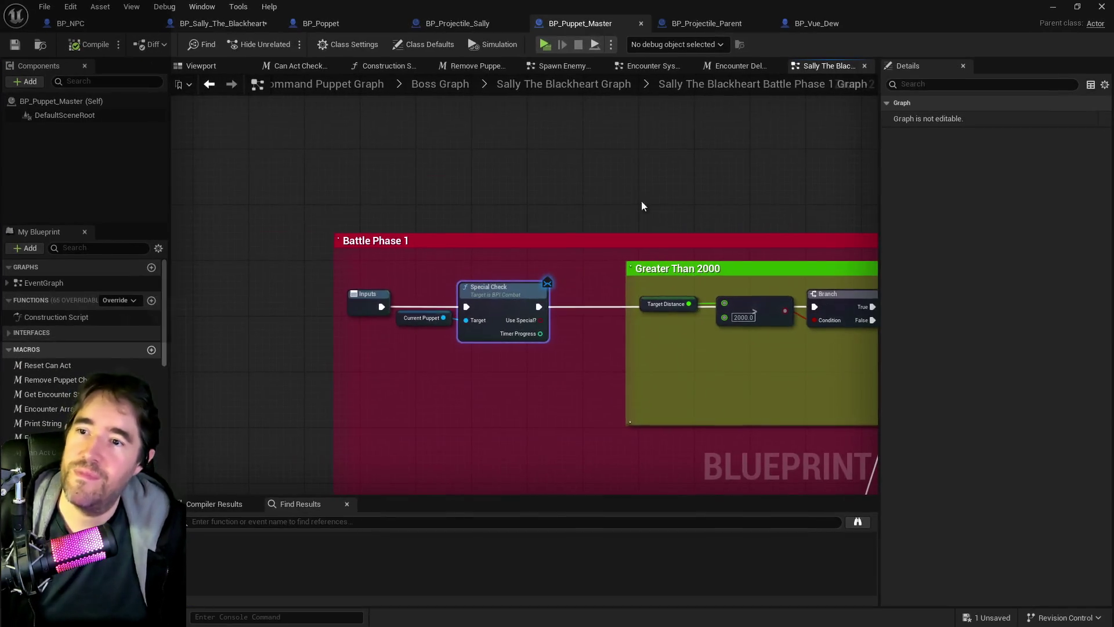
{"action": "scroll", "coordinate": [614, 375], "scroll_direction": "down", "scroll_amount": 2}
{"action": "mouse_move", "coordinate": [614, 375]}
{"action": "left_mouse_down"}
{"action": "mouse_move", "coordinate": [501, 388]}
{"action": "mouse_move", "coordinate": [438, 279]}
{"action": "left_mouse_up"}
{"action": "mouse_move", "coordinate": [691, 346]}
{"action": "left_mouse_down"}
{"action": "mouse_move", "coordinate": [538, 321]}
{"action": "mouse_move", "coordinate": [492, 331]}
{"action": "left_mouse_up"}
{"action": "scroll", "coordinate": [486, 347], "scroll_direction": "down", "scroll_amount": 3}
{"action": "scroll", "coordinate": [486, 347], "scroll_direction": "up", "scroll_amount": 2}
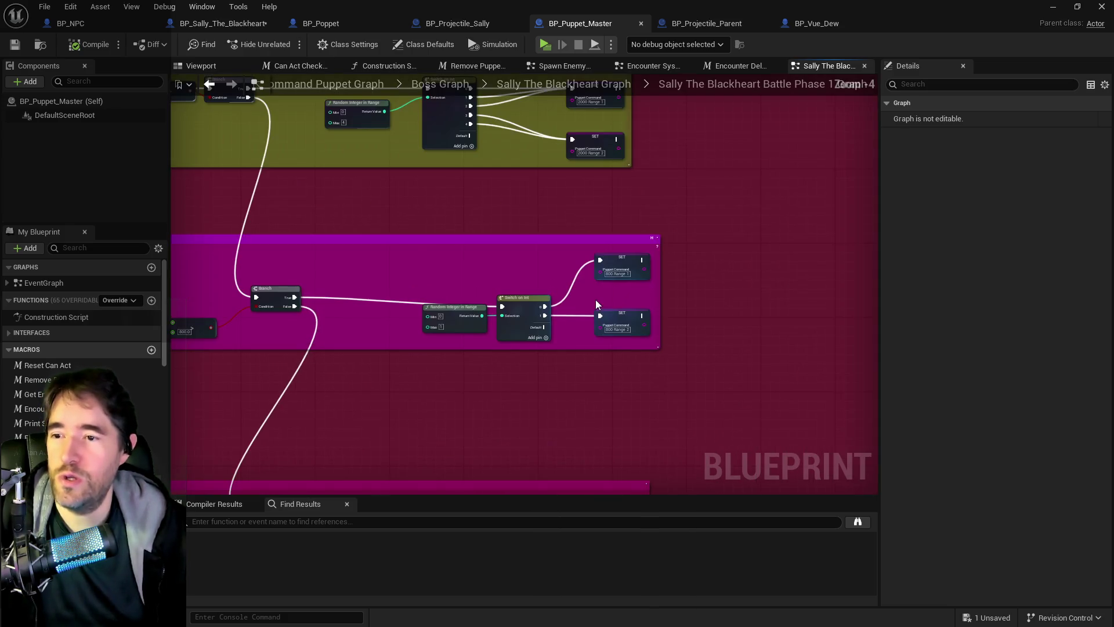
Move both SET Puppet Command nodes lower in Medium Range and save the blueprint
{"action": "mouse_move", "coordinate": [621, 259]}
{"action": "left_mouse_down"}
{"action": "mouse_move", "coordinate": [606, 279]}
{"action": "mouse_move", "coordinate": [620, 284]}
{"action": "mouse_move", "coordinate": [631, 343]}
{"action": "left_mouse_up"}
{"action": "left_click", "coordinate": [617, 313], "text": "ctrl"}
{"action": "scroll", "coordinate": [571, 397], "scroll_direction": "down", "scroll_amount": 1}
{"action": "scroll", "coordinate": [572, 402], "scroll_direction": "down", "scroll_amount": 1}
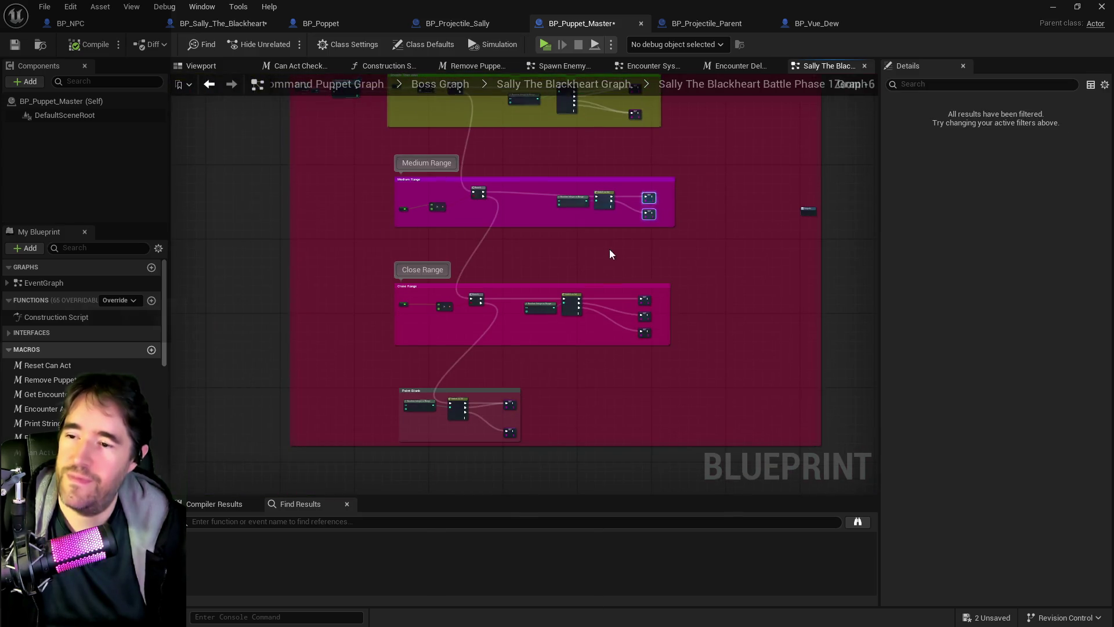
{"action": "scroll", "coordinate": [502, 422], "scroll_direction": "up", "scroll_amount": 4}
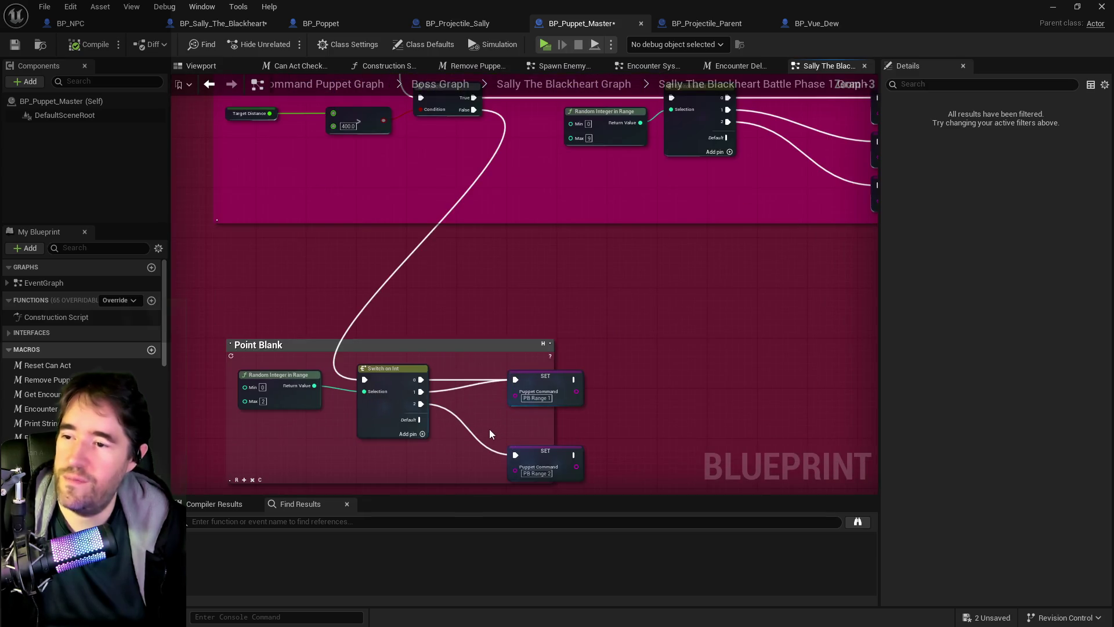
{"action": "left_click", "coordinate": [14, 44]}
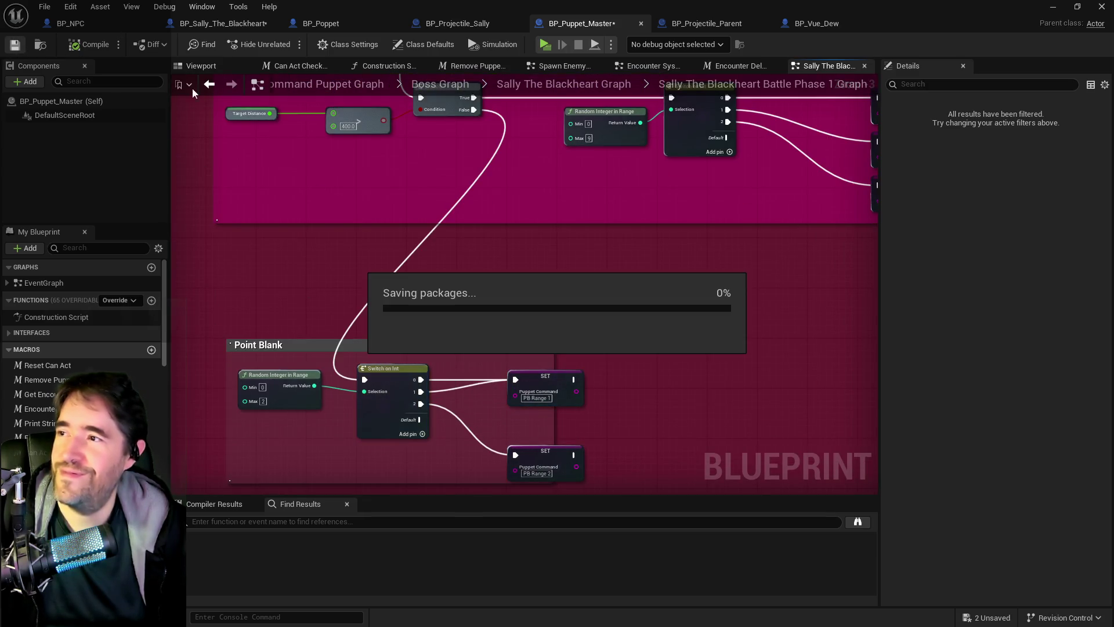
{"action": "scroll", "coordinate": [413, 176], "scroll_direction": "down", "scroll_amount": 2}
{"action": "mouse_move", "coordinate": [469, 333]}
{"action": "left_mouse_down"}
{"action": "mouse_move", "coordinate": [528, 368]}
{"action": "mouse_move", "coordinate": [532, 522]}
{"action": "left_mouse_up"}
{"action": "scroll", "coordinate": [415, 161], "scroll_direction": "up", "scroll_amount": 3}
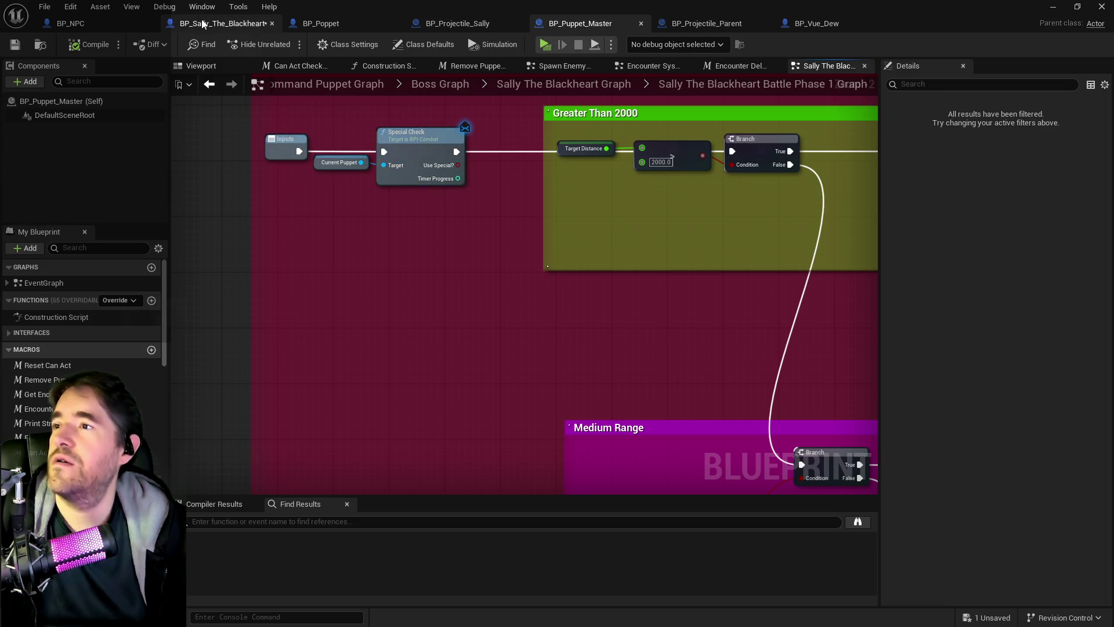
In BP_Sally_The_Blackheart, search 'special' in My Blueprint, then browse the Armor_Buffs_Defensive Armor_Cast sound waves
{"action": "left_click", "coordinate": [223, 23]}
{"action": "type", "text": "special"}
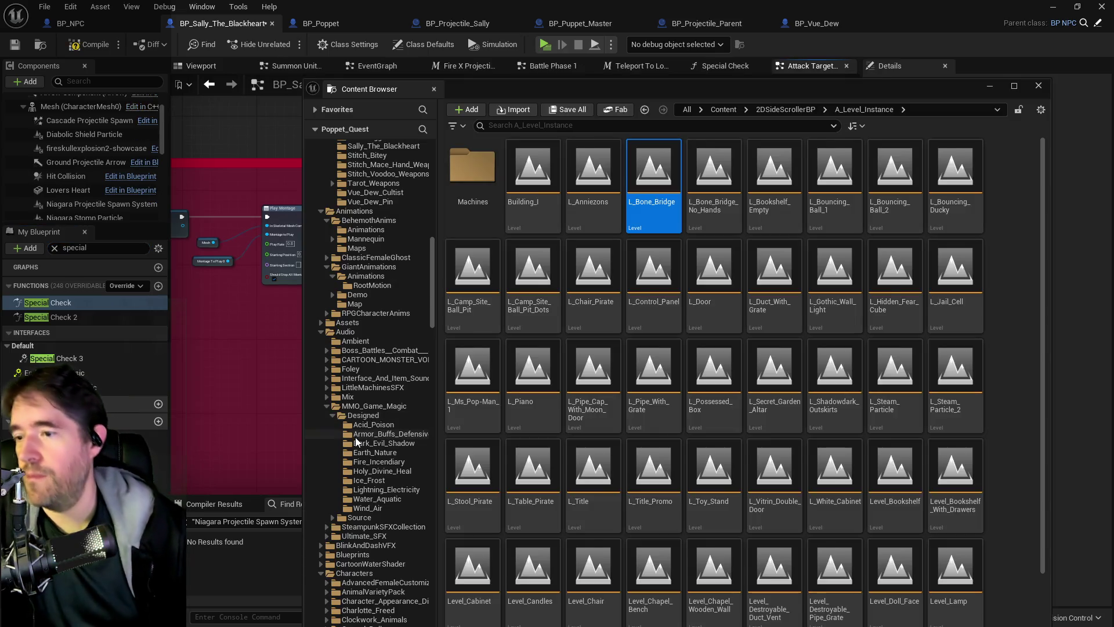
{"action": "left_click", "coordinate": [355, 435]}
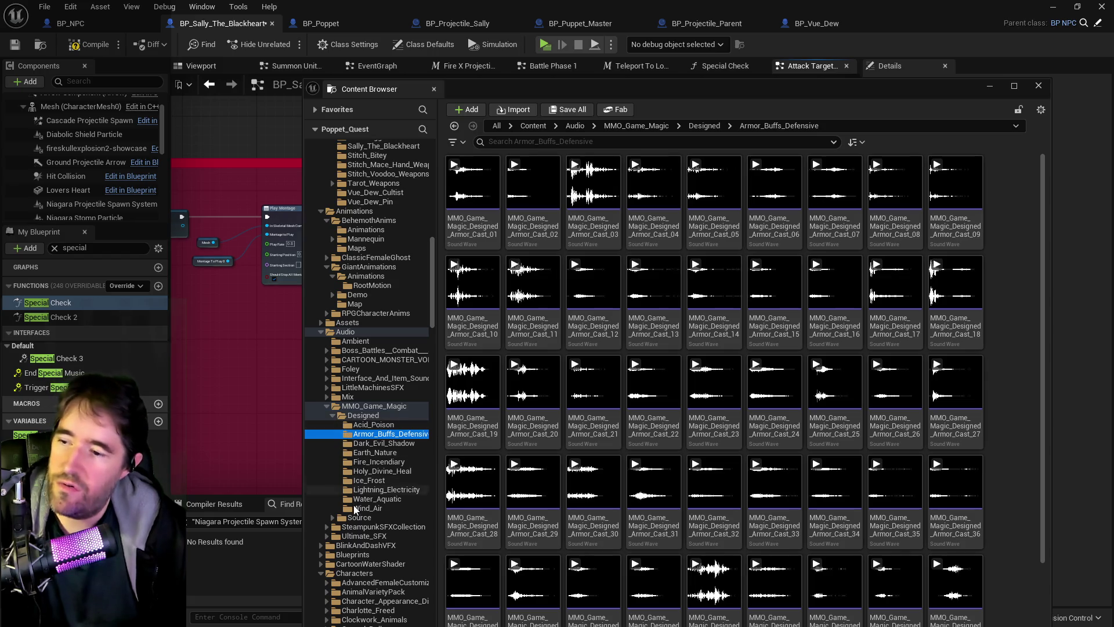
{"action": "scroll", "coordinate": [353, 417], "scroll_direction": "down", "scroll_amount": 5}
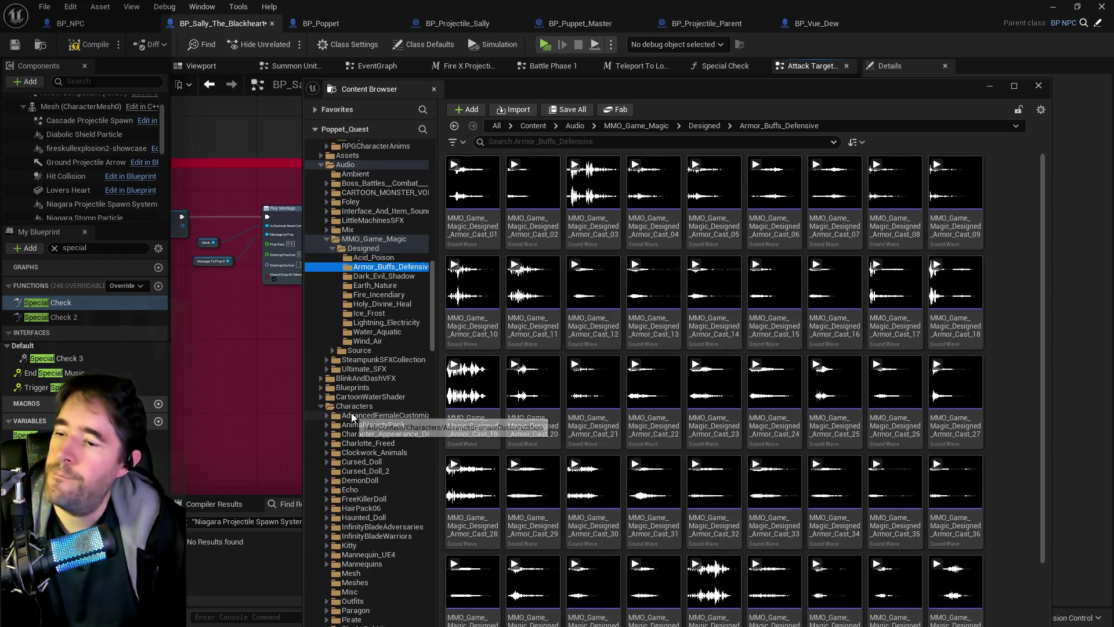
{"action": "scroll", "coordinate": [352, 416], "scroll_direction": "up", "scroll_amount": 6}
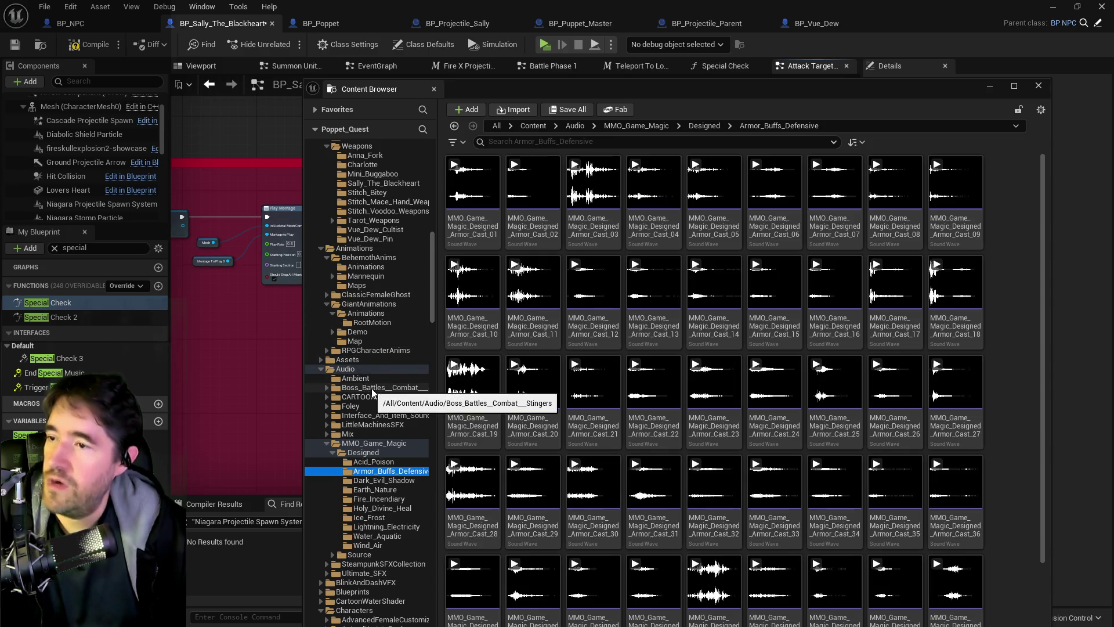
{"action": "scroll", "coordinate": [372, 393], "scroll_direction": "down", "scroll_amount": 15}
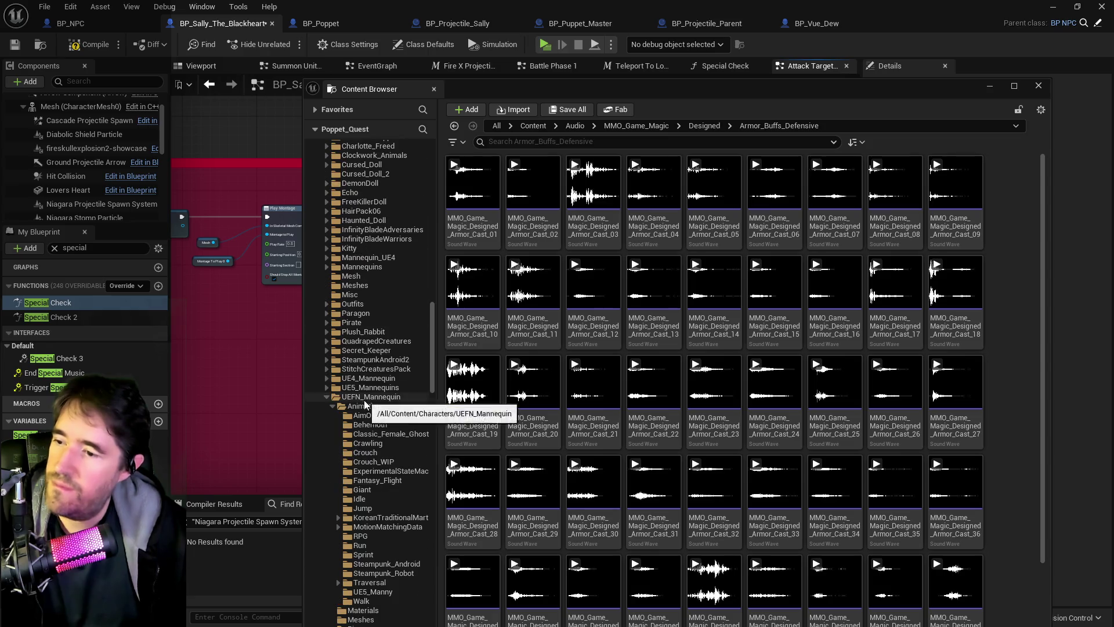
{"action": "scroll", "coordinate": [366, 401], "scroll_direction": "down", "scroll_amount": 2}
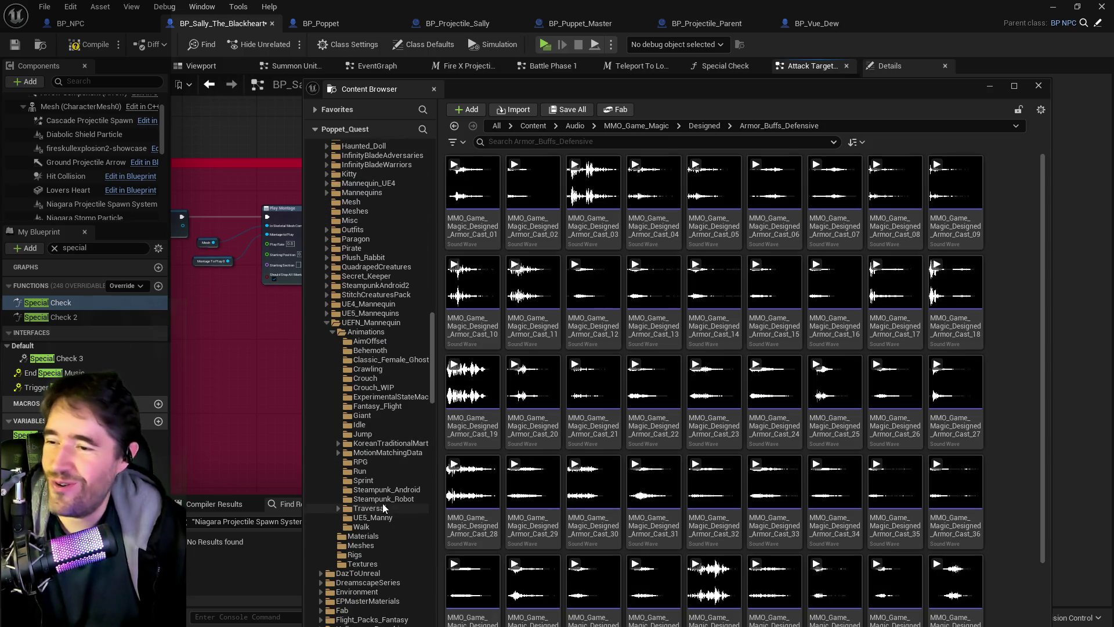
Show the UEFN_Mannequin RPG animations and scroll through the list
{"action": "left_click", "coordinate": [359, 462]}
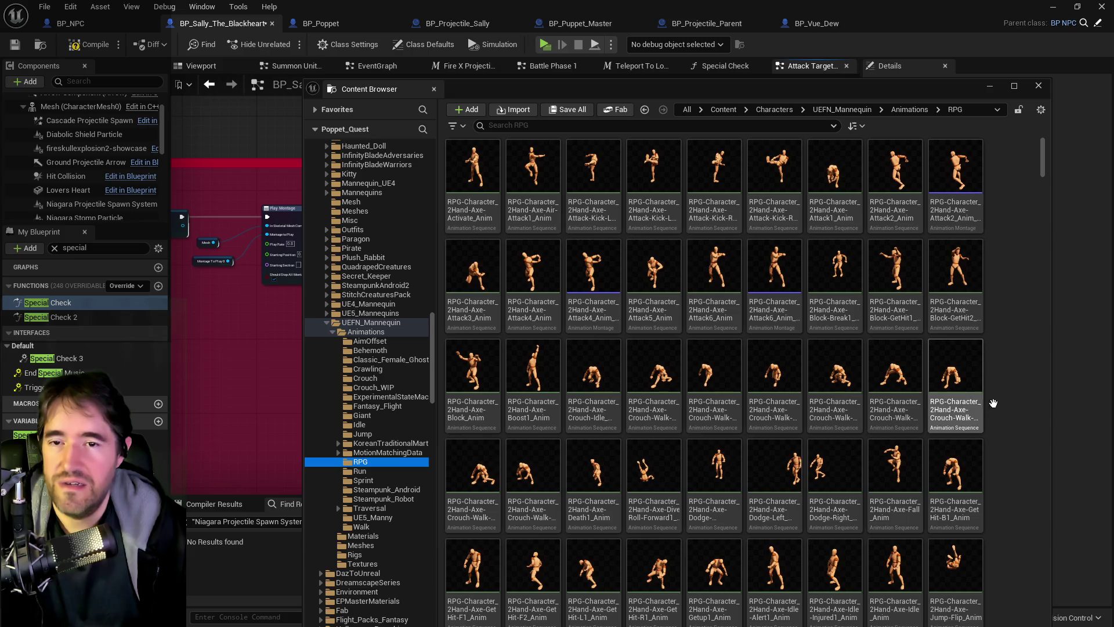
{"action": "scroll", "coordinate": [707, 385], "scroll_direction": "down", "scroll_amount": 3}
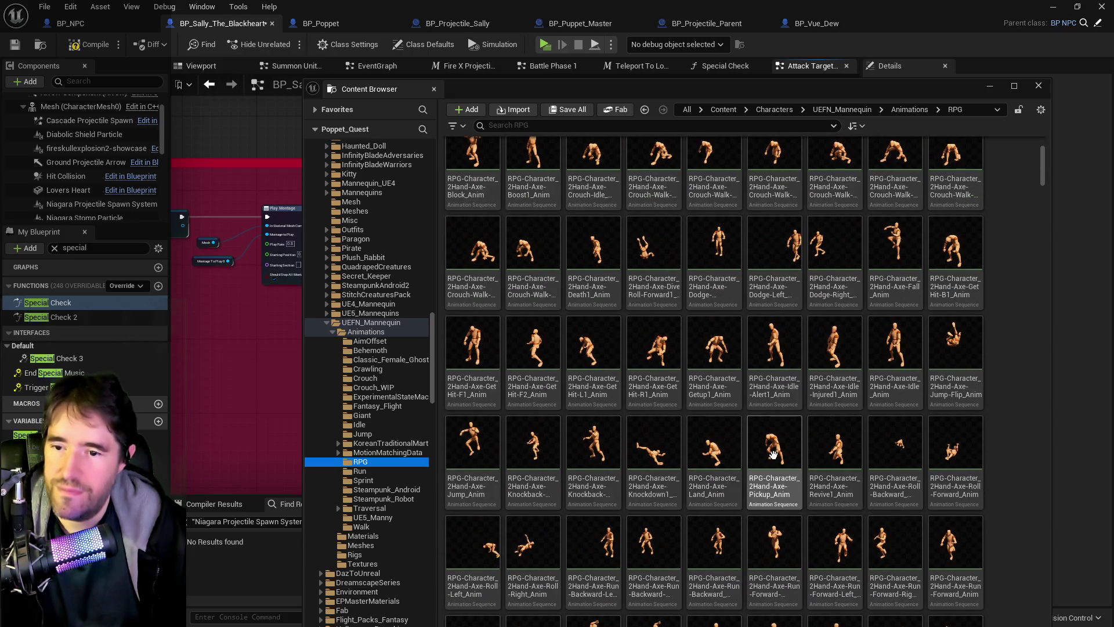
{"action": "scroll", "coordinate": [798, 541], "scroll_direction": "down", "scroll_amount": 1}
{"action": "scroll", "coordinate": [798, 541], "scroll_direction": "down", "scroll_amount": 5}
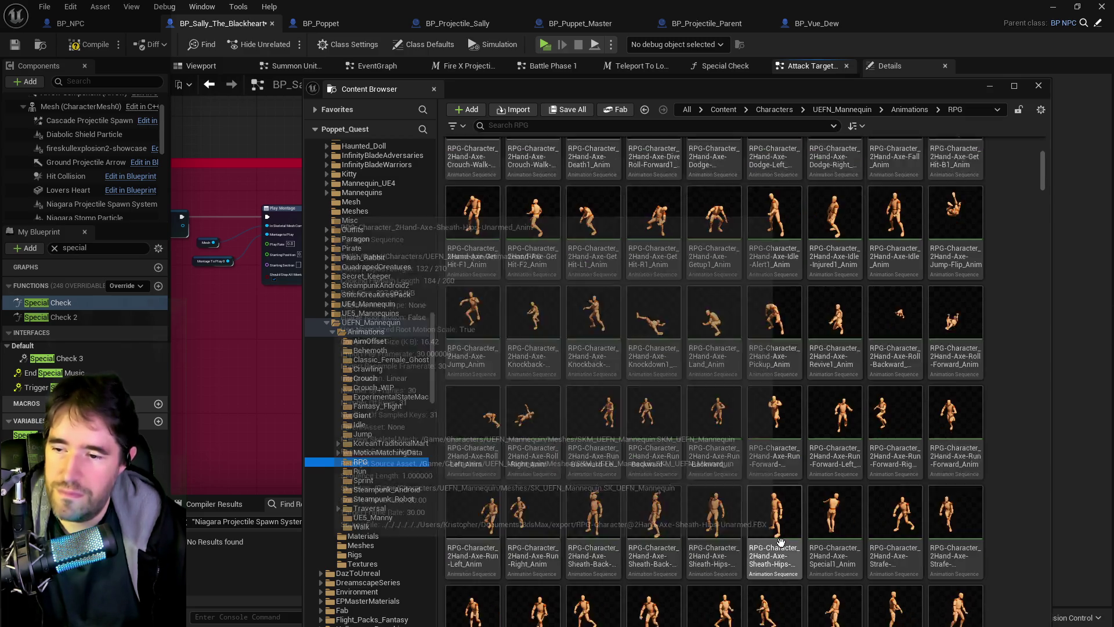
{"action": "scroll", "coordinate": [892, 505], "scroll_direction": "down", "scroll_amount": 5}
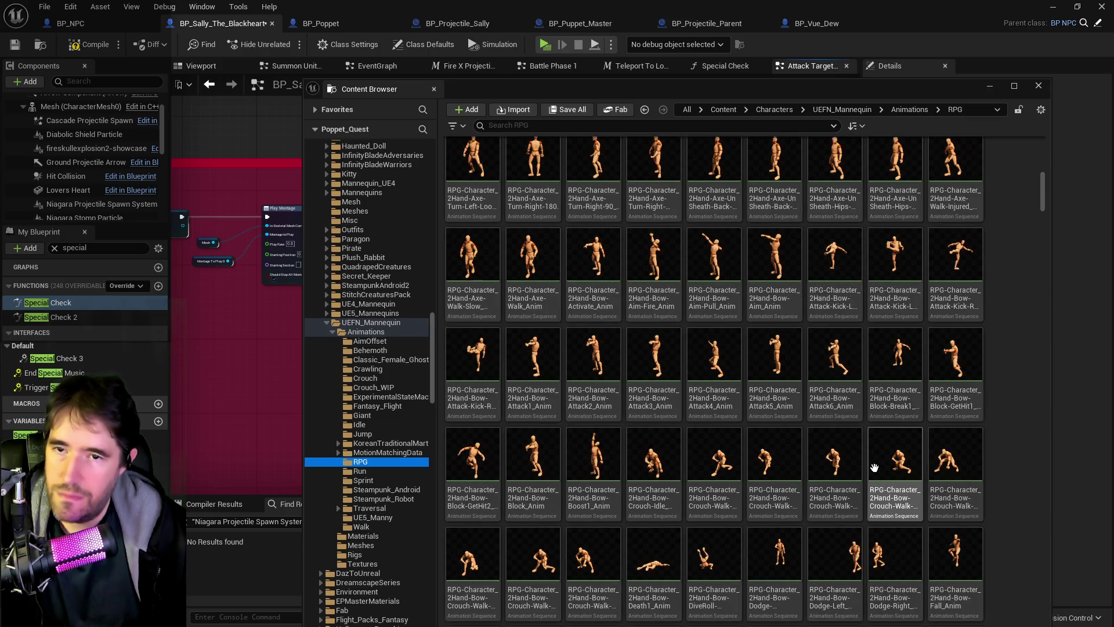
{"action": "scroll", "coordinate": [865, 457], "scroll_direction": "down", "scroll_amount": 3}
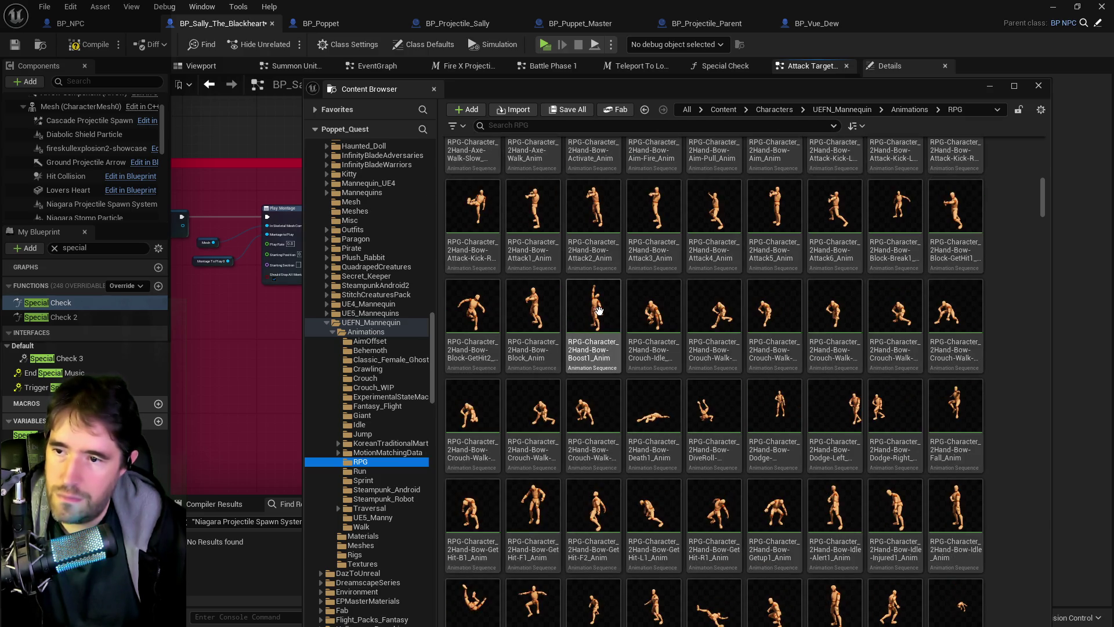
{"action": "scroll", "coordinate": [607, 447], "scroll_direction": "down", "scroll_amount": 2}
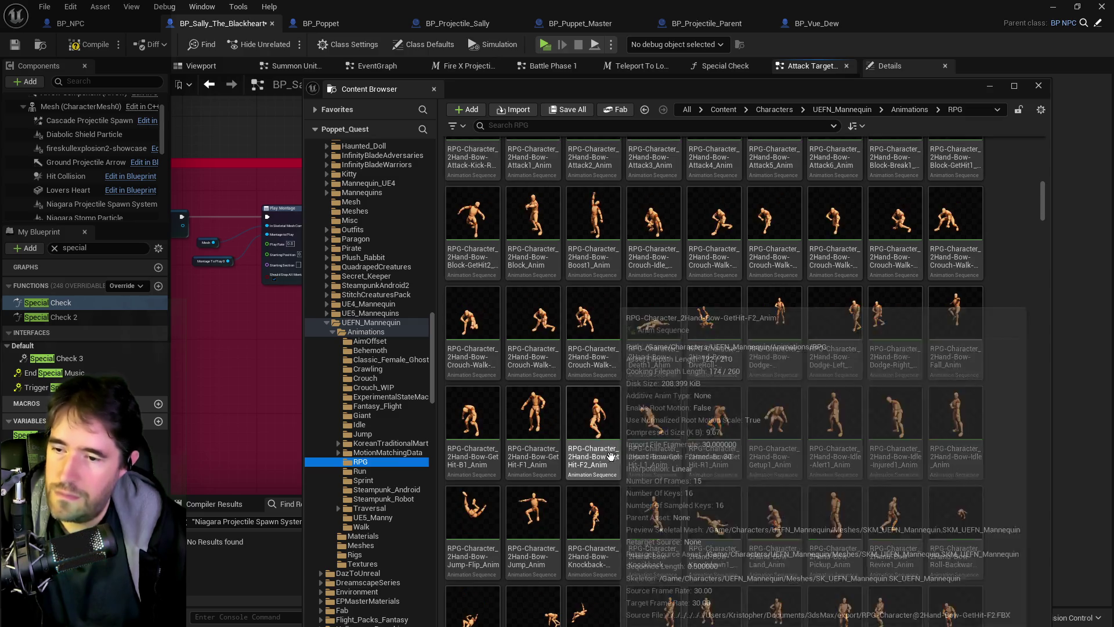
{"action": "scroll", "coordinate": [611, 455], "scroll_direction": "down", "scroll_amount": 2}
Filter the RPG animations to 'cast', pick the Armed-Cast-R-AOE1 montage, and close the browser
{"action": "left_click", "coordinate": [607, 128]}
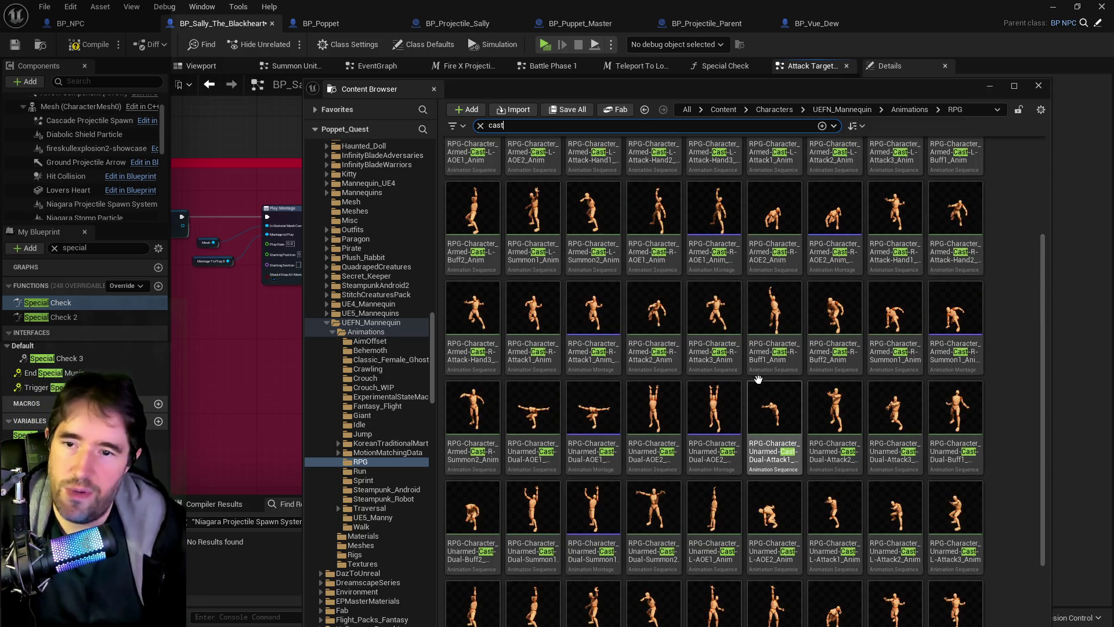
{"action": "scroll", "coordinate": [759, 378], "scroll_direction": "up", "scroll_amount": 3}
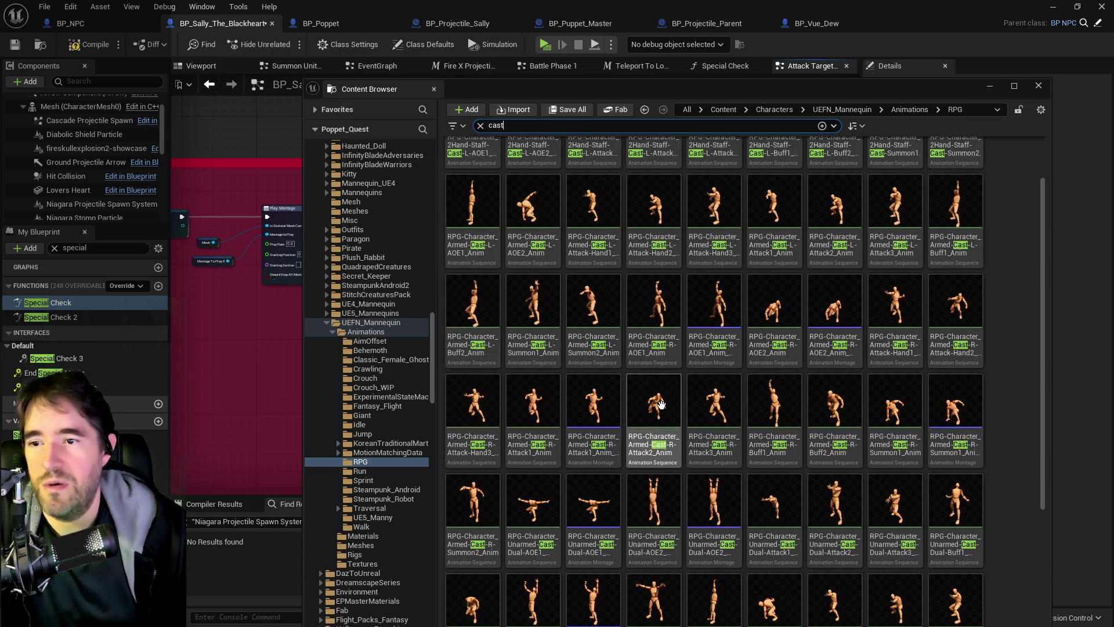
{"action": "scroll", "coordinate": [772, 406], "scroll_direction": "down", "scroll_amount": 2}
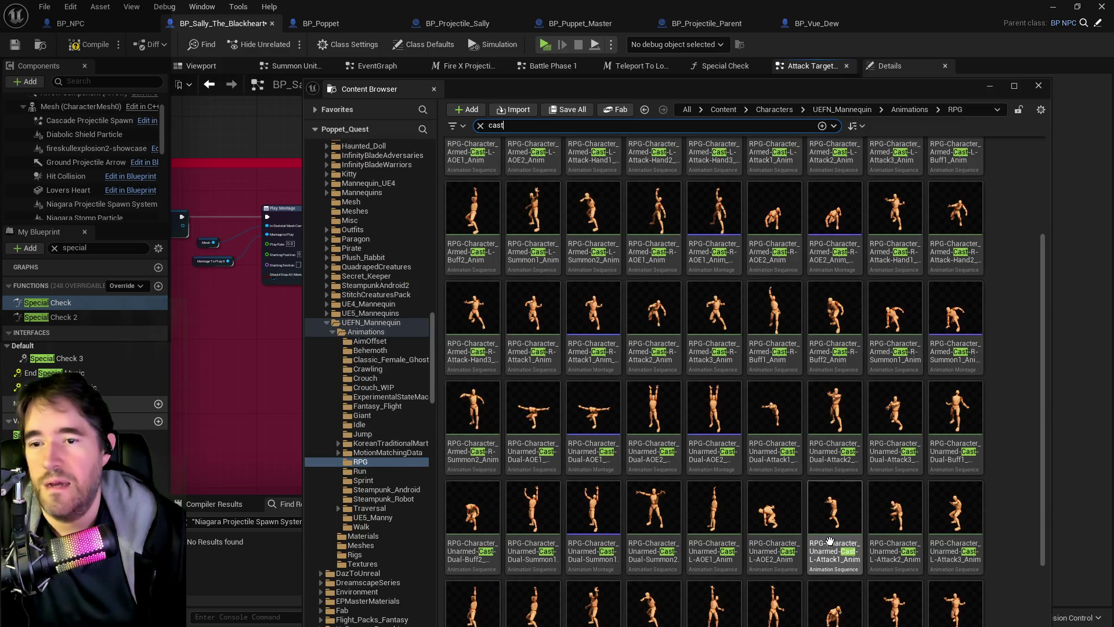
{"action": "scroll", "coordinate": [830, 537], "scroll_direction": "down", "scroll_amount": 2}
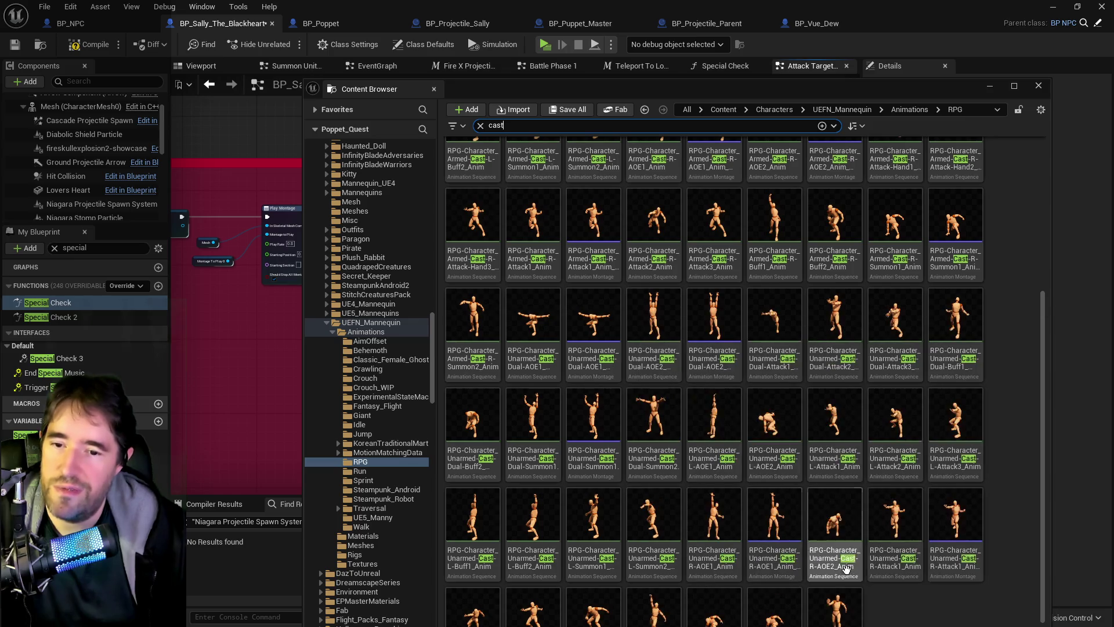
{"action": "scroll", "coordinate": [726, 493], "scroll_direction": "up", "scroll_amount": 2}
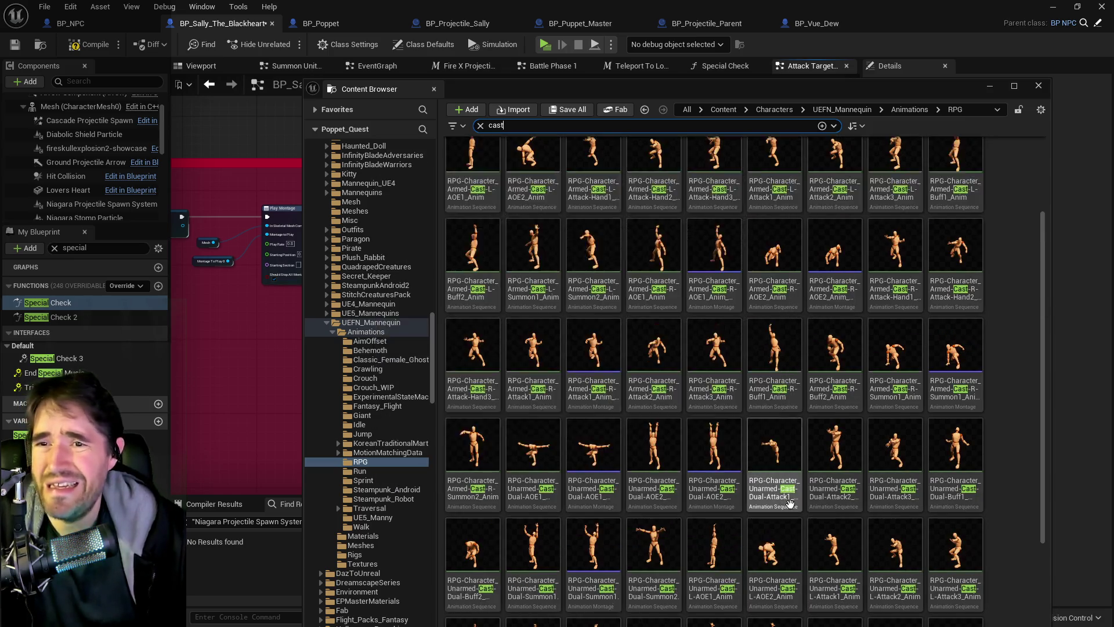
{"action": "scroll", "coordinate": [604, 464], "scroll_direction": "up", "scroll_amount": 1}
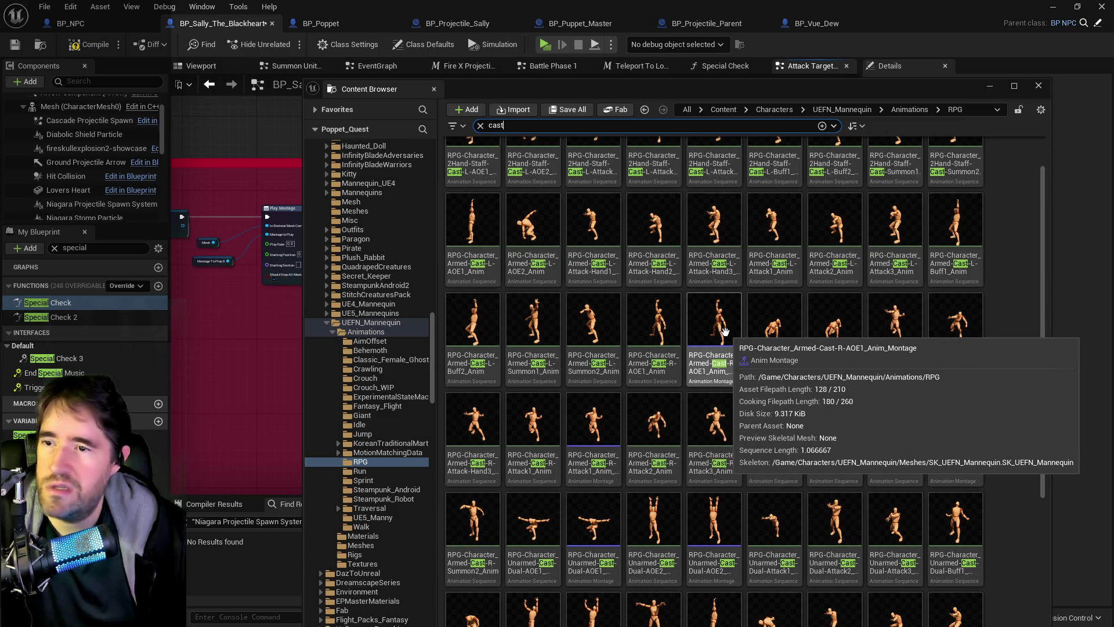
{"action": "left_click", "coordinate": [724, 331]}
{"action": "key", "text": "ctrl+space"}
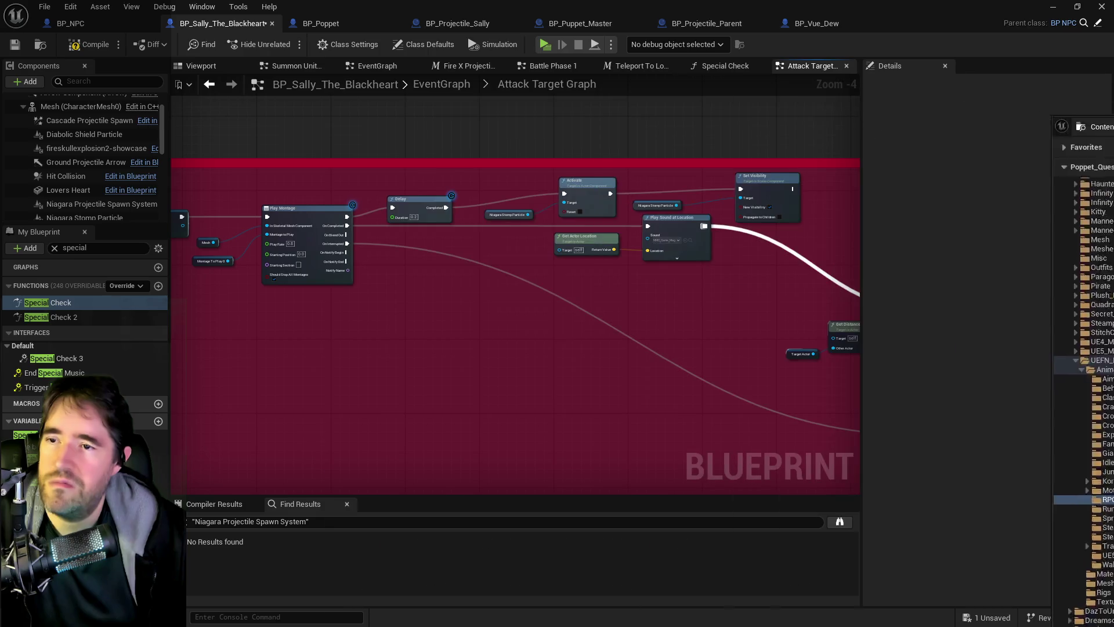
Go up to the EventGraph and open the Haunted Lanterns collapsed graph
{"action": "left_click", "coordinate": [310, 216]}
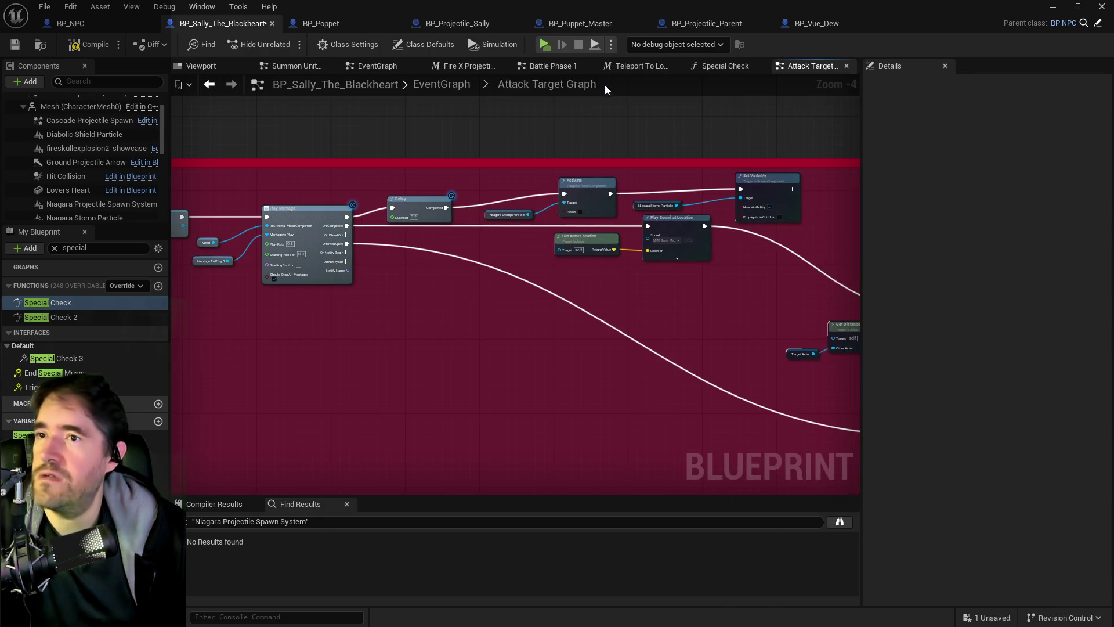
{"action": "left_click", "coordinate": [426, 85]}
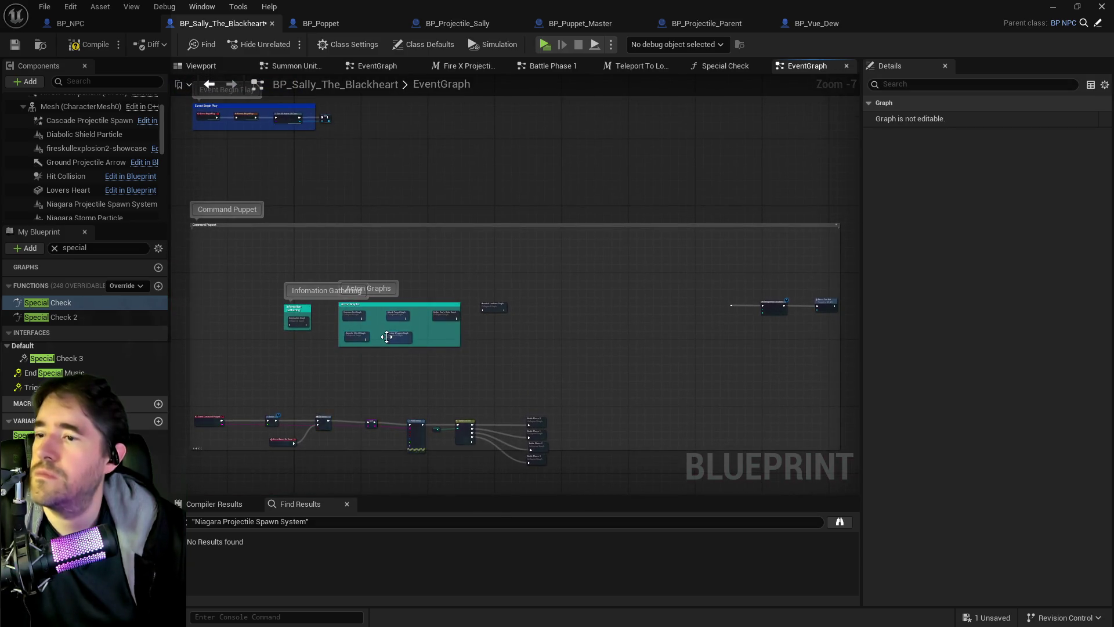
{"action": "scroll", "coordinate": [387, 337], "scroll_direction": "up", "scroll_amount": 5}
{"action": "double_click", "coordinate": [747, 239]}
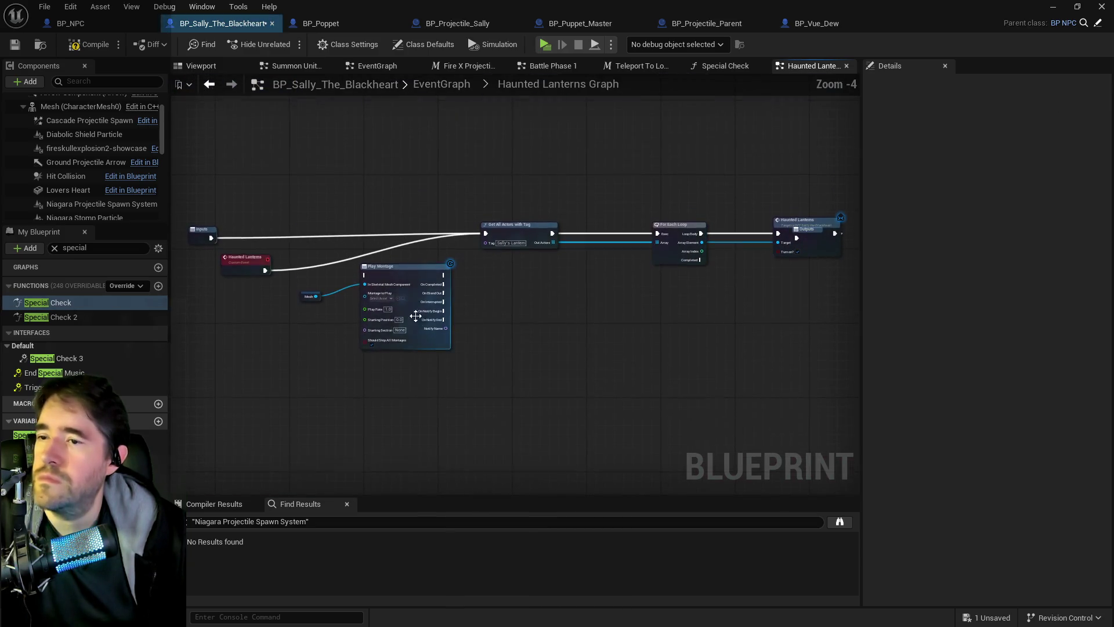
Wire the Inputs entry into Play Montage, then Play Montage into Get All Actors with Tag
{"action": "left_click_drag", "start_coordinate": [517, 281], "coordinate": [456, 284]}
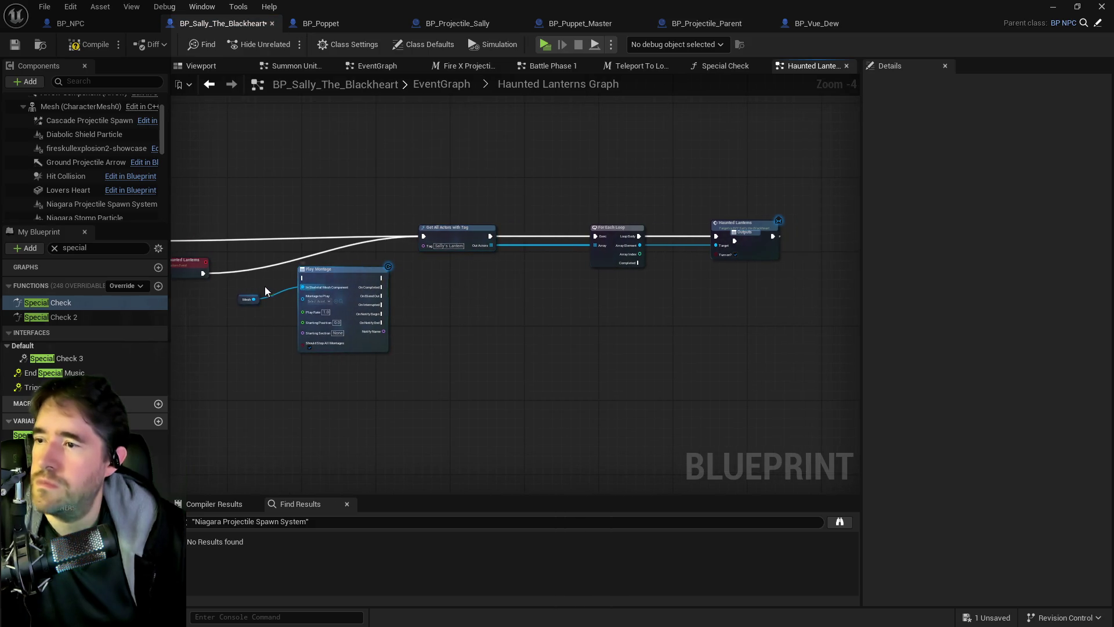
{"action": "scroll", "coordinate": [285, 293], "scroll_direction": "up", "scroll_amount": 3}
{"action": "left_click_drag", "start_coordinate": [292, 329], "coordinate": [527, 412]}
{"action": "left_click_drag", "start_coordinate": [372, 338], "coordinate": [549, 349]}
{"action": "left_click", "coordinate": [265, 267]}
{"action": "mouse_move", "coordinate": [281, 281]}
{"action": "left_mouse_down"}
{"action": "mouse_move", "coordinate": [401, 281]}
{"action": "mouse_move", "coordinate": [550, 346]}
{"action": "mouse_move", "coordinate": [678, 351]}
{"action": "mouse_move", "coordinate": [371, 311]}
{"action": "mouse_move", "coordinate": [384, 270]}
{"action": "mouse_move", "coordinate": [424, 234]}
{"action": "left_mouse_up"}
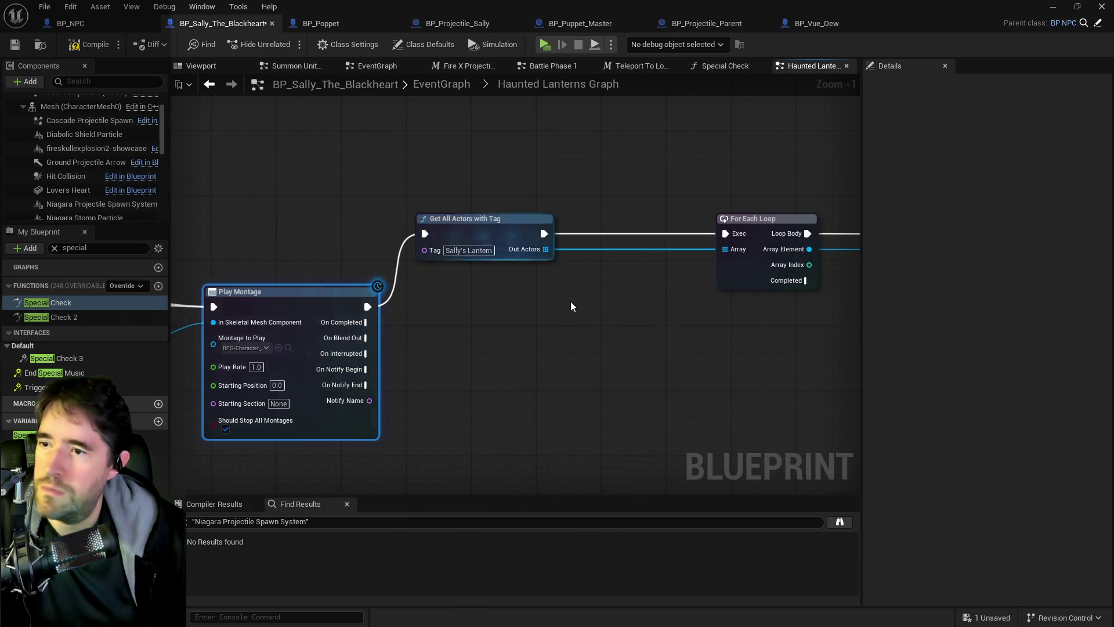
{"action": "scroll", "coordinate": [569, 298], "scroll_direction": "down", "scroll_amount": 1}
{"action": "left_click_drag", "start_coordinate": [569, 298], "coordinate": [424, 347]}
{"action": "scroll", "coordinate": [367, 335], "scroll_direction": "down", "scroll_amount": 2}
Line up Haunted Lanterns between For Each Loop and the Outputs node
{"action": "mouse_move", "coordinate": [331, 259]}
{"action": "left_mouse_down"}
{"action": "mouse_move", "coordinate": [546, 310]}
{"action": "mouse_move", "coordinate": [613, 315]}
{"action": "mouse_move", "coordinate": [627, 300]}
{"action": "mouse_move", "coordinate": [670, 356]}
{"action": "mouse_move", "coordinate": [641, 362]}
{"action": "left_mouse_up"}
{"action": "left_click", "coordinate": [626, 300]}
{"action": "left_click_drag", "start_coordinate": [636, 296], "coordinate": [762, 296]}
{"action": "left_click_drag", "start_coordinate": [650, 354], "coordinate": [654, 293]}
{"action": "left_click", "coordinate": [773, 298]}
{"action": "left_click_drag", "start_coordinate": [779, 301], "coordinate": [782, 297]}
{"action": "scroll", "coordinate": [696, 325], "scroll_direction": "down", "scroll_amount": 4}
{"action": "scroll", "coordinate": [523, 313], "scroll_direction": "up", "scroll_amount": 3}
Shift Get All Actors and the following nodes right, and align Play Montage and the Mesh getter with them
{"action": "left_click_drag", "start_coordinate": [562, 281], "coordinate": [830, 337]}
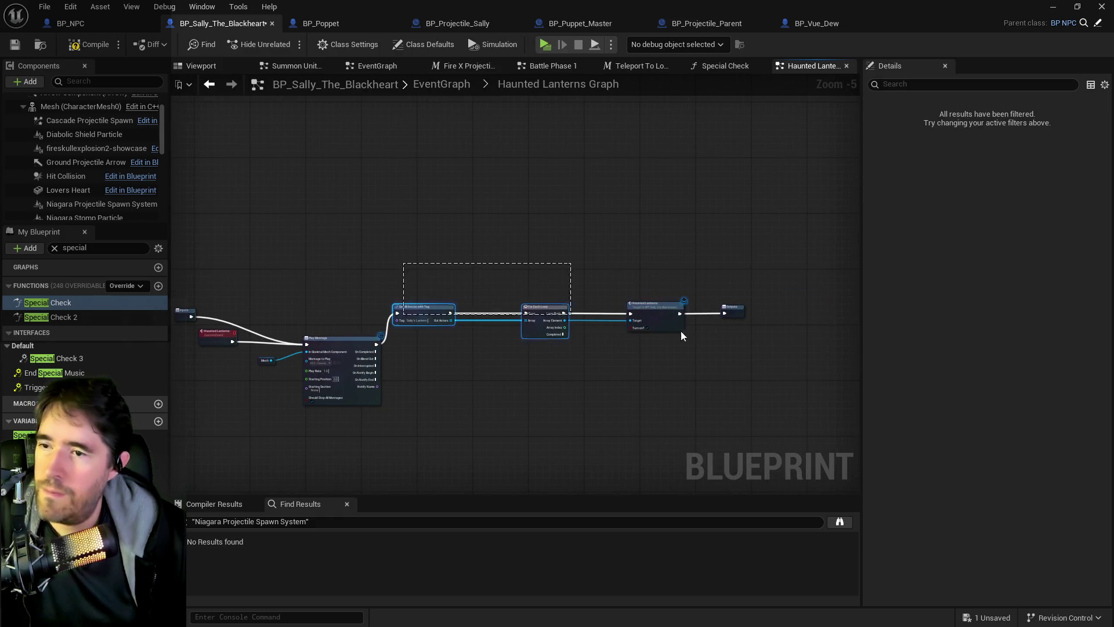
{"action": "left_click_drag", "start_coordinate": [434, 308], "coordinate": [550, 304]}
{"action": "mouse_move", "coordinate": [348, 332]}
{"action": "left_mouse_down"}
{"action": "mouse_move", "coordinate": [382, 318]}
{"action": "mouse_move", "coordinate": [372, 308]}
{"action": "left_mouse_up"}
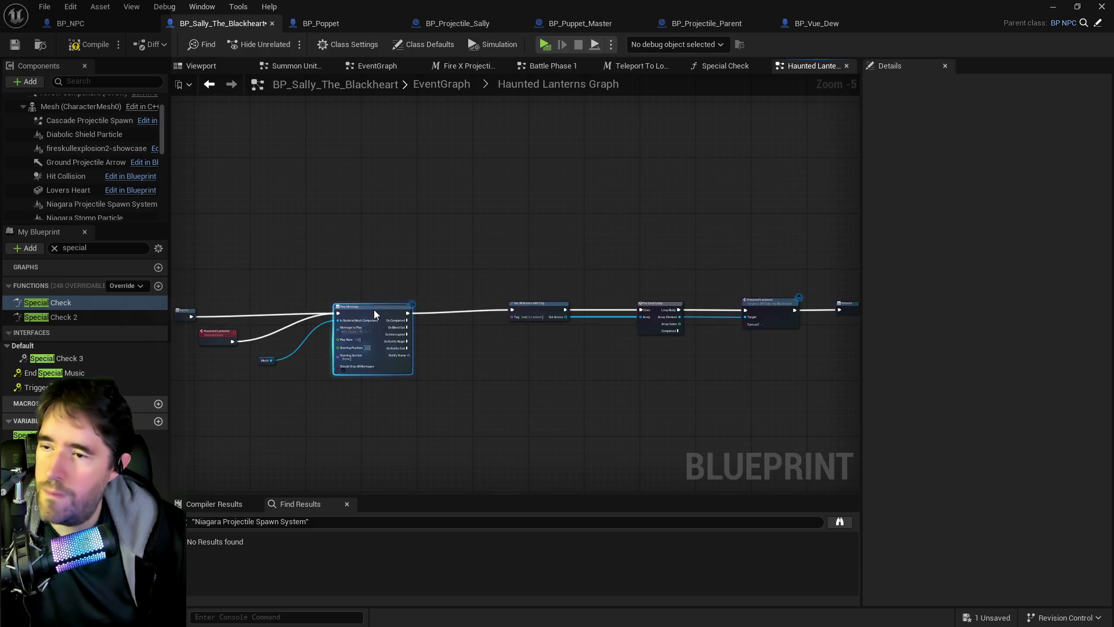
{"action": "left_click", "coordinate": [264, 360]}
{"action": "left_click_drag", "start_coordinate": [264, 360], "coordinate": [312, 332]}
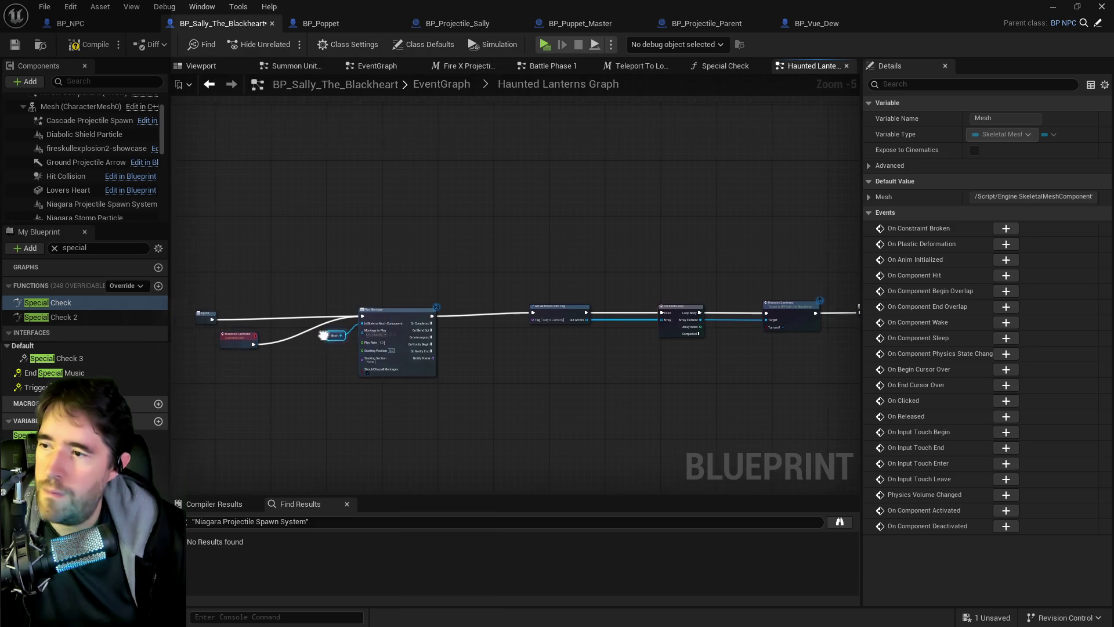
{"action": "left_click_drag", "start_coordinate": [370, 281], "coordinate": [744, 333]}
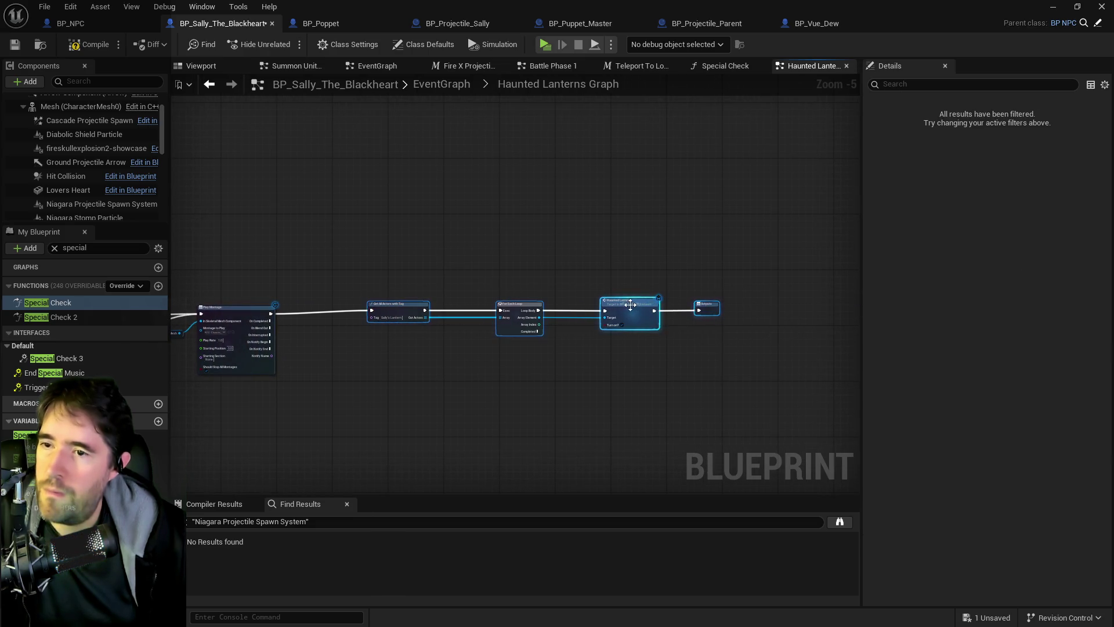
{"action": "left_click_drag", "start_coordinate": [618, 311], "coordinate": [615, 308]}
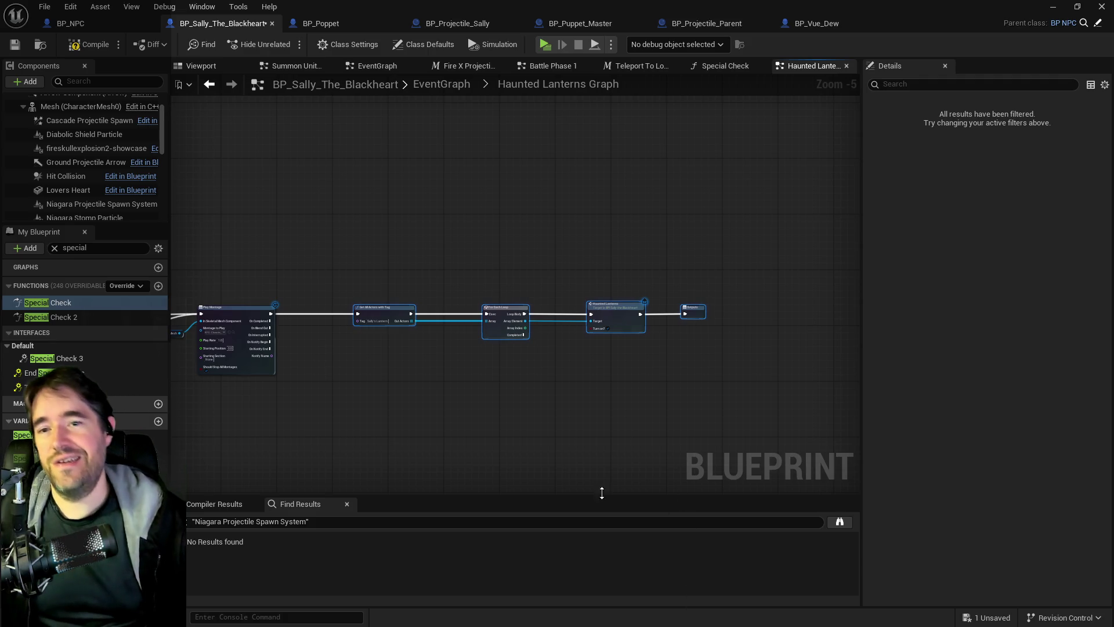
{"action": "scroll", "coordinate": [676, 398], "scroll_direction": "up", "scroll_amount": 3}
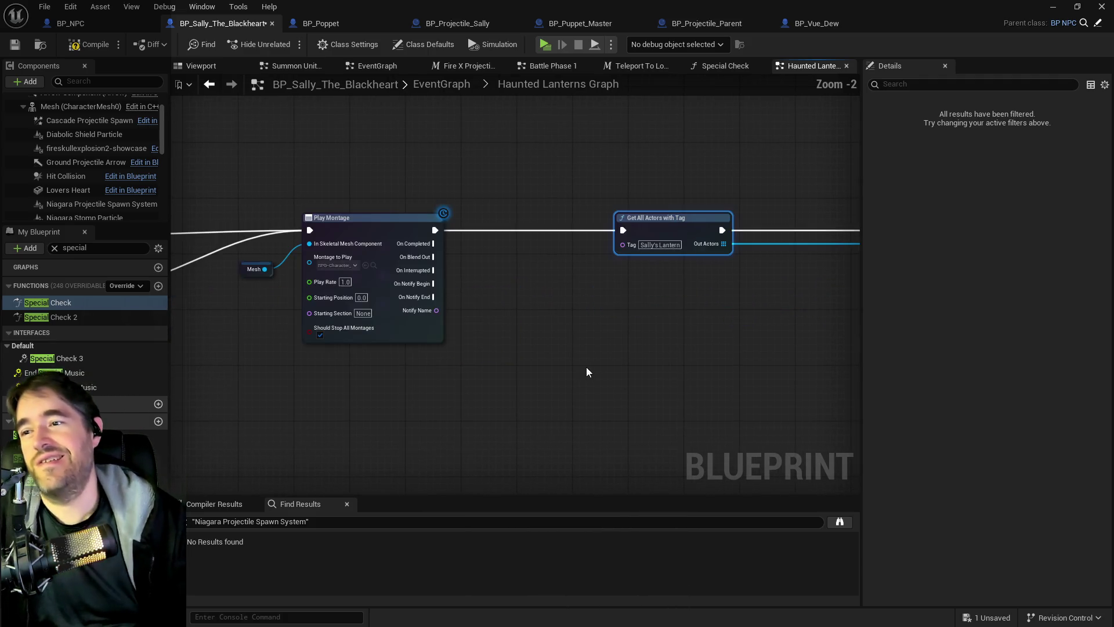
Add a Spawn Sound at Location node and place it in the lantern chain
{"action": "left_click_drag", "start_coordinate": [524, 427], "coordinate": [619, 430]}
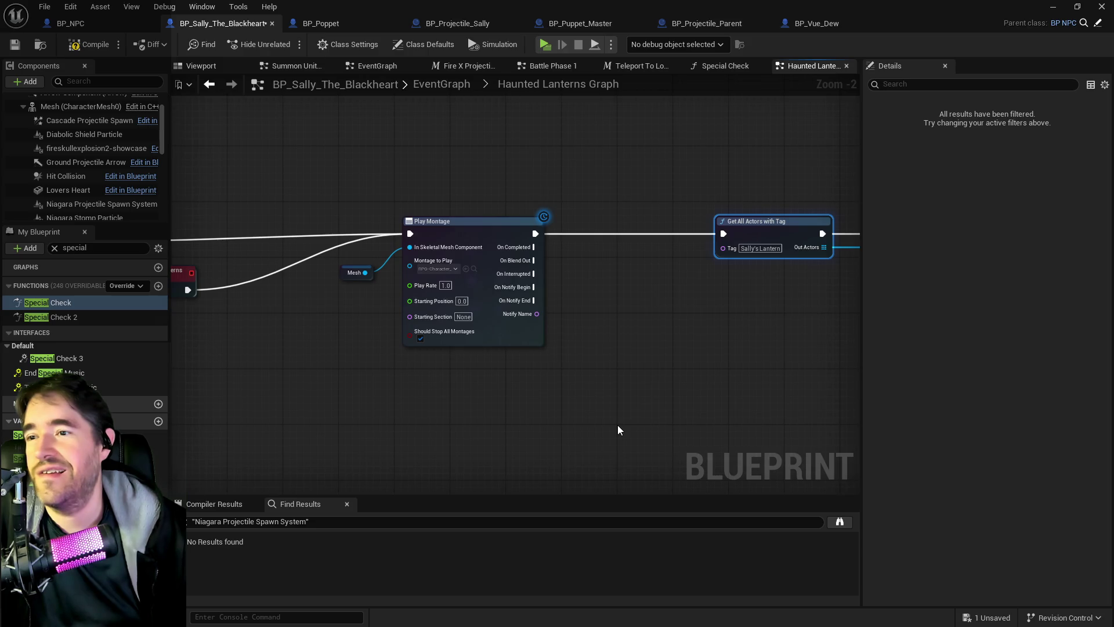
{"action": "left_click_drag", "start_coordinate": [576, 399], "coordinate": [502, 450]}
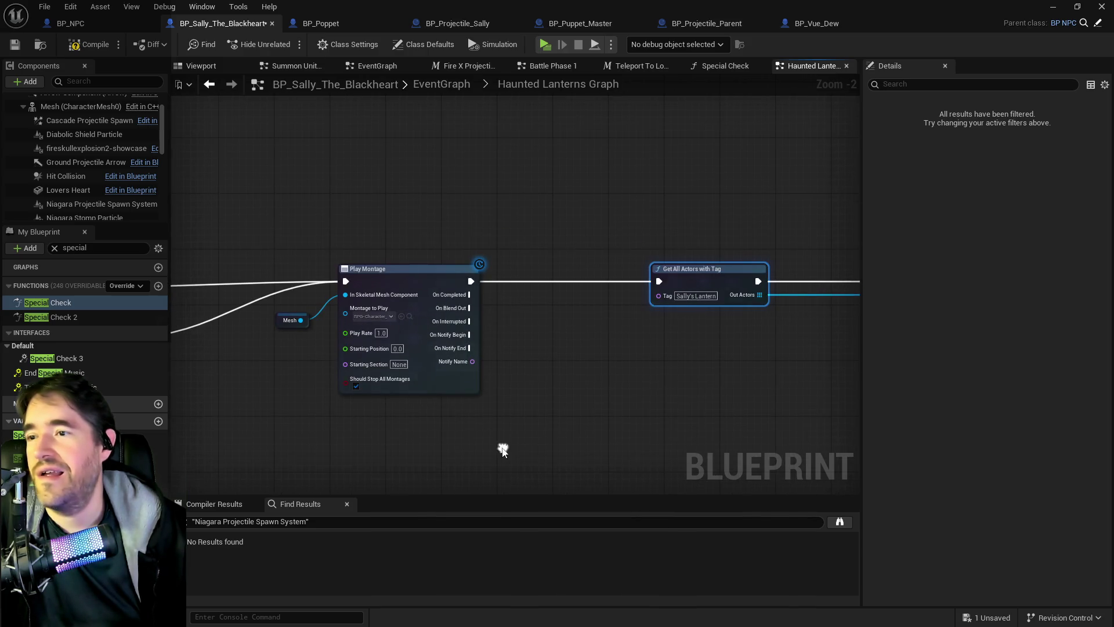
{"action": "right_click", "coordinate": [556, 344]}
{"action": "type", "text": "spawn"}
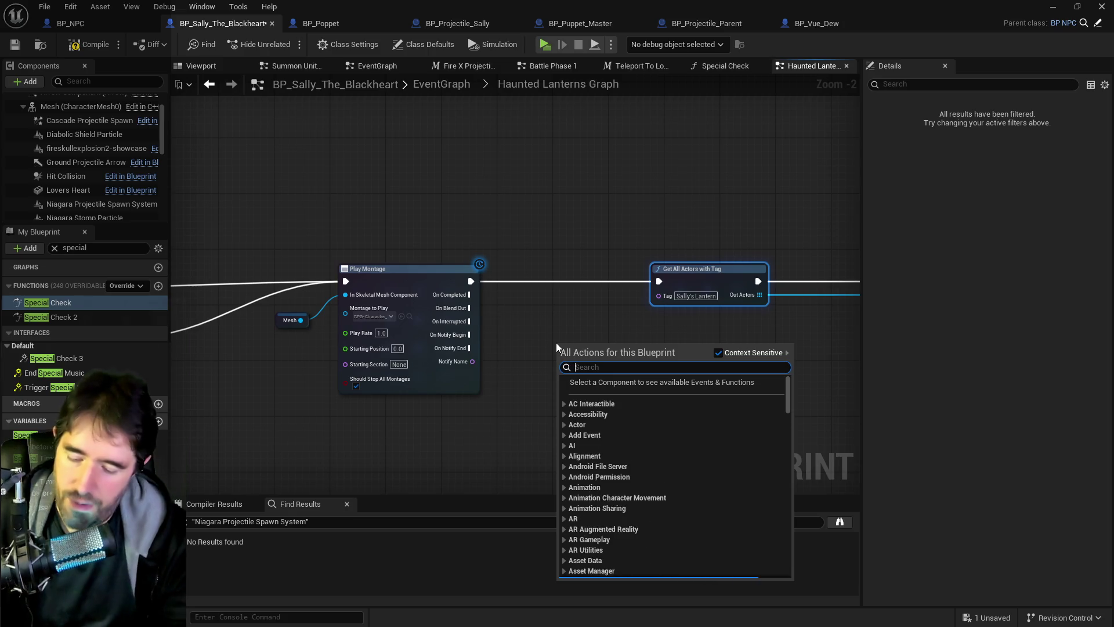
{"action": "type", "text": " sound"}
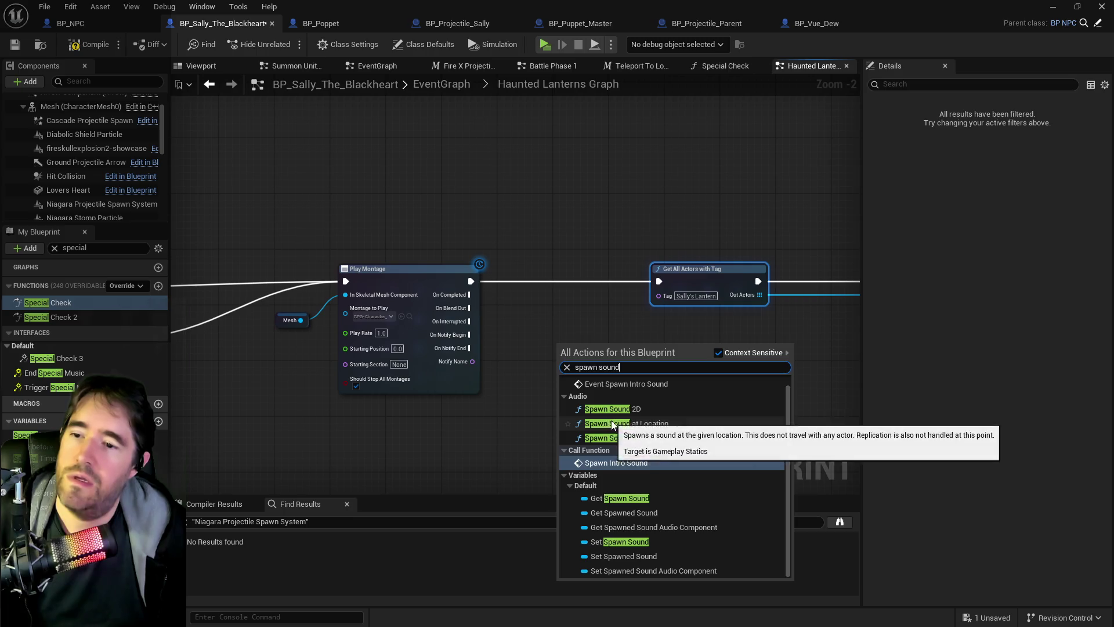
{"action": "left_click", "coordinate": [638, 423]}
{"action": "mouse_move", "coordinate": [550, 273]}
{"action": "left_mouse_down"}
{"action": "mouse_move", "coordinate": [1004, 354]}
{"action": "mouse_move", "coordinate": [822, 391]}
{"action": "mouse_move", "coordinate": [381, 309]}
{"action": "mouse_move", "coordinate": [575, 301]}
{"action": "left_mouse_up"}
{"action": "left_click_drag", "start_coordinate": [295, 384], "coordinate": [328, 308]}
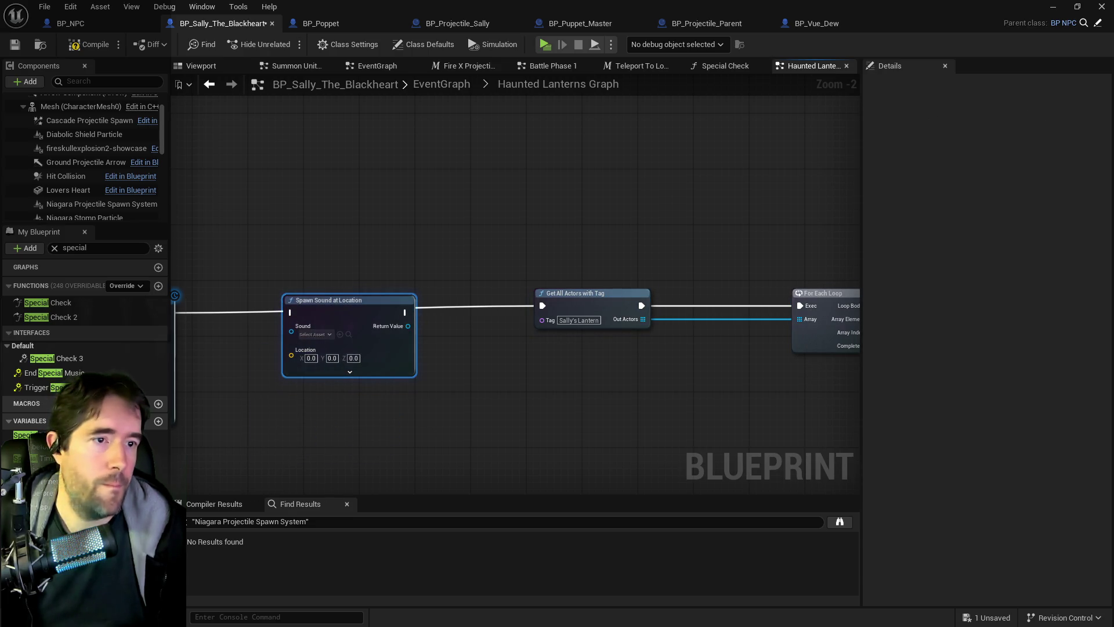
Add a Play Sound at Location node beside Spawn Sound at Location
{"action": "key", "text": "ctrl+space"}
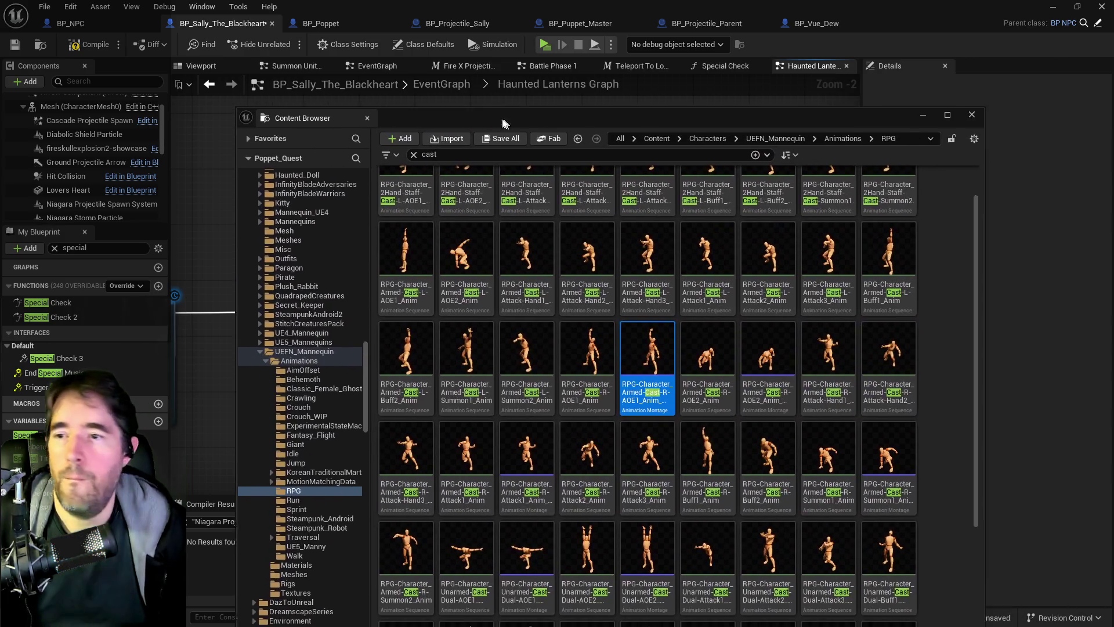
{"action": "left_click_drag", "start_coordinate": [543, 128], "coordinate": [934, 138]}
{"action": "key", "text": "ctrl+space"}
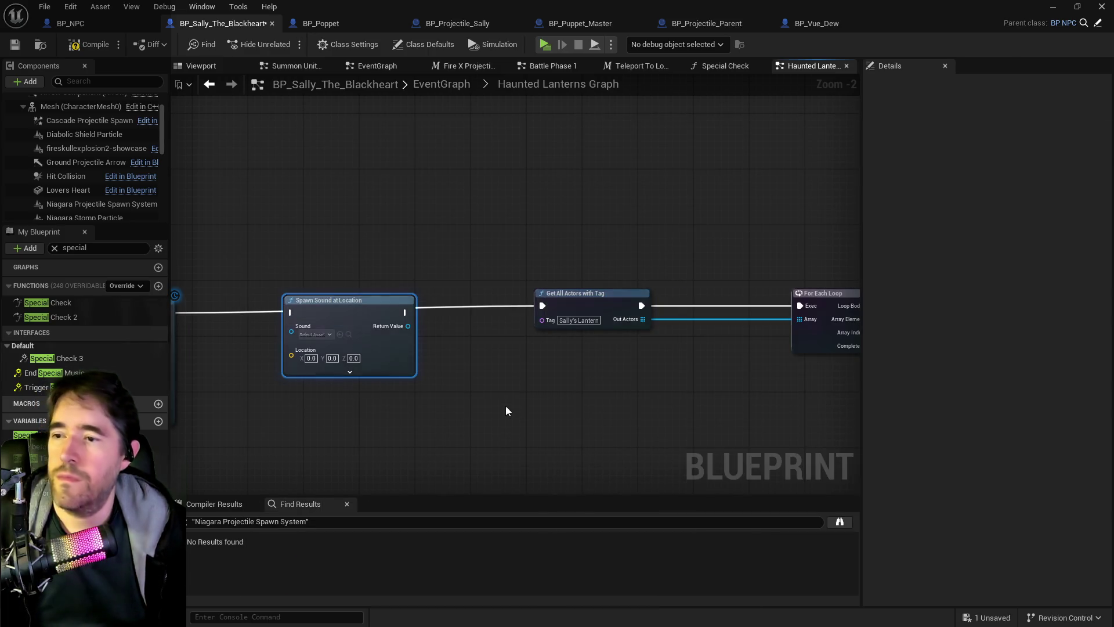
{"action": "scroll", "coordinate": [383, 406], "scroll_direction": "up", "scroll_amount": 2}
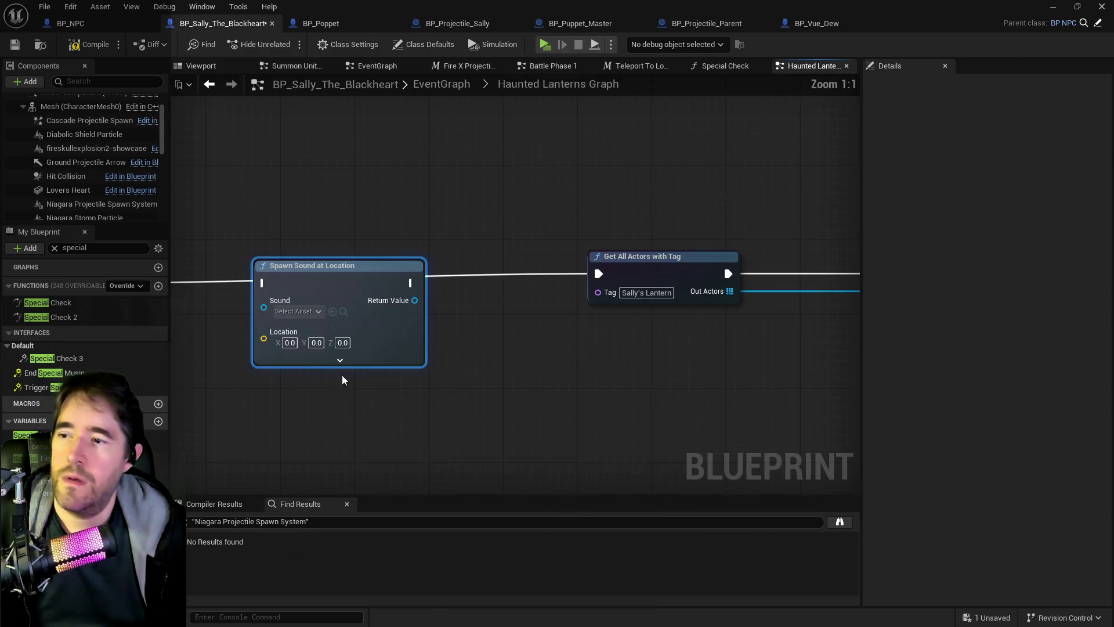
{"action": "right_click", "coordinate": [464, 396]}
{"action": "type", "text": "play sound"}
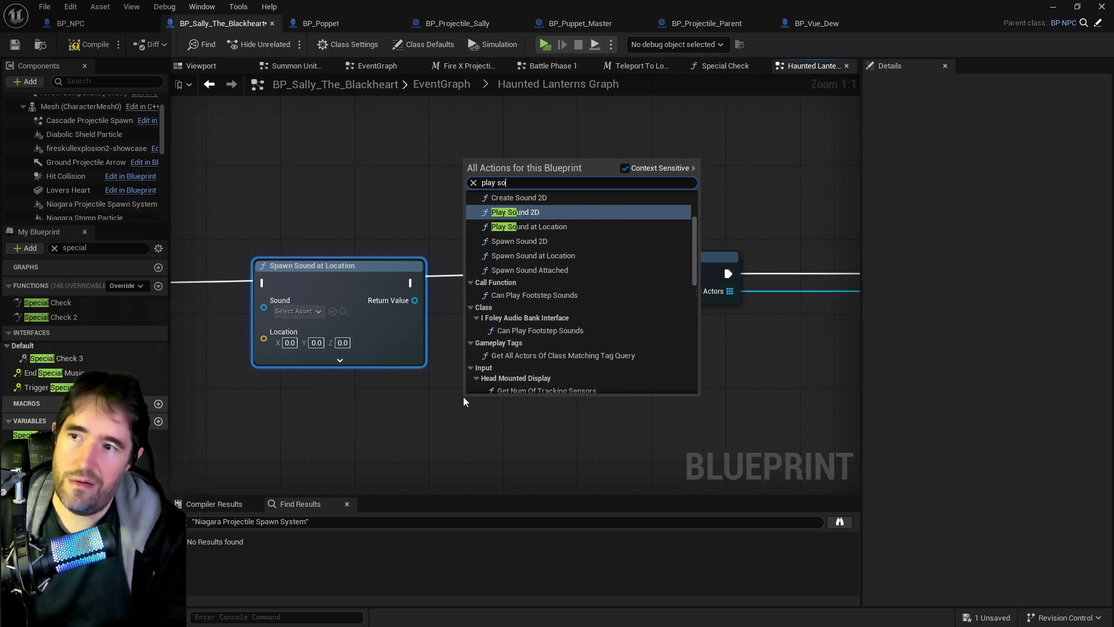
{"action": "left_click", "coordinate": [531, 228]}
{"action": "left_click_drag", "start_coordinate": [526, 400], "coordinate": [525, 322]}
Expand both sound nodes to show all pins and move Play Sound at Location down and right
{"action": "left_click", "coordinate": [534, 415]}
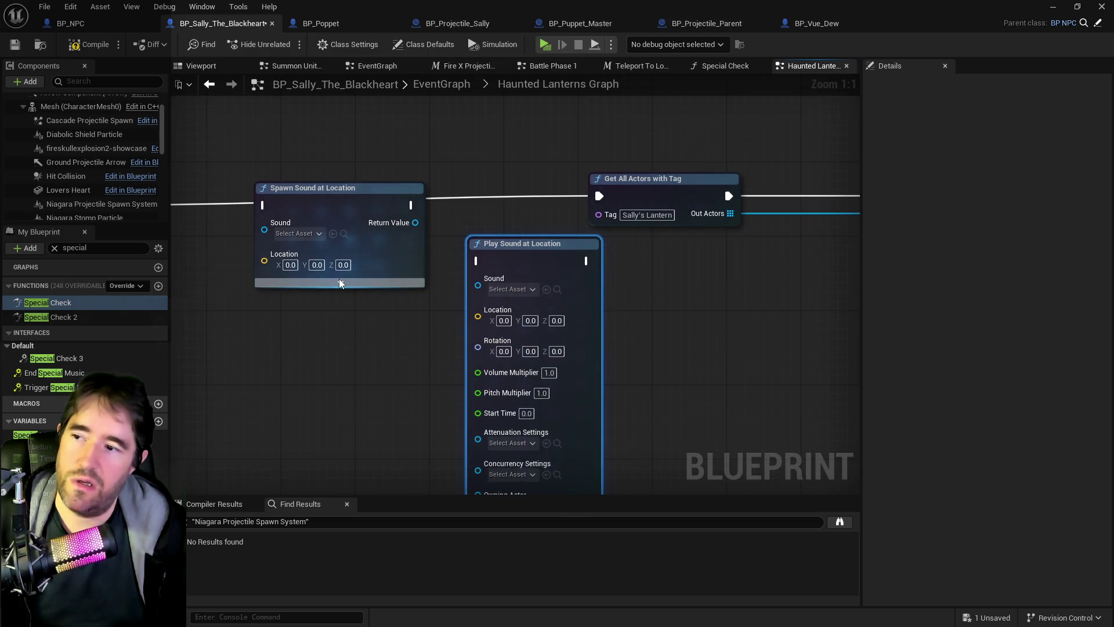
{"action": "left_click", "coordinate": [340, 282]}
{"action": "mouse_move", "coordinate": [427, 426]}
{"action": "left_mouse_down"}
{"action": "mouse_move", "coordinate": [456, 295]}
{"action": "mouse_move", "coordinate": [409, 434]}
{"action": "left_mouse_up"}
{"action": "left_click", "coordinate": [510, 257]}
{"action": "left_click_drag", "start_coordinate": [511, 257], "coordinate": [677, 312]}
{"action": "mouse_move", "coordinate": [414, 240]}
{"action": "left_mouse_down"}
{"action": "mouse_move", "coordinate": [352, 288]}
{"action": "mouse_move", "coordinate": [498, 229]}
{"action": "mouse_move", "coordinate": [423, 348]}
{"action": "mouse_move", "coordinate": [391, 329]}
{"action": "mouse_move", "coordinate": [357, 459]}
{"action": "mouse_move", "coordinate": [336, 422]}
{"action": "mouse_move", "coordinate": [313, 288]}
{"action": "mouse_move", "coordinate": [360, 291]}
{"action": "mouse_move", "coordinate": [375, 318]}
{"action": "mouse_move", "coordinate": [354, 316]}
{"action": "mouse_move", "coordinate": [402, 312]}
{"action": "left_mouse_up"}
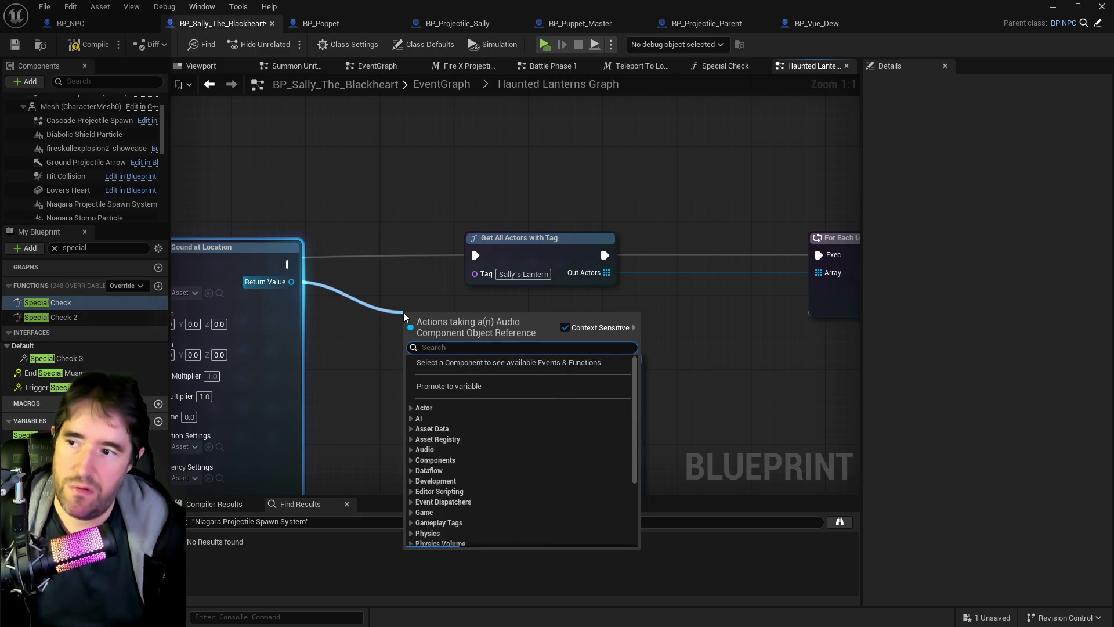
Add Get Sound and Get Duration nodes from the spawned sound's Return Value
{"action": "type", "text": "d"}
{"action": "key", "text": "BackSpace"}
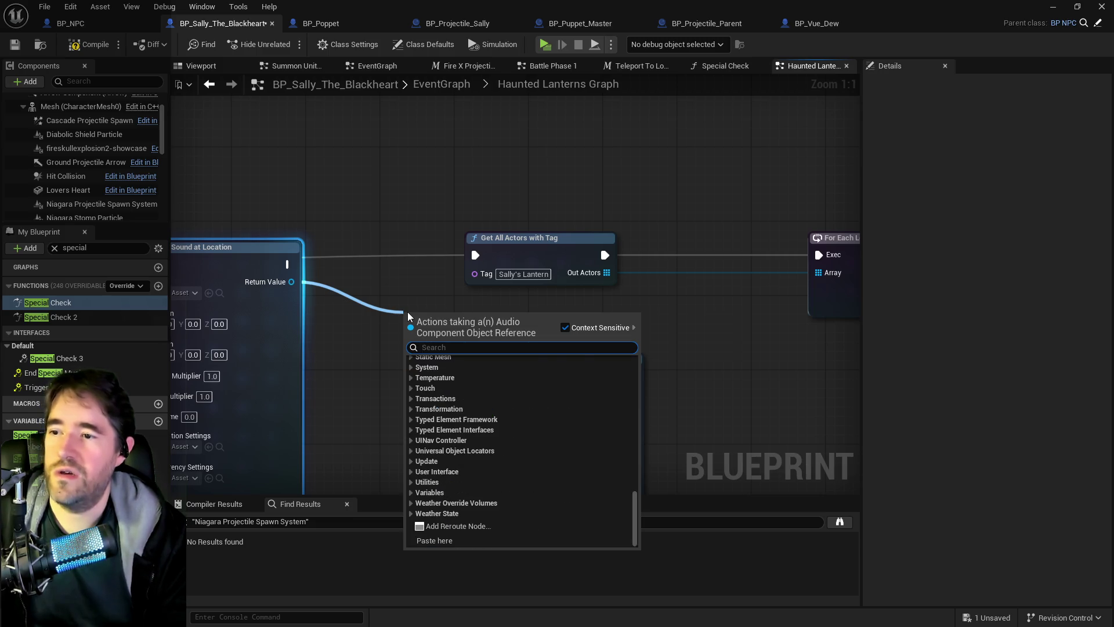
{"action": "type", "text": "get sound"}
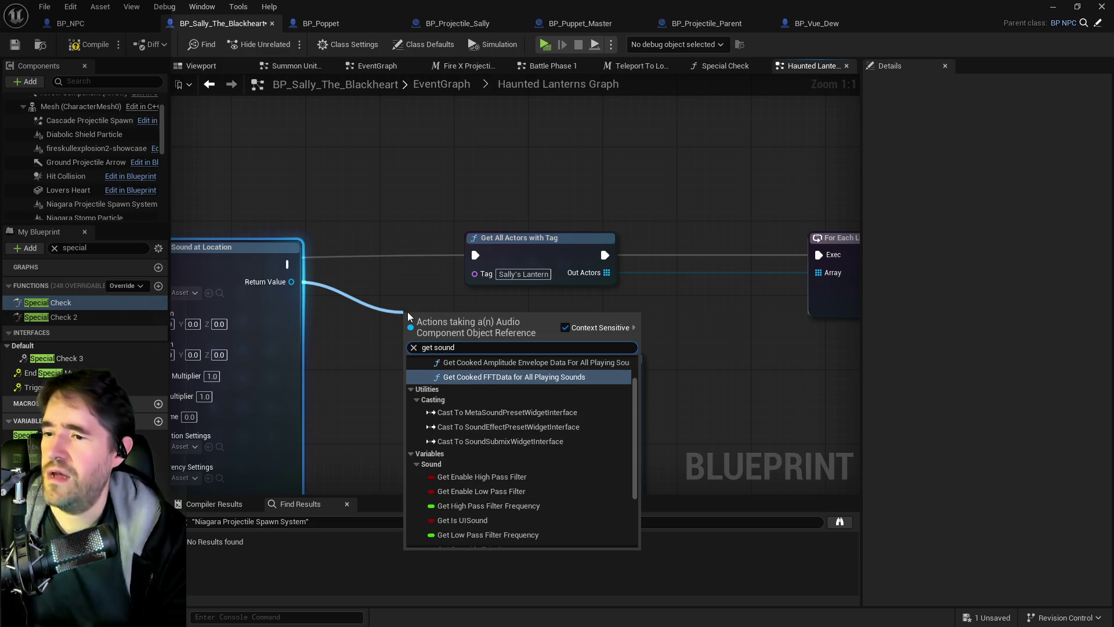
{"action": "scroll", "coordinate": [458, 420], "scroll_direction": "down", "scroll_amount": 4}
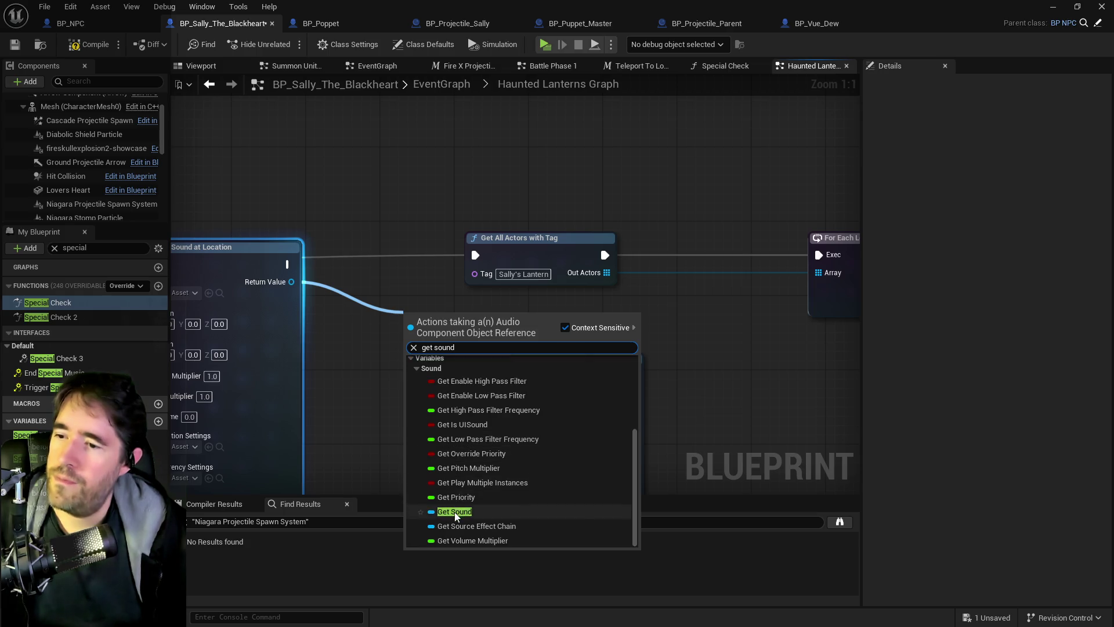
{"action": "left_click", "coordinate": [455, 514]}
{"action": "left_click_drag", "start_coordinate": [485, 315], "coordinate": [541, 305]}
{"action": "type", "text": "d"}
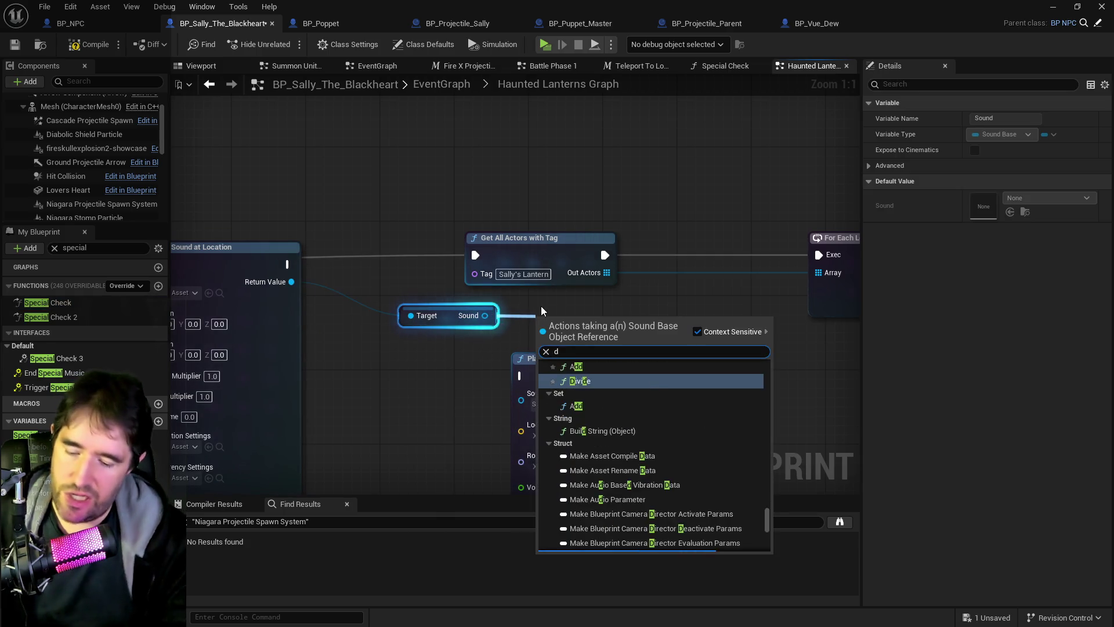
{"action": "type", "text": "uration"}
{"action": "left_click", "coordinate": [581, 382]}
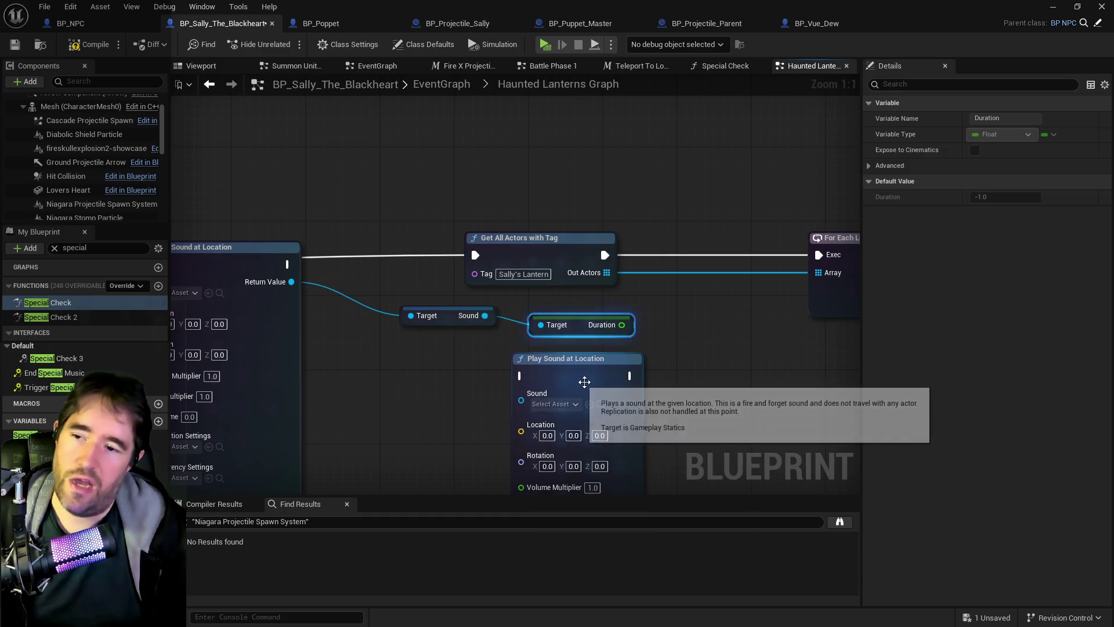
Add a Delay driven by Duration and wire Spawn Sound → Delay → Get All Actors with Tag
{"action": "left_click_drag", "start_coordinate": [621, 325], "coordinate": [671, 305]}
{"action": "type", "text": "delay"}
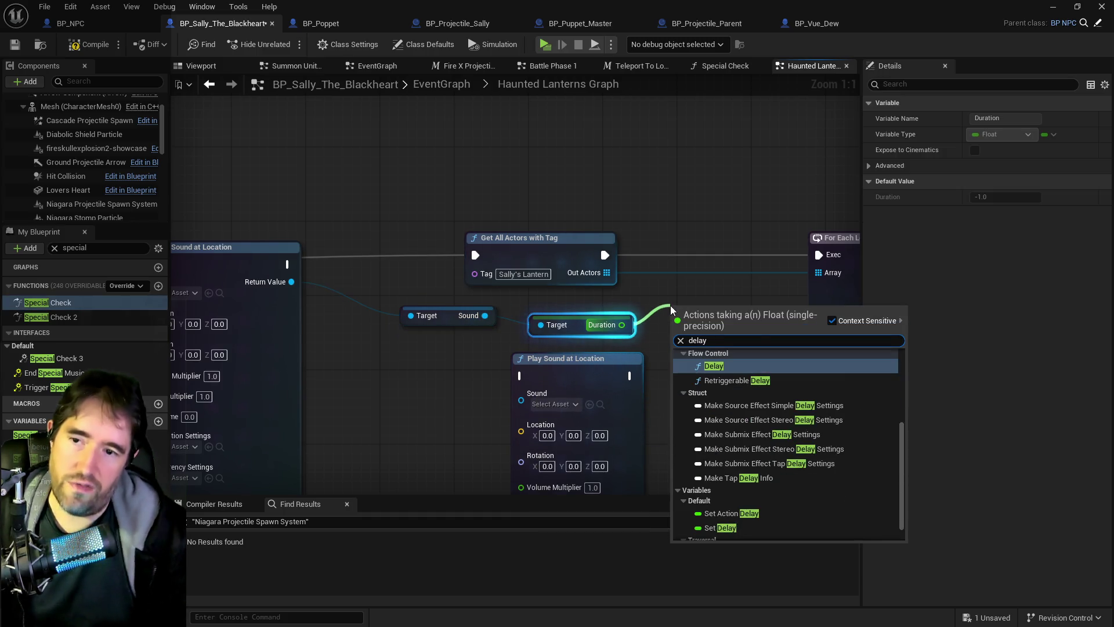
{"action": "left_click", "coordinate": [755, 366]}
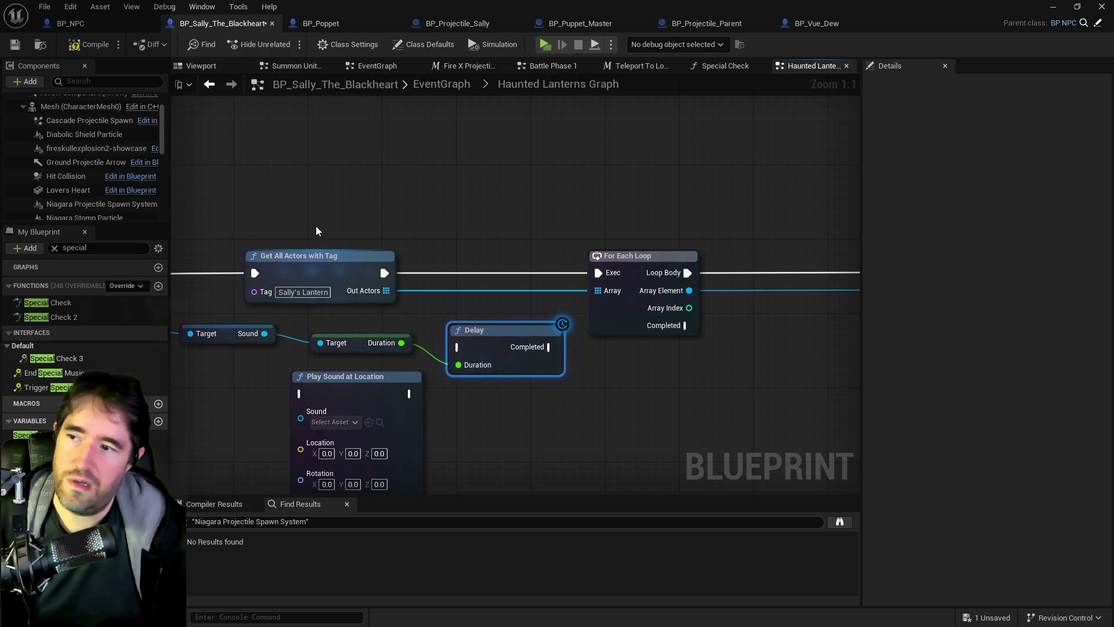
{"action": "mouse_move", "coordinate": [481, 329]}
{"action": "left_mouse_down"}
{"action": "mouse_move", "coordinate": [188, 226]}
{"action": "mouse_move", "coordinate": [198, 215]}
{"action": "mouse_move", "coordinate": [481, 182]}
{"action": "left_mouse_up"}
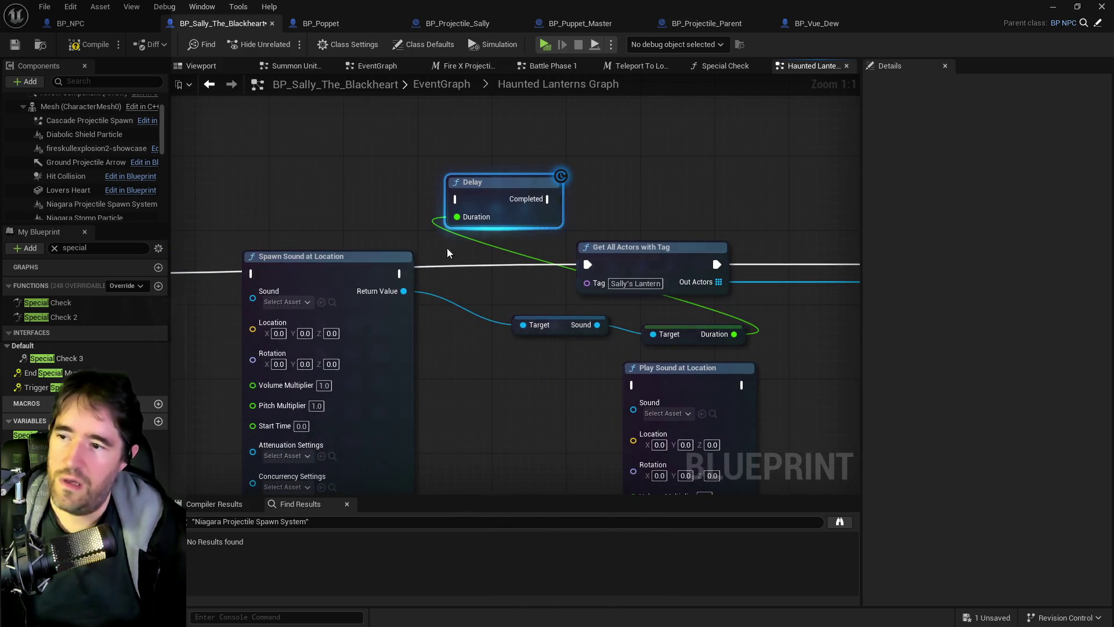
{"action": "left_click_drag", "start_coordinate": [399, 273], "coordinate": [456, 199]}
{"action": "mouse_move", "coordinate": [548, 199]}
{"action": "left_mouse_down"}
{"action": "mouse_move", "coordinate": [576, 272]}
{"action": "mouse_move", "coordinate": [588, 265]}
{"action": "left_mouse_up"}
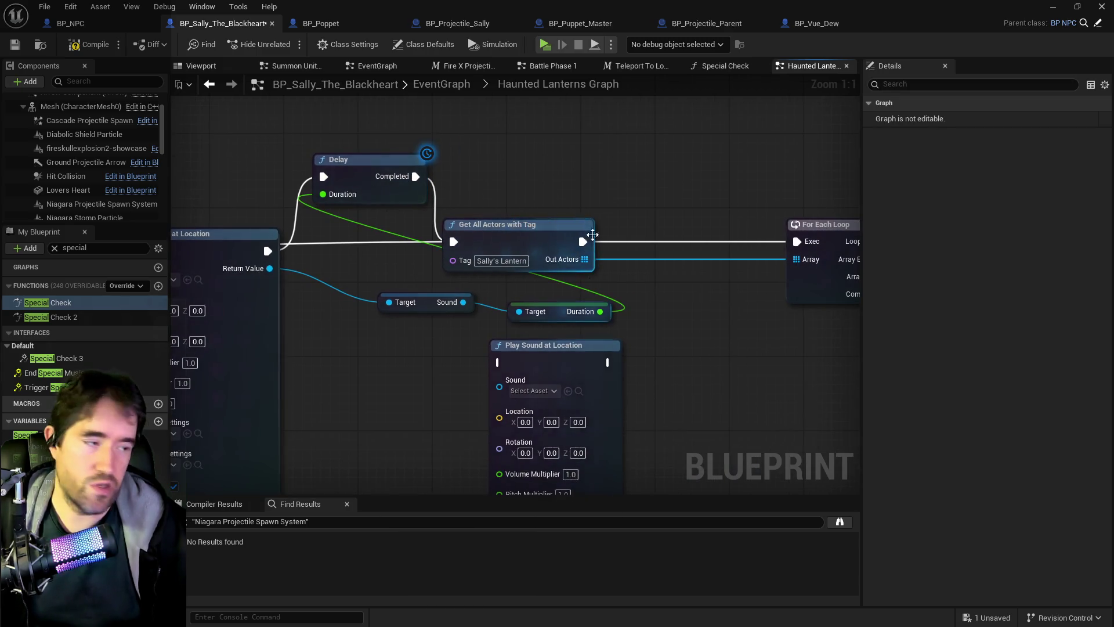
{"action": "scroll", "coordinate": [464, 151], "scroll_direction": "down", "scroll_amount": 2}
{"action": "scroll", "coordinate": [594, 135], "scroll_direction": "up", "scroll_amount": 2}
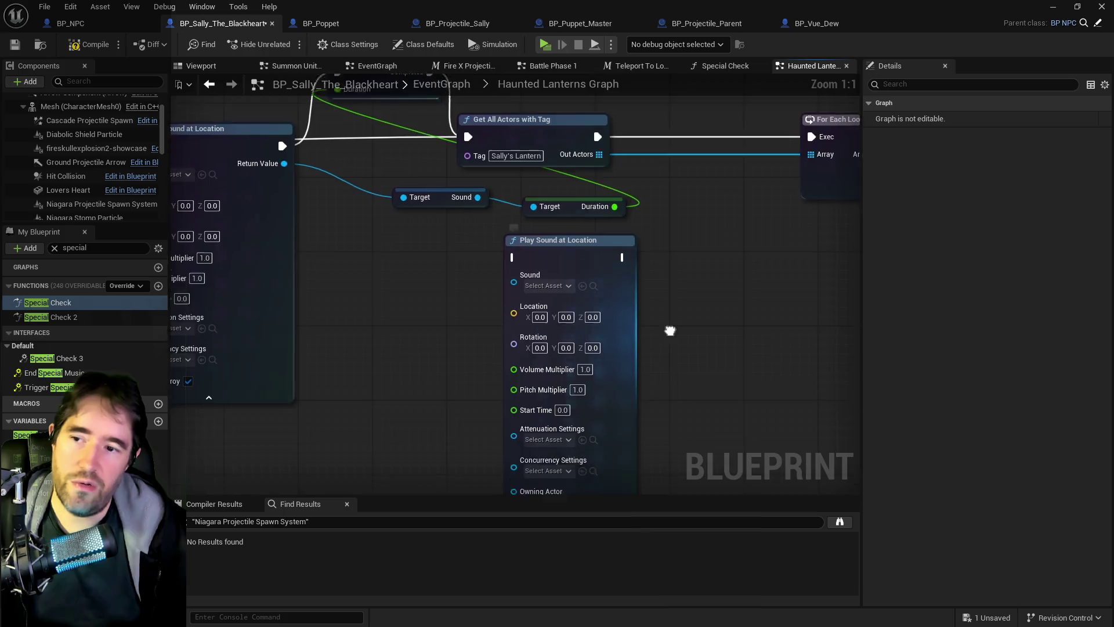
{"action": "left_click_drag", "start_coordinate": [669, 330], "coordinate": [634, 227]}
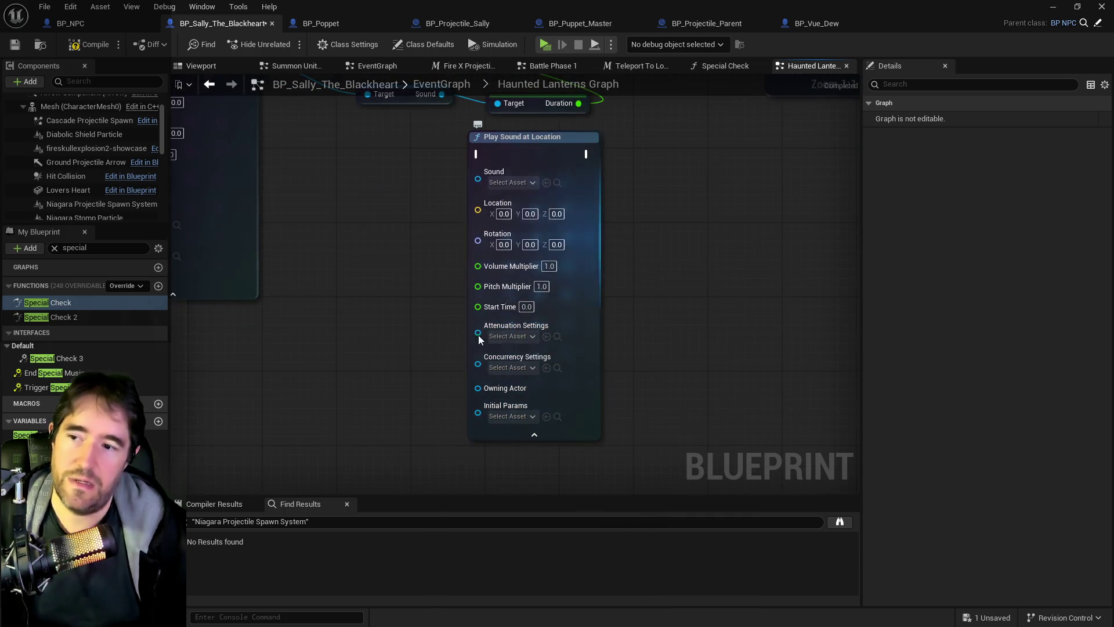
{"action": "mouse_move", "coordinate": [562, 326]}
{"action": "left_mouse_down"}
{"action": "mouse_move", "coordinate": [420, 313]}
{"action": "mouse_move", "coordinate": [572, 381]}
{"action": "mouse_move", "coordinate": [554, 447]}
{"action": "left_mouse_up"}
{"action": "left_click_drag", "start_coordinate": [795, 265], "coordinate": [581, 195]}
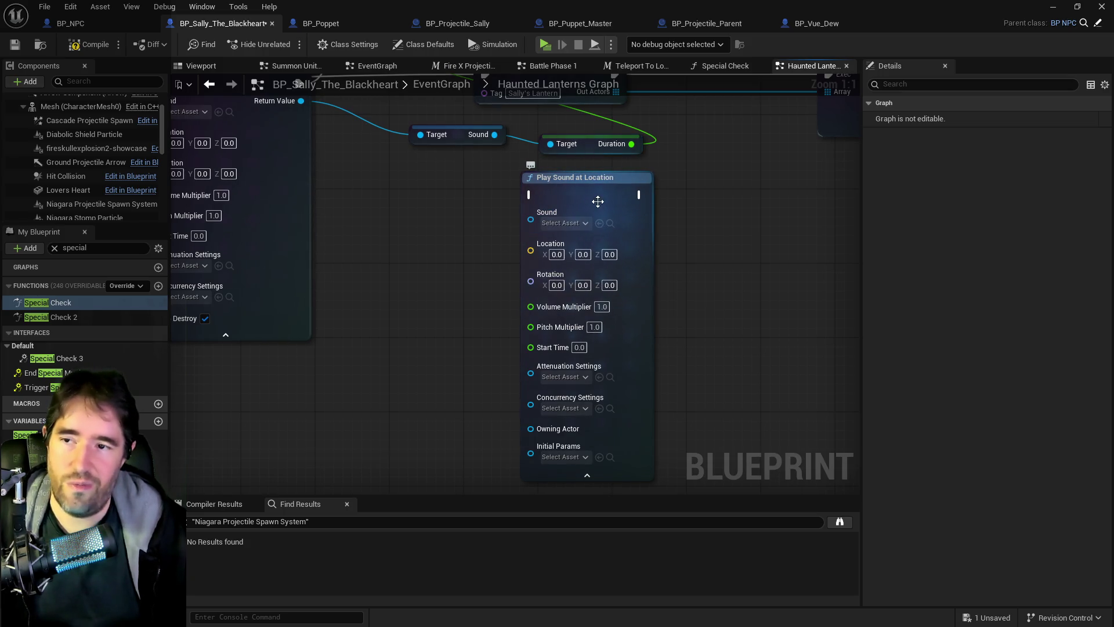
{"action": "mouse_move", "coordinate": [373, 399]}
{"action": "left_mouse_down"}
{"action": "mouse_move", "coordinate": [535, 427]}
{"action": "mouse_move", "coordinate": [428, 385]}
{"action": "left_mouse_up"}
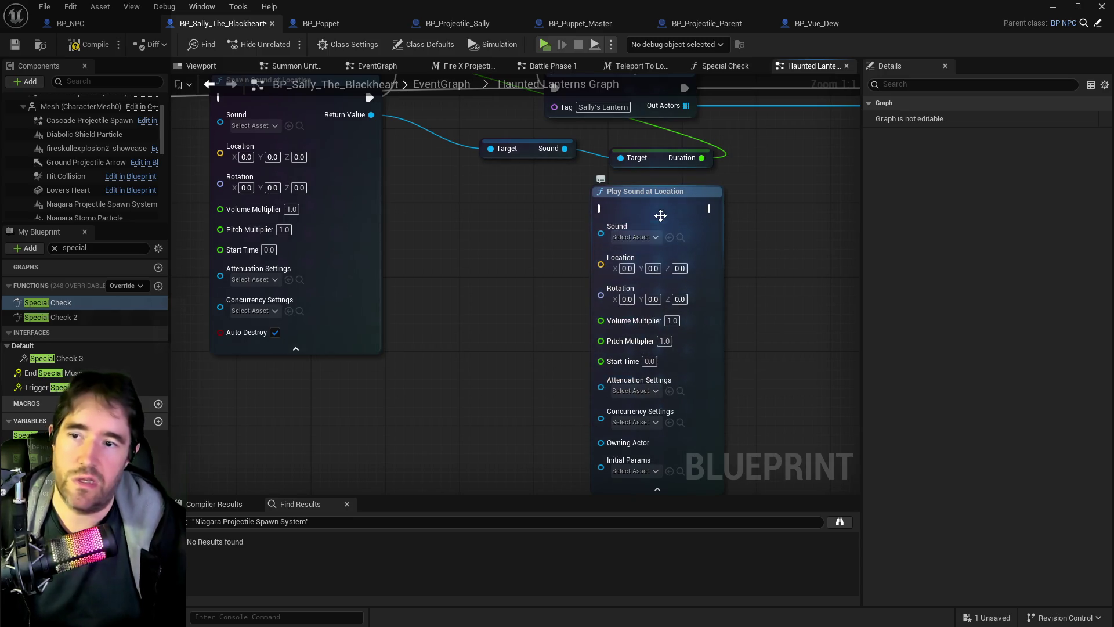
Delete Play Sound at Location and reposition Get All Actors with Tag and the Delay node
{"action": "left_click", "coordinate": [661, 212]}
{"action": "key", "text": "Delete"}
{"action": "mouse_move", "coordinate": [578, 96]}
{"action": "left_mouse_down"}
{"action": "mouse_move", "coordinate": [598, 270]}
{"action": "mouse_move", "coordinate": [445, 270]}
{"action": "left_mouse_up"}
{"action": "mouse_move", "coordinate": [495, 245]}
{"action": "left_mouse_down"}
{"action": "mouse_move", "coordinate": [611, 234]}
{"action": "mouse_move", "coordinate": [600, 243]}
{"action": "mouse_move", "coordinate": [612, 245]}
{"action": "left_mouse_up"}
{"action": "mouse_move", "coordinate": [463, 184]}
{"action": "left_mouse_down"}
{"action": "mouse_move", "coordinate": [537, 178]}
{"action": "mouse_move", "coordinate": [561, 158]}
{"action": "mouse_move", "coordinate": [584, 159]}
{"action": "left_mouse_up"}
{"action": "mouse_move", "coordinate": [622, 324]}
{"action": "left_mouse_down"}
{"action": "mouse_move", "coordinate": [508, 208]}
{"action": "mouse_move", "coordinate": [371, 201]}
{"action": "mouse_move", "coordinate": [438, 166]}
{"action": "mouse_move", "coordinate": [401, 191]}
{"action": "mouse_move", "coordinate": [414, 207]}
{"action": "mouse_move", "coordinate": [426, 201]}
{"action": "left_mouse_up"}
{"action": "key", "text": "Escape"}
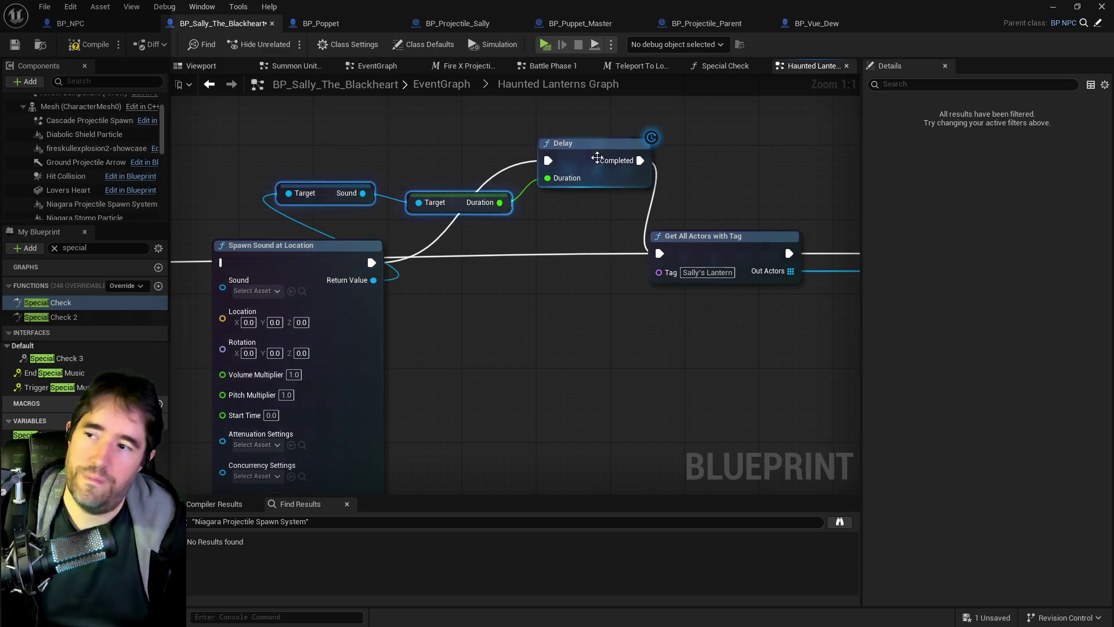
Rewire Play Montage into Spawn Sound at Location, feeding Get All Actors with Tag directly
{"action": "left_click", "coordinate": [636, 179], "text": "ctrl"}
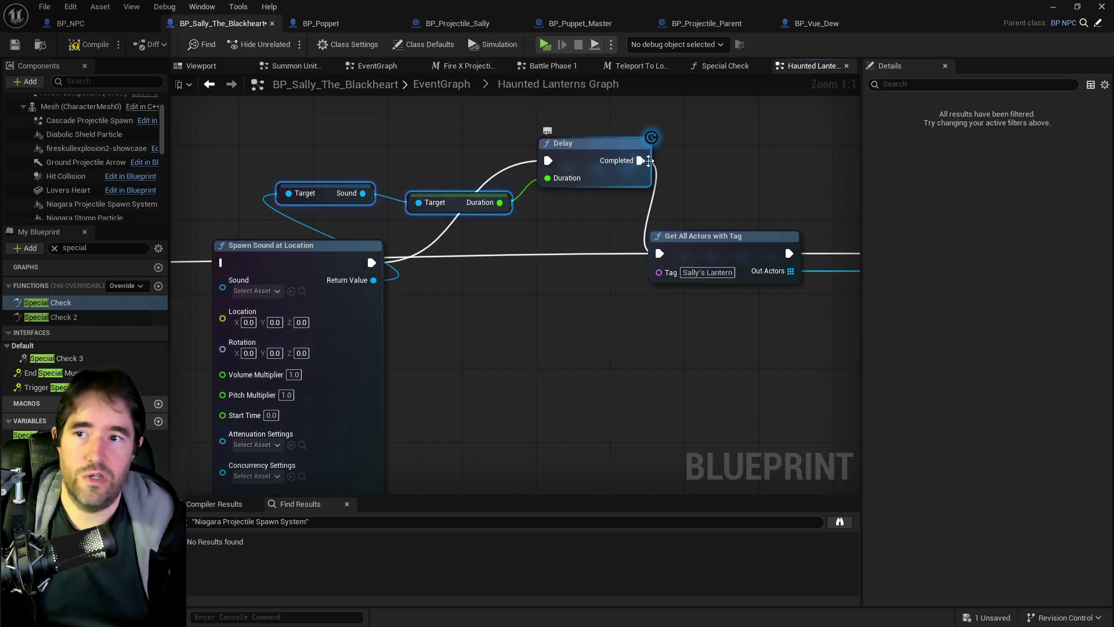
{"action": "left_click_drag", "start_coordinate": [528, 370], "coordinate": [639, 386]}
{"action": "scroll", "coordinate": [528, 406], "scroll_direction": "down", "scroll_amount": 1}
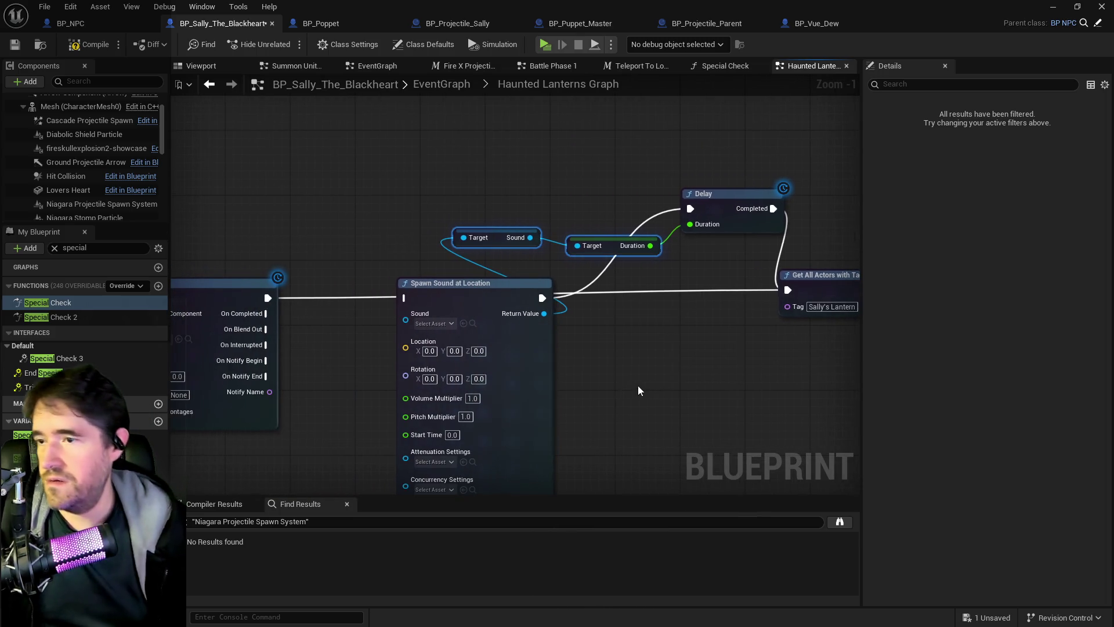
{"action": "left_click_drag", "start_coordinate": [571, 370], "coordinate": [476, 351]}
{"action": "scroll", "coordinate": [378, 318], "scroll_direction": "up", "scroll_amount": 1}
{"action": "mouse_move", "coordinate": [668, 221]}
{"action": "left_mouse_down"}
{"action": "mouse_move", "coordinate": [638, 234]}
{"action": "mouse_move", "coordinate": [473, 235]}
{"action": "left_mouse_up"}
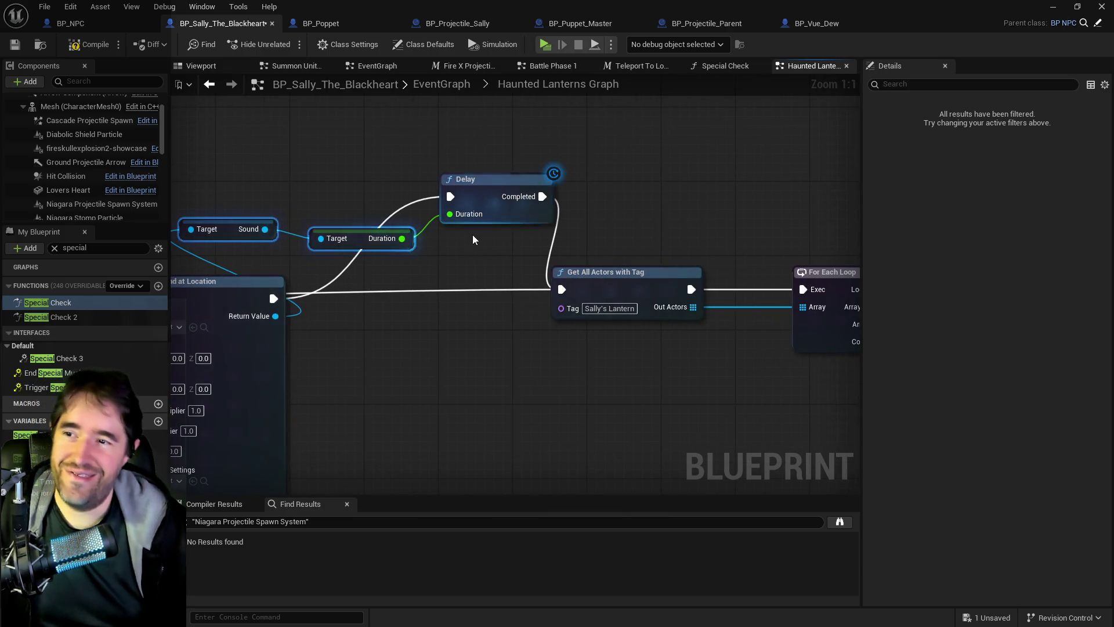
{"action": "left_click", "coordinate": [220, 226]}
{"action": "mouse_move", "coordinate": [557, 278]}
{"action": "left_mouse_down"}
{"action": "mouse_move", "coordinate": [455, 243]}
{"action": "mouse_move", "coordinate": [608, 258]}
{"action": "left_mouse_up"}
{"action": "mouse_move", "coordinate": [327, 296]}
{"action": "left_mouse_down"}
{"action": "mouse_move", "coordinate": [667, 372]}
{"action": "mouse_move", "coordinate": [718, 371]}
{"action": "left_mouse_up"}
{"action": "left_click", "coordinate": [629, 398]}
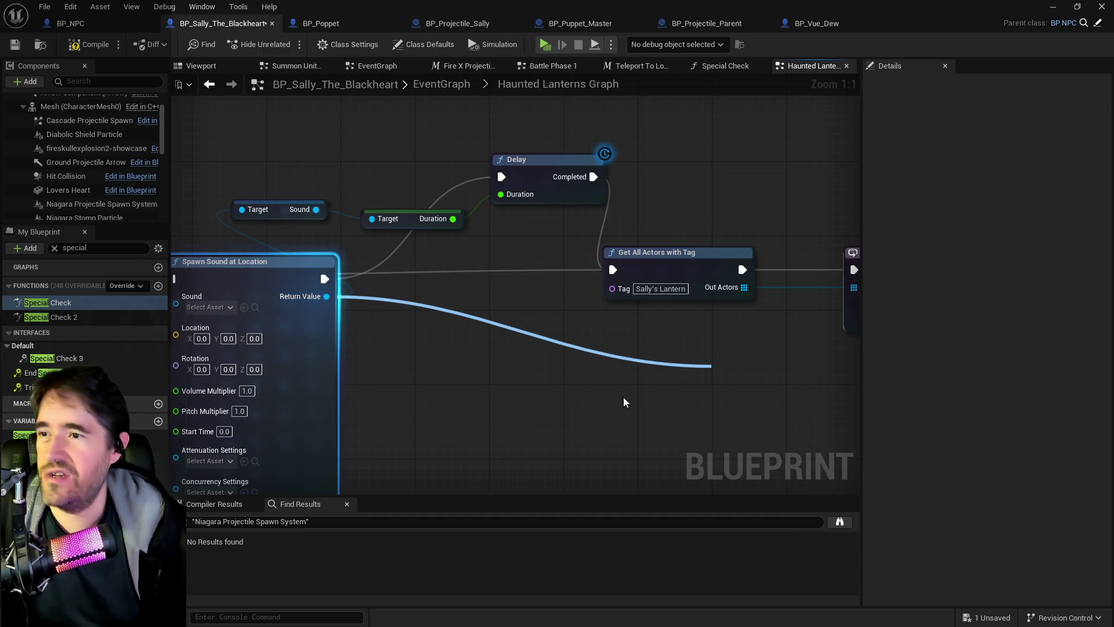
{"action": "left_click_drag", "start_coordinate": [629, 399], "coordinate": [1015, 415]}
{"action": "left_click_drag", "start_coordinate": [334, 312], "coordinate": [502, 315]}
{"action": "mouse_move", "coordinate": [625, 347]}
{"action": "left_mouse_down"}
{"action": "mouse_move", "coordinate": [315, 355]}
{"action": "mouse_move", "coordinate": [627, 317]}
{"action": "left_mouse_up"}
Delete the Delay and both sound getter nodes, then select the lantern node chain
{"action": "mouse_move", "coordinate": [242, 168]}
{"action": "left_mouse_down"}
{"action": "mouse_move", "coordinate": [541, 264]}
{"action": "mouse_move", "coordinate": [527, 291]}
{"action": "left_mouse_up"}
{"action": "key", "text": "Delete"}
{"action": "scroll", "coordinate": [476, 354], "scroll_direction": "down", "scroll_amount": 4}
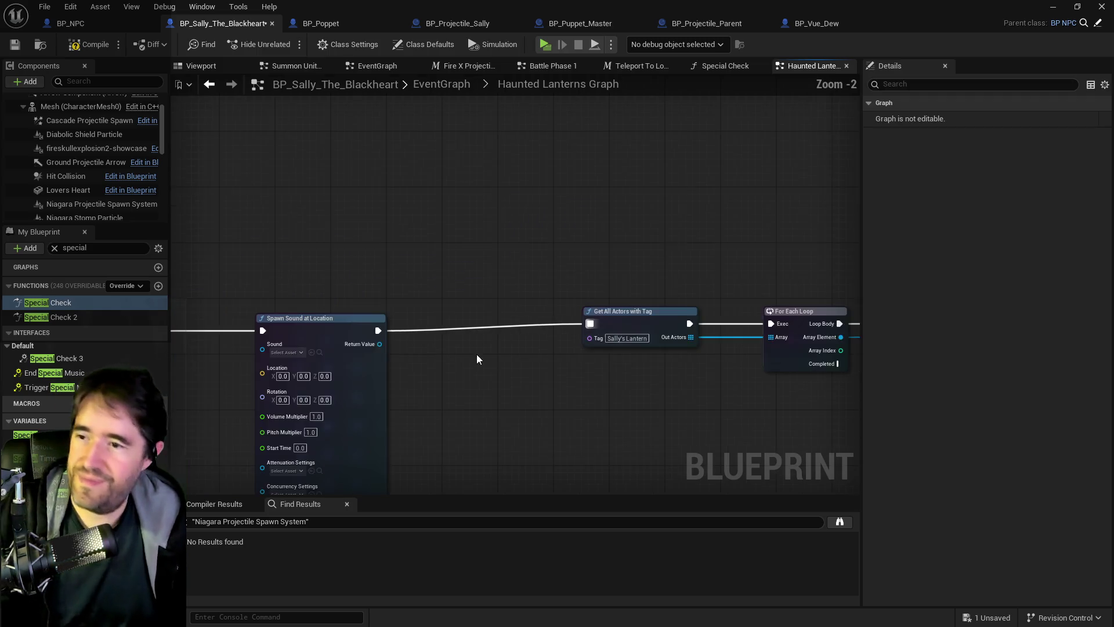
{"action": "left_click_drag", "start_coordinate": [344, 268], "coordinate": [767, 339]}
{"action": "mouse_move", "coordinate": [620, 307]}
{"action": "left_mouse_down"}
{"action": "mouse_move", "coordinate": [587, 325]}
{"action": "mouse_move", "coordinate": [627, 309]}
{"action": "left_mouse_up"}
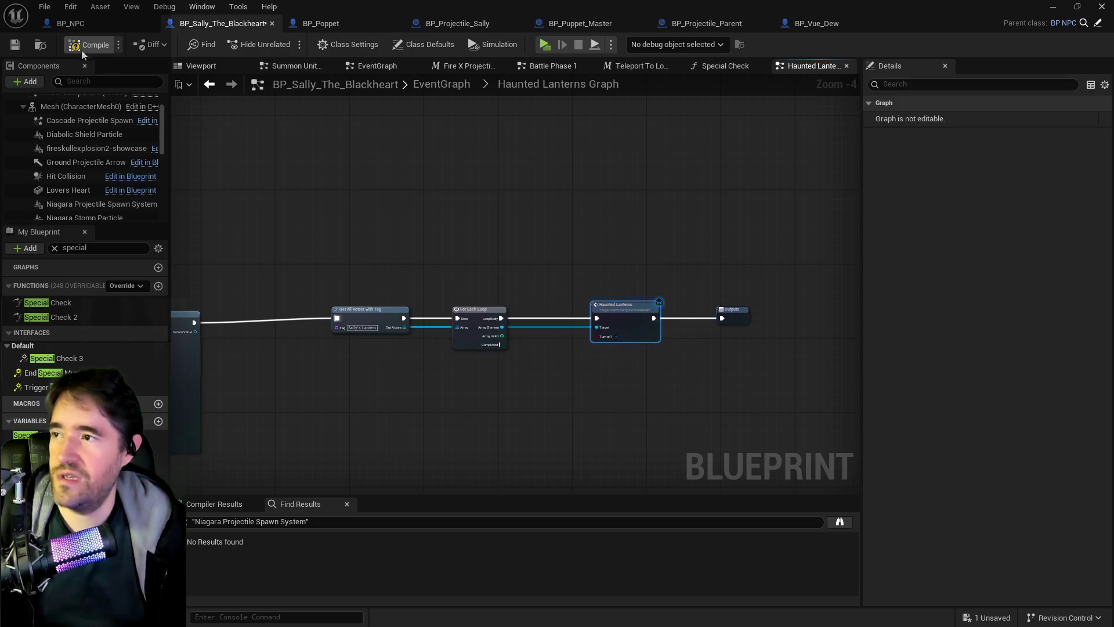
{"action": "left_click_drag", "start_coordinate": [298, 226], "coordinate": [854, 342]}
Move the lantern nodes left toward Spawn Sound and check the Inputs and Mesh getter nodes
{"action": "mouse_move", "coordinate": [621, 336]}
{"action": "left_mouse_down"}
{"action": "mouse_move", "coordinate": [583, 339]}
{"action": "mouse_move", "coordinate": [562, 323]}
{"action": "left_mouse_up"}
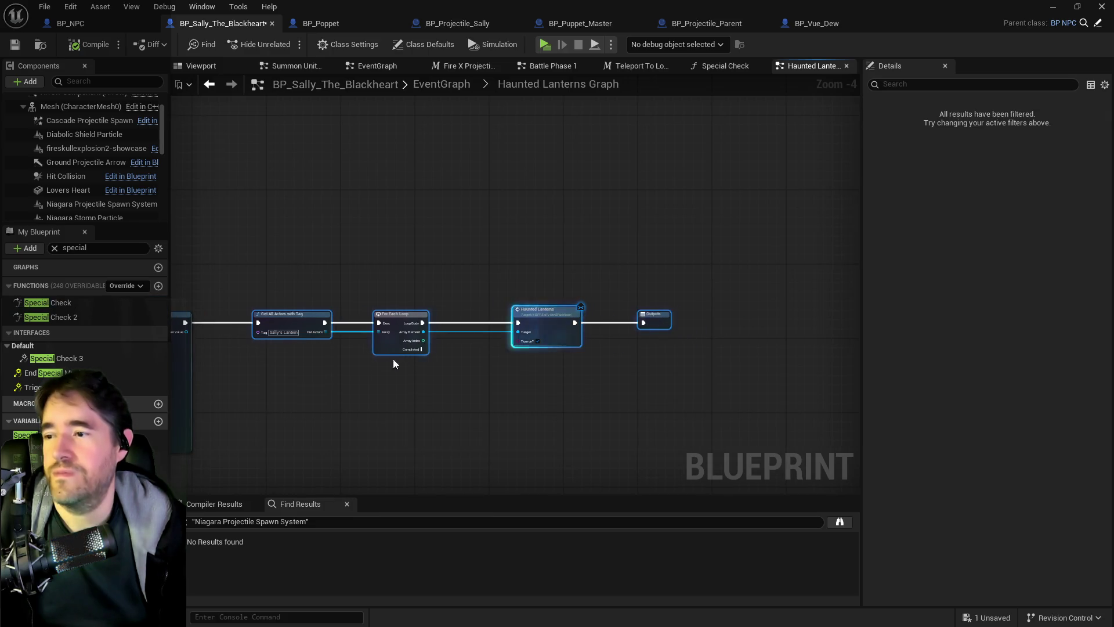
{"action": "left_click_drag", "start_coordinate": [402, 358], "coordinate": [617, 371]}
{"action": "left_click_drag", "start_coordinate": [299, 318], "coordinate": [538, 318]}
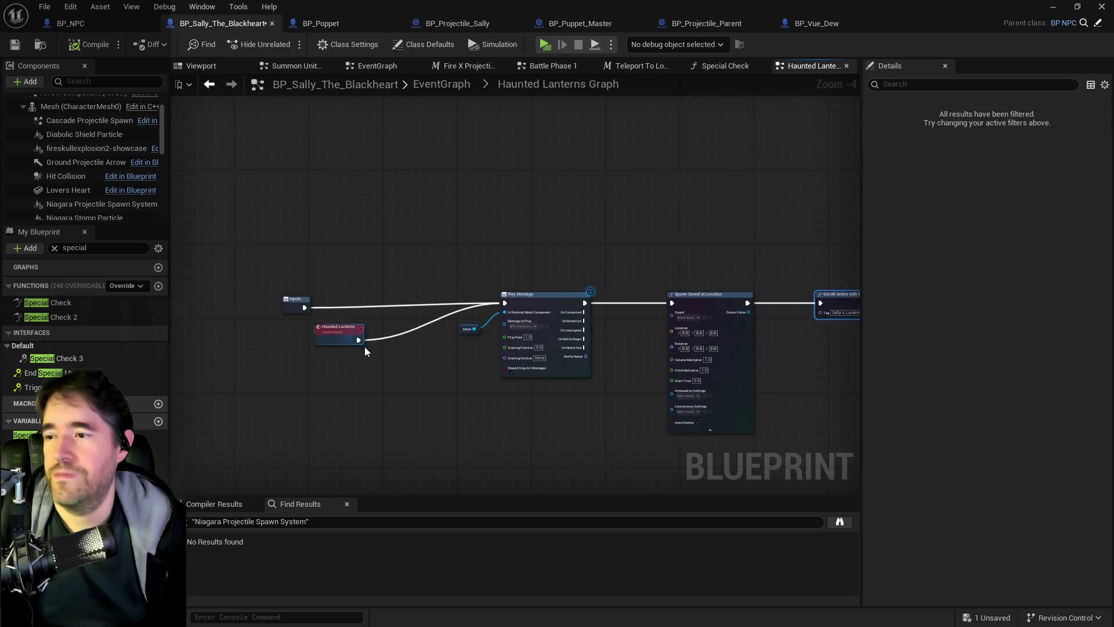
{"action": "left_click", "coordinate": [297, 304]}
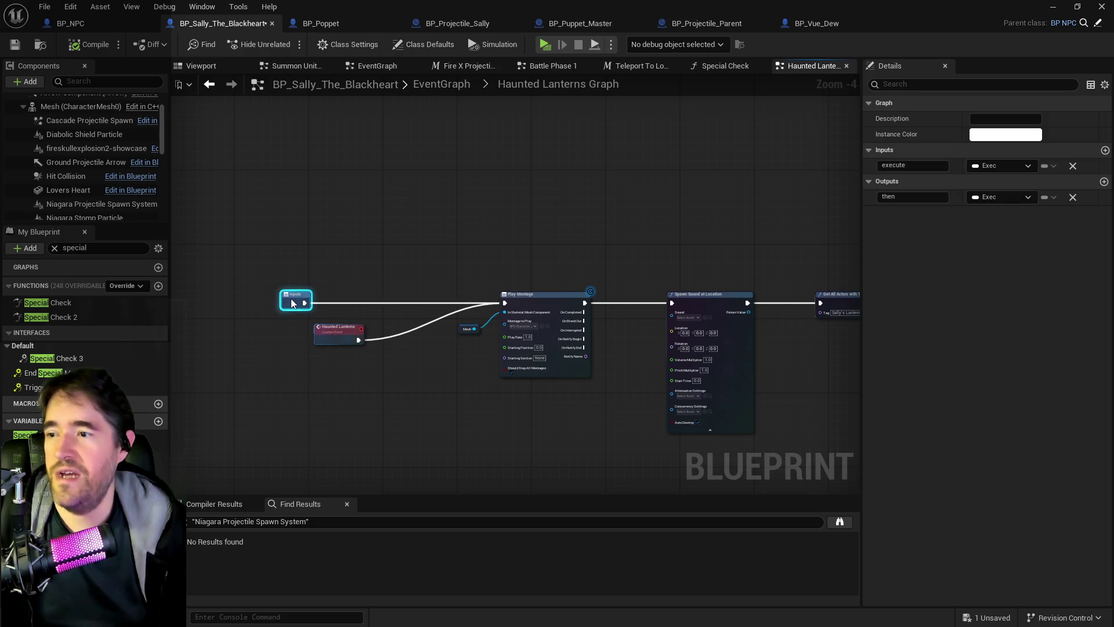
{"action": "left_click_drag", "start_coordinate": [339, 334], "coordinate": [343, 330]}
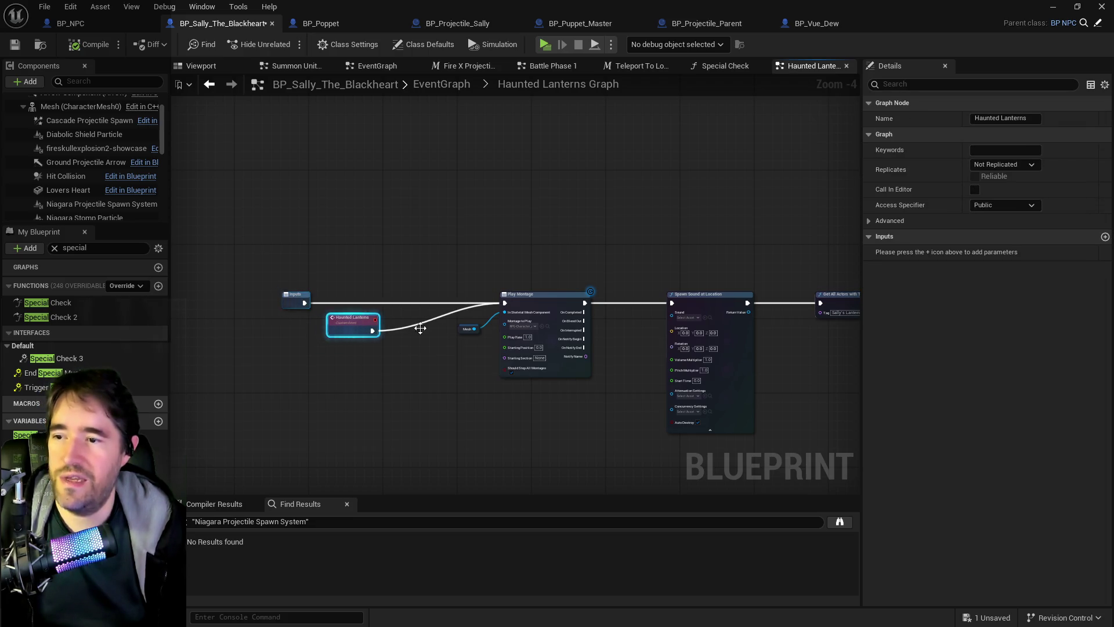
{"action": "scroll", "coordinate": [468, 322], "scroll_direction": "up", "scroll_amount": 2}
{"action": "left_click", "coordinate": [468, 321]}
Place Outputs beneath Play Montage and connect both On Completed and On Interrupted to it
{"action": "mouse_move", "coordinate": [552, 323]}
{"action": "left_mouse_down"}
{"action": "mouse_move", "coordinate": [264, 325]}
{"action": "mouse_move", "coordinate": [174, 311]}
{"action": "left_mouse_up"}
{"action": "mouse_move", "coordinate": [853, 296]}
{"action": "left_mouse_down"}
{"action": "mouse_move", "coordinate": [663, 269]}
{"action": "mouse_move", "coordinate": [299, 413]}
{"action": "mouse_move", "coordinate": [311, 423]}
{"action": "left_mouse_up"}
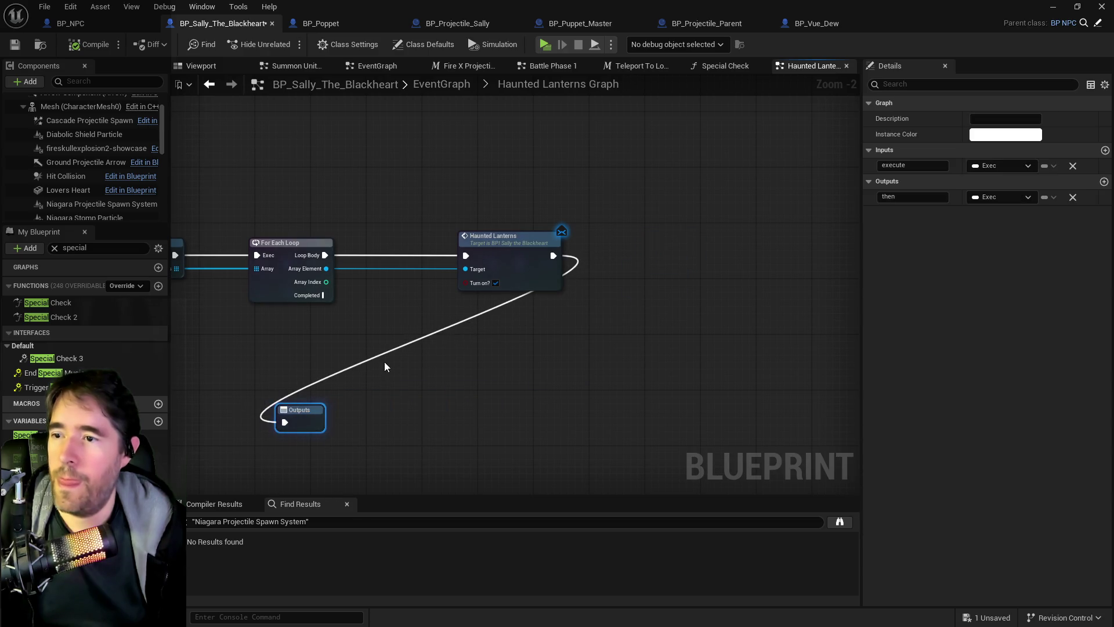
{"action": "left_click_drag", "start_coordinate": [376, 361], "coordinate": [636, 283]}
{"action": "mouse_move", "coordinate": [571, 343]}
{"action": "left_mouse_down"}
{"action": "mouse_move", "coordinate": [334, 406]}
{"action": "mouse_move", "coordinate": [703, 318]}
{"action": "mouse_move", "coordinate": [505, 373]}
{"action": "mouse_move", "coordinate": [633, 339]}
{"action": "left_mouse_up"}
{"action": "mouse_move", "coordinate": [378, 145]}
{"action": "left_mouse_down"}
{"action": "mouse_move", "coordinate": [511, 369]}
{"action": "mouse_move", "coordinate": [589, 393]}
{"action": "left_mouse_up"}
{"action": "mouse_move", "coordinate": [379, 172]}
{"action": "left_mouse_down"}
{"action": "mouse_move", "coordinate": [396, 181]}
{"action": "mouse_move", "coordinate": [408, 254]}
{"action": "mouse_move", "coordinate": [590, 393]}
{"action": "left_mouse_up"}
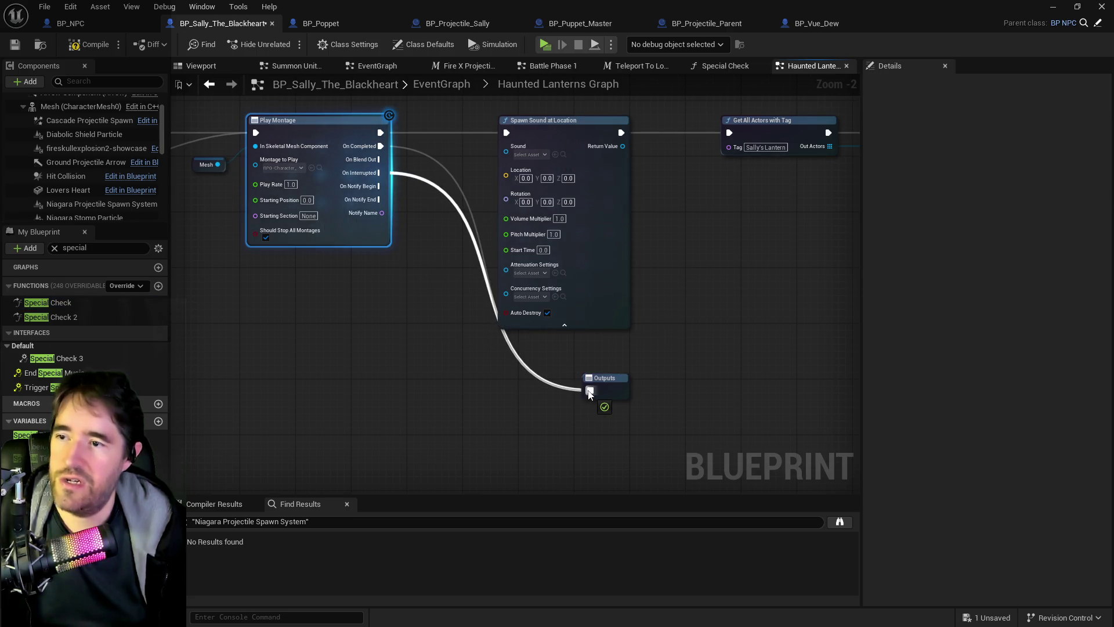
Frame the Spawn Sound to For Each Loop chain, then compile and save the blueprint
{"action": "scroll", "coordinate": [448, 216], "scroll_direction": "down", "scroll_amount": 4}
{"action": "left_click_drag", "start_coordinate": [406, 281], "coordinate": [662, 355]}
{"action": "key", "text": "Home"}
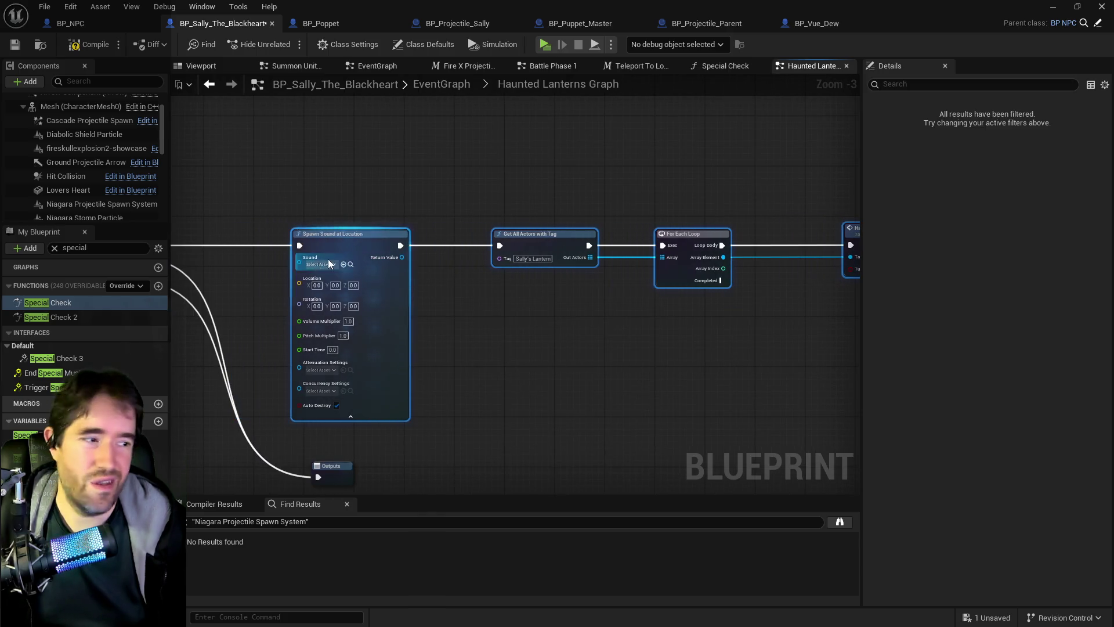
{"action": "left_click", "coordinate": [195, 102]}
{"action": "key", "text": "ctrl+s"}
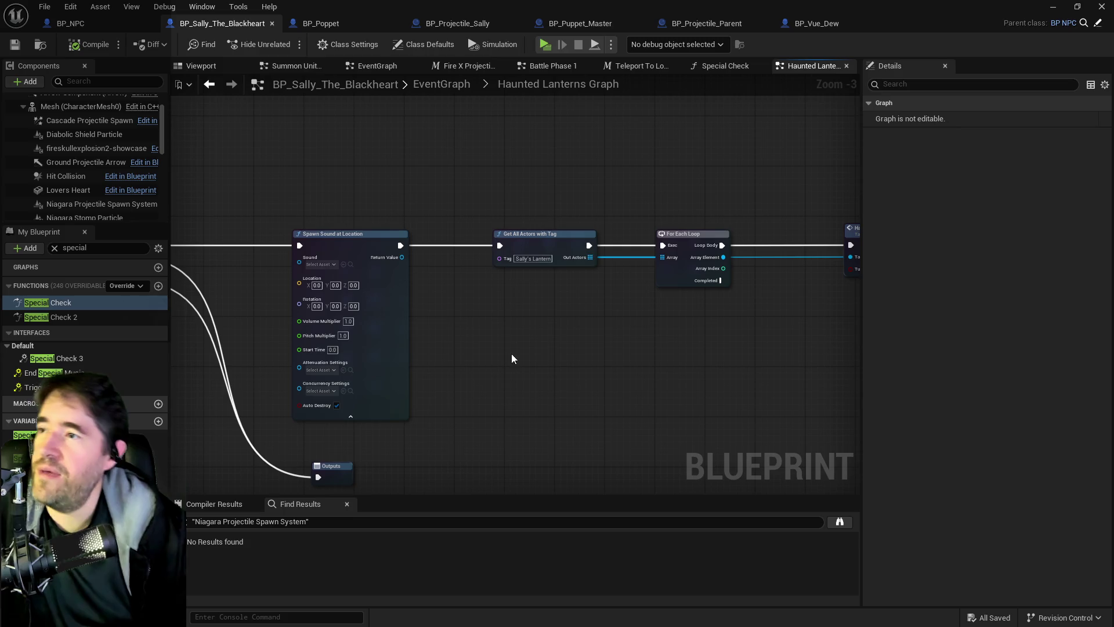
Recentre the graph on Spawn Sound at Location and reopen the Content Browser
{"action": "left_click_drag", "start_coordinate": [497, 386], "coordinate": [543, 304]}
{"action": "scroll", "coordinate": [494, 304], "scroll_direction": "up", "scroll_amount": 3}
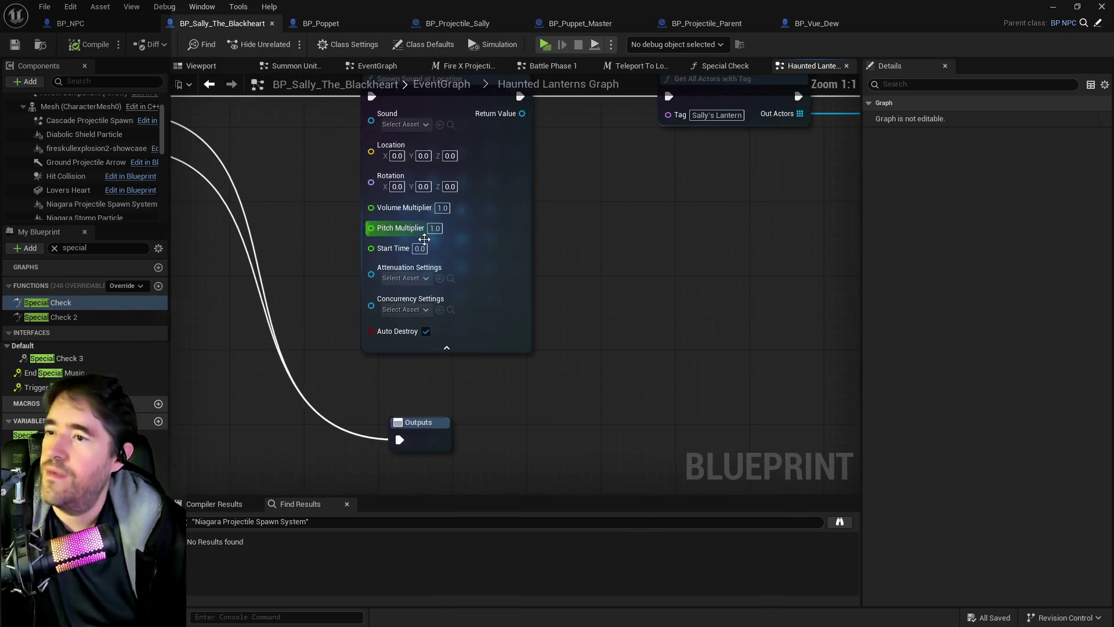
{"action": "left_click_drag", "start_coordinate": [356, 295], "coordinate": [684, 306]}
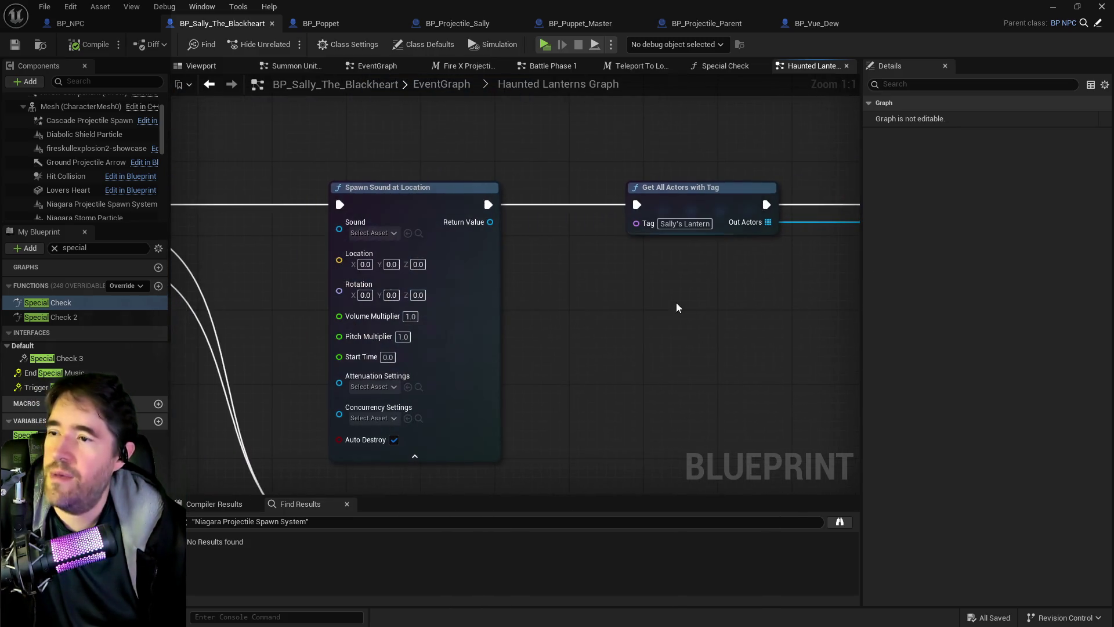
{"action": "mouse_move", "coordinate": [509, 331]}
{"action": "left_mouse_down"}
{"action": "mouse_move", "coordinate": [704, 266]}
{"action": "mouse_move", "coordinate": [711, 274]}
{"action": "left_mouse_up"}
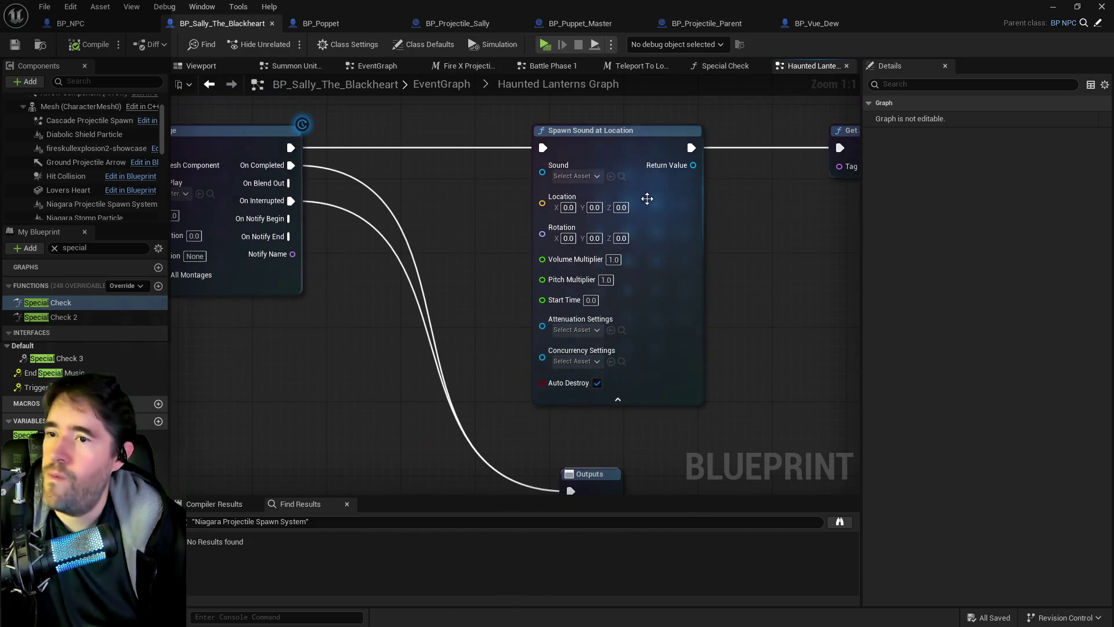
{"action": "key", "text": "ctrl+space"}
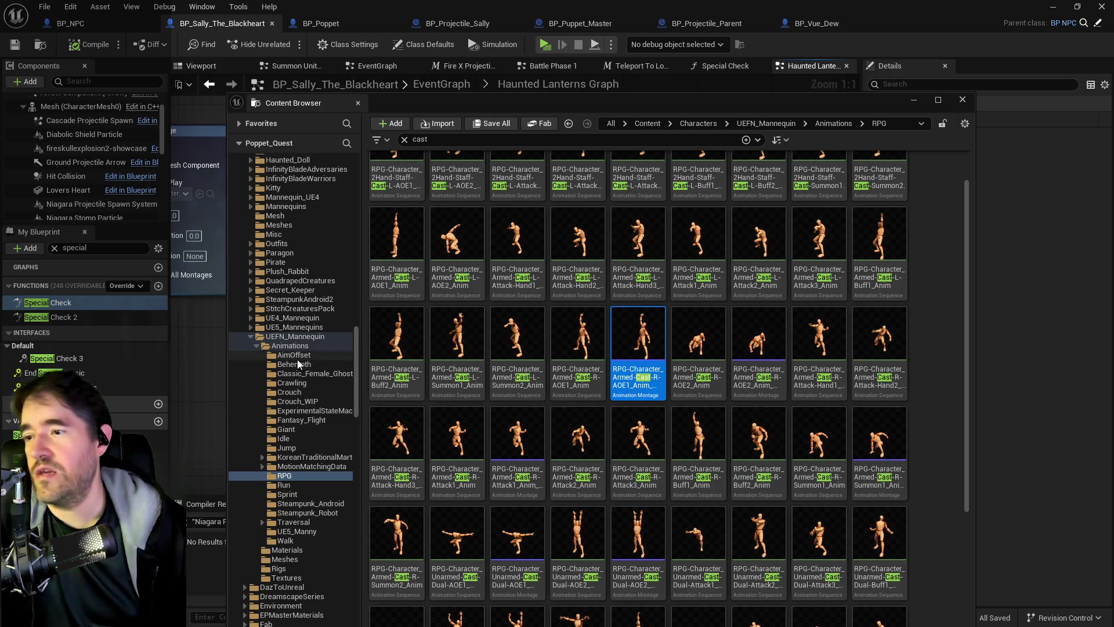
Preview the Cast_30, Cast_32 and Cast_33 sound waves in the Dark_Evil_Shadow folder
{"action": "scroll", "coordinate": [294, 392], "scroll_direction": "up", "scroll_amount": 5}
{"action": "scroll", "coordinate": [293, 388], "scroll_direction": "up", "scroll_amount": 3}
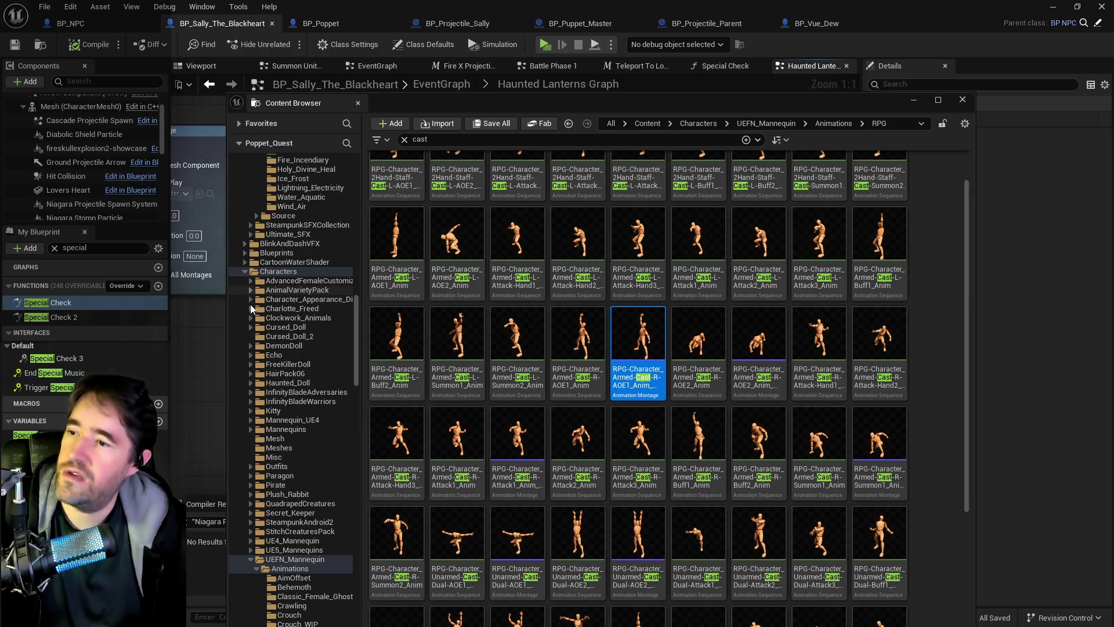
{"action": "scroll", "coordinate": [253, 300], "scroll_direction": "up", "scroll_amount": 5}
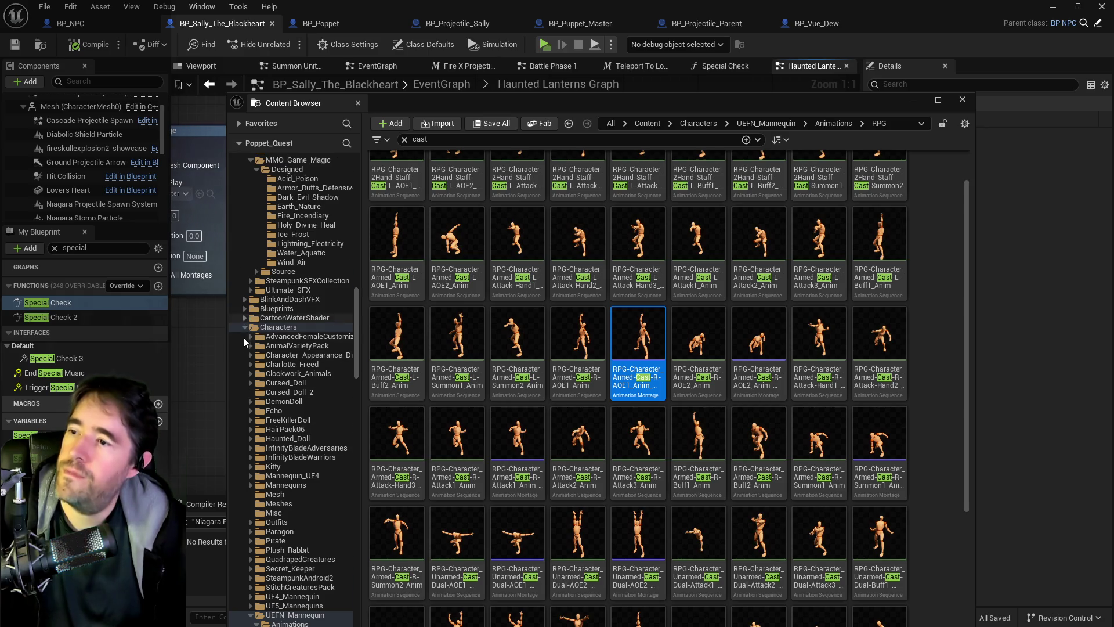
{"action": "scroll", "coordinate": [270, 377], "scroll_direction": "up", "scroll_amount": 2}
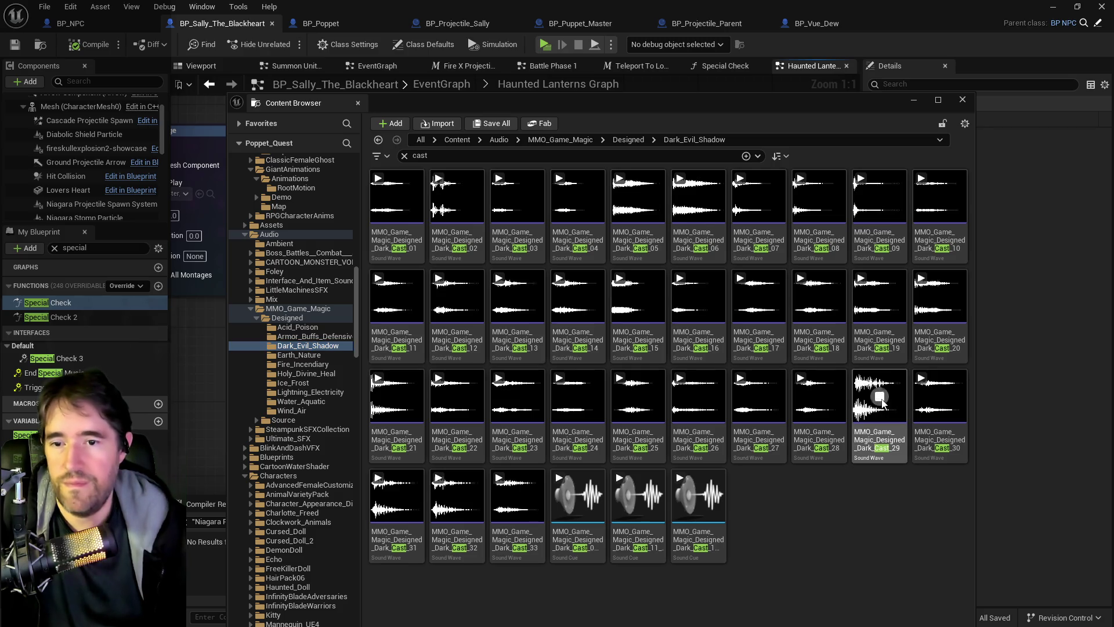
{"action": "left_click", "coordinate": [938, 399]}
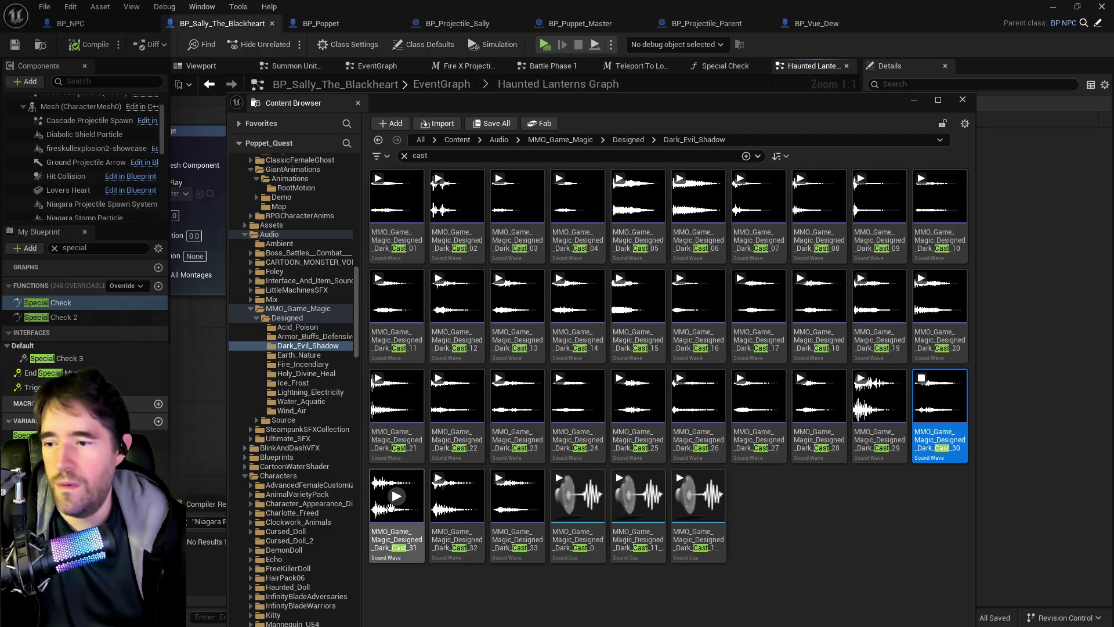
{"action": "left_click", "coordinate": [456, 497]}
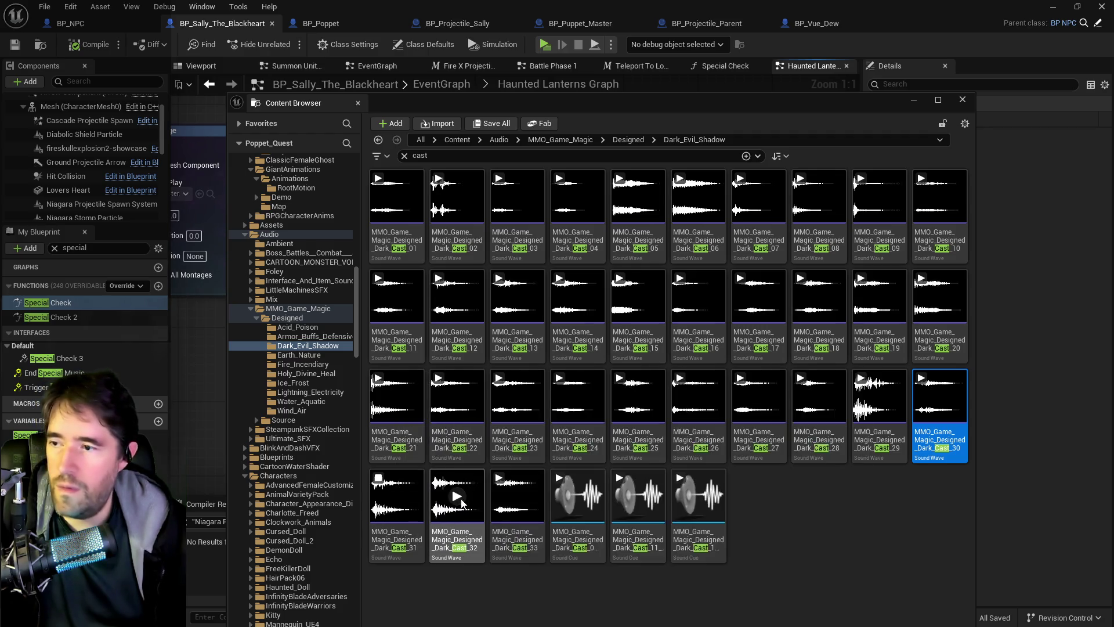
{"action": "left_click", "coordinate": [516, 496]}
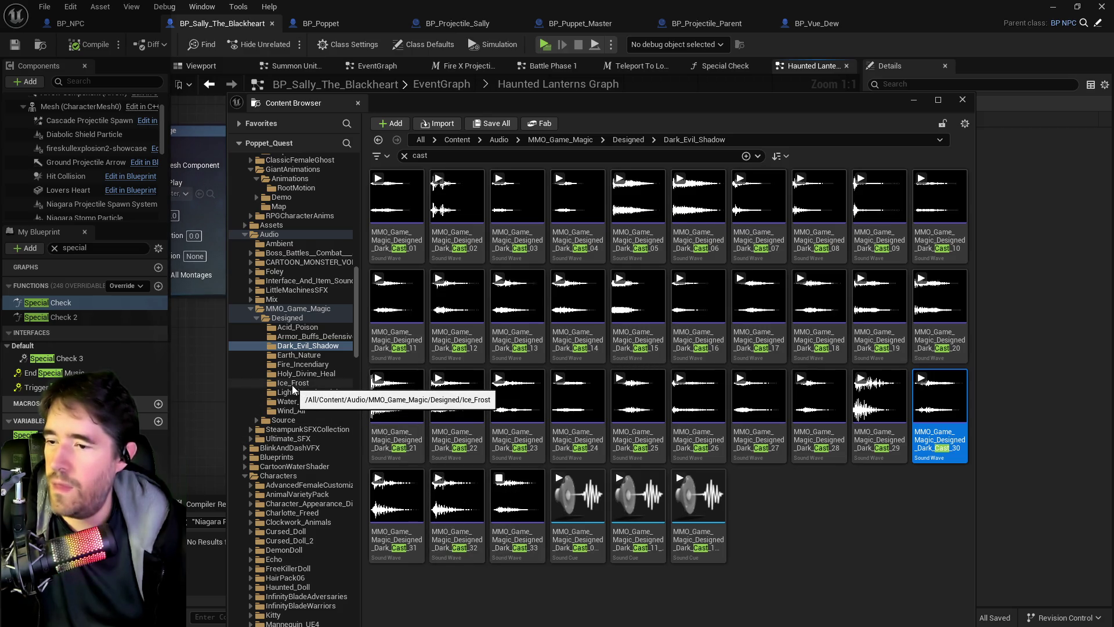
Create a Sound Cue from Cast_33, keeping the default name
{"action": "right_click", "coordinate": [519, 547]}
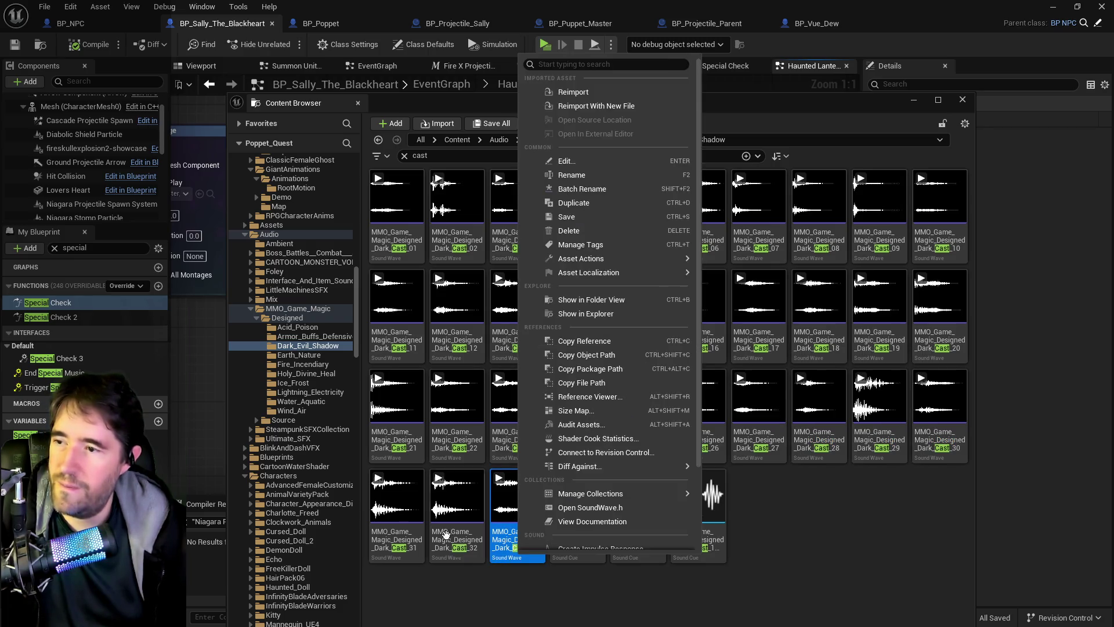
{"action": "mouse_move", "coordinate": [592, 493]}
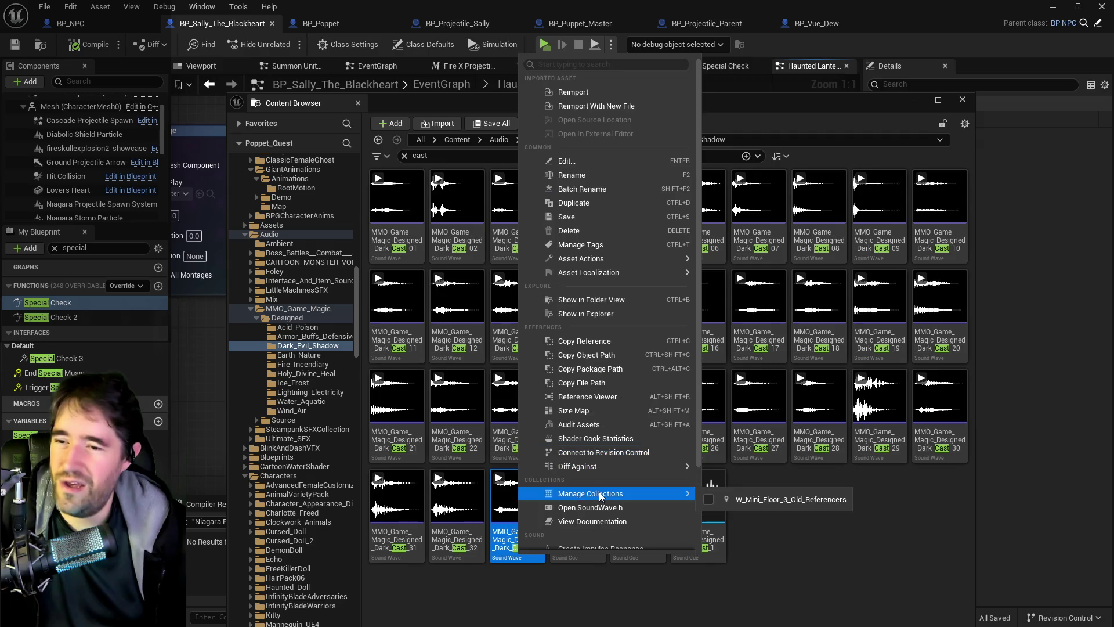
{"action": "scroll", "coordinate": [598, 480], "scroll_direction": "down", "scroll_amount": 3}
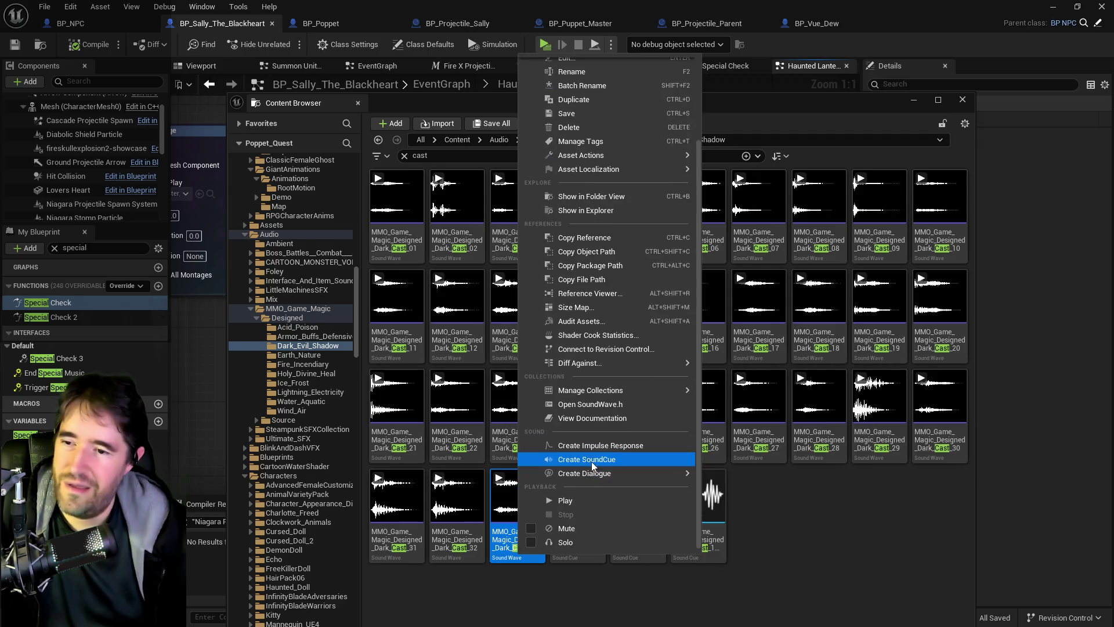
{"action": "left_click", "coordinate": [589, 458]}
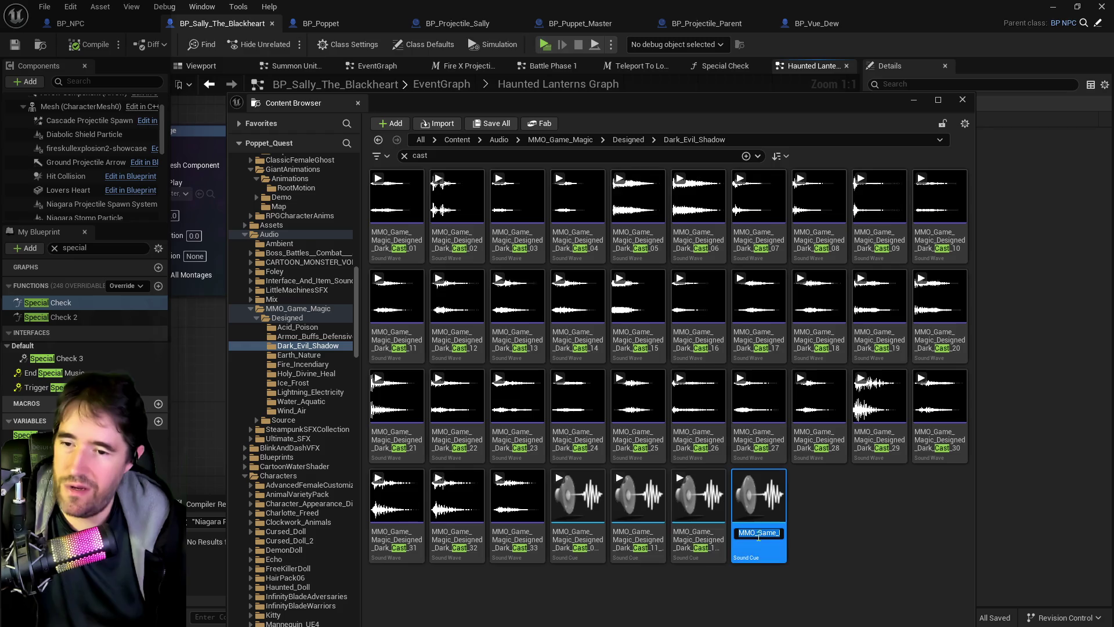
{"action": "key", "text": "Return"}
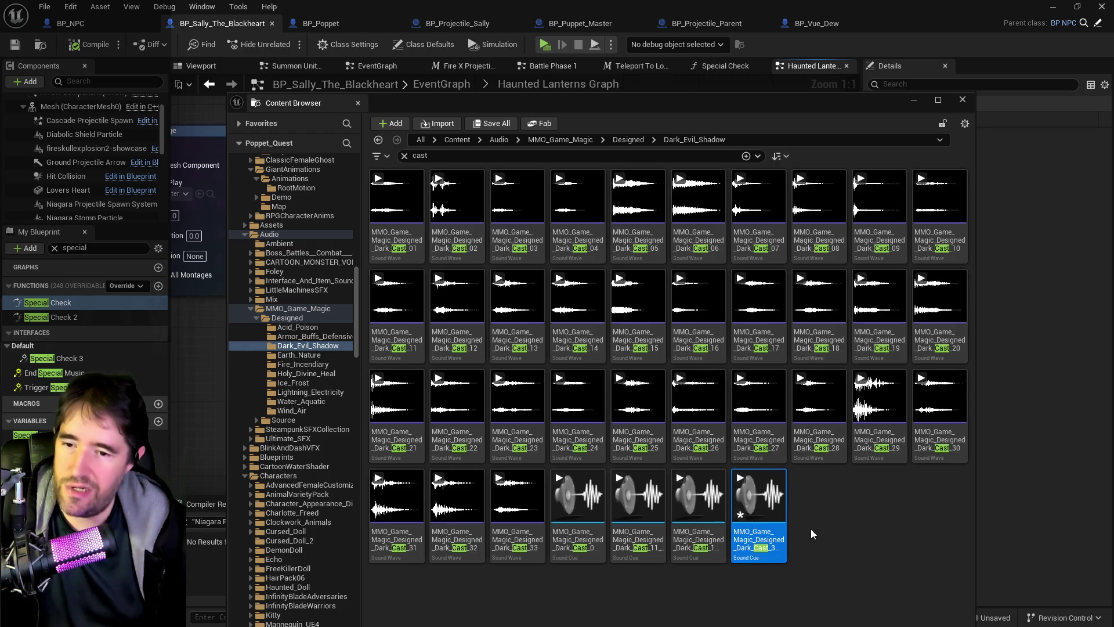
Set the new Cast_33 Sound Cue's sound class to SFX and save it
{"action": "double_click", "coordinate": [760, 536]}
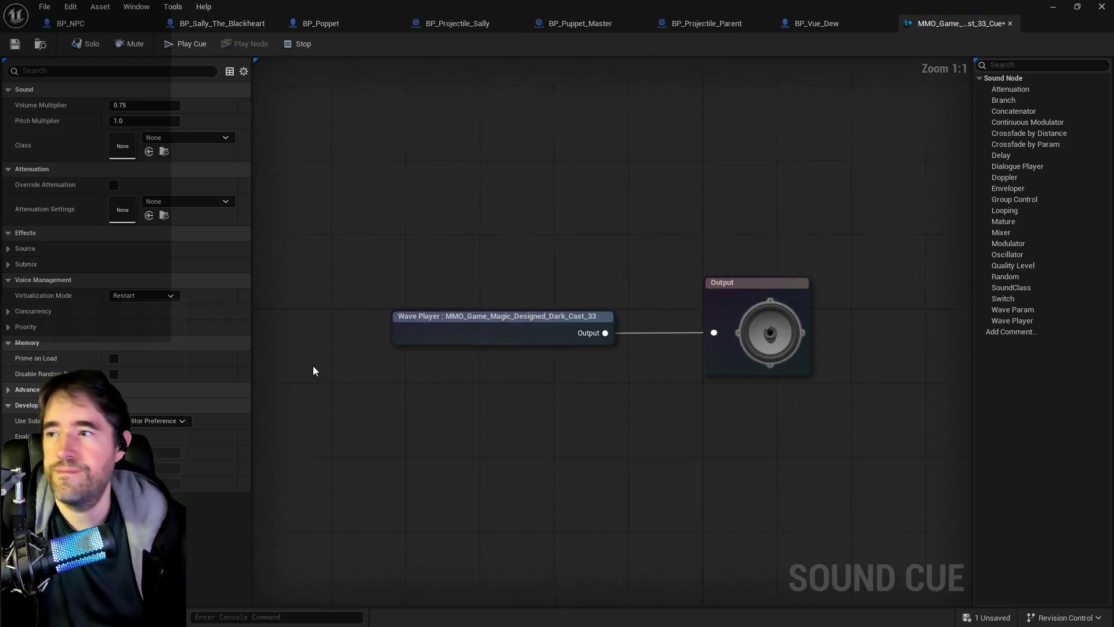
{"action": "left_click", "coordinate": [192, 138]}
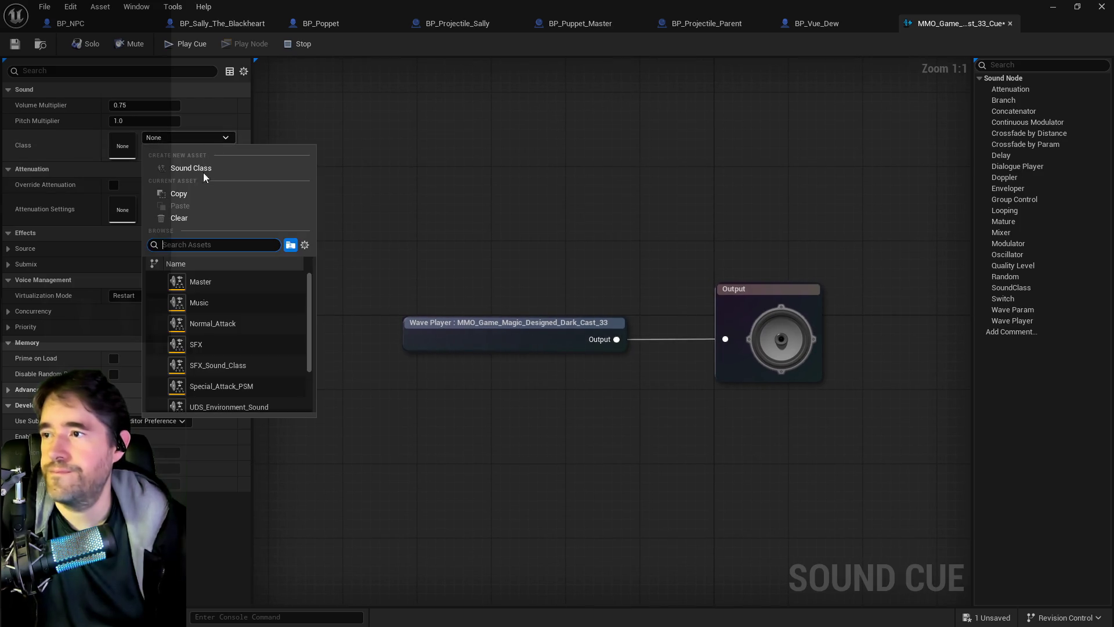
{"action": "left_click", "coordinate": [200, 349]}
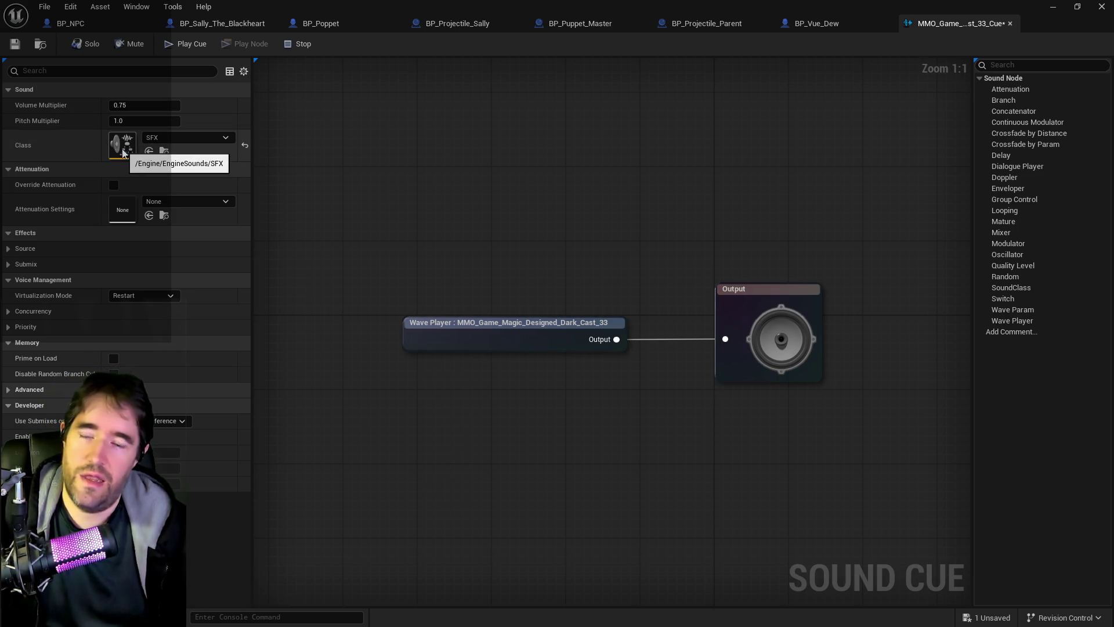
{"action": "left_click", "coordinate": [170, 137]}
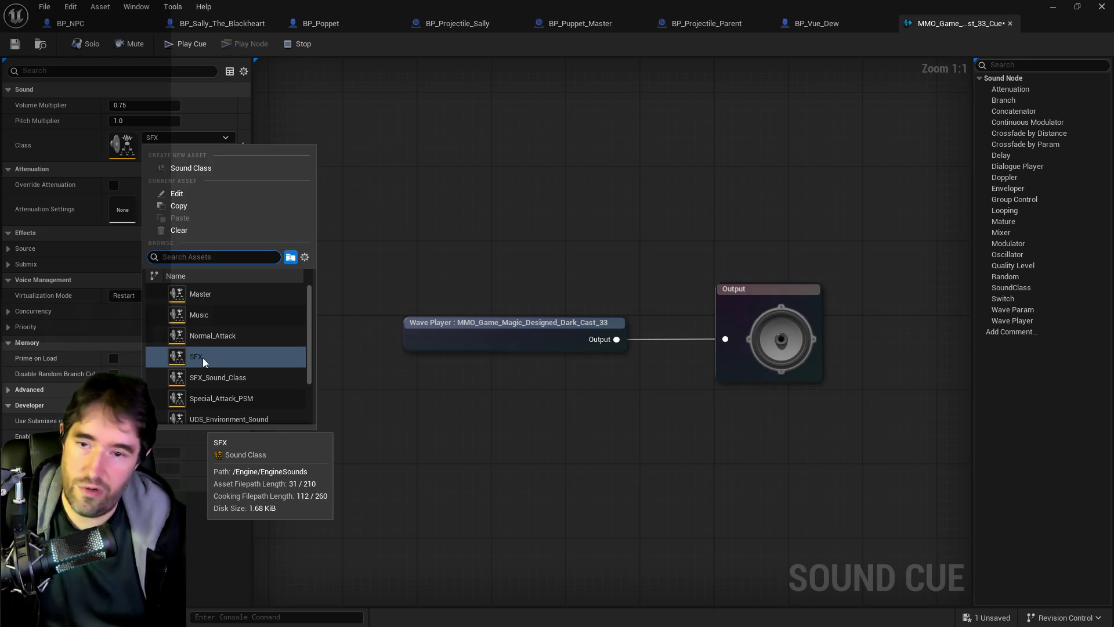
{"action": "left_click", "coordinate": [440, 267]}
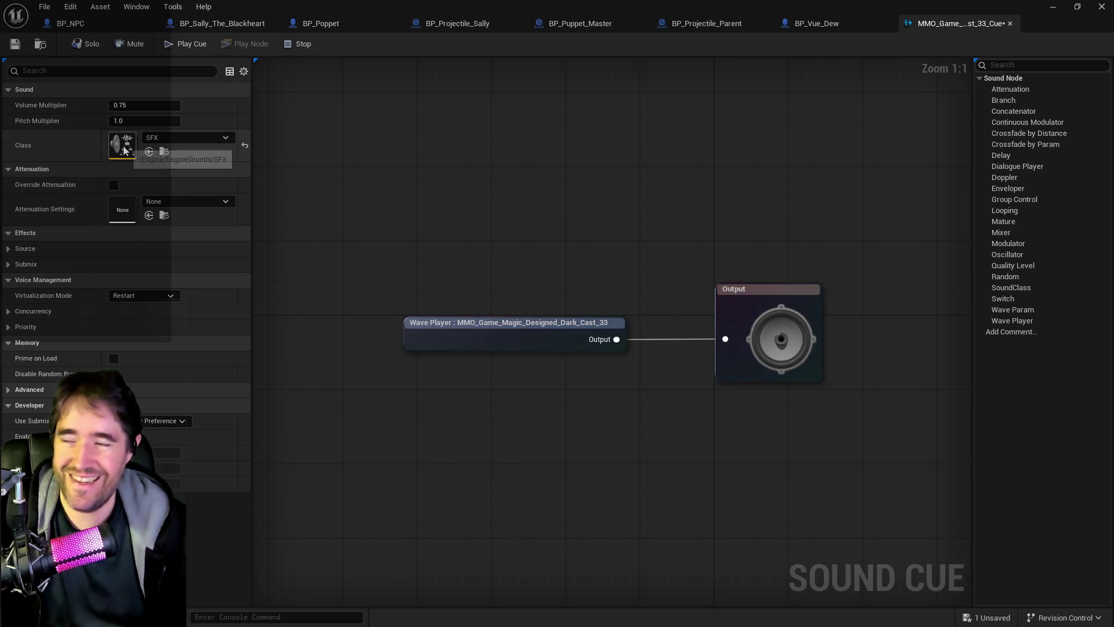
{"action": "left_click", "coordinate": [14, 45]}
{"action": "left_click", "coordinate": [419, 345]}
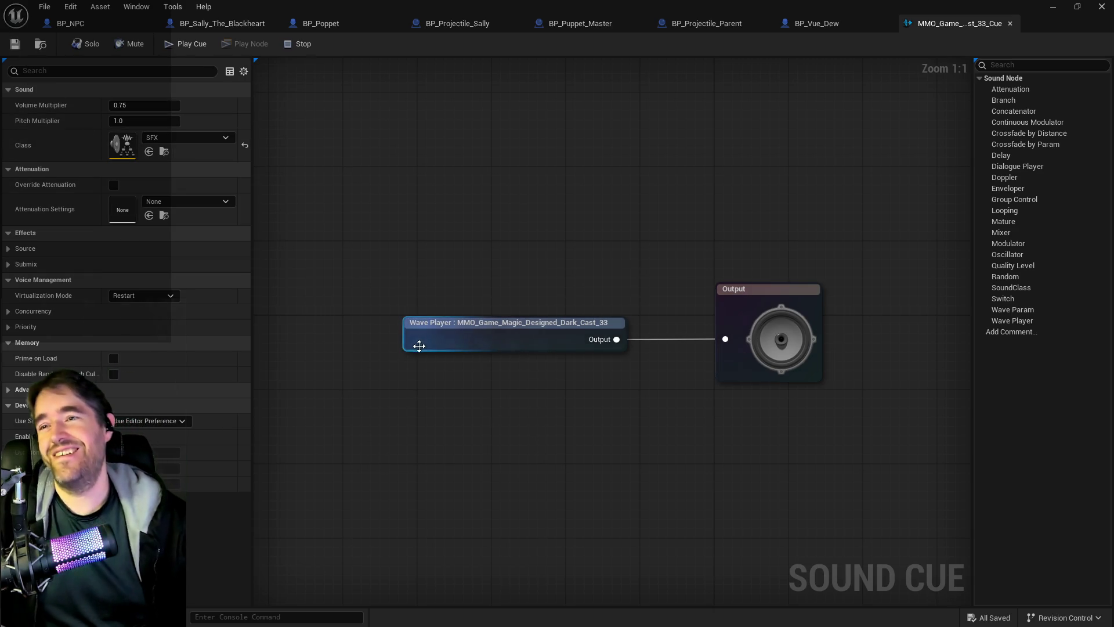
Confirm the Sound Cue still uses the SFX sound class
{"action": "left_click", "coordinate": [424, 194]}
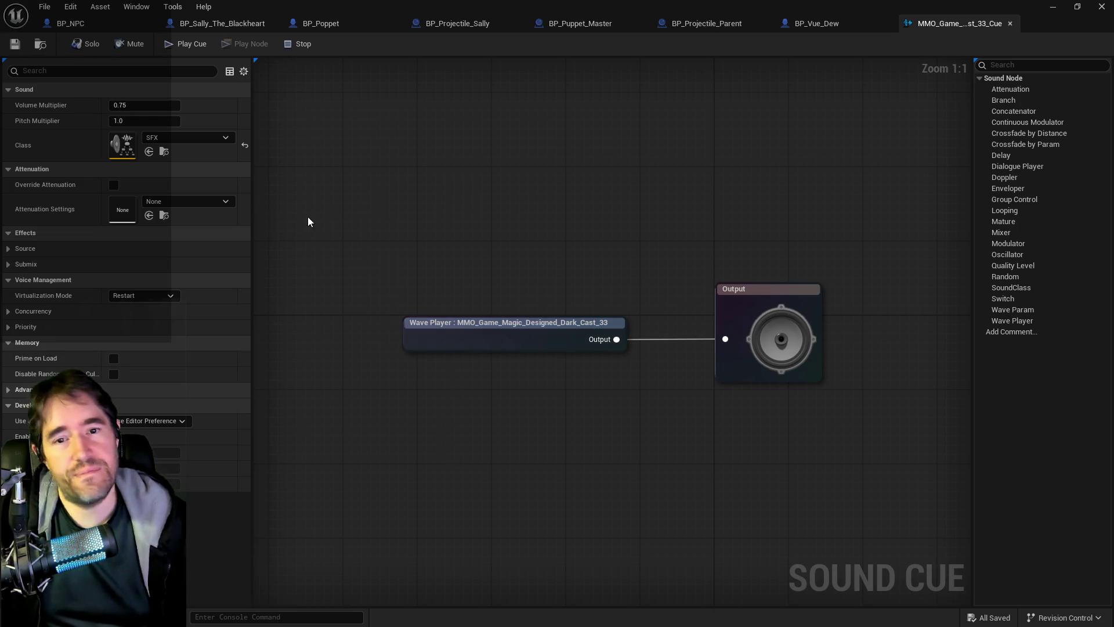
{"action": "left_click", "coordinate": [189, 141]}
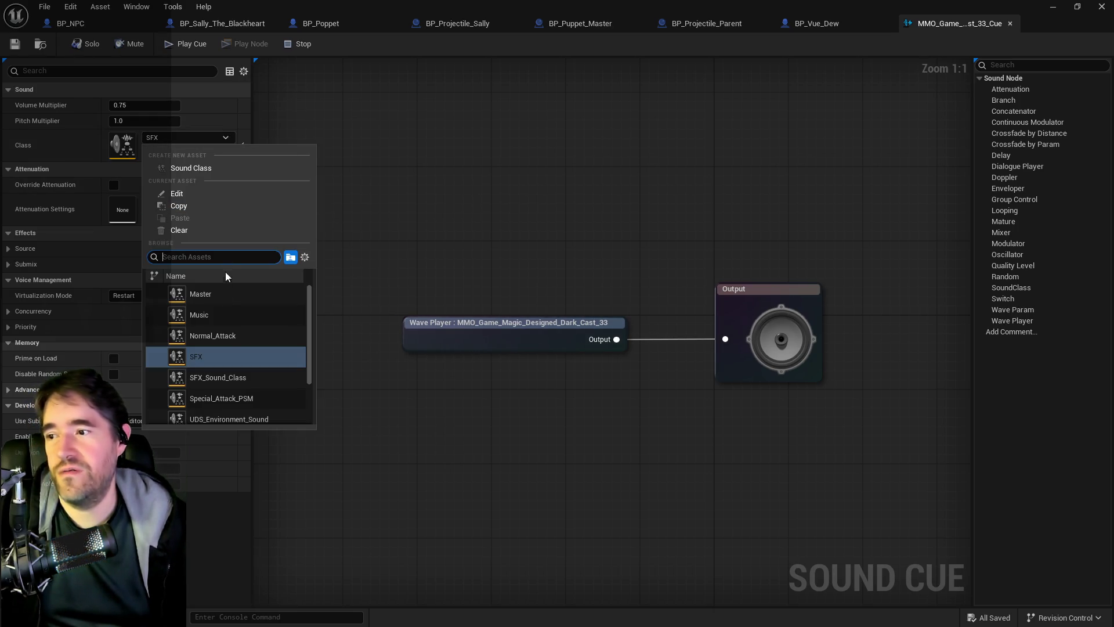
{"action": "scroll", "coordinate": [201, 320], "scroll_direction": "down", "scroll_amount": 3}
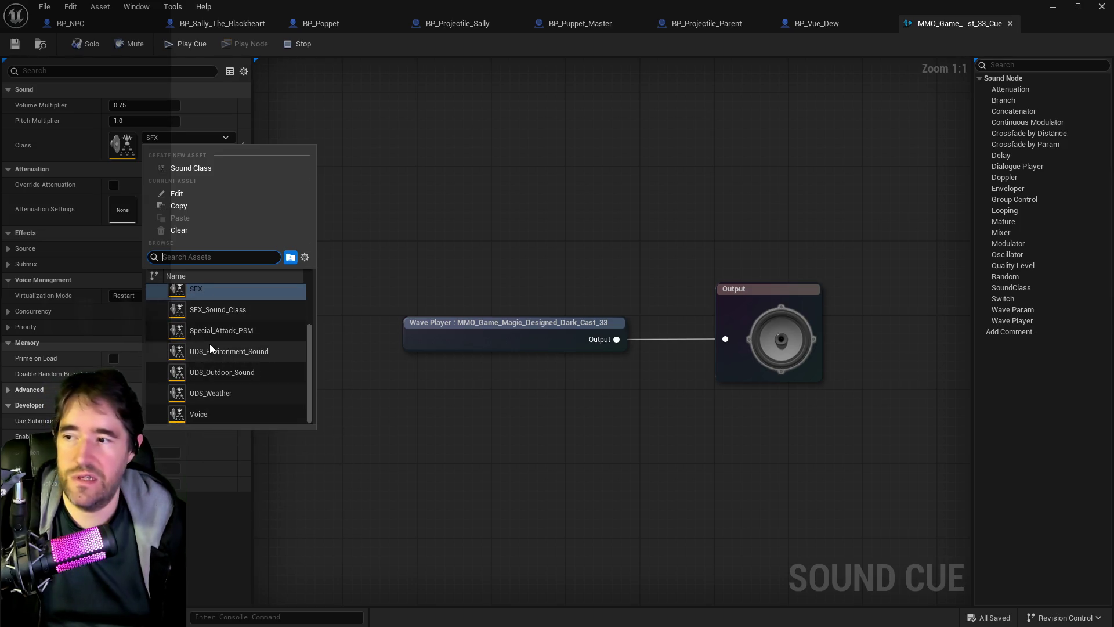
{"action": "left_click", "coordinate": [388, 226]}
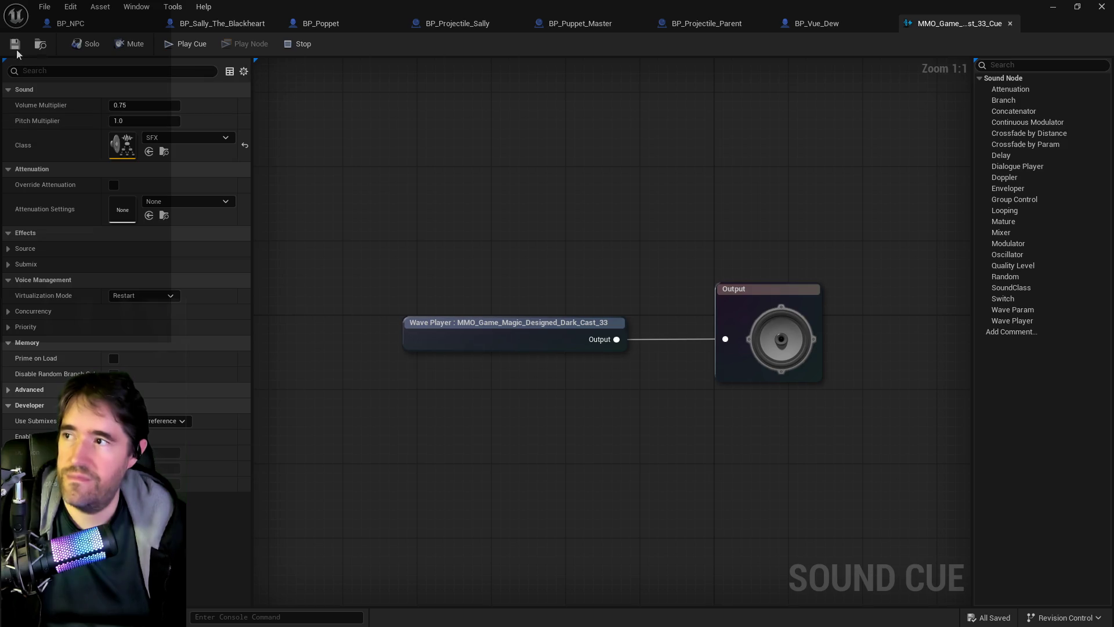
Close the floating asset browser, maximize the Sound Cue editor, and return to Sally's Blueprint graph
{"action": "key", "text": "ctrl+b"}
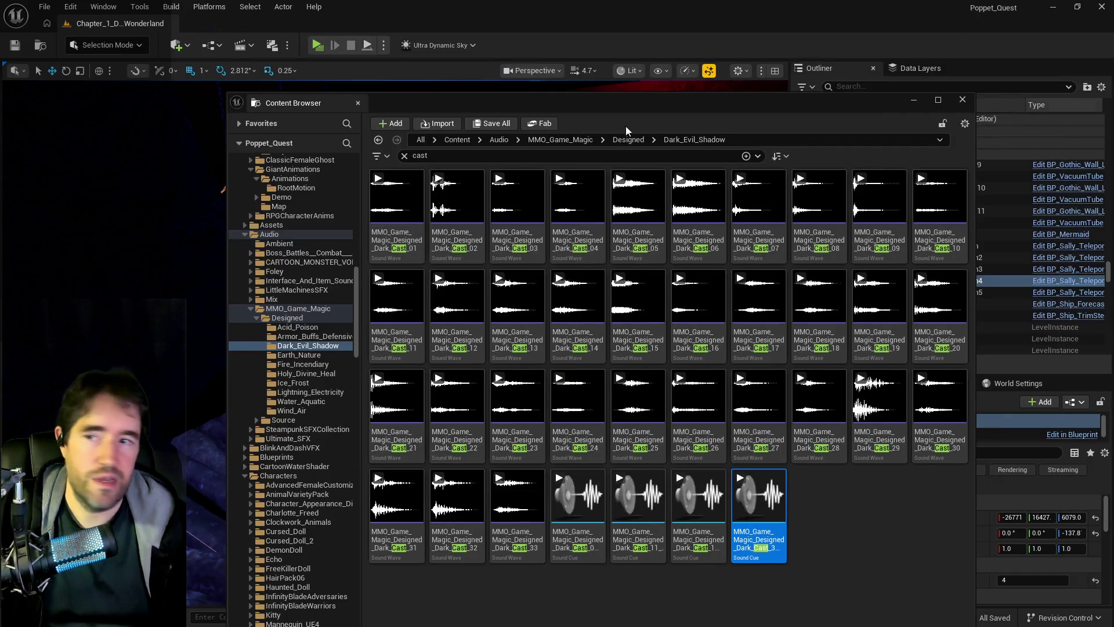
{"action": "left_click", "coordinate": [962, 99]}
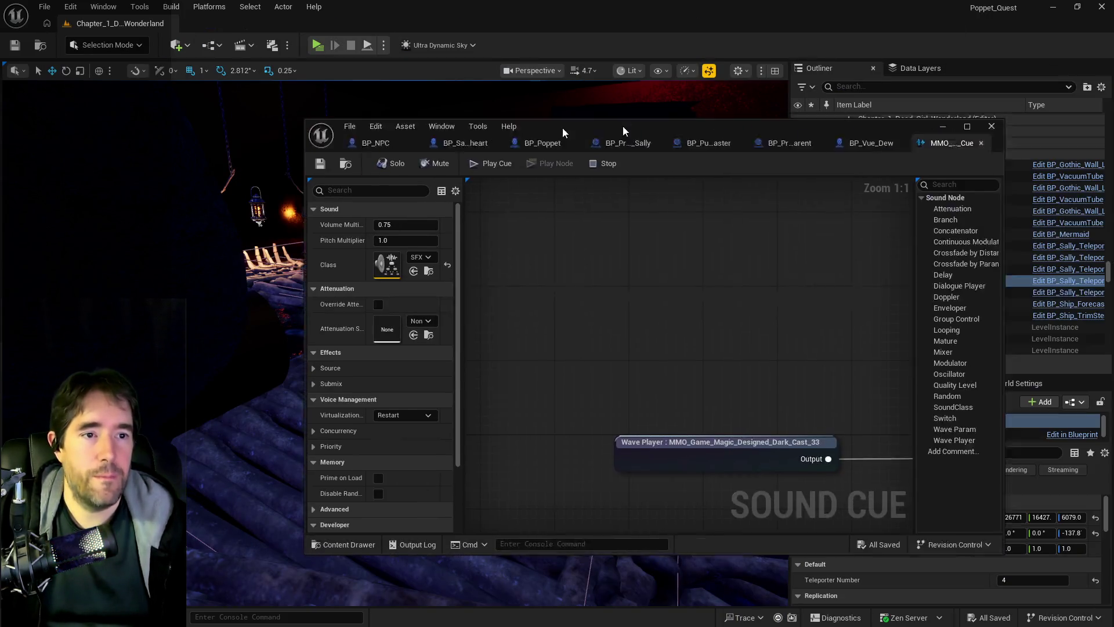
{"action": "left_click_drag", "start_coordinate": [563, 127], "coordinate": [482, 144]}
{"action": "double_click", "coordinate": [481, 144]}
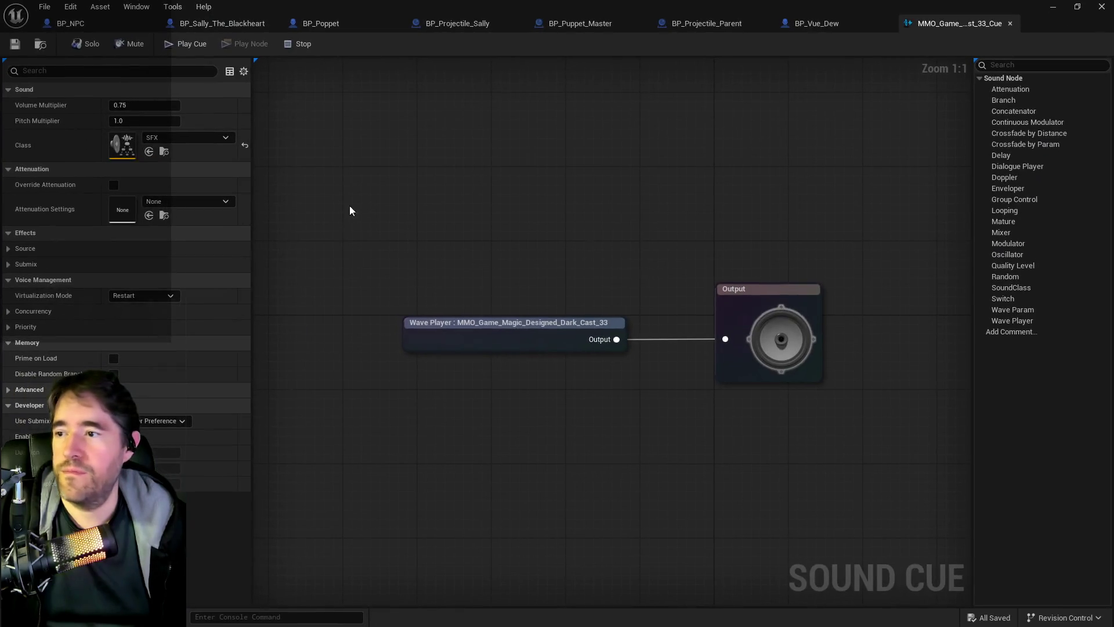
{"action": "left_click", "coordinate": [240, 23]}
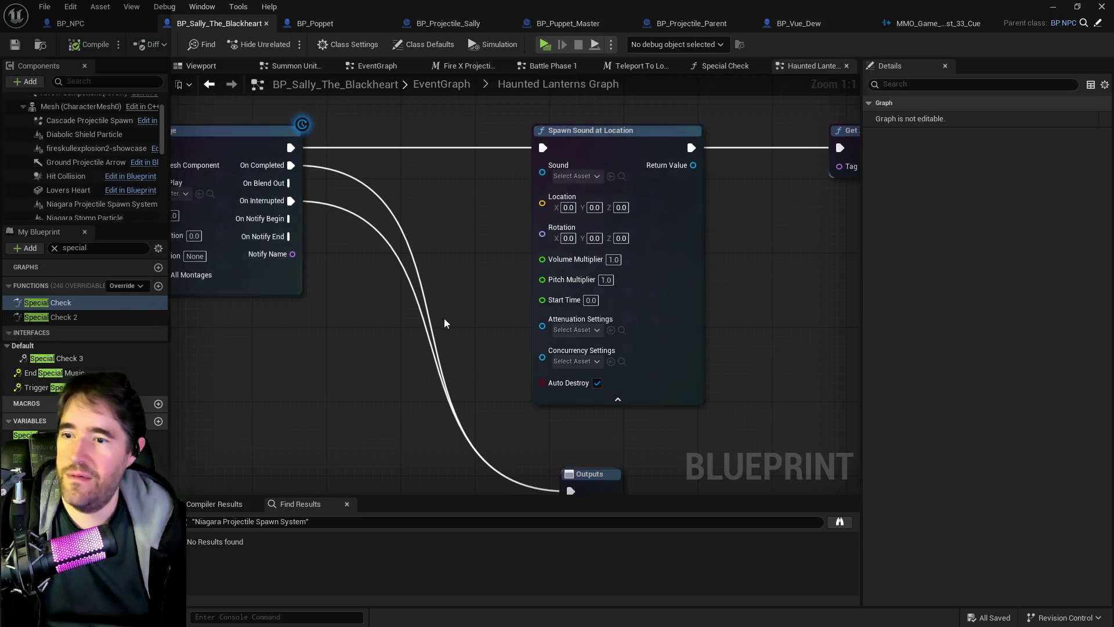
Assign the MMO sound cue to Spawn Sound at Location and compile Sally's Blueprint
{"action": "left_click", "coordinate": [611, 177]}
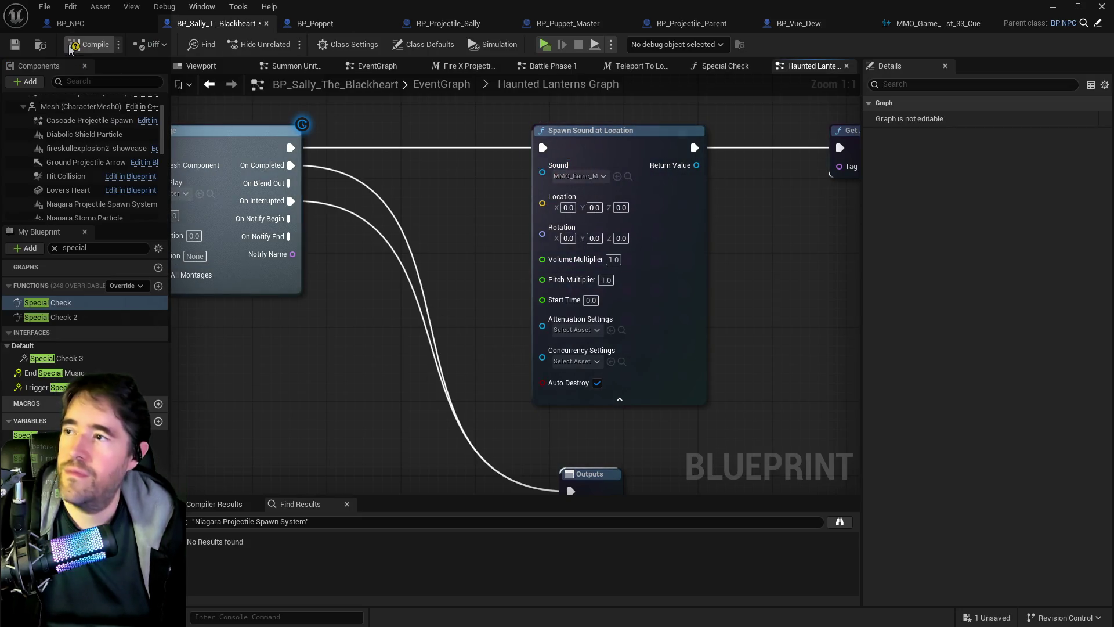
{"action": "left_click", "coordinate": [7, 42]}
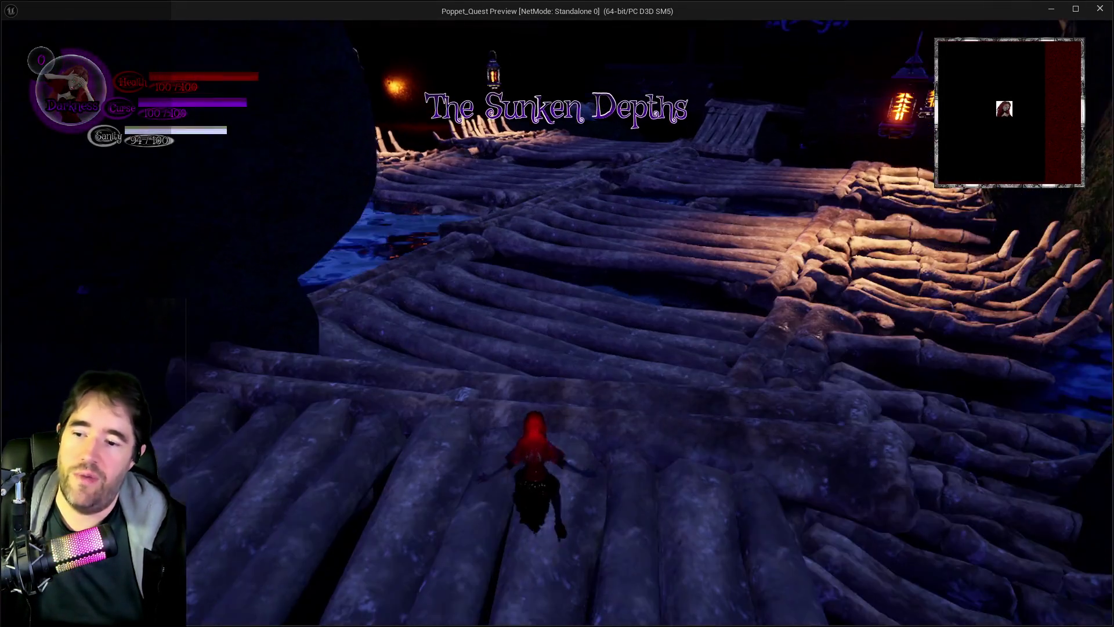
Walk across the logs and pick the Sally The Blackheart card from the card menu
{"action": "key", "text": "w"}
{"action": "key", "text": "s"}
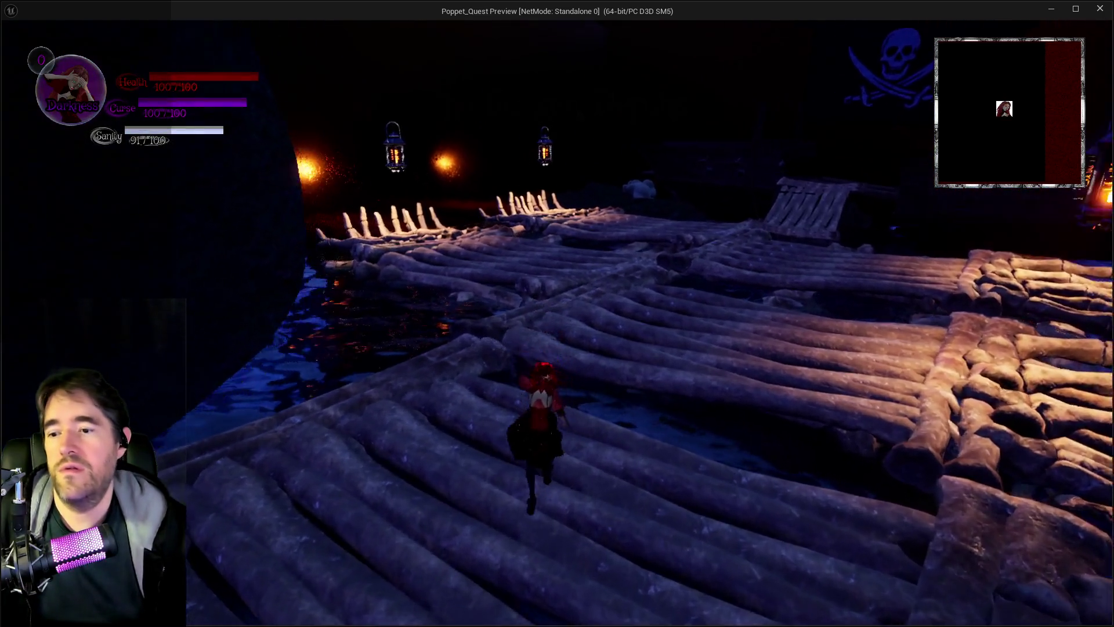
{"action": "key", "text": "w"}
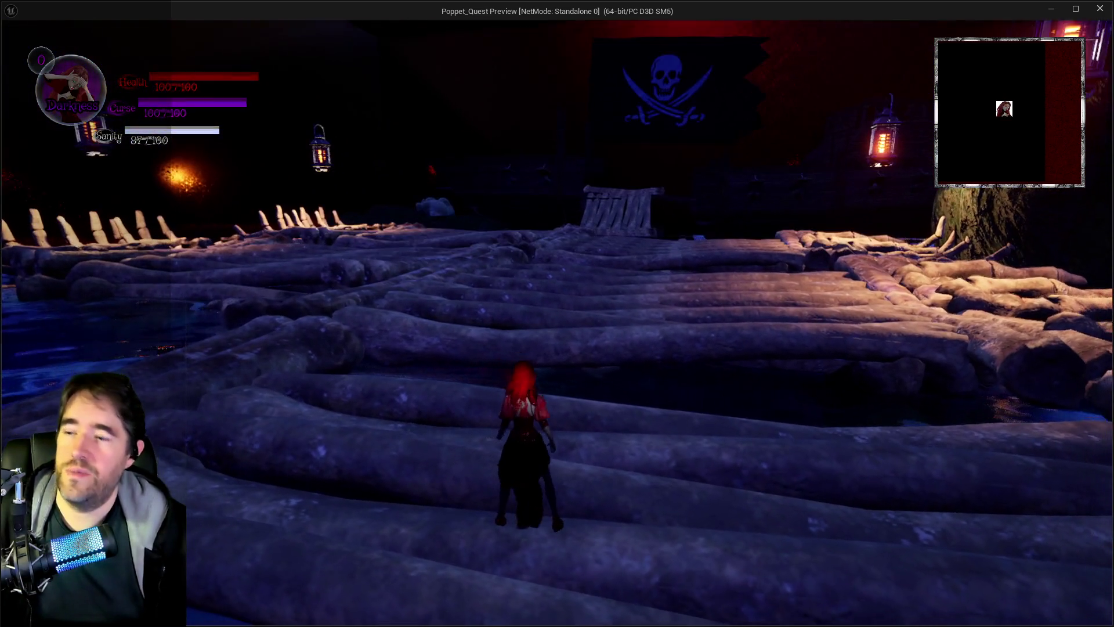
{"action": "key", "text": "Tab"}
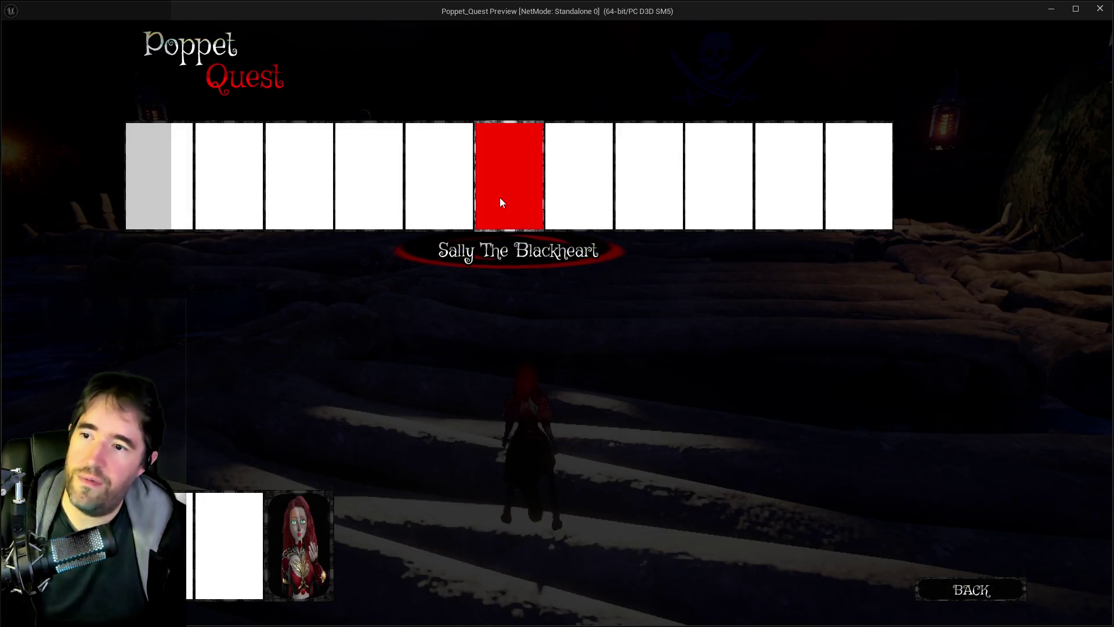
{"action": "left_click", "coordinate": [502, 202]}
{"action": "key", "text": "w"}
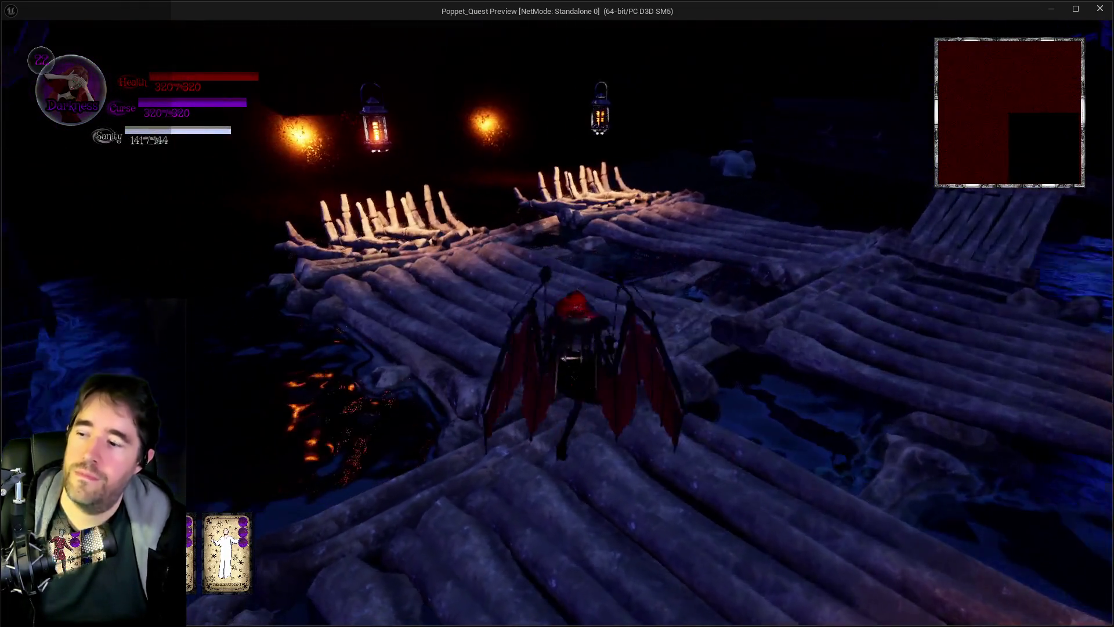
Run across the log raft into the boss arena toward Sally the Blackheart
{"action": "key", "text": "w"}
{"action": "key", "text": "w"}
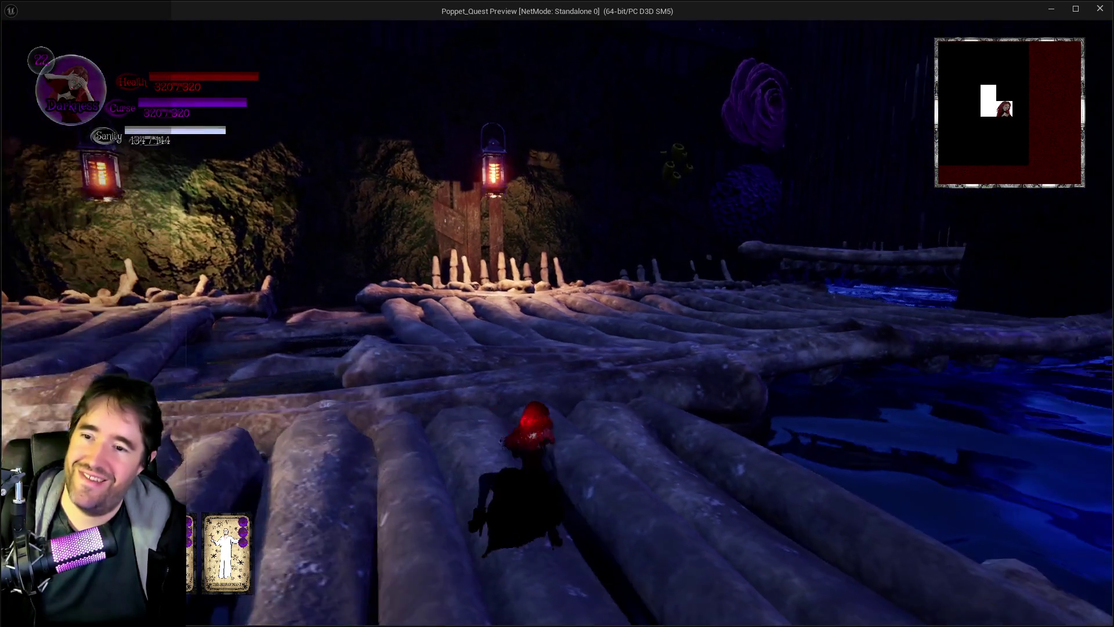
{"action": "key", "text": "w"}
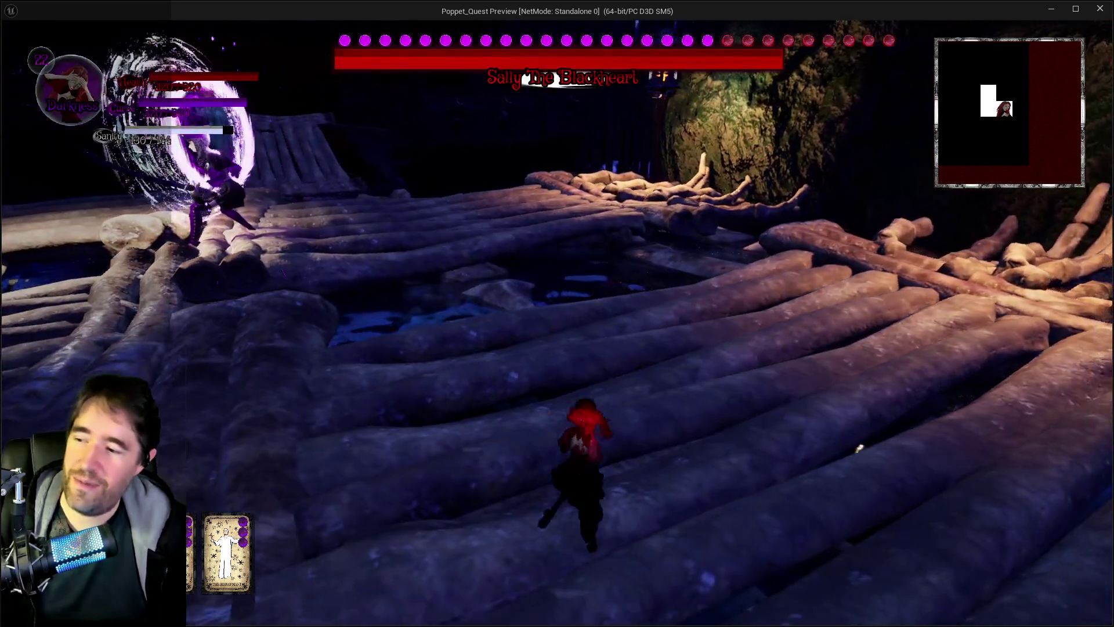
{"action": "key", "text": "w"}
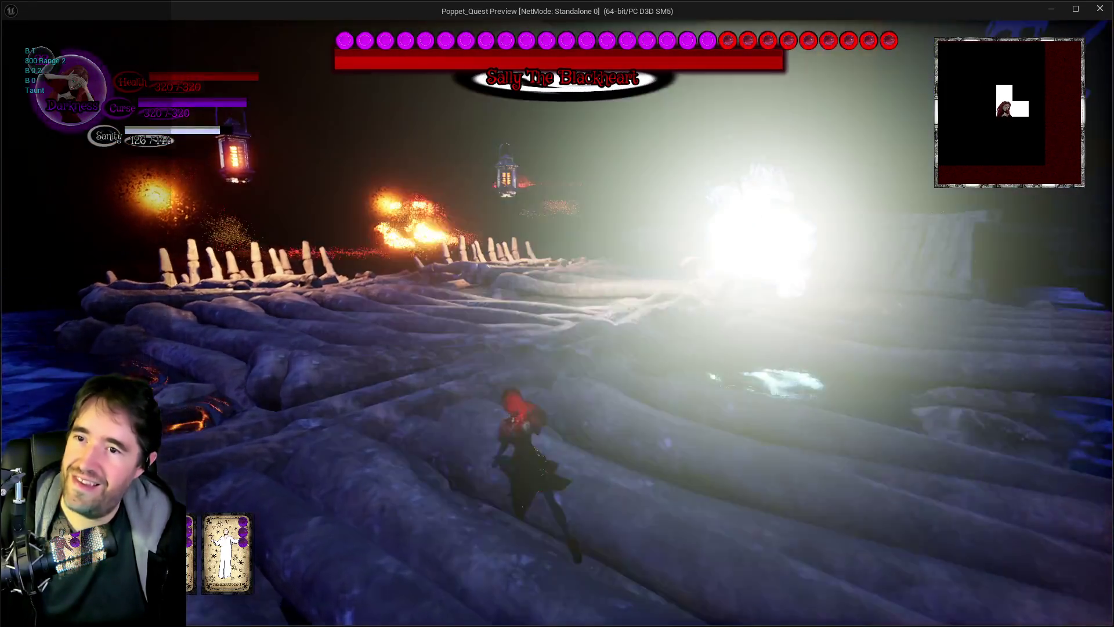
{"action": "key", "text": "w"}
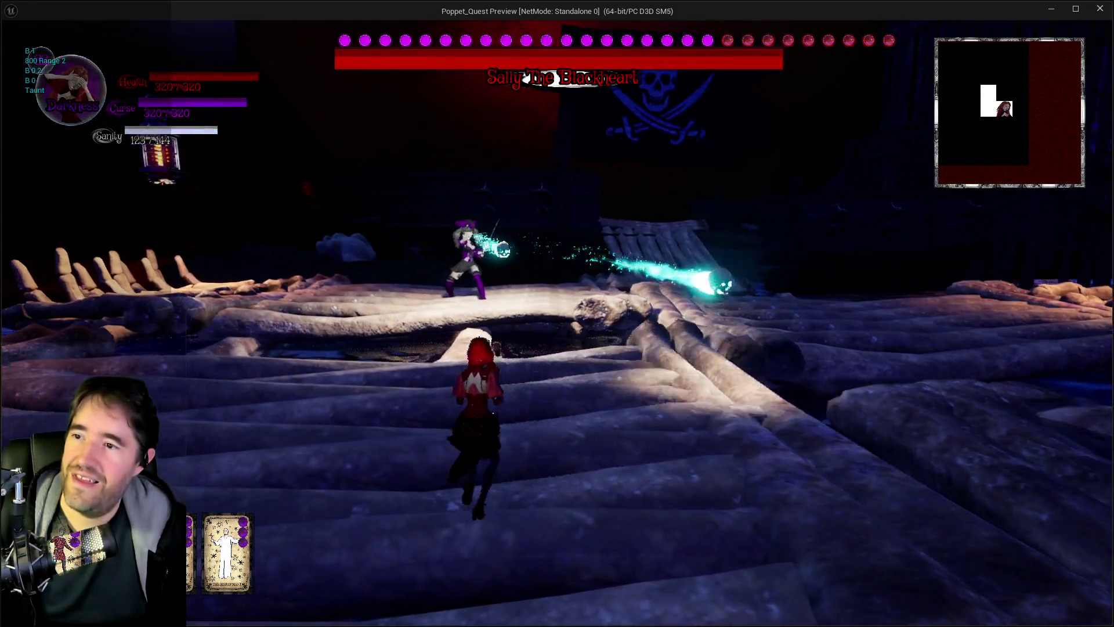
{"action": "key", "text": "w"}
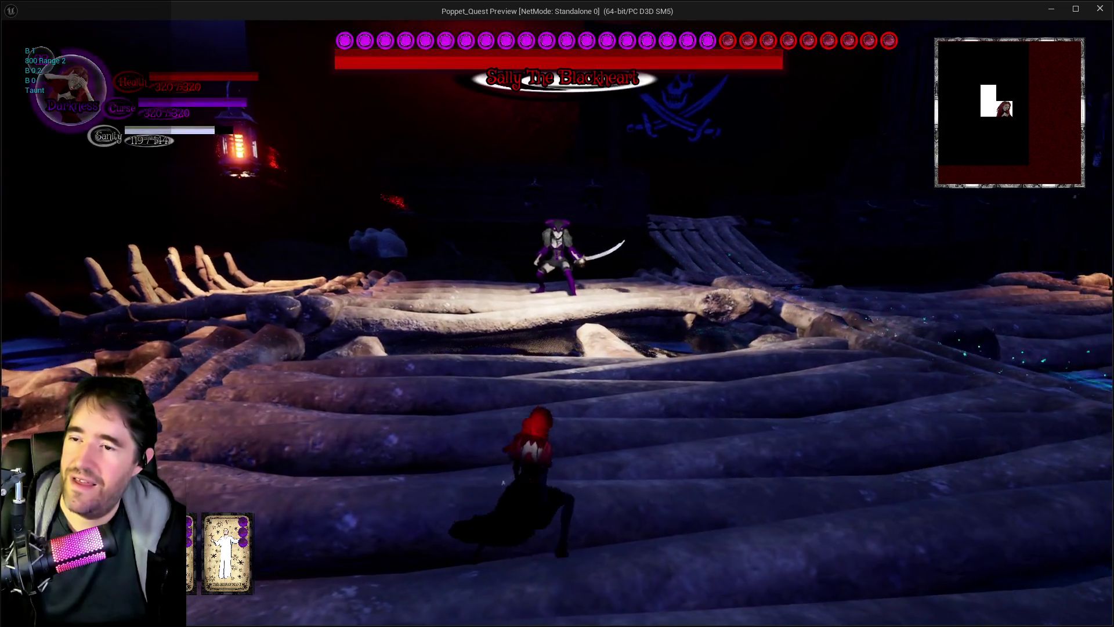
{"action": "key", "text": "w"}
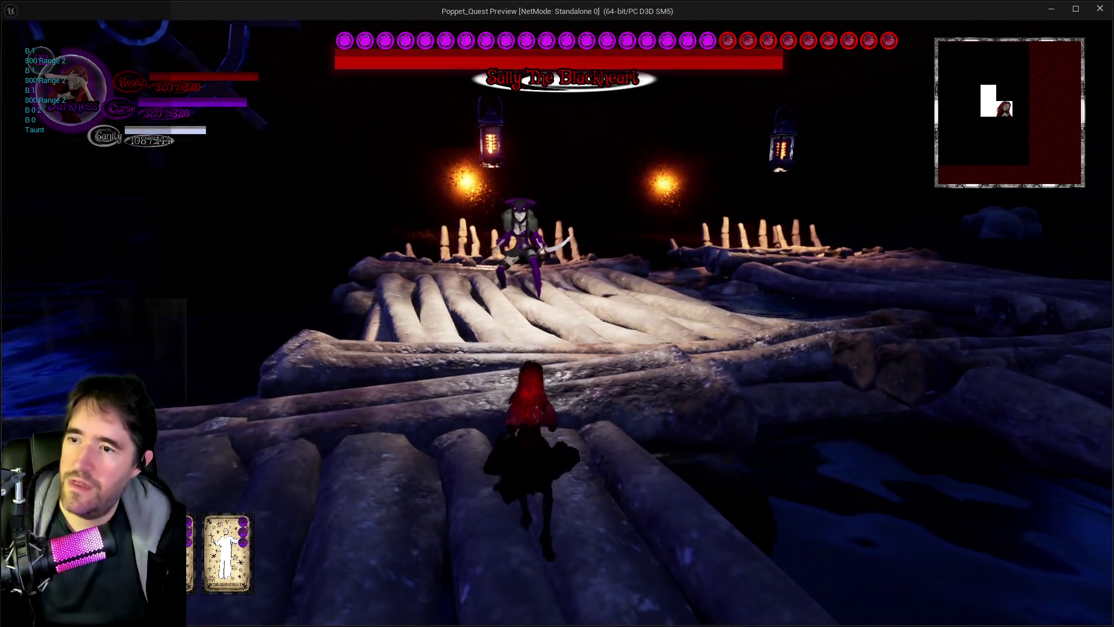
Switch between Light and Darkness forms while moving in and out of the cyan portal
{"action": "key", "text": "w"}
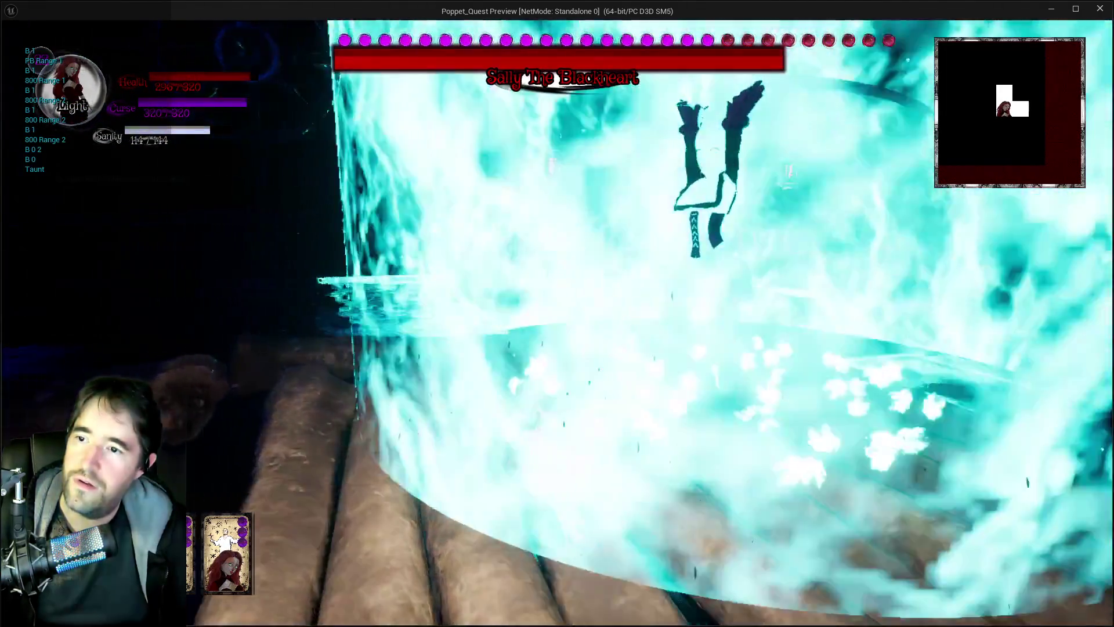
{"action": "key", "text": "w"}
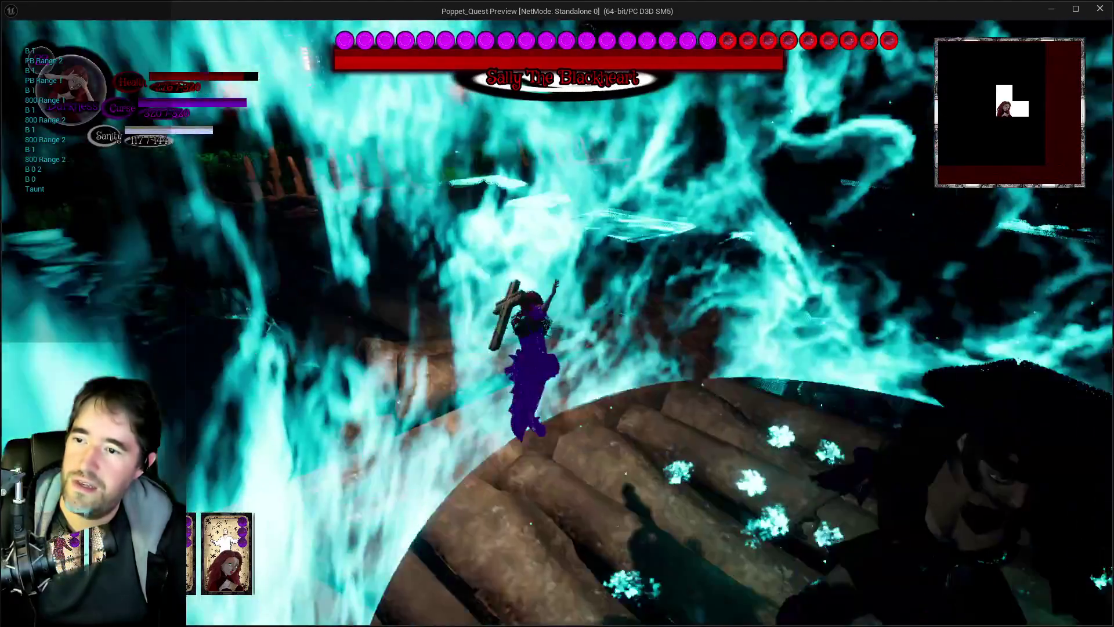
{"action": "key", "text": "s"}
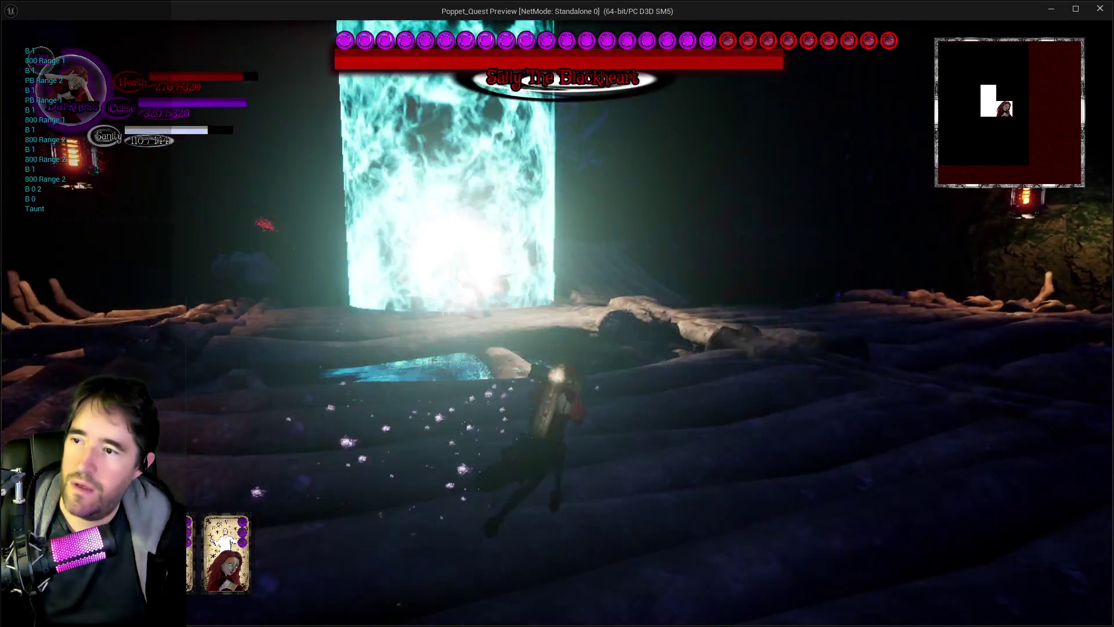
{"action": "key", "text": "w"}
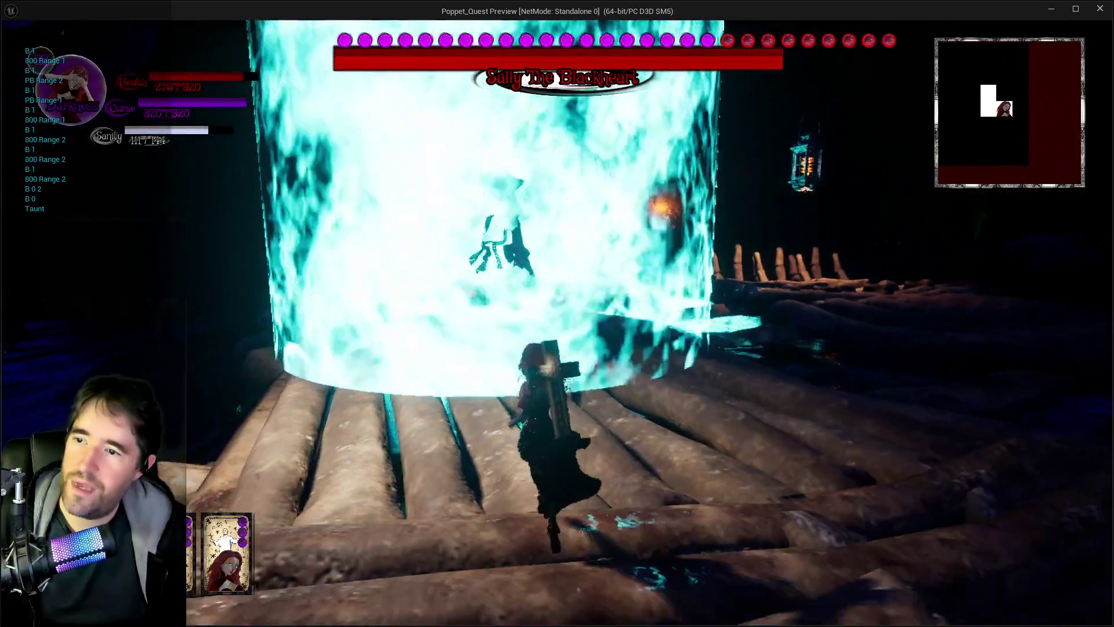
{"action": "key", "text": "w"}
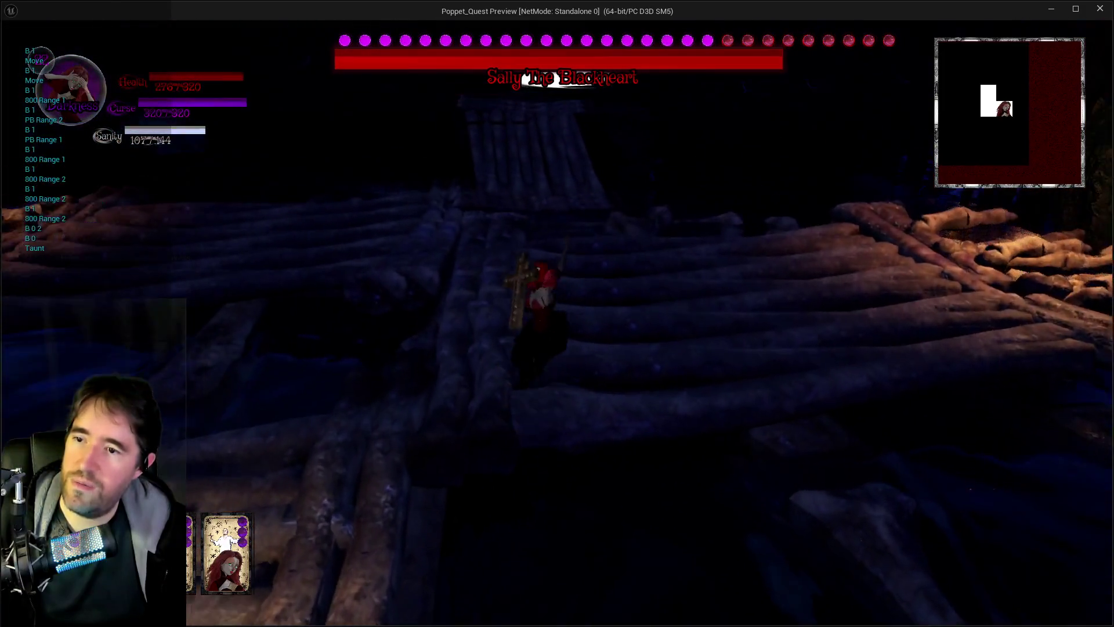
{"action": "key", "text": "w"}
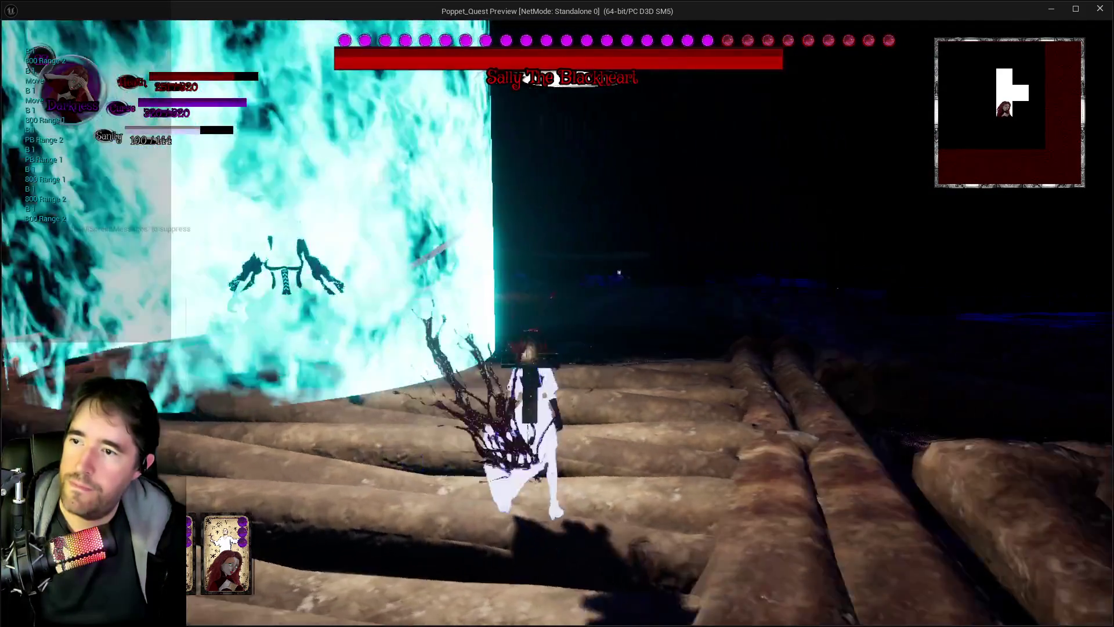
{"action": "key", "text": "w"}
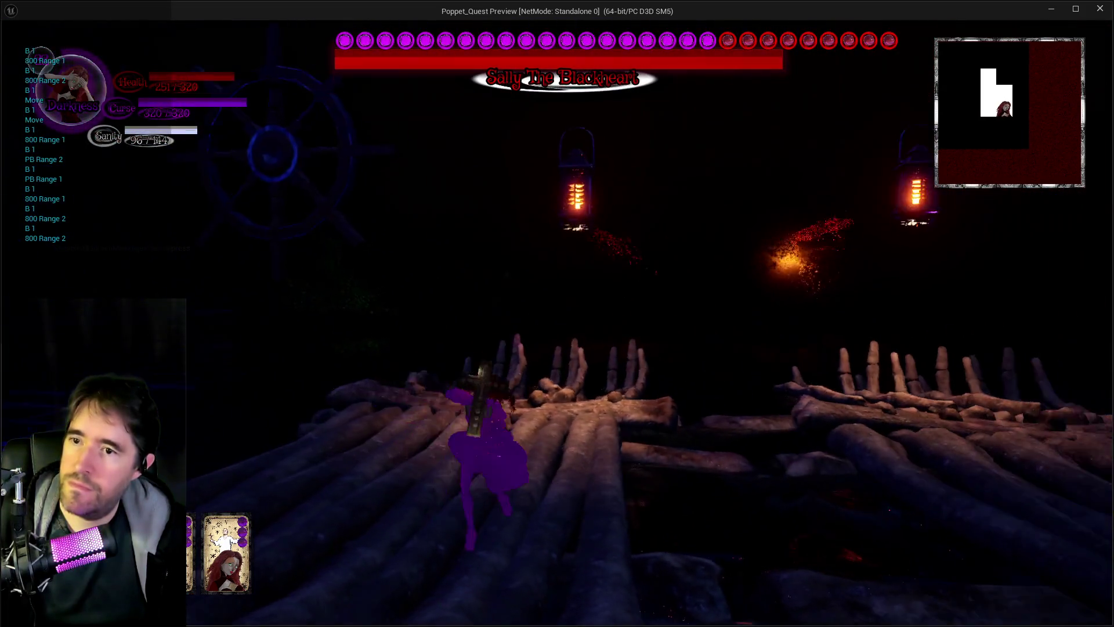
{"action": "key", "text": "w"}
{"action": "key", "text": "space"}
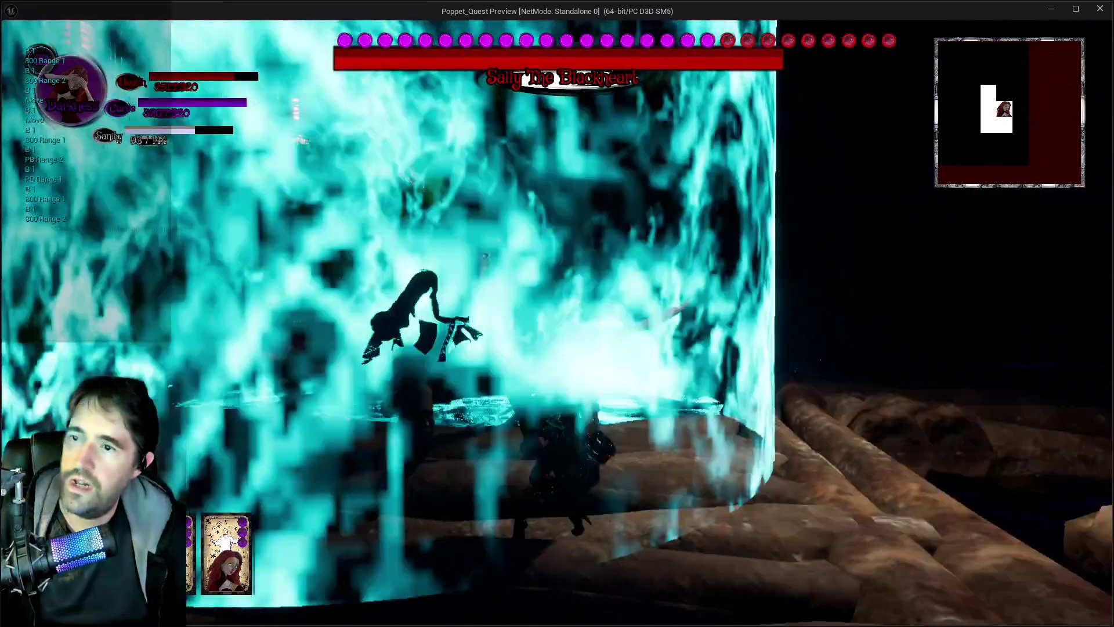
{"action": "key", "text": "w"}
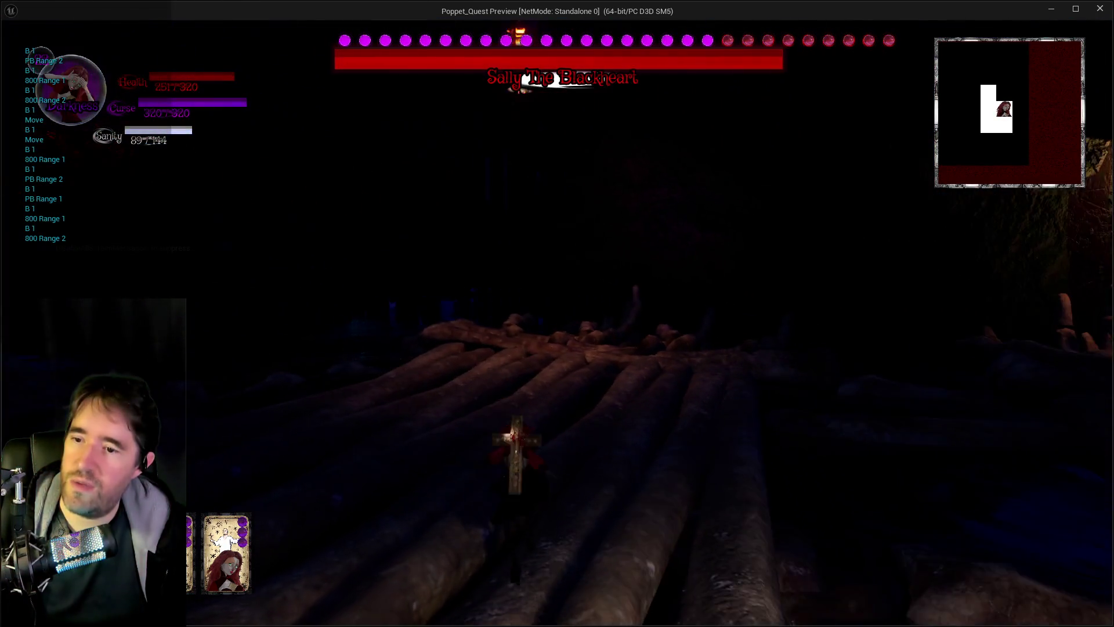
Alternate forms through the golden beam, charge the cyan portal, and attack to damage Sally
{"action": "key", "text": "q"}
{"action": "key", "text": "a"}
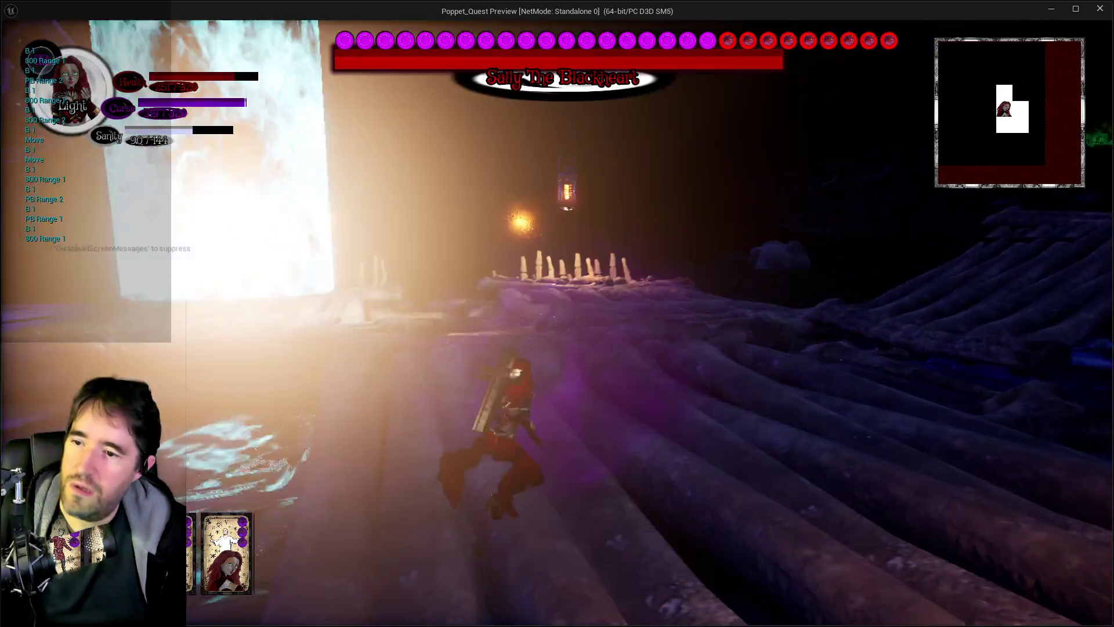
{"action": "key", "text": "q"}
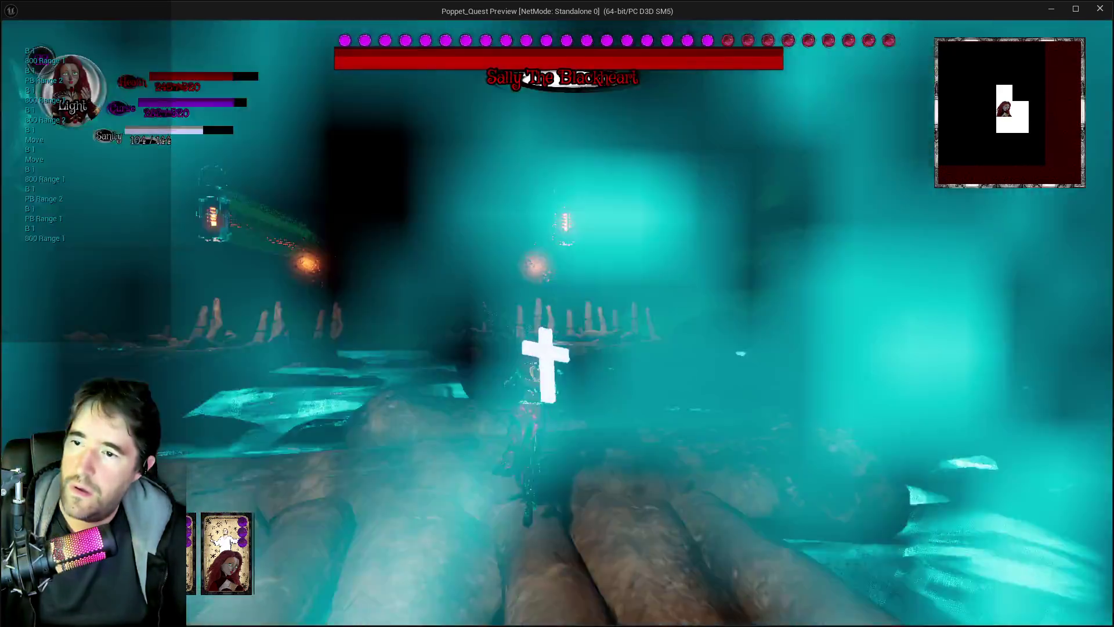
{"action": "key", "text": "w"}
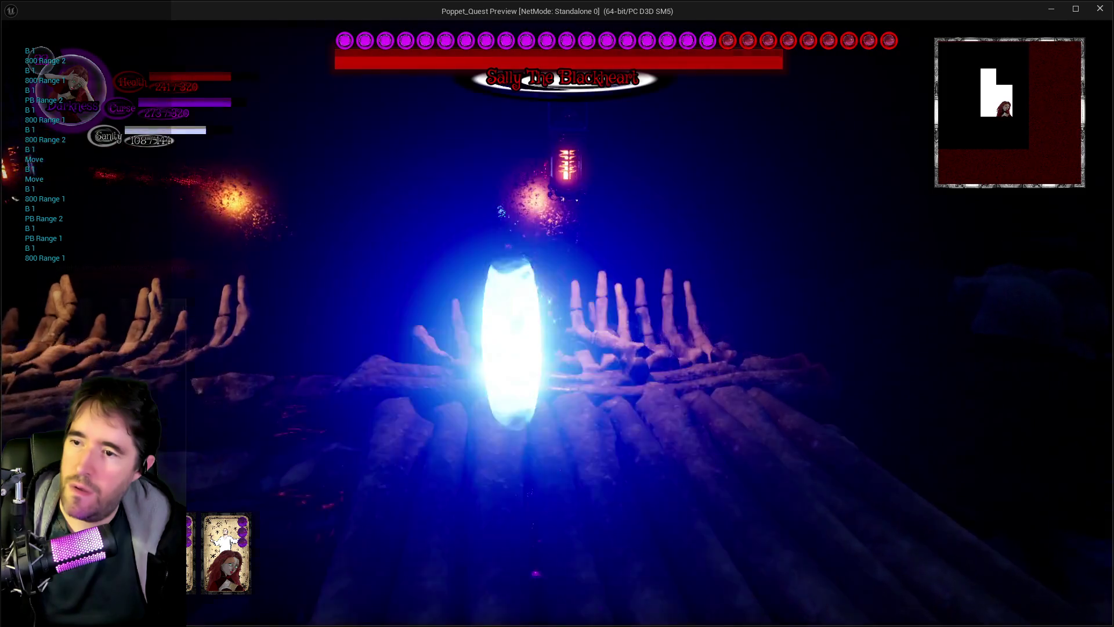
{"action": "key", "text": "q"}
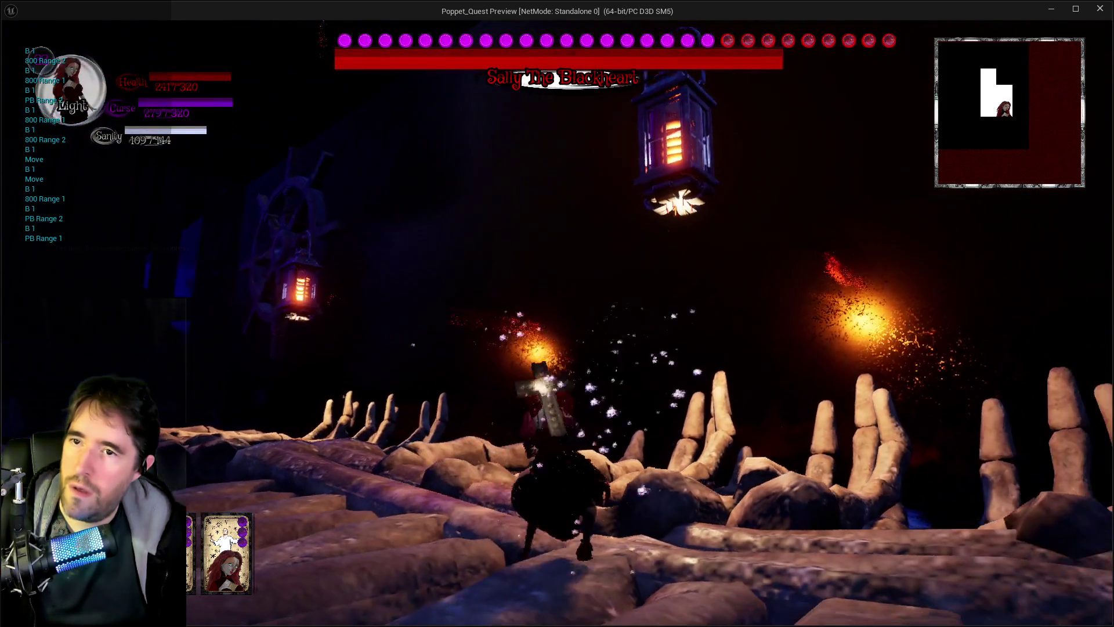
{"action": "key", "text": "w"}
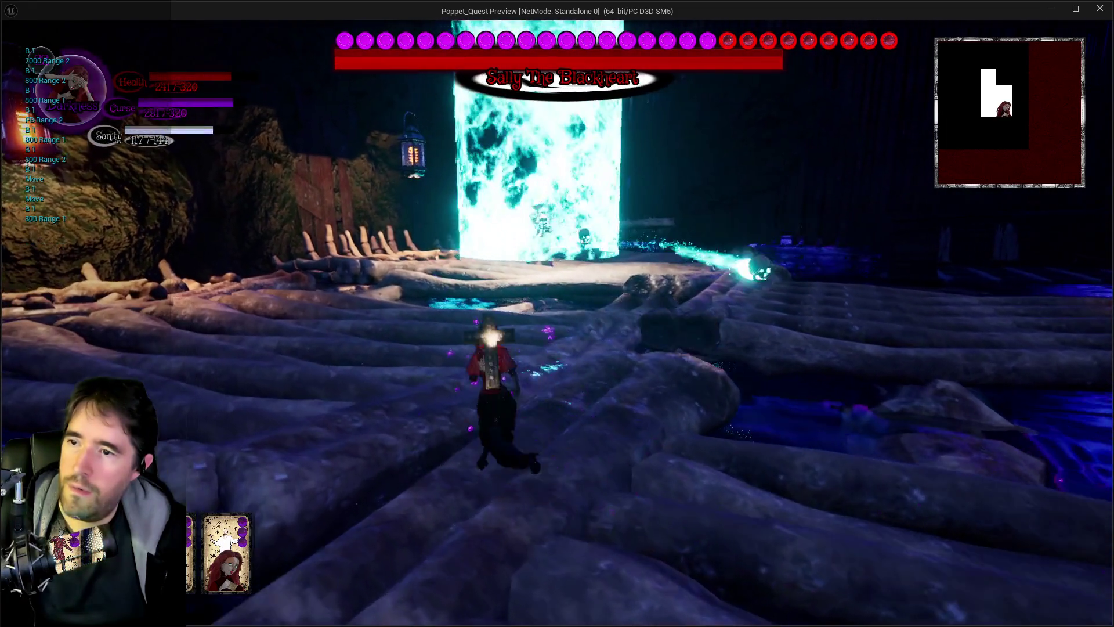
{"action": "key", "text": "w"}
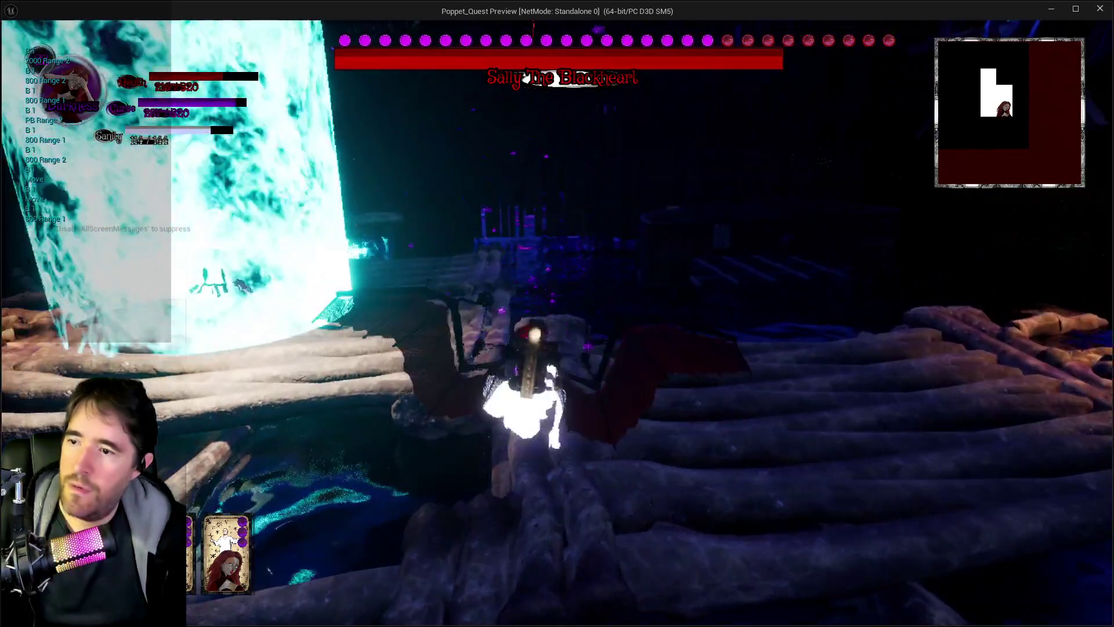
{"action": "key", "text": "w"}
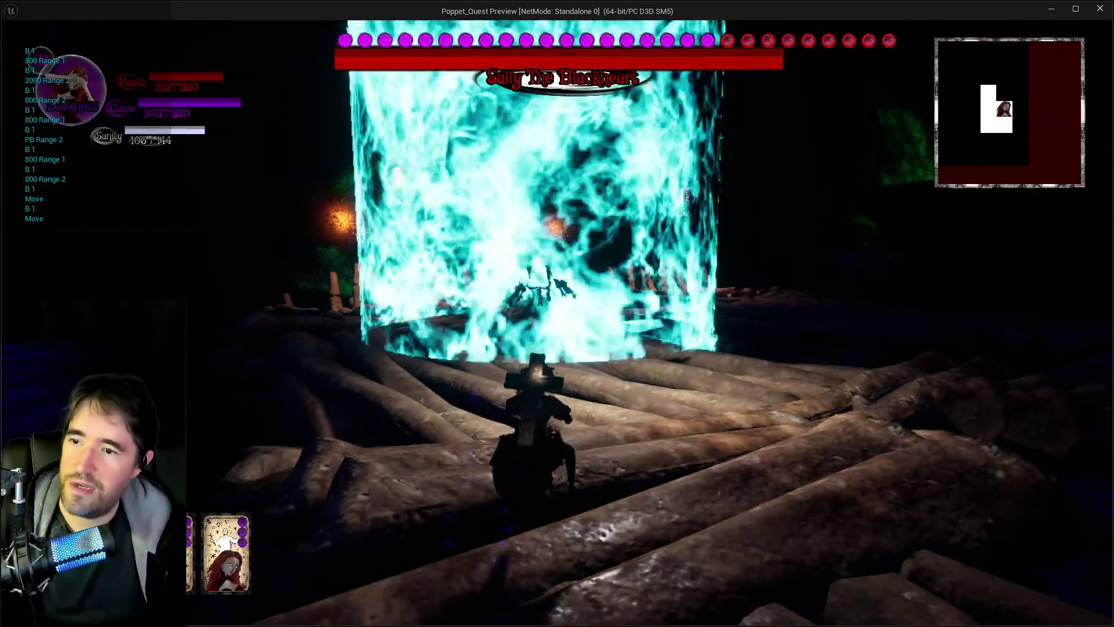
{"action": "key", "text": "w"}
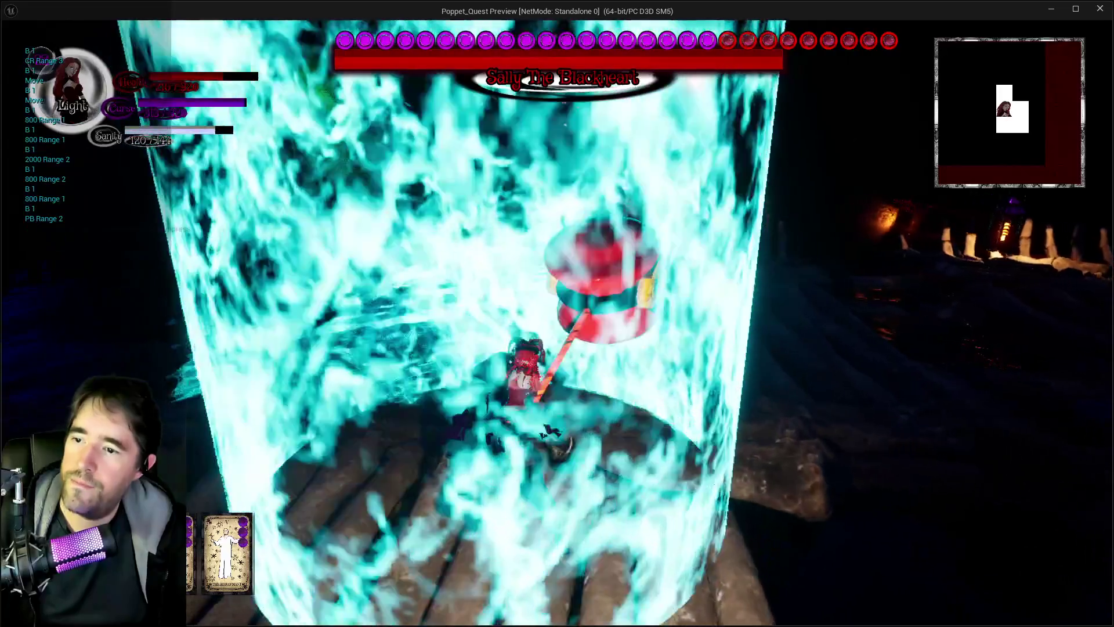
{"action": "key", "text": "q"}
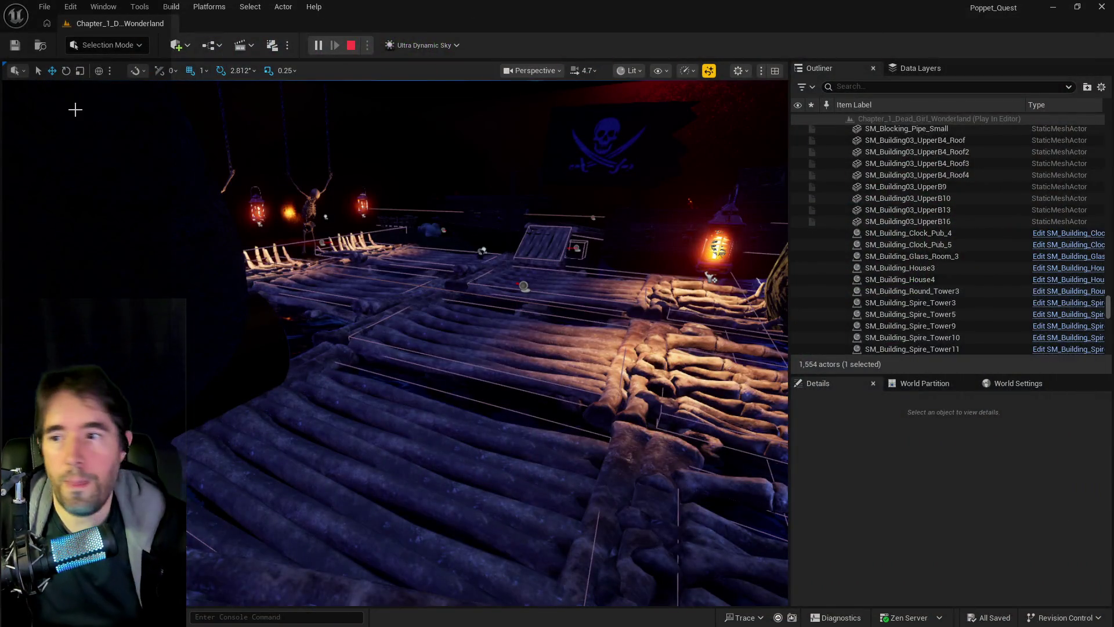
Stop the play session and zoom and pan out to the Haunted Lanterns nodes
{"action": "key", "text": "Escape"}
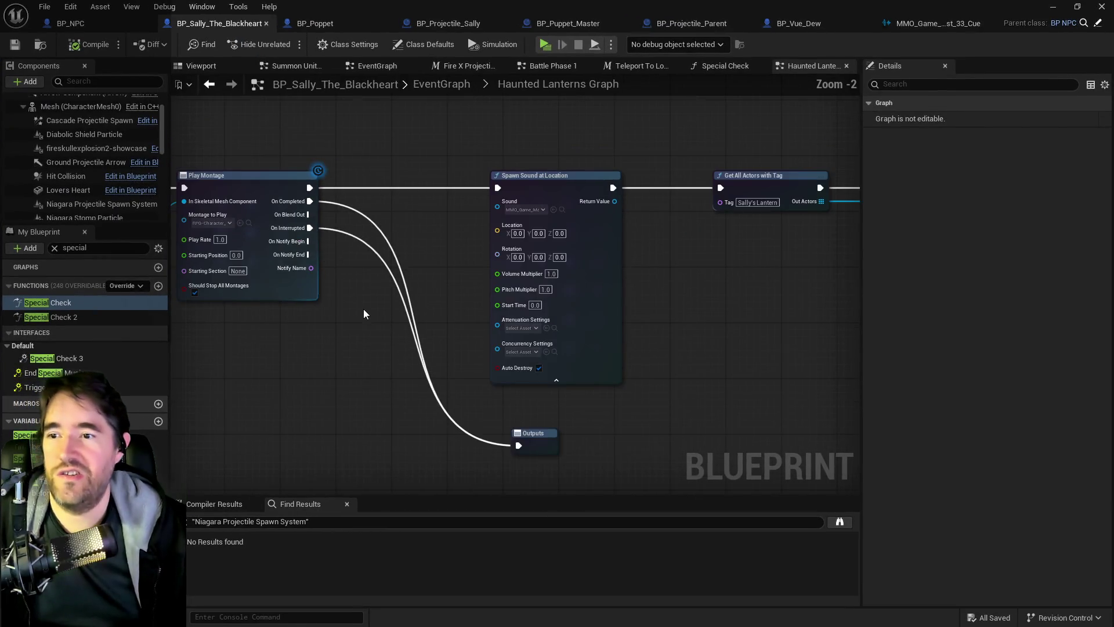
{"action": "scroll", "coordinate": [363, 309], "scroll_direction": "down", "scroll_amount": 2}
{"action": "left_click_drag", "start_coordinate": [364, 309], "coordinate": [500, 346]}
{"action": "mouse_move", "coordinate": [502, 145]}
{"action": "left_mouse_down"}
{"action": "mouse_move", "coordinate": [418, 206]}
{"action": "mouse_move", "coordinate": [663, 304]}
{"action": "left_mouse_up"}
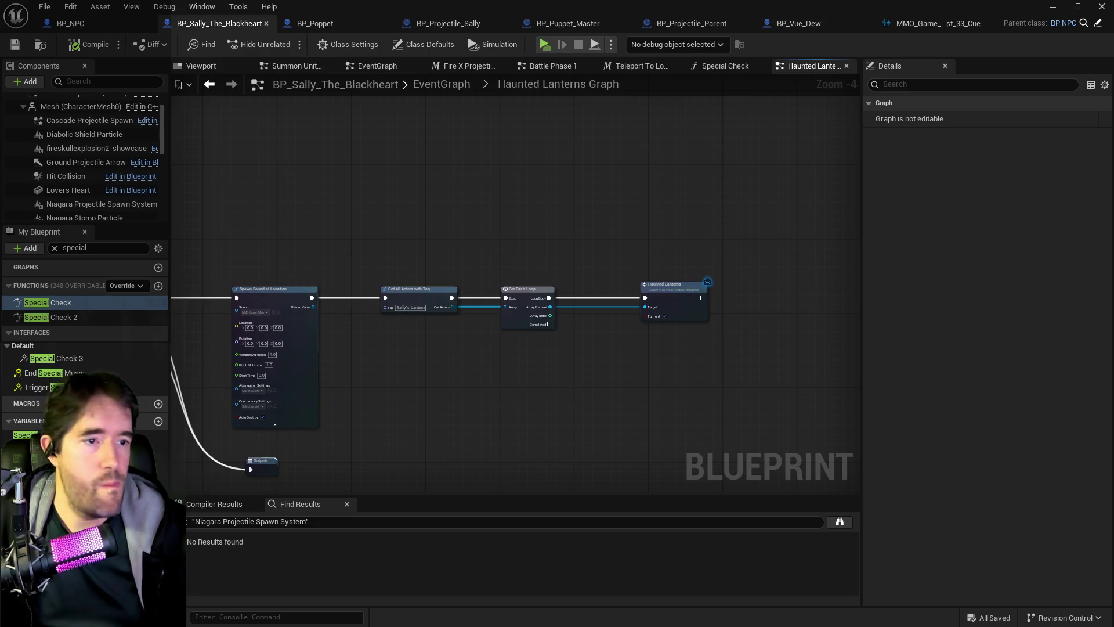
Bring up the Content Browser showing the Dark_Evil_Shadow cast sound waves and cues
{"action": "key", "text": "ctrl+b"}
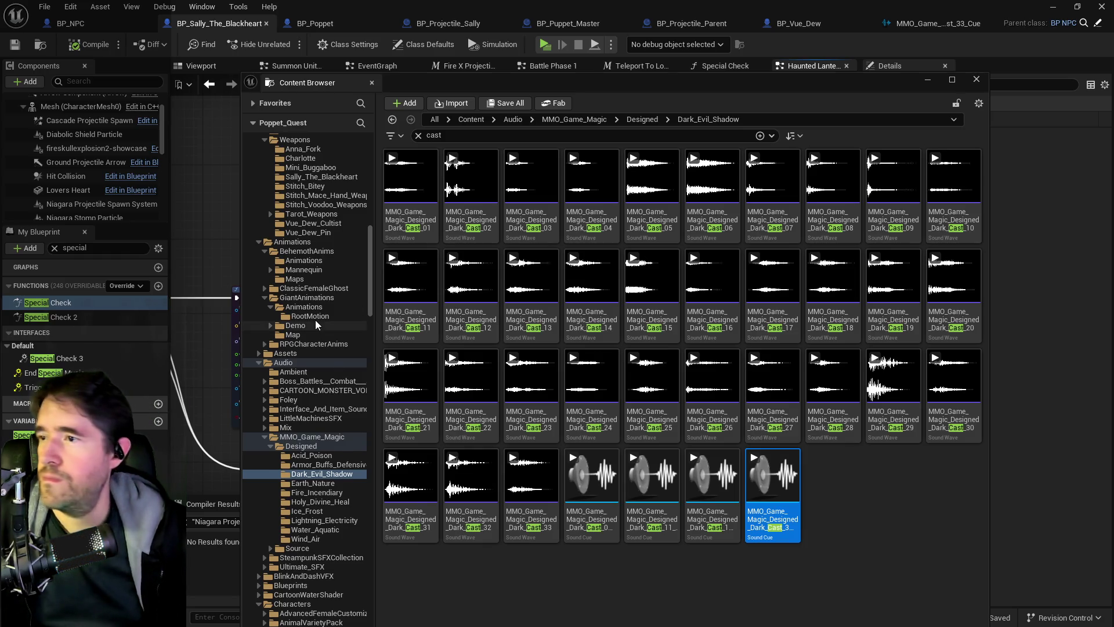
{"action": "scroll", "coordinate": [302, 299], "scroll_direction": "up", "scroll_amount": 5}
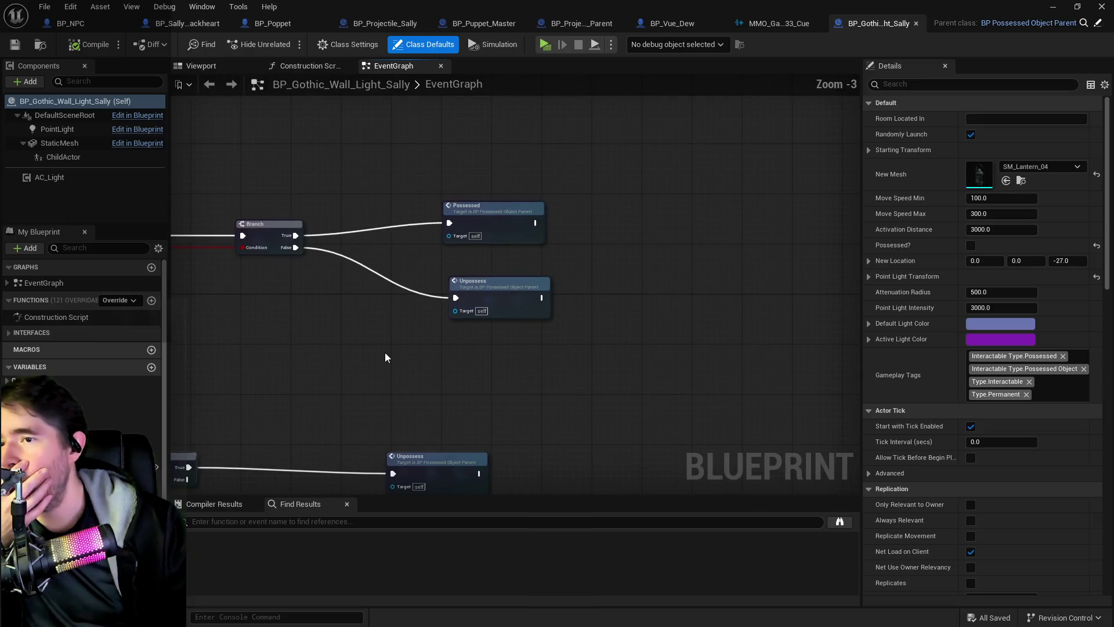
Zoom into the Branch nodes and open the Content Browser at the Sally_The_Blackheart folder
{"action": "scroll", "coordinate": [481, 229], "scroll_direction": "up", "scroll_amount": 5}
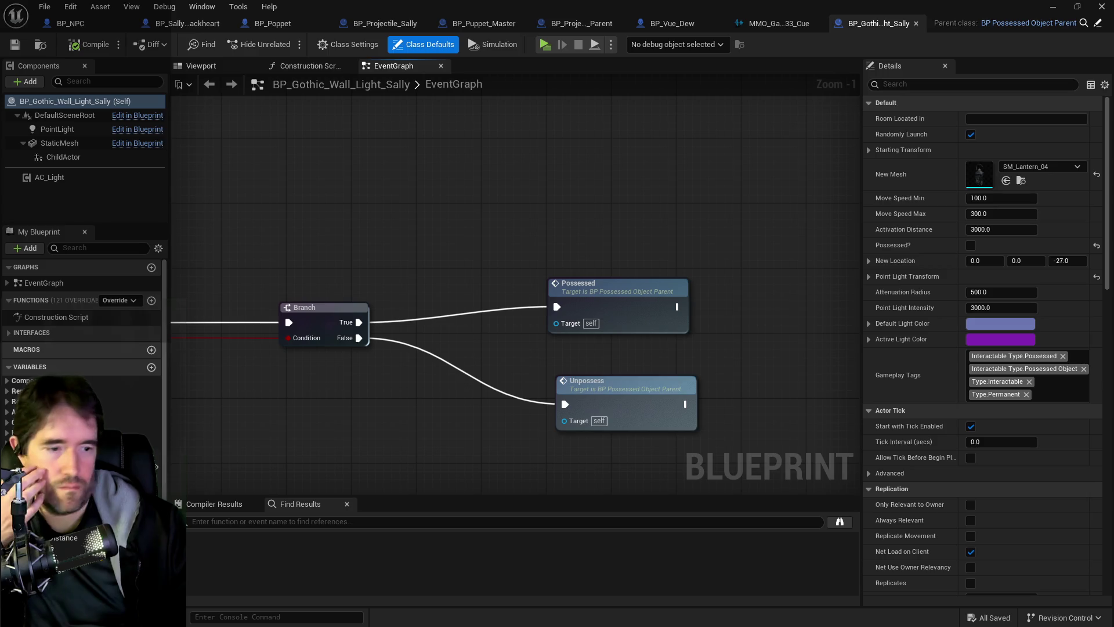
{"action": "key", "text": "ctrl+b"}
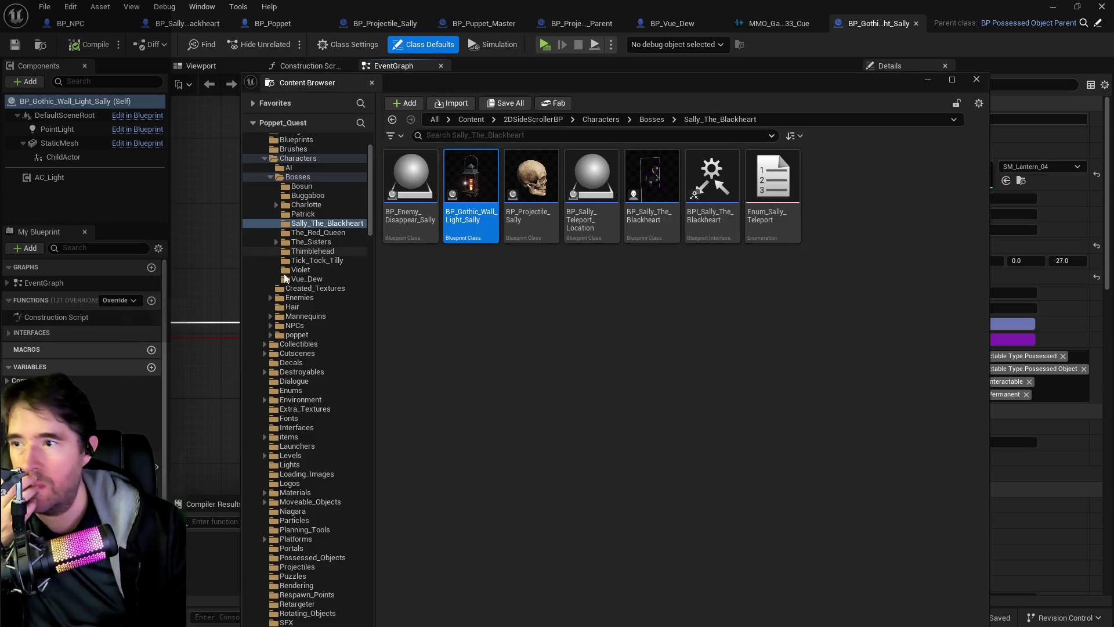
Scroll to the MagicVFX Niagara systems and expand the MagicShieldsVFX shield folders
{"action": "scroll", "coordinate": [308, 348], "scroll_direction": "down", "scroll_amount": 15}
{"action": "scroll", "coordinate": [308, 348], "scroll_direction": "down", "scroll_amount": 8}
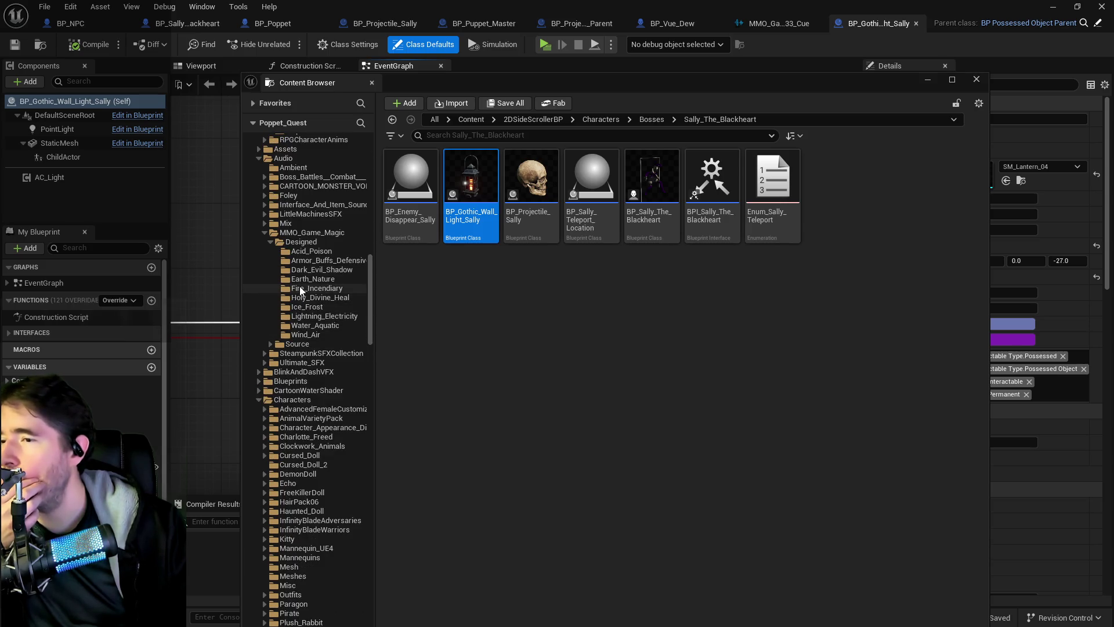
{"action": "scroll", "coordinate": [287, 365], "scroll_direction": "down", "scroll_amount": 12}
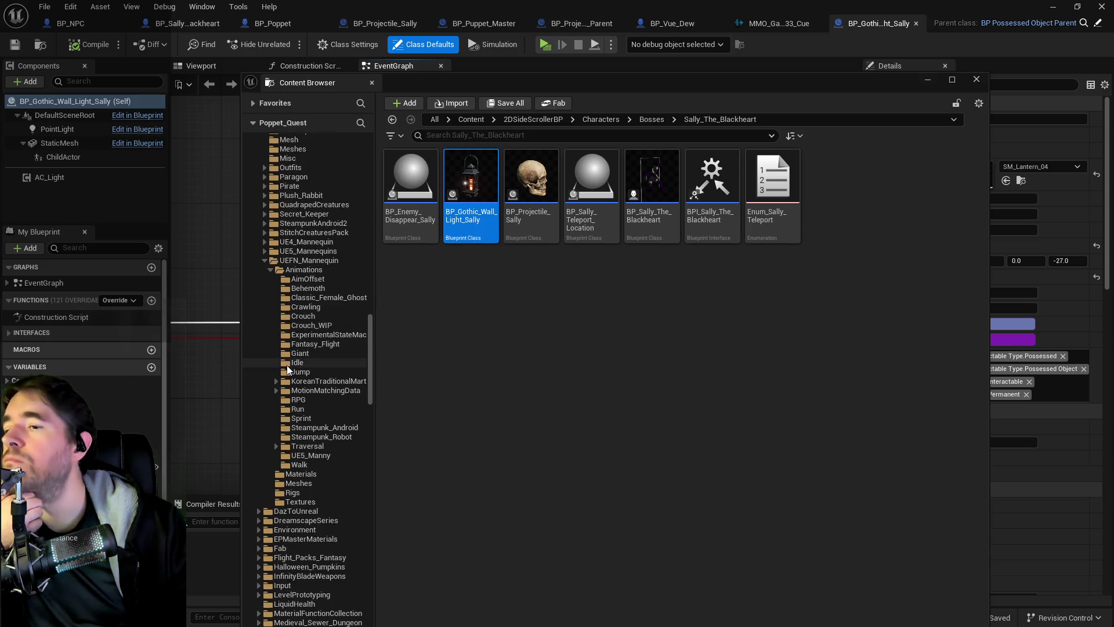
{"action": "scroll", "coordinate": [293, 397], "scroll_direction": "down", "scroll_amount": 14}
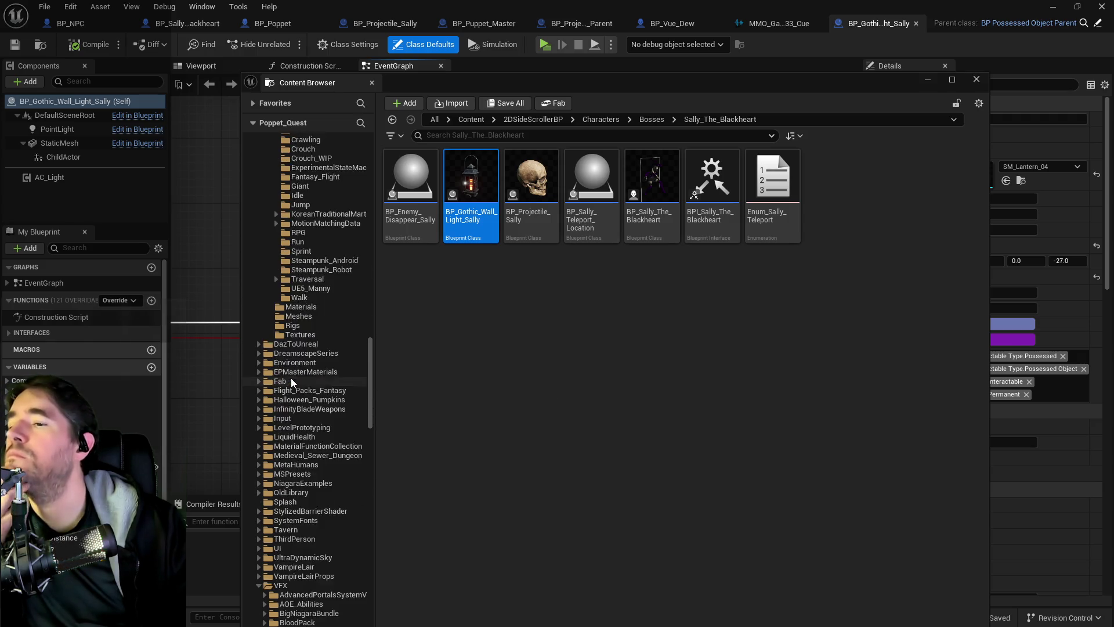
{"action": "scroll", "coordinate": [294, 380], "scroll_direction": "down", "scroll_amount": 4}
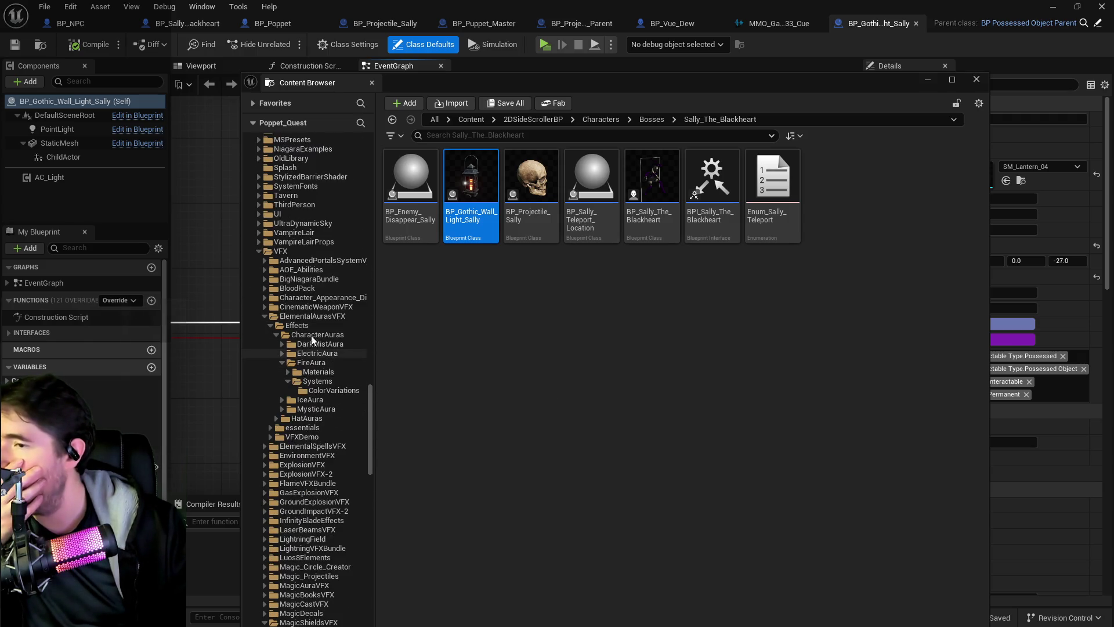
{"action": "scroll", "coordinate": [298, 398], "scroll_direction": "down", "scroll_amount": 9}
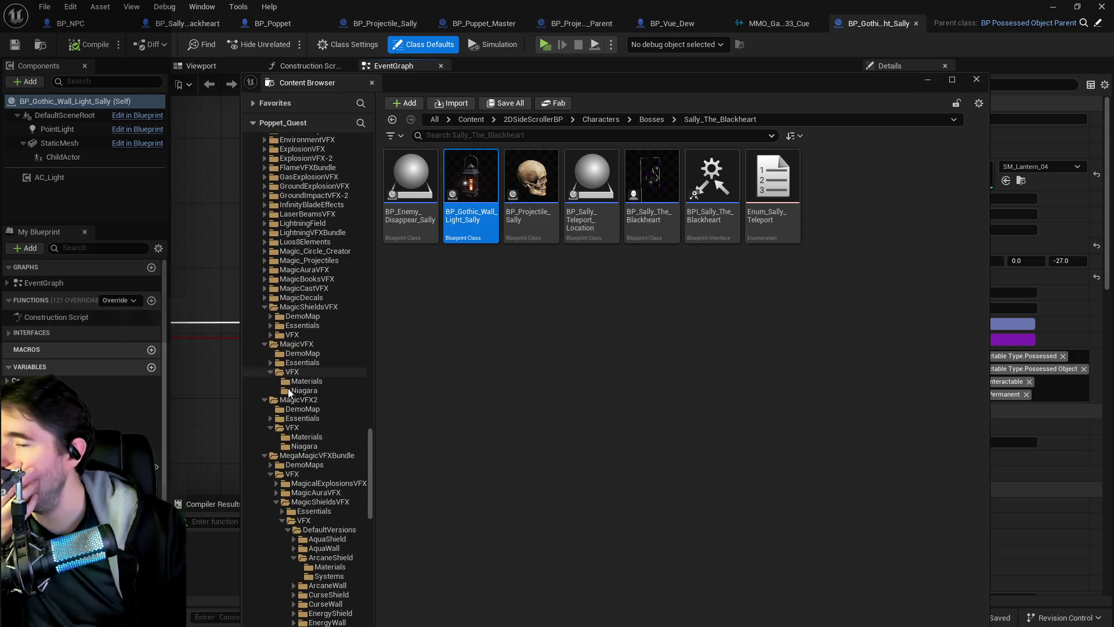
{"action": "scroll", "coordinate": [291, 397], "scroll_direction": "up", "scroll_amount": 1}
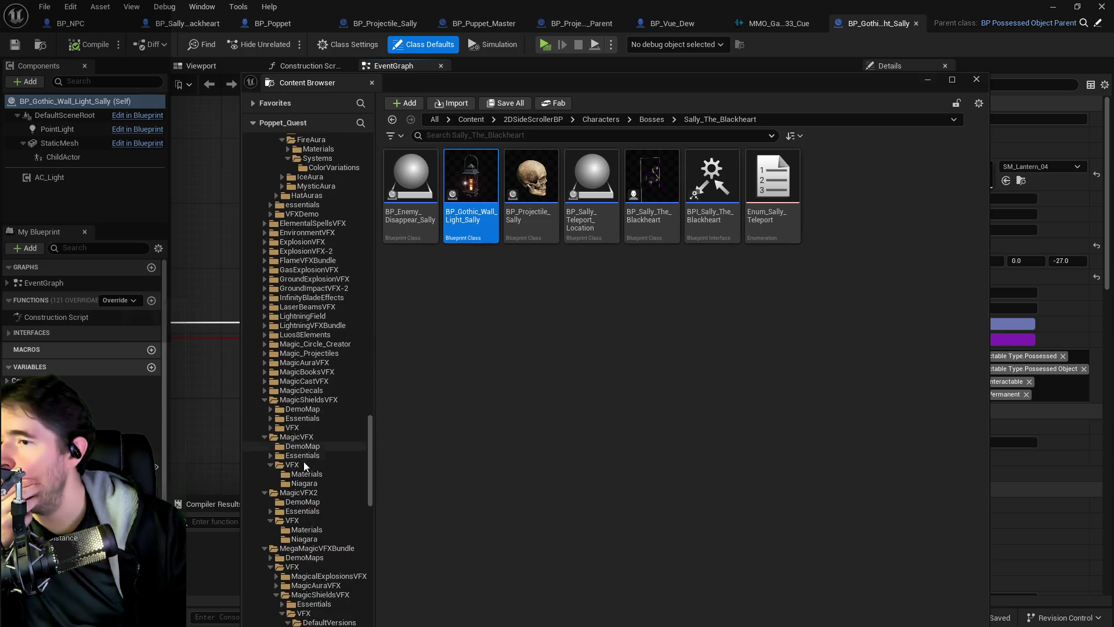
{"action": "scroll", "coordinate": [311, 476], "scroll_direction": "down", "scroll_amount": 4}
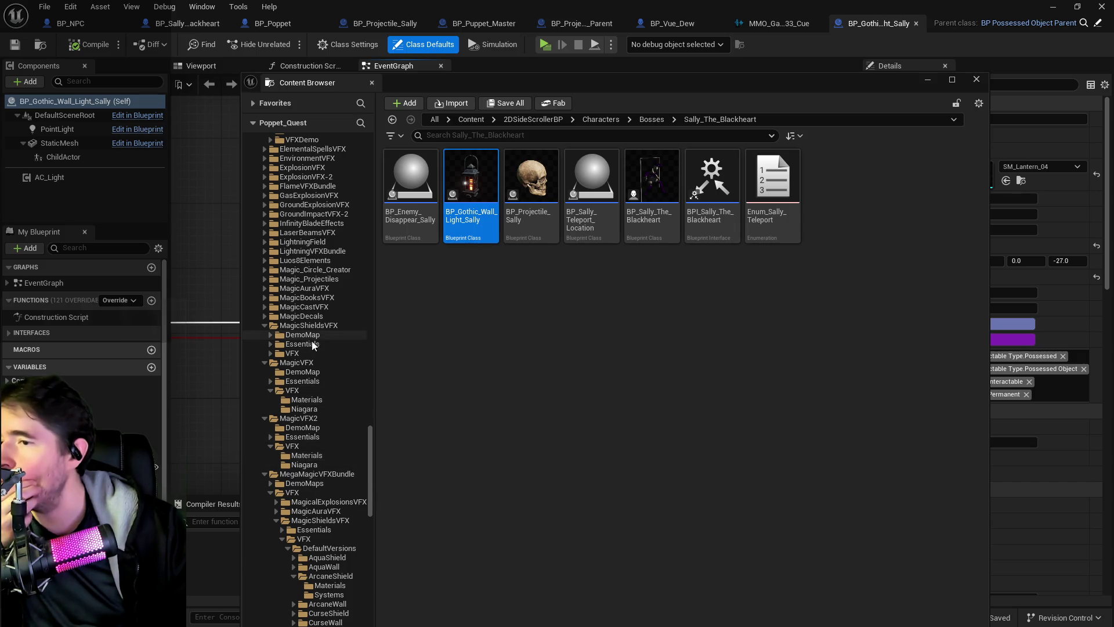
{"action": "left_click", "coordinate": [298, 410]}
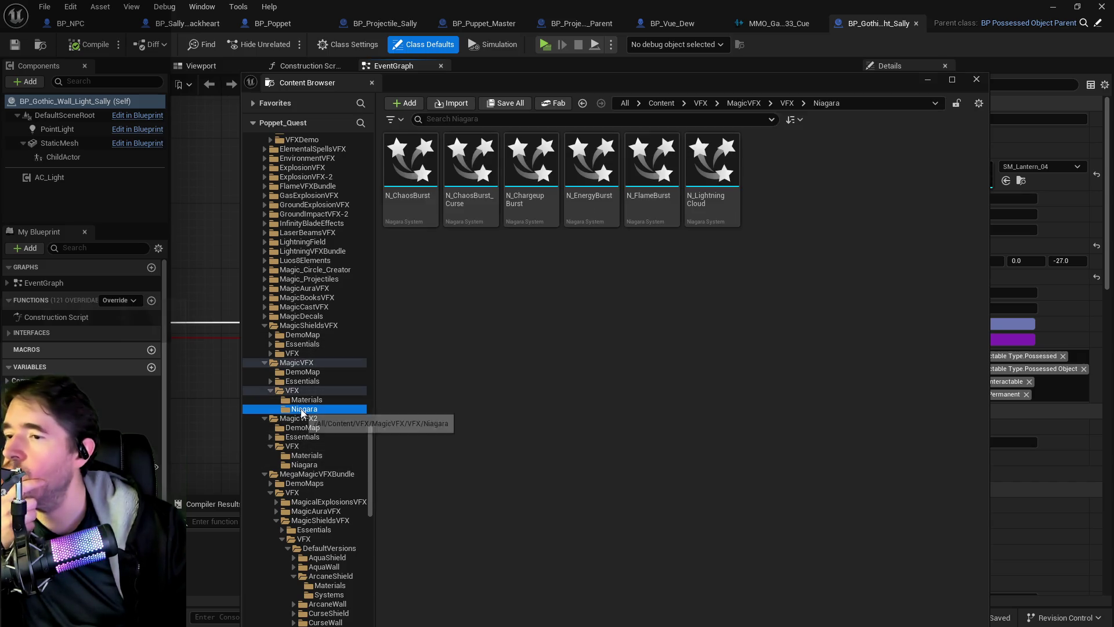
{"action": "scroll", "coordinate": [303, 483], "scroll_direction": "down", "scroll_amount": 2}
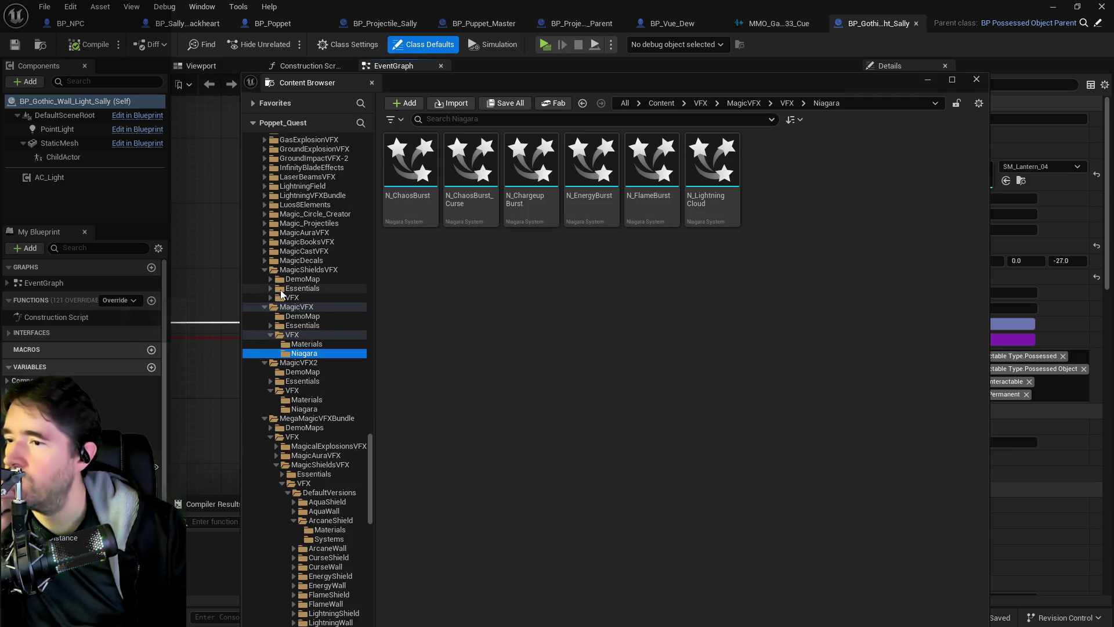
{"action": "left_click", "coordinate": [271, 298]}
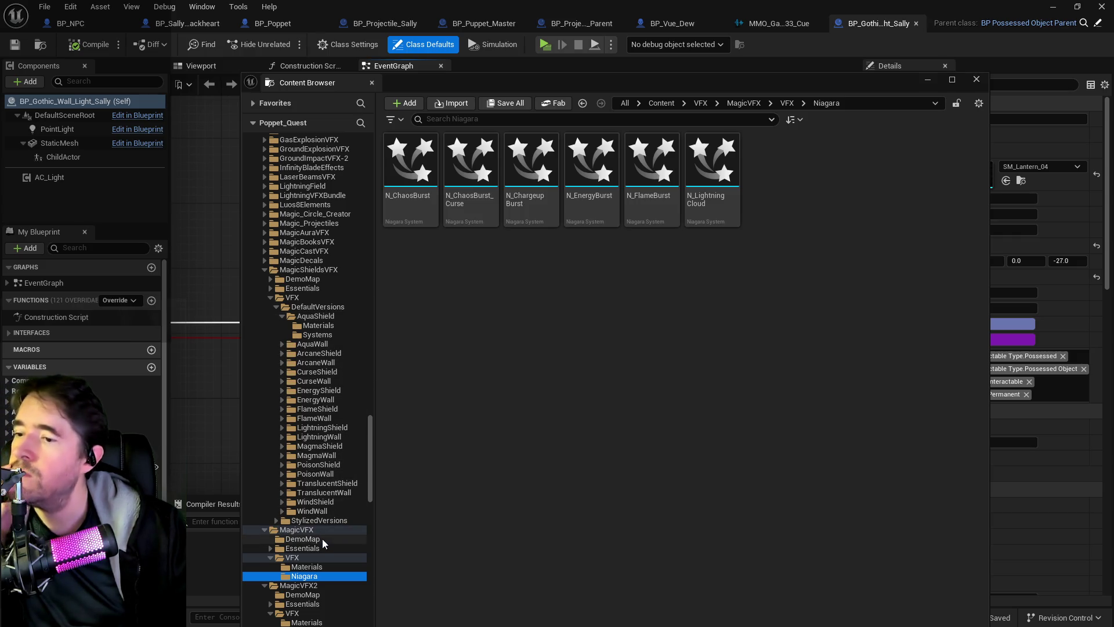
Check the TranslucentWall and TranslucentShield folders, then open N_WindShield from WindShield Systems
{"action": "left_click", "coordinate": [320, 494]}
{"action": "left_click", "coordinate": [315, 484]}
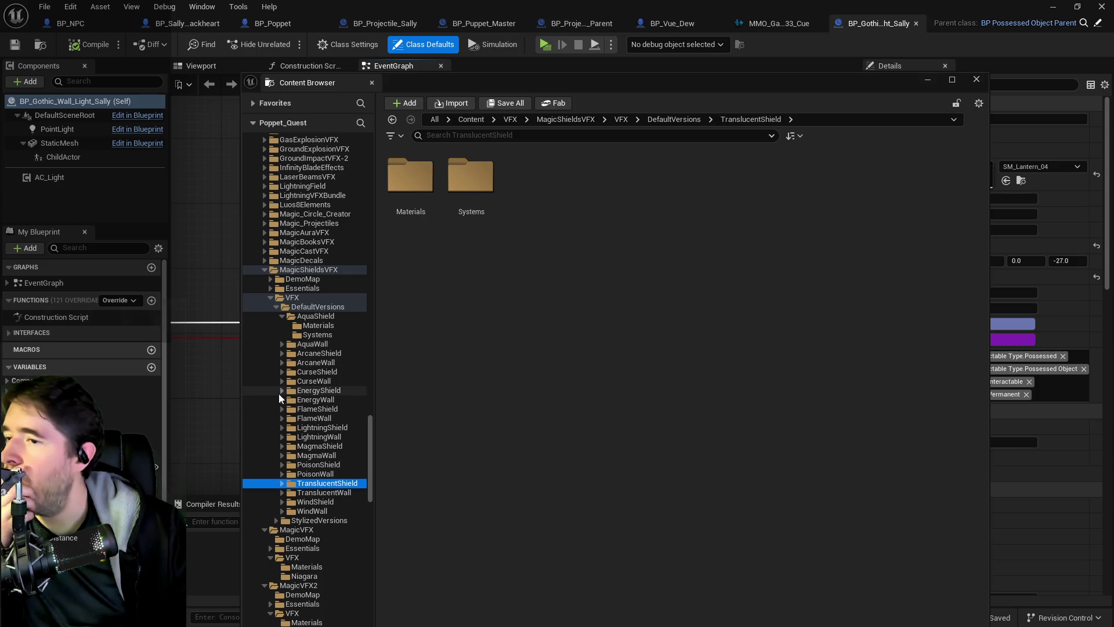
{"action": "scroll", "coordinate": [287, 451], "scroll_direction": "down", "scroll_amount": 2}
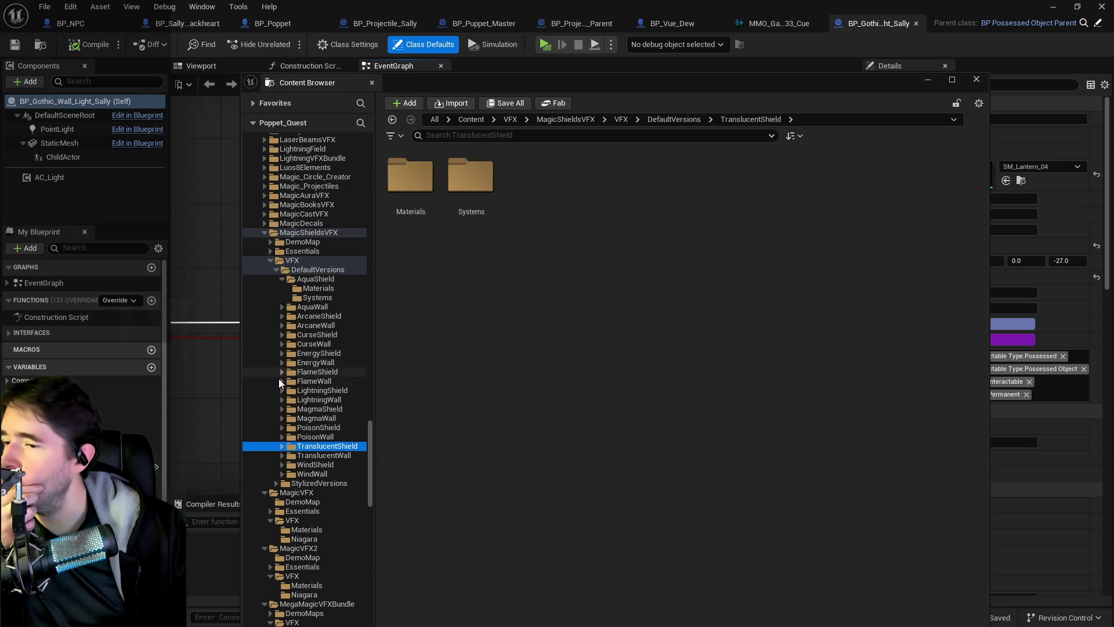
{"action": "scroll", "coordinate": [279, 378], "scroll_direction": "down", "scroll_amount": 3}
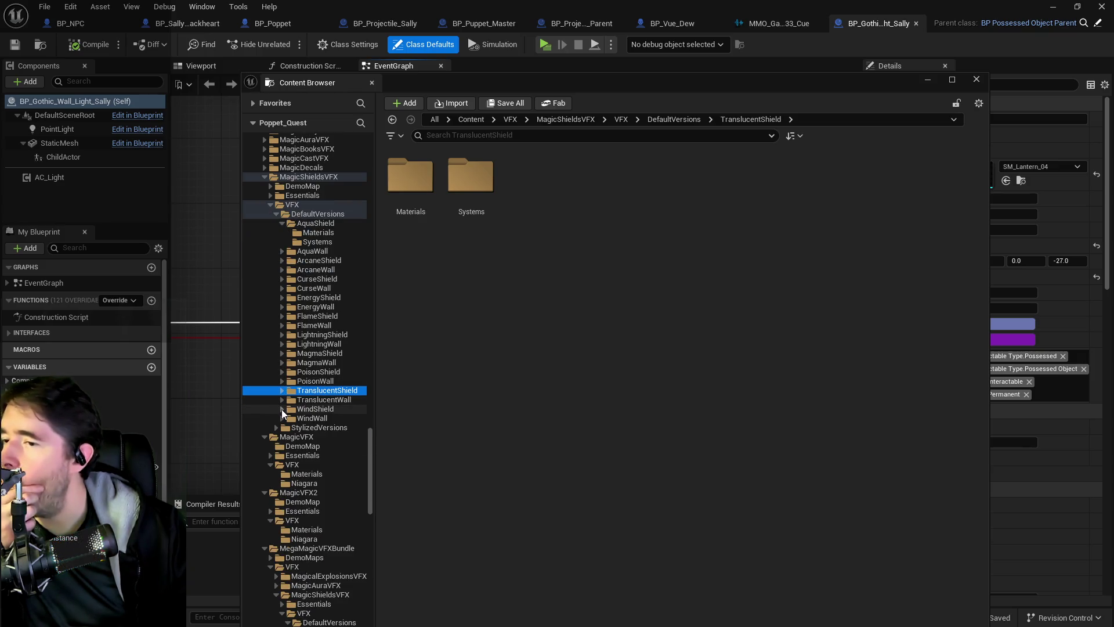
{"action": "left_click", "coordinate": [281, 409]}
{"action": "left_click", "coordinate": [291, 427]}
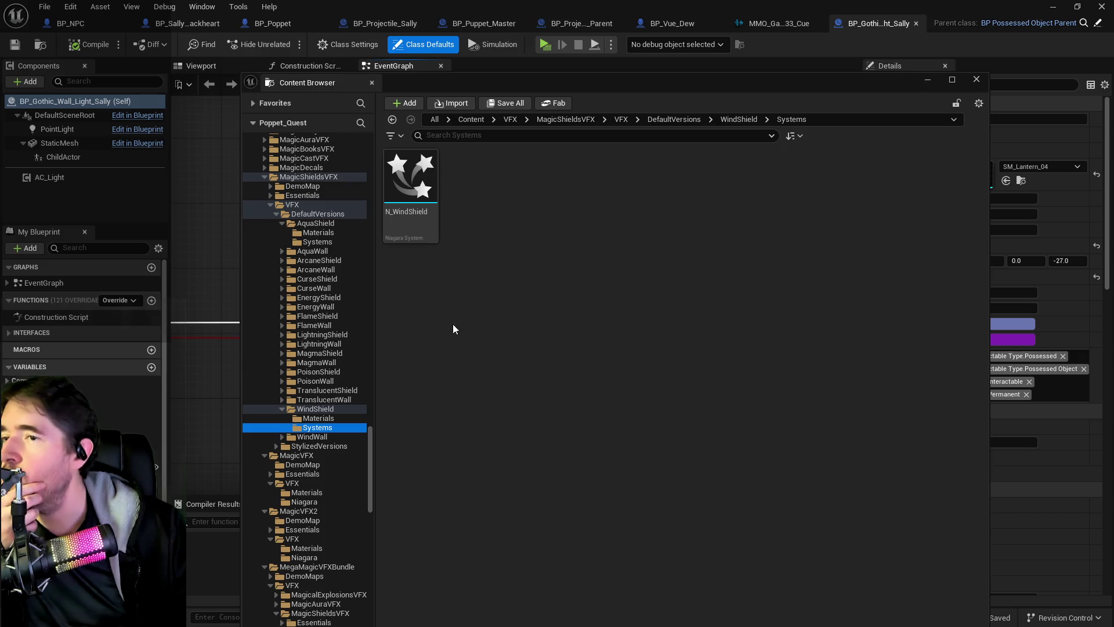
{"action": "double_click", "coordinate": [411, 184]}
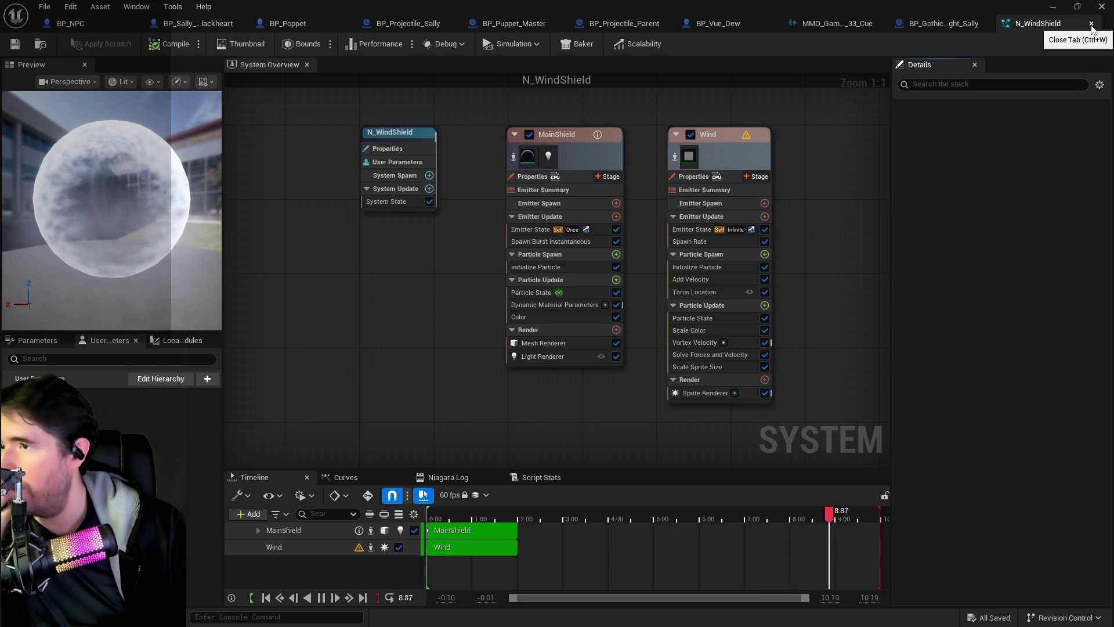
{"action": "key", "text": "ctrl+w"}
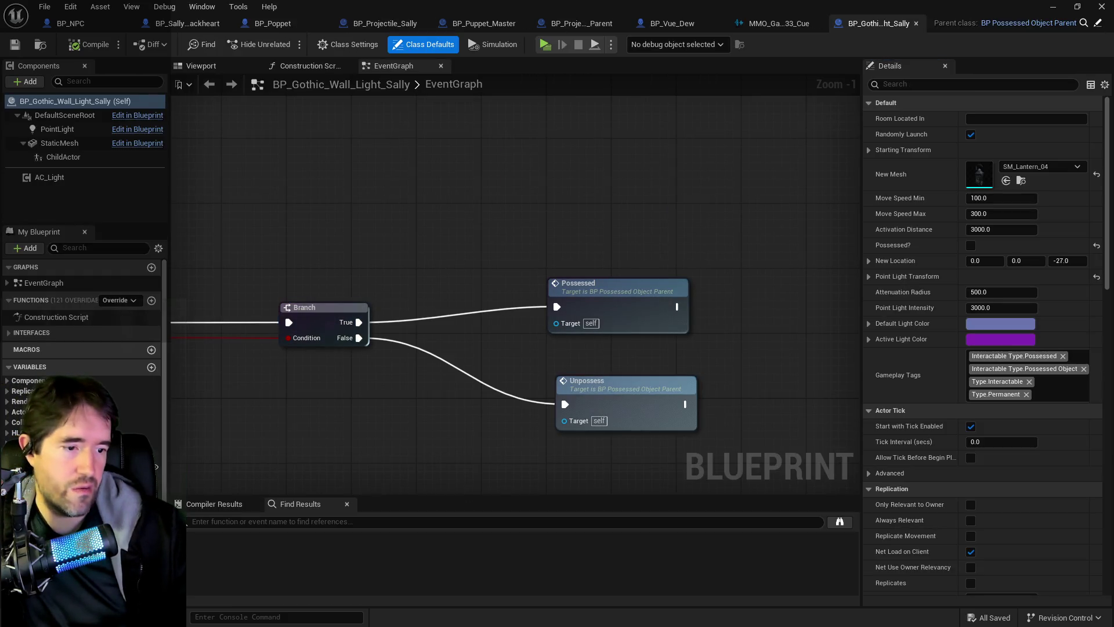
{"action": "key", "text": "alt+Tab"}
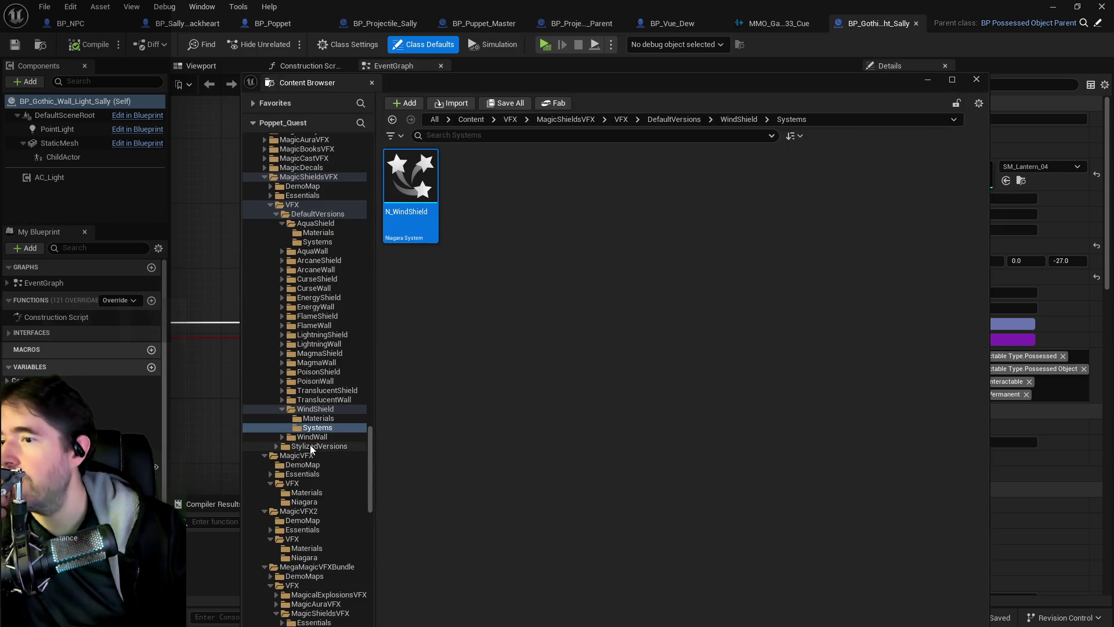
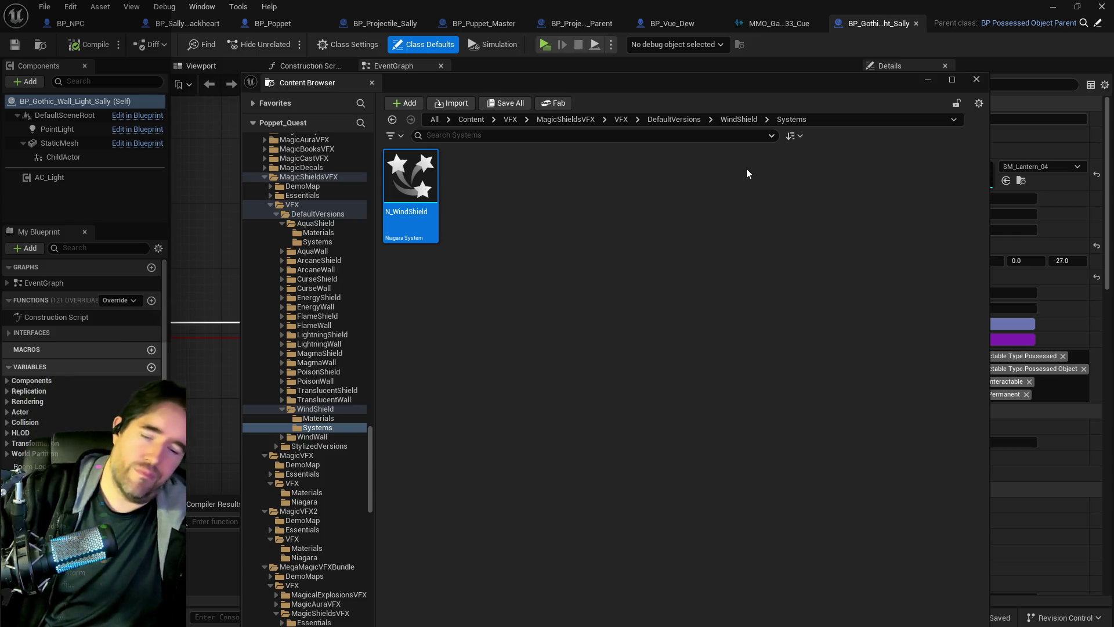
Copy the NS_Ice_Trail Niagara component from BP_Projectile_Sally's Components list
{"action": "scroll", "coordinate": [319, 309], "scroll_direction": "down", "scroll_amount": 2}
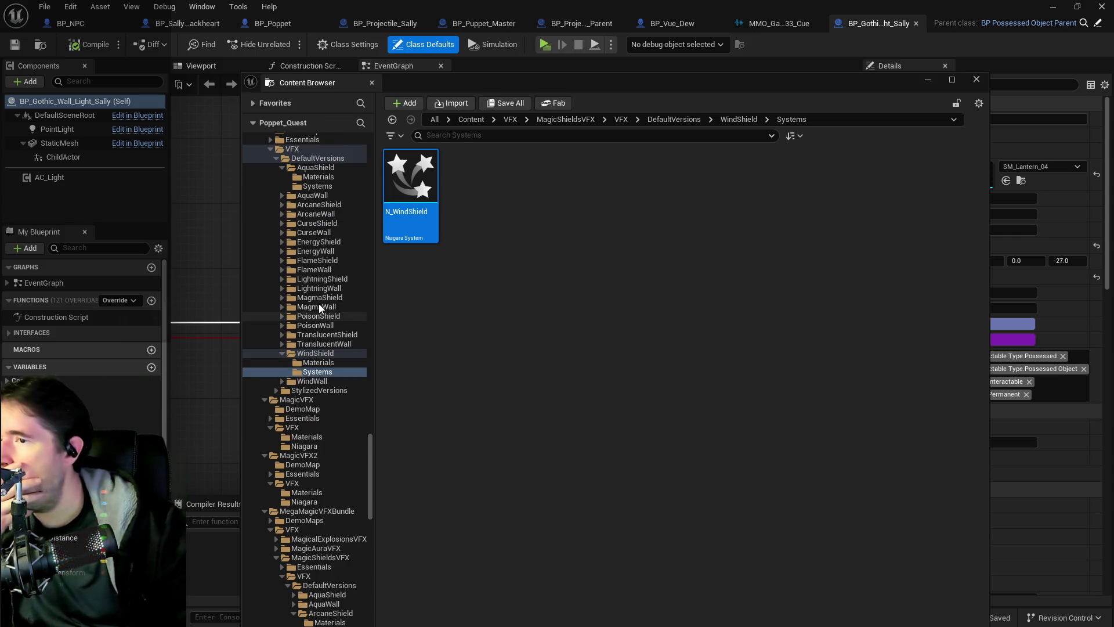
{"action": "scroll", "coordinate": [314, 412], "scroll_direction": "down", "scroll_amount": 10}
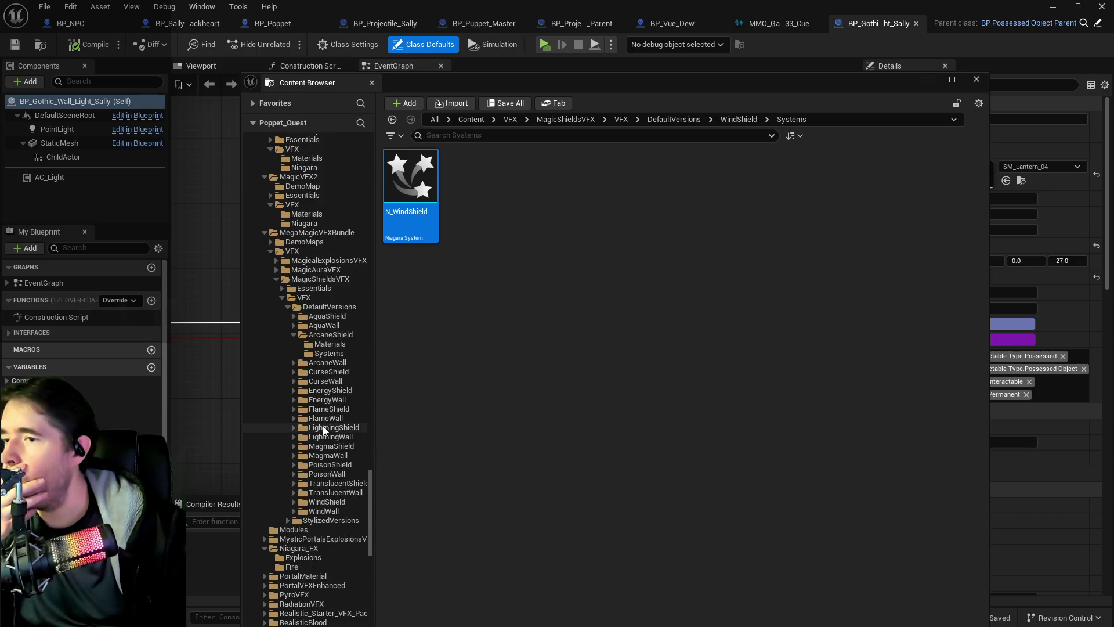
{"action": "left_click", "coordinate": [417, 22]}
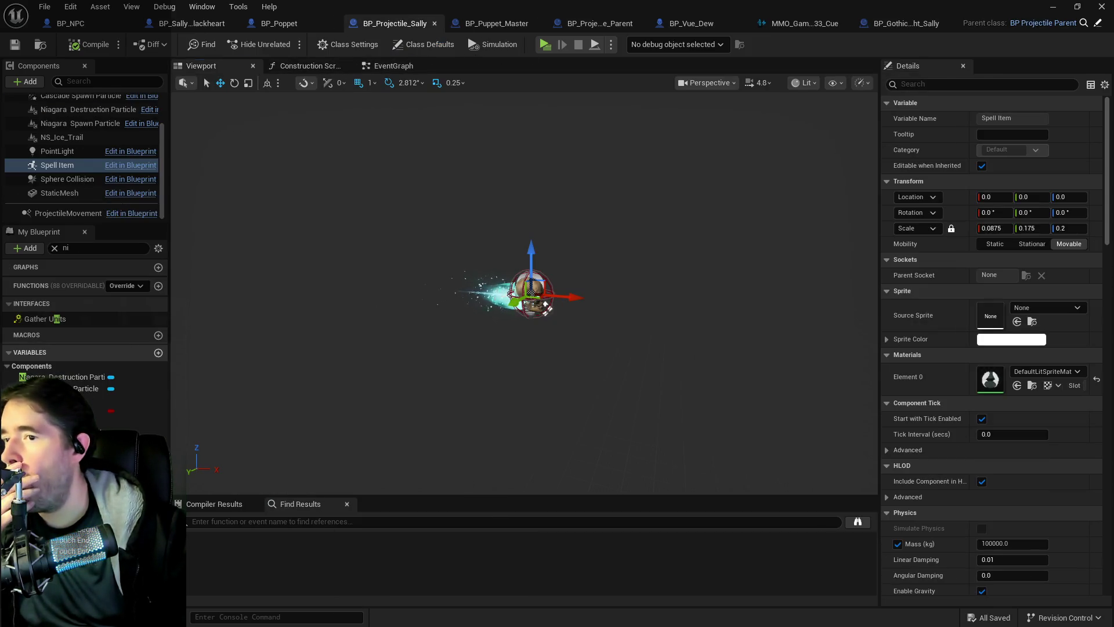
{"action": "left_click", "coordinate": [61, 137]}
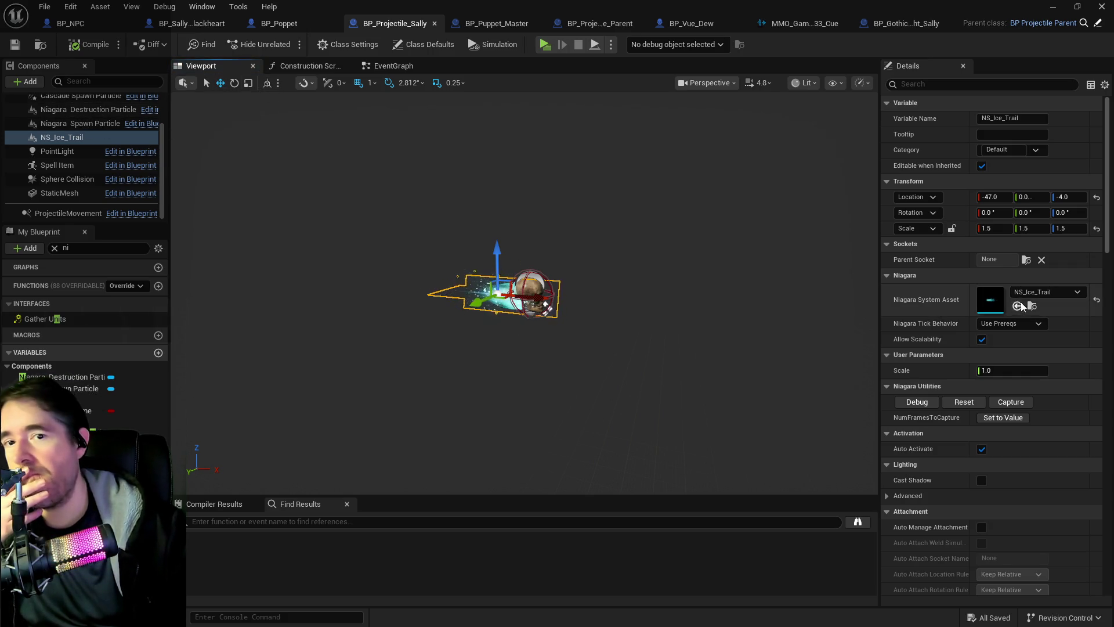
{"action": "right_click", "coordinate": [45, 138]}
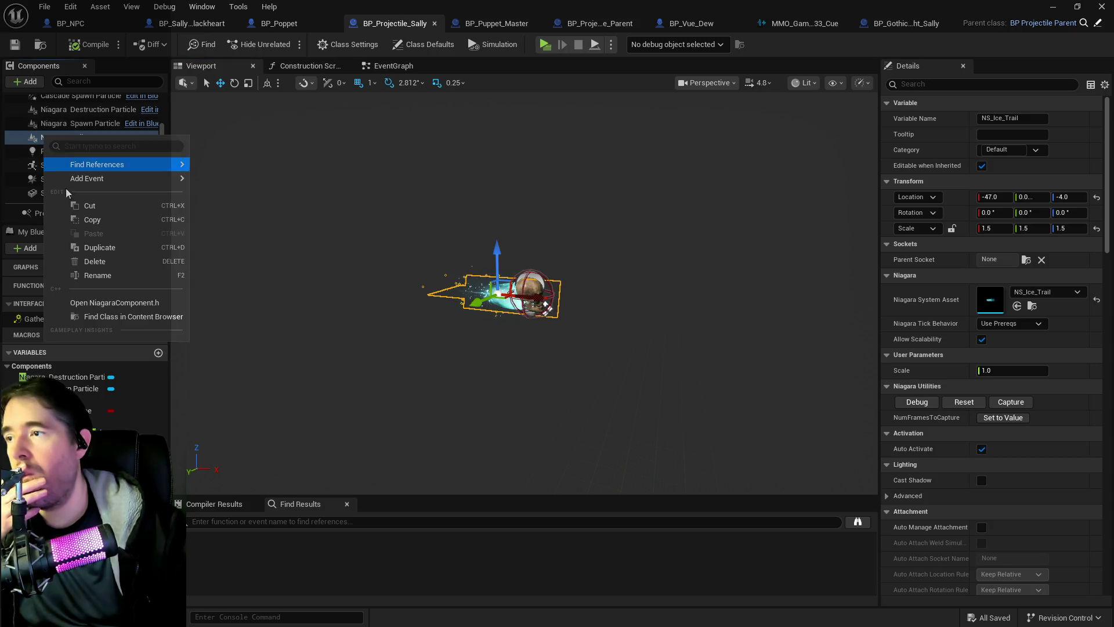
{"action": "left_click", "coordinate": [83, 227]}
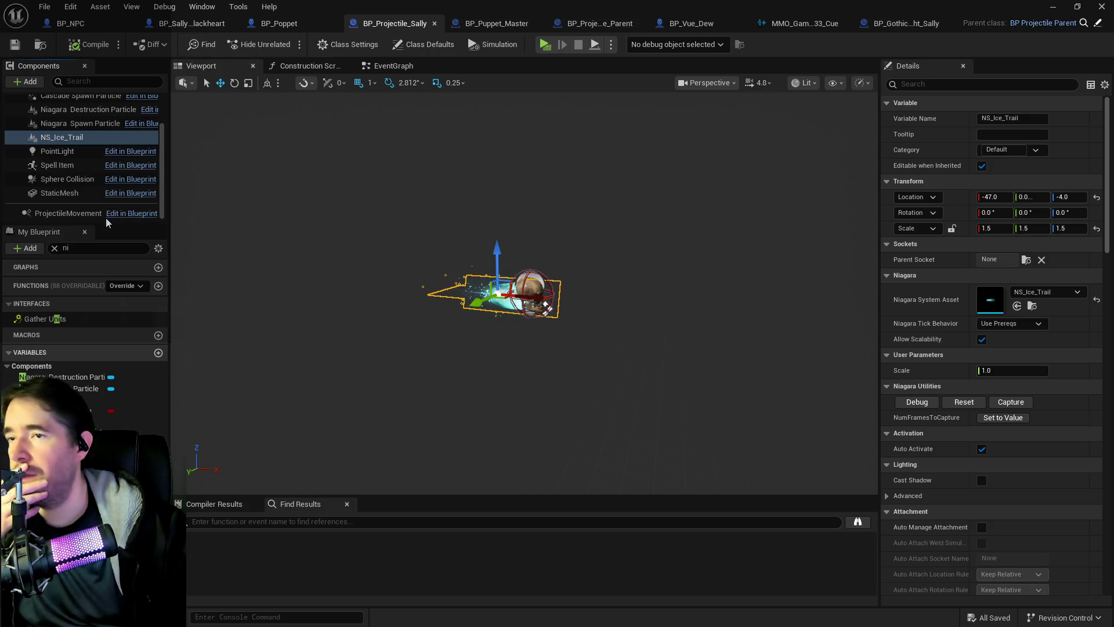
{"action": "left_click", "coordinate": [898, 27]}
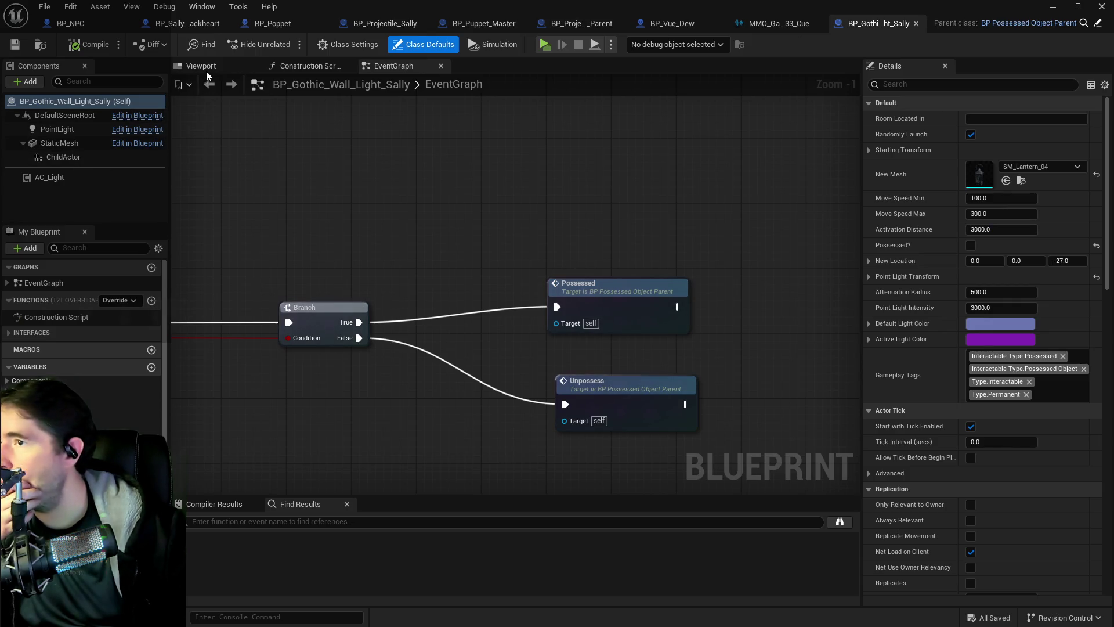
Paste the NS_Ice_Trail component under StaticMesh in BP_Gothic_Wall_Light_Sally
{"action": "left_click", "coordinate": [203, 67]}
{"action": "left_click", "coordinate": [59, 144]}
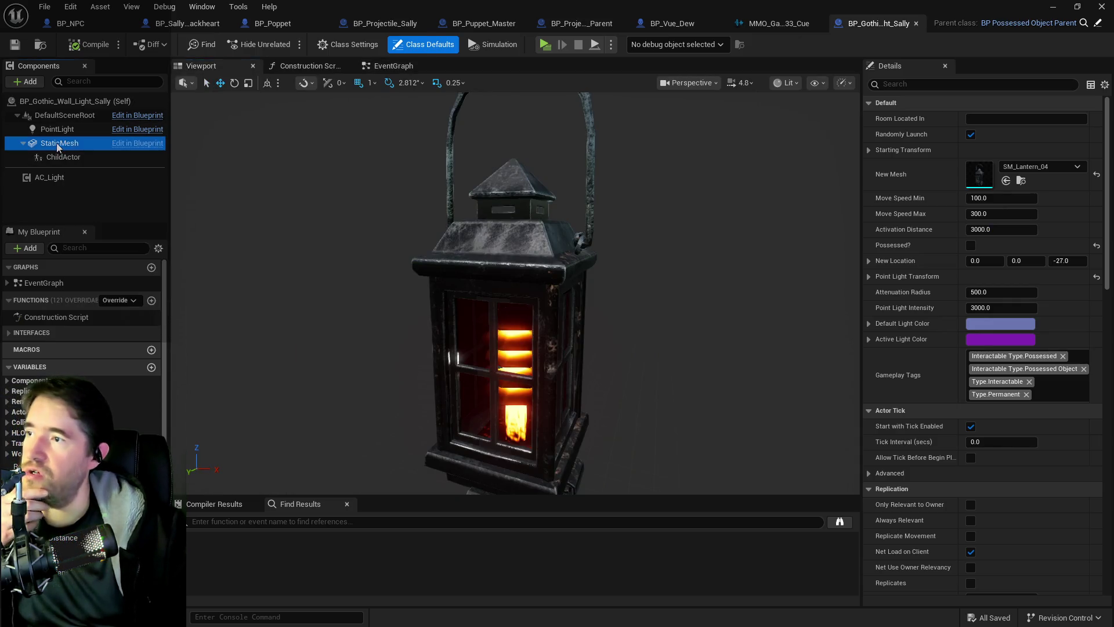
{"action": "right_click", "coordinate": [57, 144]}
{"action": "left_click", "coordinate": [96, 244]}
{"action": "scroll", "coordinate": [412, 276], "scroll_direction": "down", "scroll_amount": 5}
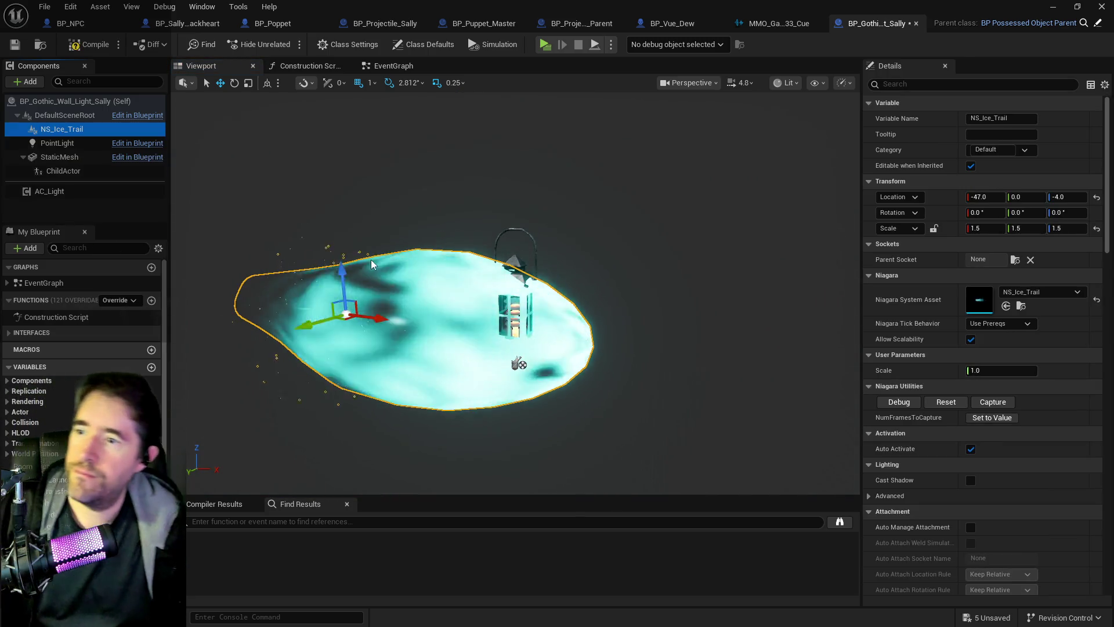
Rotate the ice trail to -90 pitch and move it up onto the lantern
{"action": "key", "text": "e"}
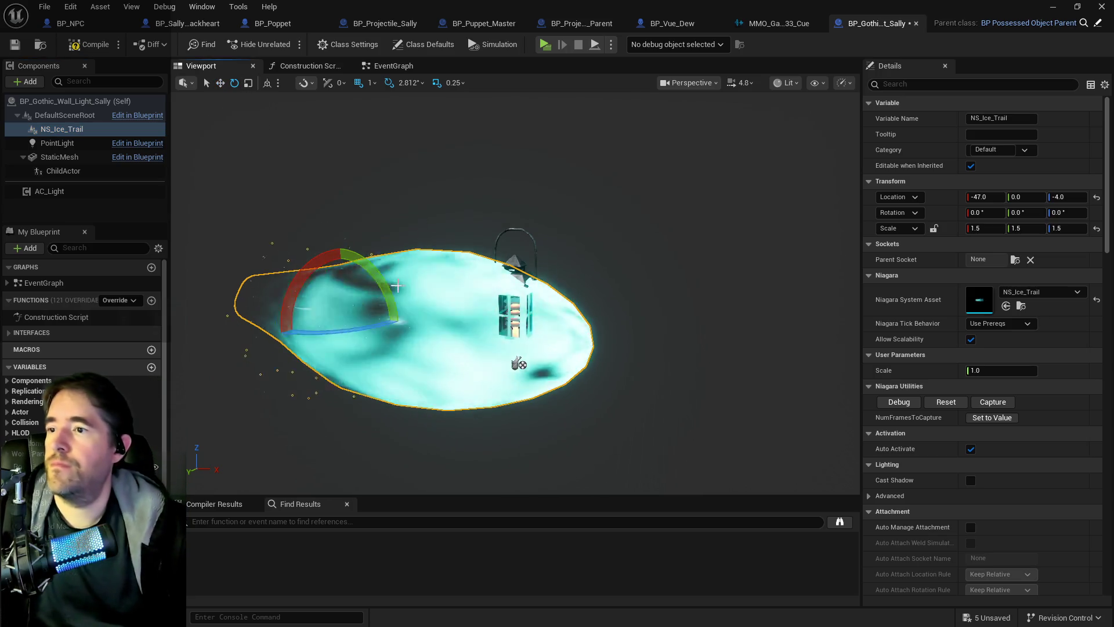
{"action": "left_click_drag", "start_coordinate": [263, 125], "coordinate": [302, 145]}
{"action": "left_click_drag", "start_coordinate": [348, 267], "coordinate": [383, 371]}
{"action": "key", "text": "w"}
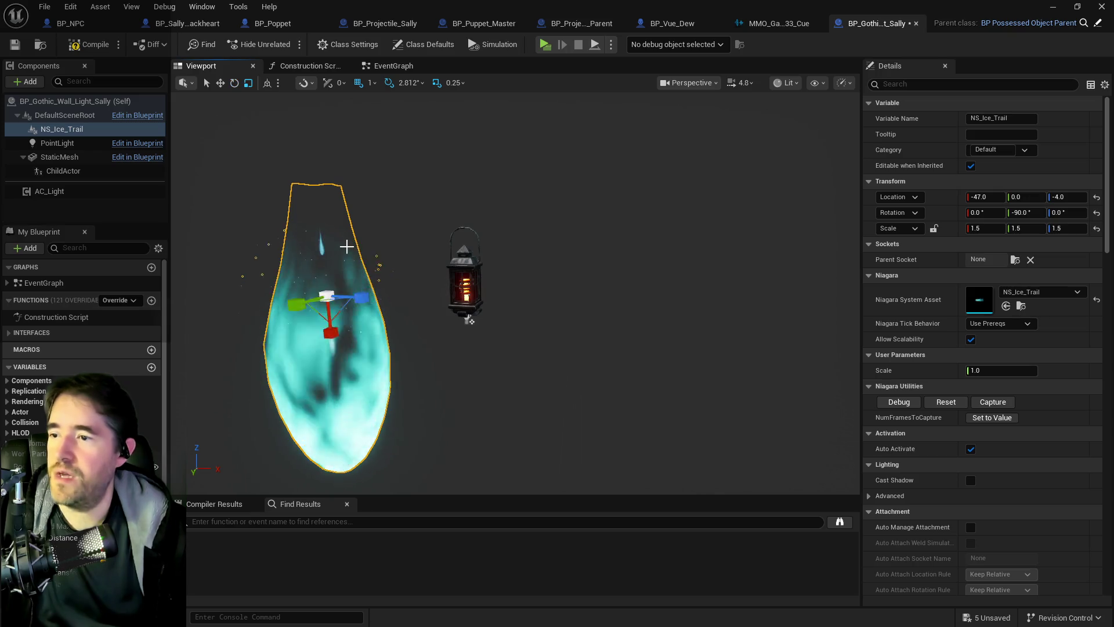
{"action": "mouse_move", "coordinate": [469, 320]}
{"action": "left_mouse_down"}
{"action": "mouse_move", "coordinate": [469, 342]}
{"action": "mouse_move", "coordinate": [469, 174]}
{"action": "left_mouse_up"}
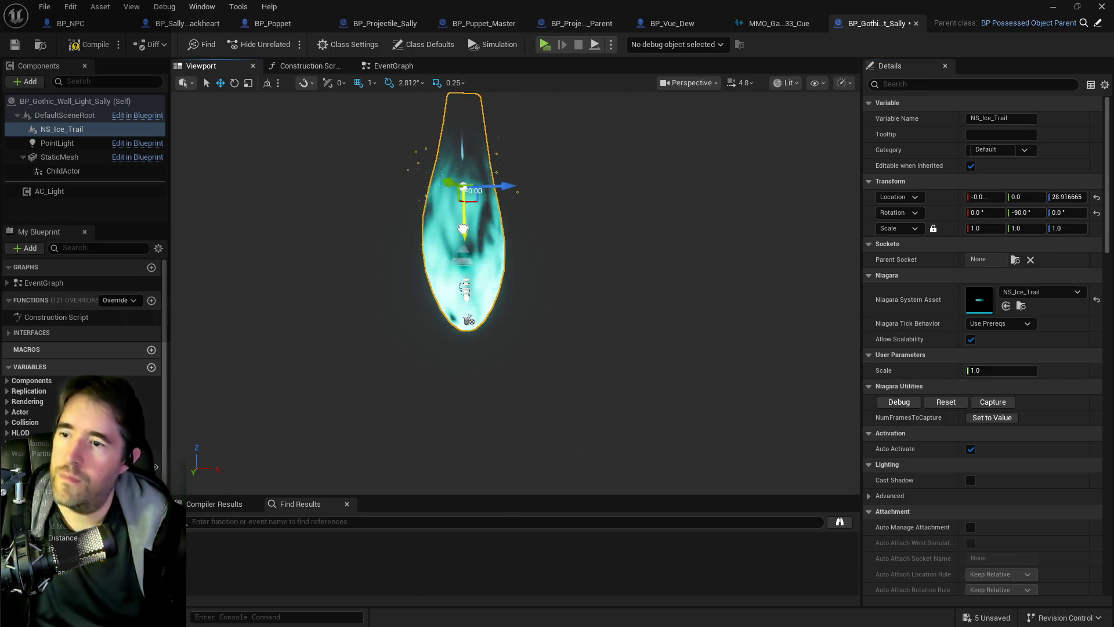
{"action": "left_click_drag", "start_coordinate": [461, 243], "coordinate": [389, 243]}
{"action": "scroll", "coordinate": [441, 244], "scroll_direction": "up", "scroll_amount": 5}
{"action": "scroll", "coordinate": [450, 244], "scroll_direction": "down", "scroll_amount": 4}
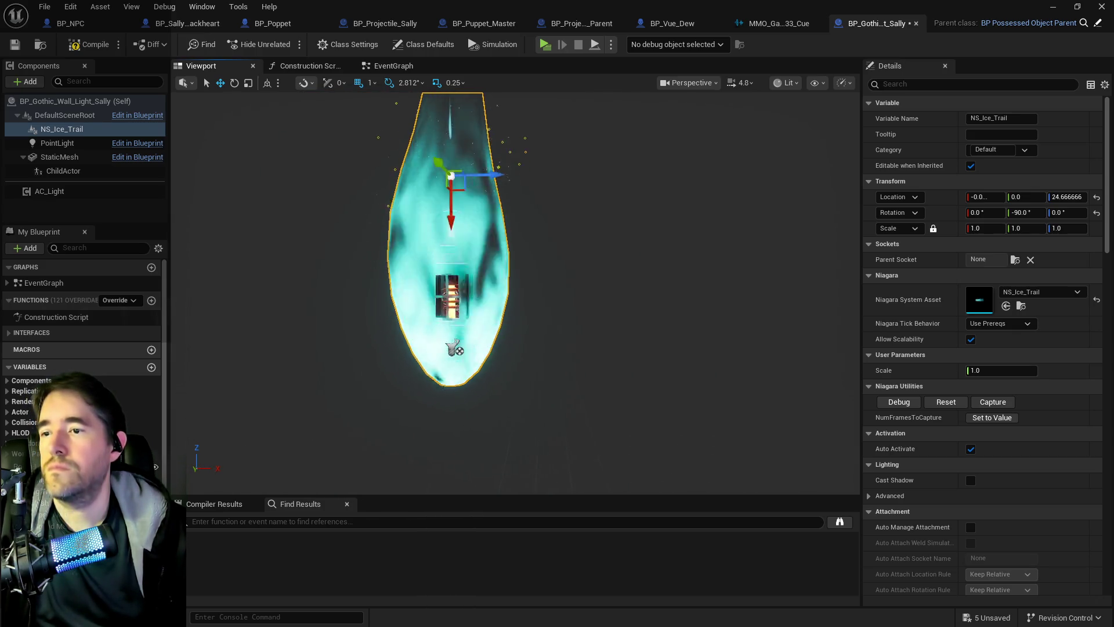
{"action": "scroll", "coordinate": [450, 244], "scroll_direction": "up", "scroll_amount": 4}
{"action": "scroll", "coordinate": [450, 244], "scroll_direction": "down", "scroll_amount": 4}
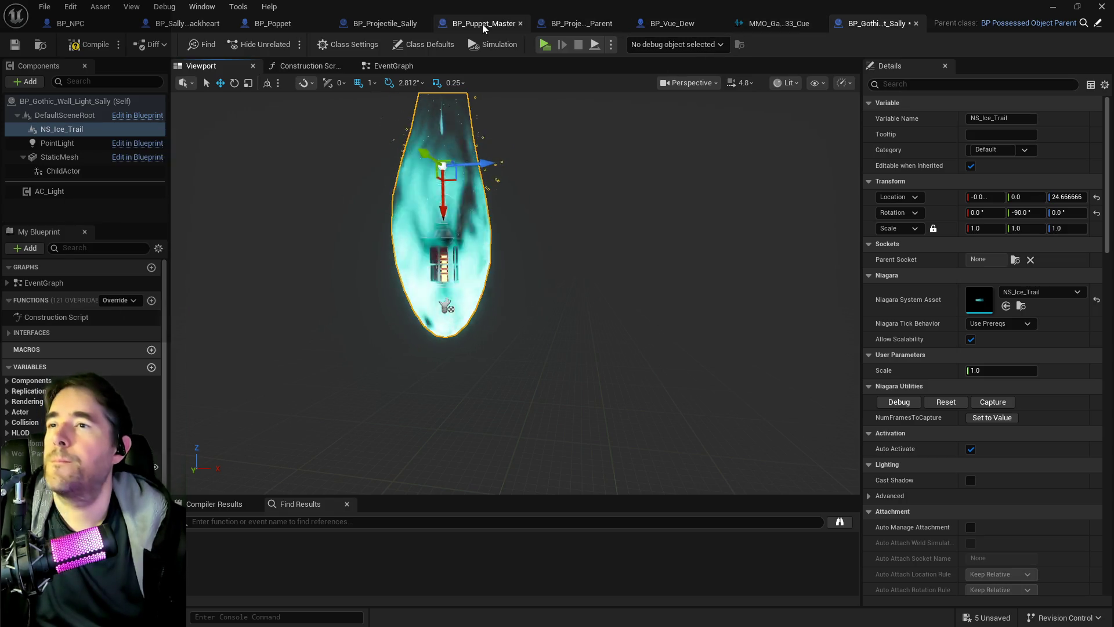
{"action": "left_click", "coordinate": [394, 67]}
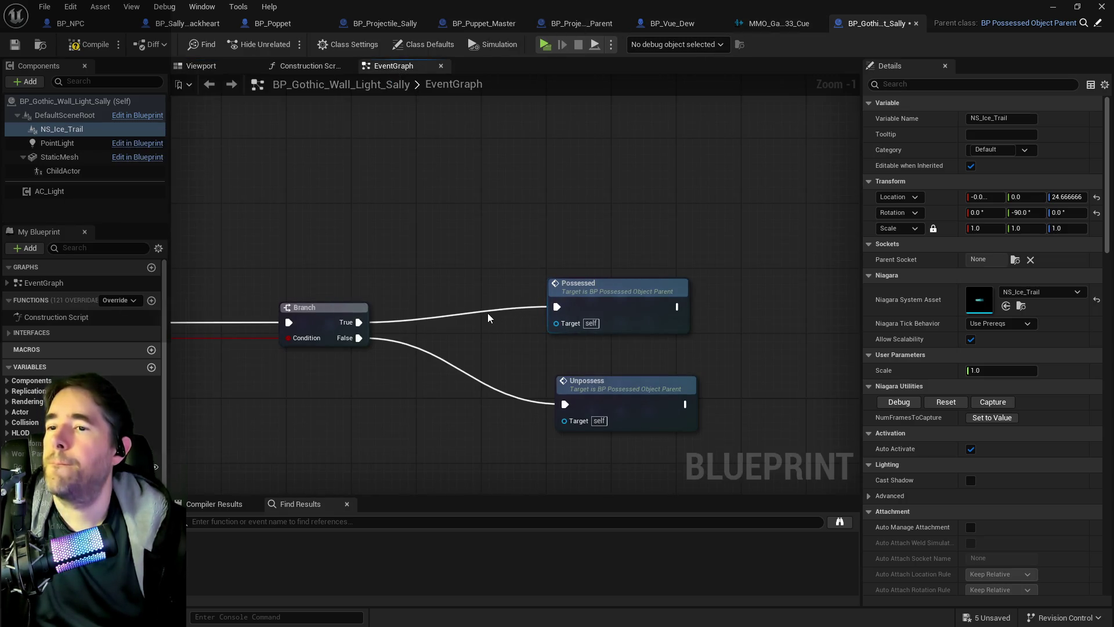
Add an NS_Ice_Trail Activate node wired from the Branch True output
{"action": "left_click_drag", "start_coordinate": [615, 302], "coordinate": [624, 306]}
{"action": "mouse_move", "coordinate": [64, 130]}
{"action": "left_mouse_down"}
{"action": "mouse_move", "coordinate": [341, 246]}
{"action": "mouse_move", "coordinate": [469, 281]}
{"action": "left_mouse_up"}
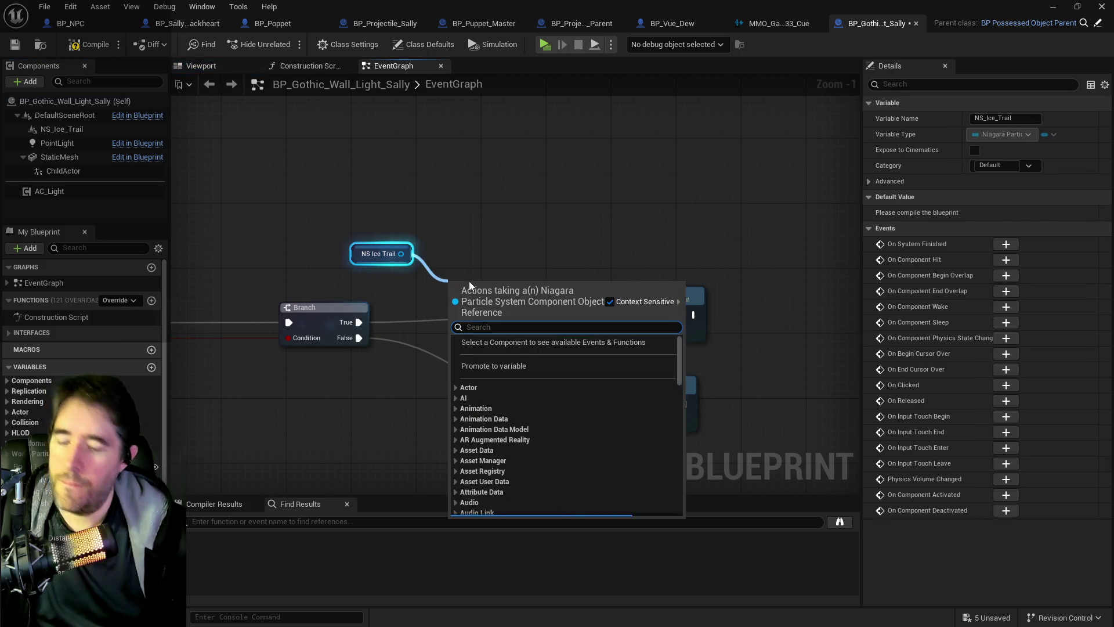
{"action": "type", "text": "activat"}
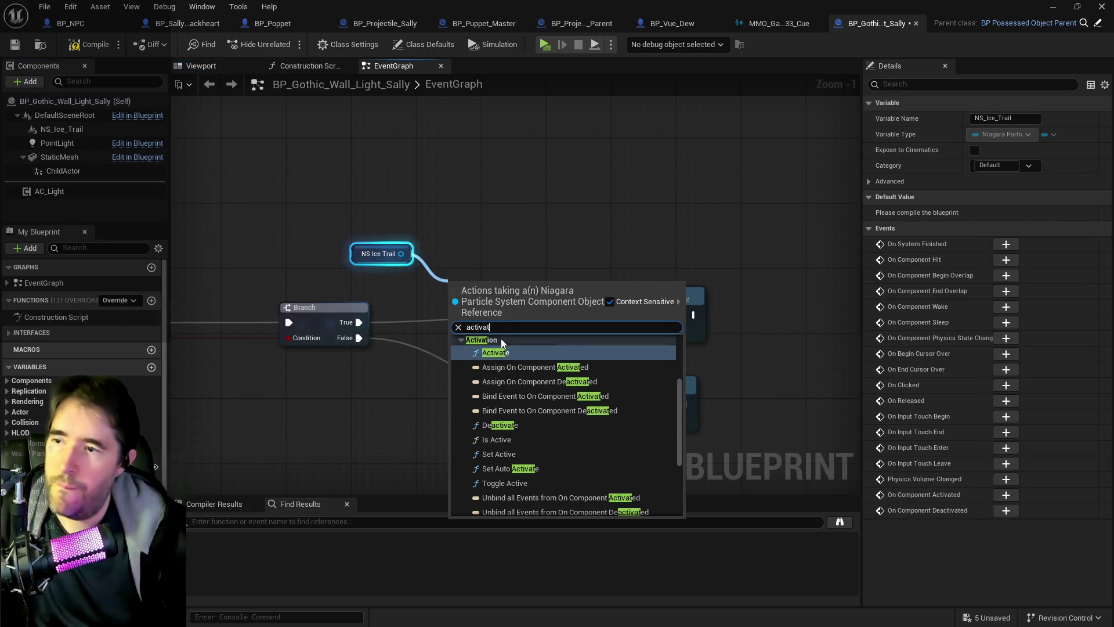
{"action": "left_click", "coordinate": [498, 357]}
{"action": "left_click_drag", "start_coordinate": [358, 322], "coordinate": [433, 315]}
{"action": "mouse_move", "coordinate": [522, 293]}
{"action": "left_mouse_down"}
{"action": "mouse_move", "coordinate": [537, 285]}
{"action": "mouse_move", "coordinate": [537, 264]}
{"action": "mouse_move", "coordinate": [623, 301]}
{"action": "mouse_move", "coordinate": [744, 198]}
{"action": "left_mouse_up"}
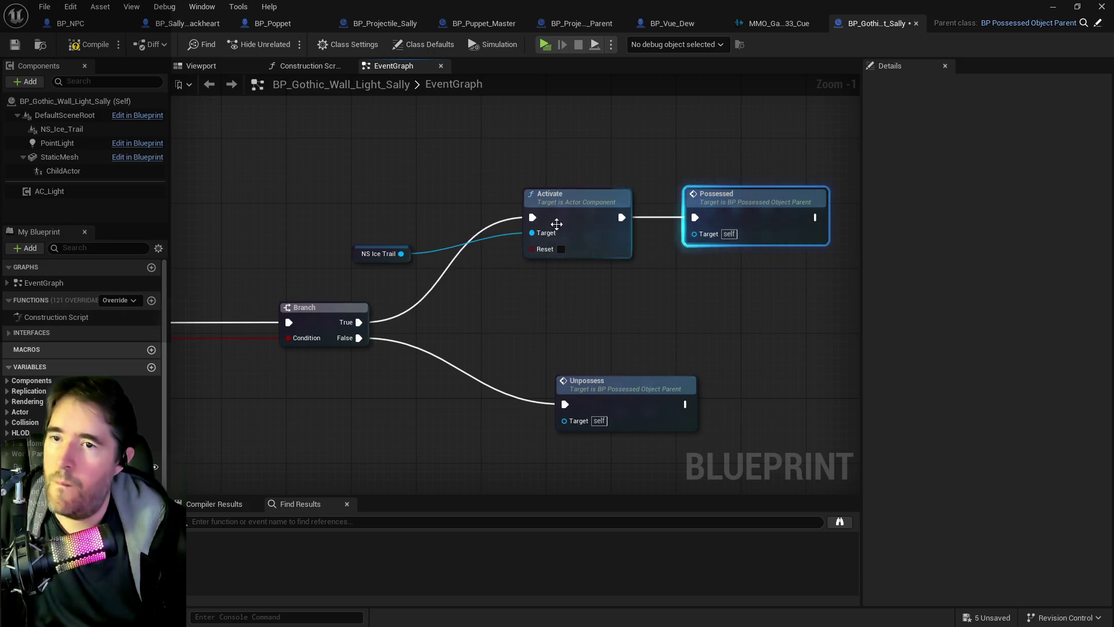
{"action": "left_click_drag", "start_coordinate": [357, 251], "coordinate": [401, 235]}
Duplicate the NS Ice Trail reference and add a Deactivate node on Branch False
{"action": "key", "text": "ctrl+c"}
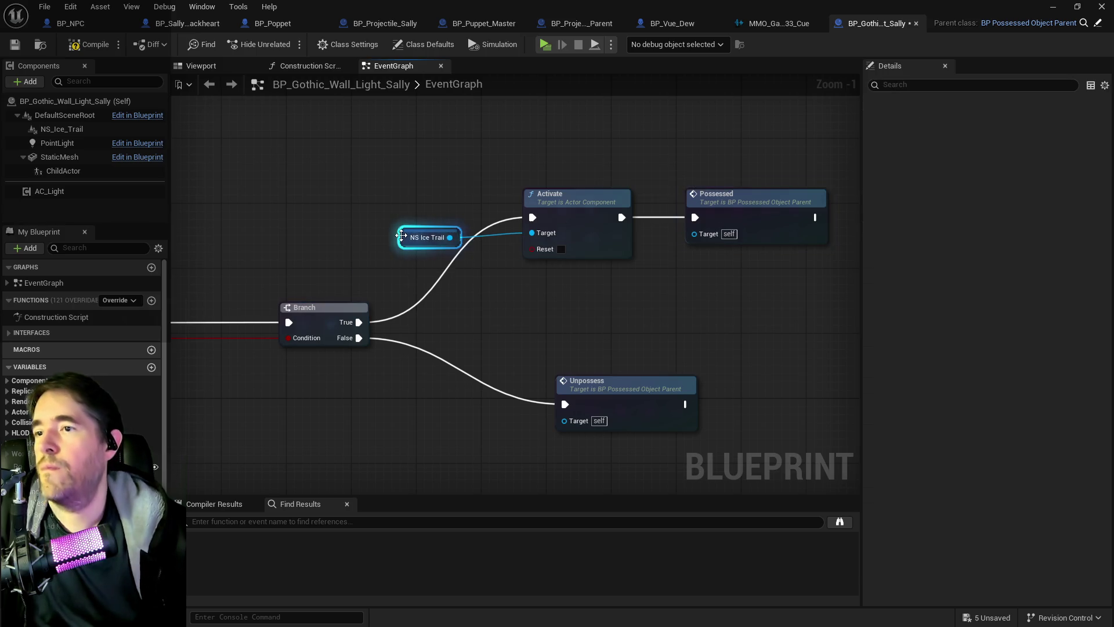
{"action": "key", "text": "ctrl+v"}
{"action": "left_click_drag", "start_coordinate": [417, 408], "coordinate": [507, 429]}
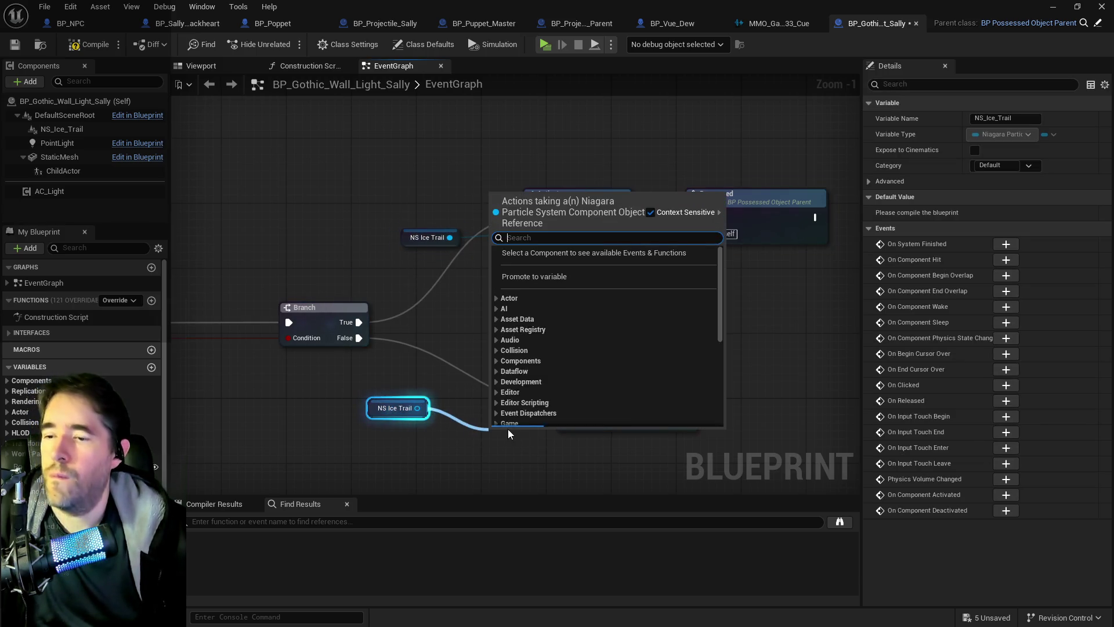
{"action": "type", "text": "deactiv"}
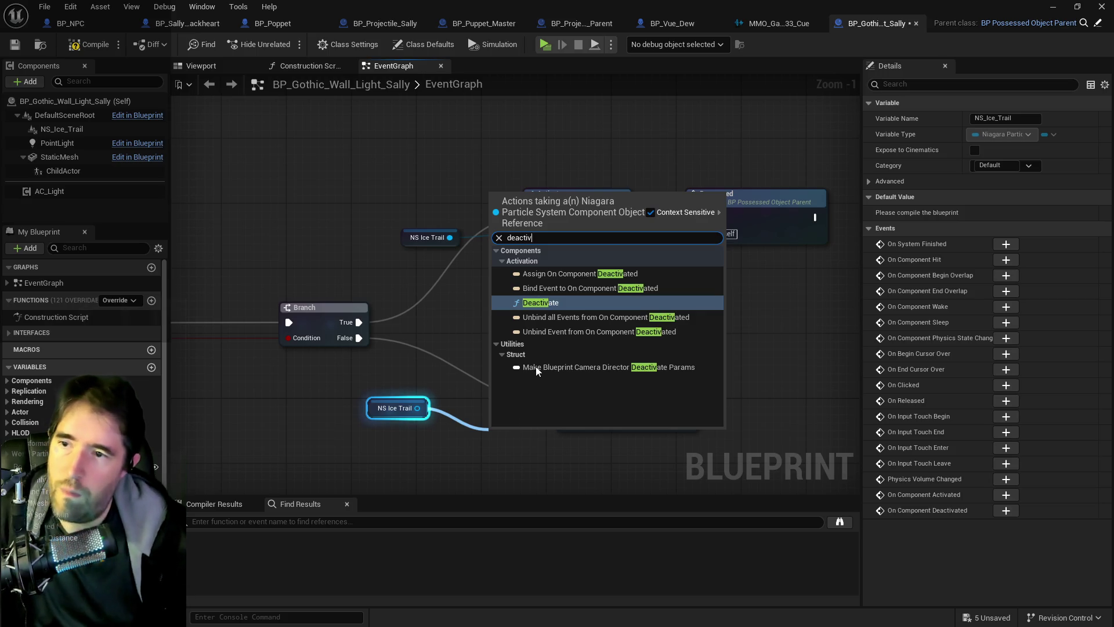
{"action": "left_click", "coordinate": [555, 304]}
{"action": "left_click_drag", "start_coordinate": [581, 374], "coordinate": [685, 371]}
{"action": "mouse_move", "coordinate": [521, 442]}
{"action": "left_mouse_down"}
{"action": "mouse_move", "coordinate": [554, 361]}
{"action": "mouse_move", "coordinate": [671, 396]}
{"action": "mouse_move", "coordinate": [788, 348]}
{"action": "left_mouse_up"}
{"action": "left_click", "coordinate": [322, 308]}
{"action": "mouse_move", "coordinate": [577, 356]}
{"action": "left_mouse_down"}
{"action": "mouse_move", "coordinate": [592, 357]}
{"action": "mouse_move", "coordinate": [456, 356]}
{"action": "left_mouse_up"}
{"action": "left_click_drag", "start_coordinate": [261, 405], "coordinate": [302, 372]}
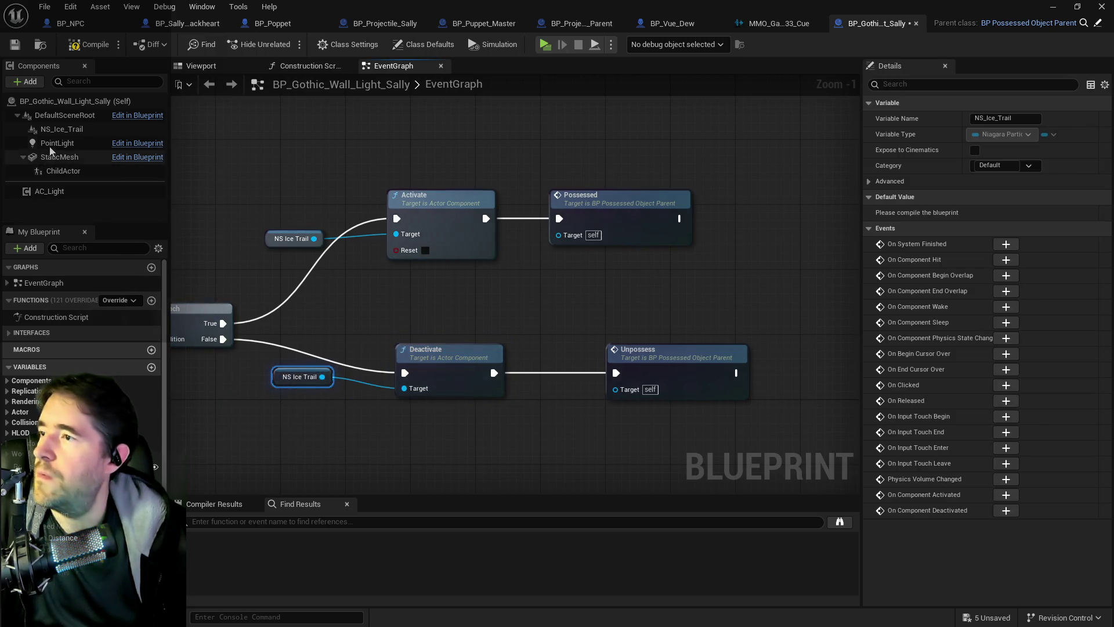
Turn off Auto Activate on NS_Ice_Trail and save the wall light blueprint
{"action": "left_click", "coordinate": [62, 129]}
{"action": "left_click", "coordinate": [914, 83]}
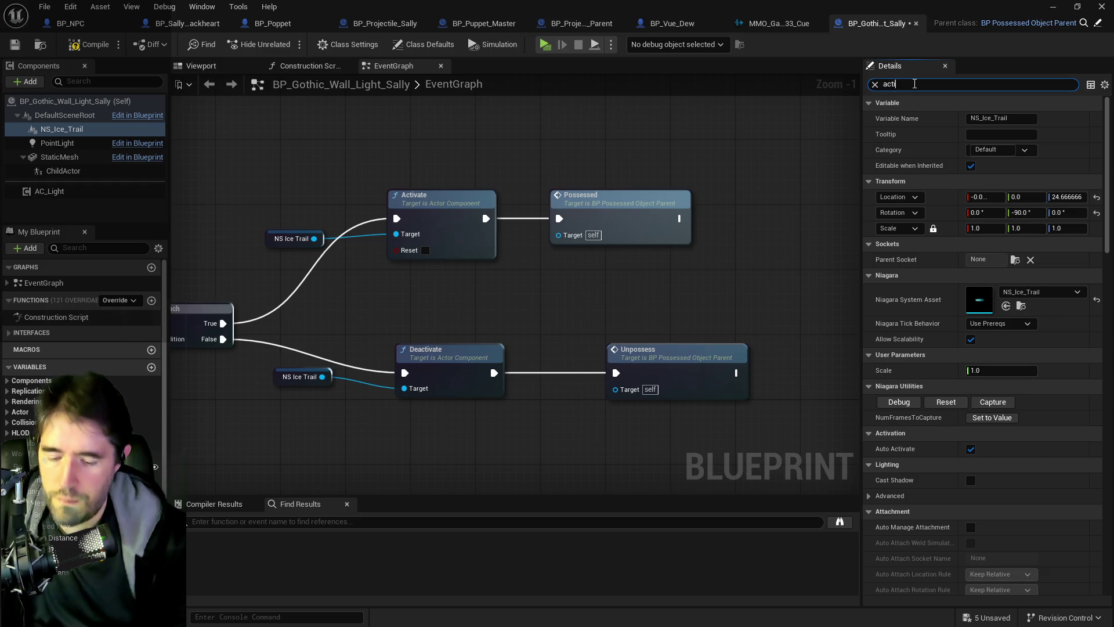
{"action": "type", "text": "iv"}
{"action": "left_click", "coordinate": [976, 119]}
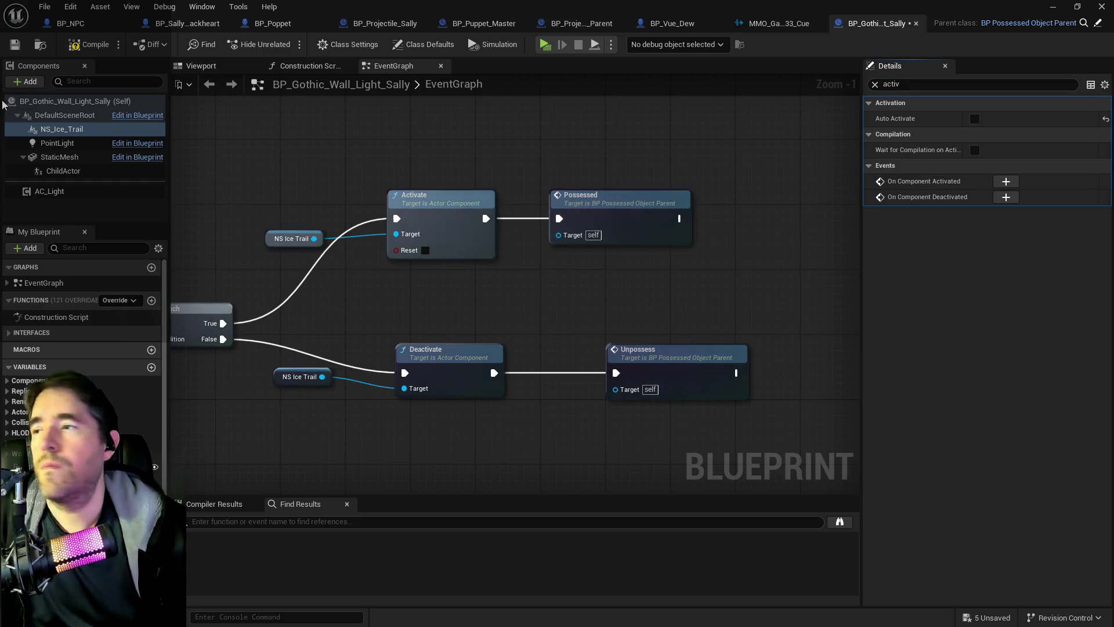
{"action": "left_click", "coordinate": [14, 44]}
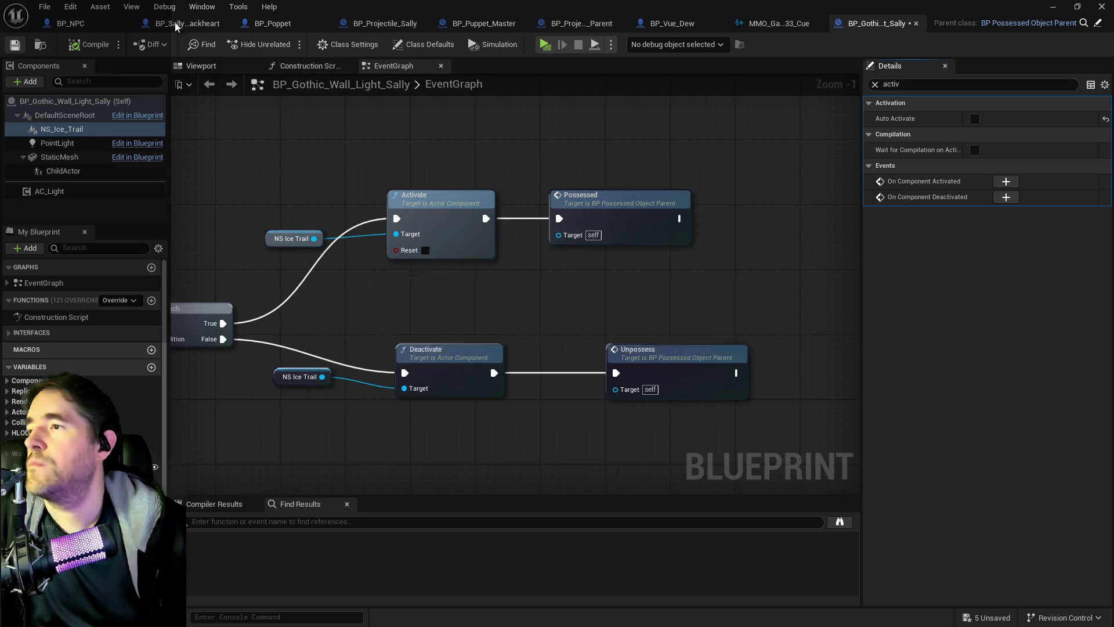
{"action": "left_click", "coordinate": [192, 23]}
Navigate the main EventGraph to the Battle Phase collapsed graphs and open Attack Target Graph
{"action": "scroll", "coordinate": [422, 281], "scroll_direction": "down", "scroll_amount": 2}
{"action": "left_click_drag", "start_coordinate": [375, 289], "coordinate": [516, 248]}
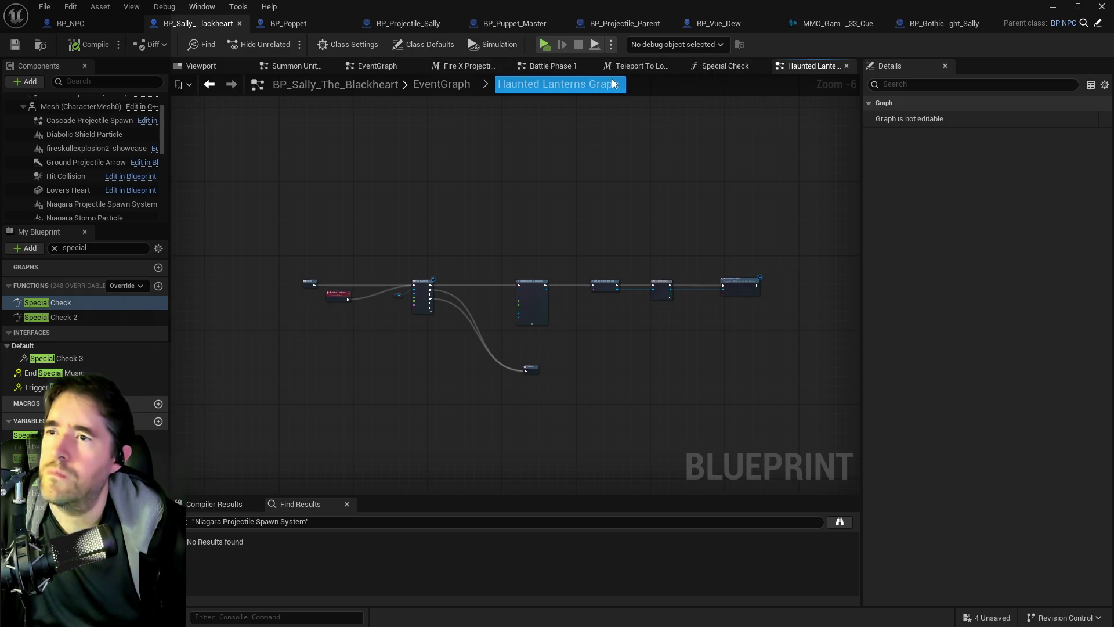
{"action": "left_click", "coordinate": [464, 85]}
{"action": "left_click_drag", "start_coordinate": [501, 395], "coordinate": [530, 233]}
{"action": "scroll", "coordinate": [572, 286], "scroll_direction": "up", "scroll_amount": 2}
{"action": "scroll", "coordinate": [572, 286], "scroll_direction": "up", "scroll_amount": 4}
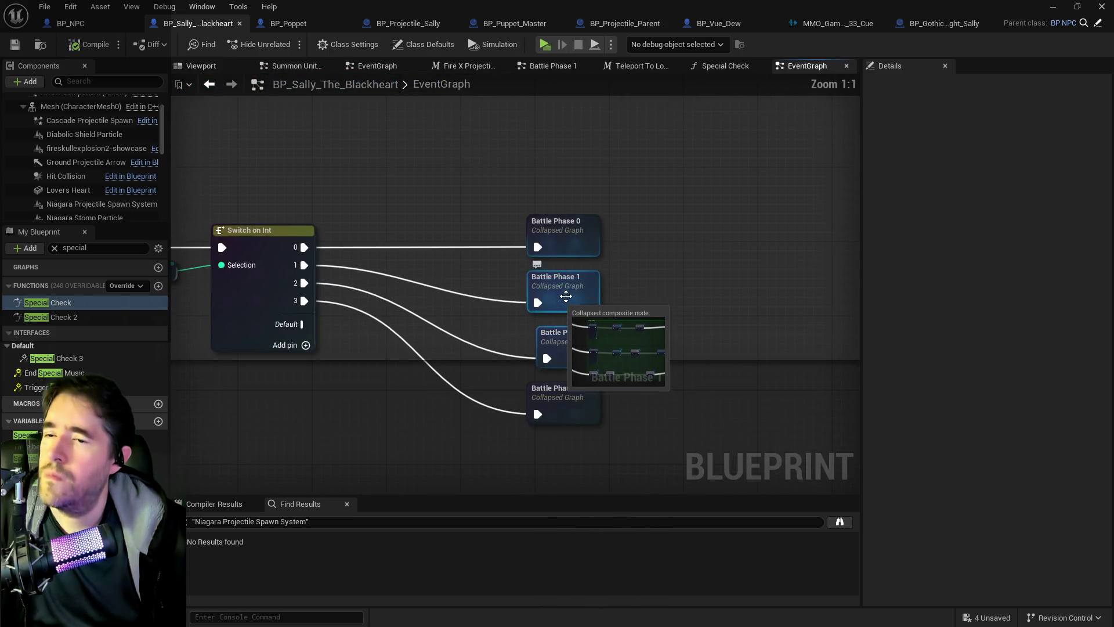
{"action": "left_click", "coordinate": [569, 294]}
{"action": "mouse_move", "coordinate": [569, 294]}
{"action": "left_mouse_down"}
{"action": "mouse_move", "coordinate": [572, 423]}
{"action": "mouse_move", "coordinate": [597, 473]}
{"action": "left_mouse_up"}
{"action": "scroll", "coordinate": [602, 242], "scroll_direction": "down", "scroll_amount": 1}
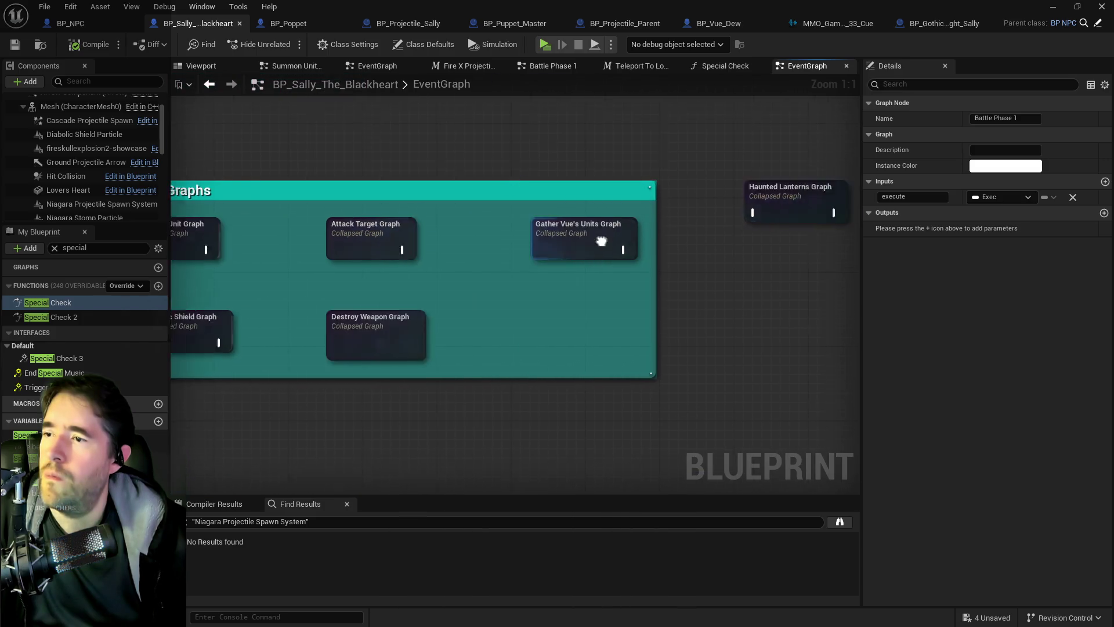
{"action": "double_click", "coordinate": [418, 224]}
Pan across the Attack Target Graph from Play Montage and Branch to Play Sound
{"action": "scroll", "coordinate": [444, 279], "scroll_direction": "up", "scroll_amount": 8}
{"action": "mouse_move", "coordinate": [548, 309]}
{"action": "left_mouse_down"}
{"action": "mouse_move", "coordinate": [674, 281]}
{"action": "mouse_move", "coordinate": [244, 290]}
{"action": "left_mouse_up"}
{"action": "mouse_move", "coordinate": [581, 288]}
{"action": "left_mouse_down"}
{"action": "mouse_move", "coordinate": [288, 288]}
{"action": "mouse_move", "coordinate": [325, 290]}
{"action": "left_mouse_up"}
{"action": "mouse_move", "coordinate": [624, 299]}
{"action": "left_mouse_down"}
{"action": "mouse_move", "coordinate": [406, 296]}
{"action": "mouse_move", "coordinate": [535, 294]}
{"action": "mouse_move", "coordinate": [346, 283]}
{"action": "mouse_move", "coordinate": [697, 256]}
{"action": "left_mouse_up"}
{"action": "mouse_move", "coordinate": [574, 257]}
{"action": "left_mouse_down"}
{"action": "mouse_move", "coordinate": [648, 250]}
{"action": "mouse_move", "coordinate": [683, 222]}
{"action": "left_mouse_up"}
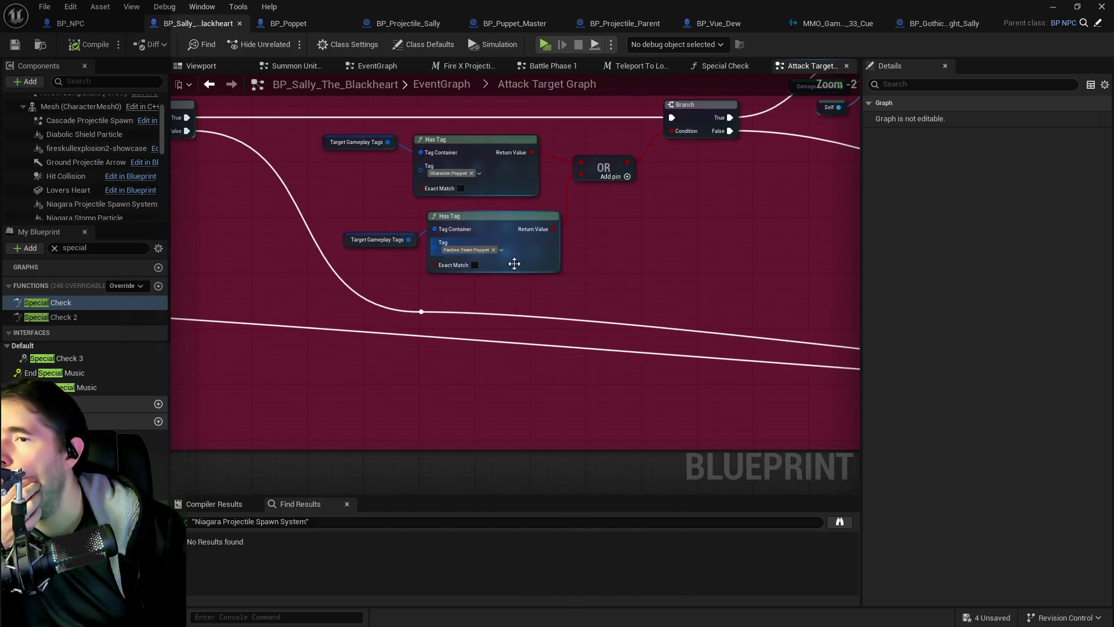
{"action": "mouse_move", "coordinate": [457, 247]}
{"action": "left_mouse_down"}
{"action": "mouse_move", "coordinate": [533, 284]}
{"action": "mouse_move", "coordinate": [578, 264]}
{"action": "left_mouse_up"}
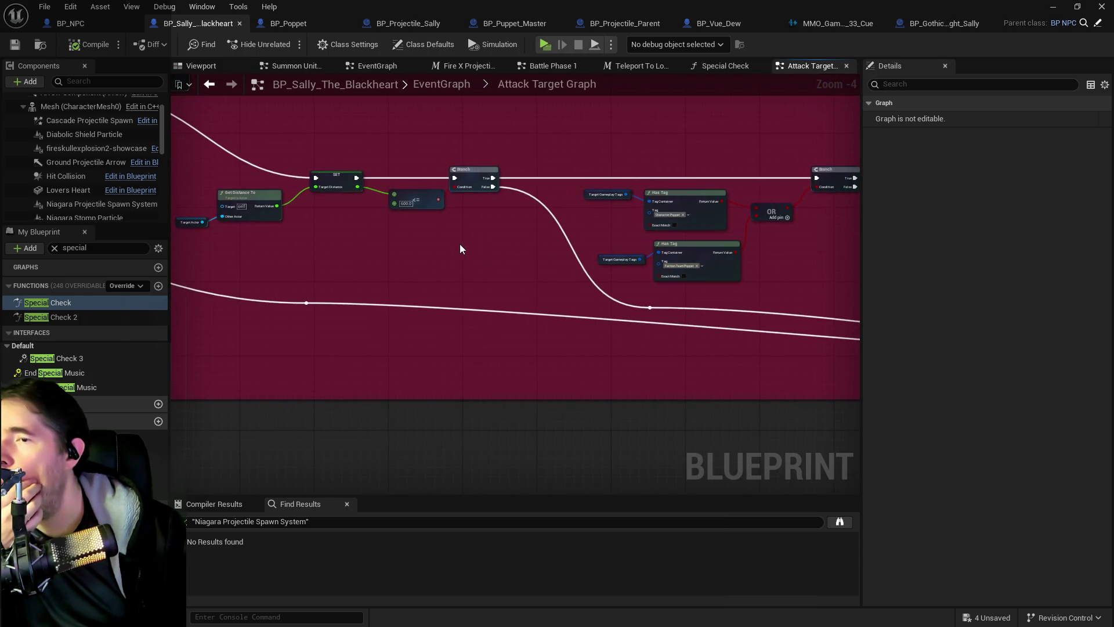
{"action": "mouse_move", "coordinate": [460, 243]}
{"action": "left_mouse_down"}
{"action": "mouse_move", "coordinate": [726, 256]}
{"action": "mouse_move", "coordinate": [796, 290]}
{"action": "left_mouse_up"}
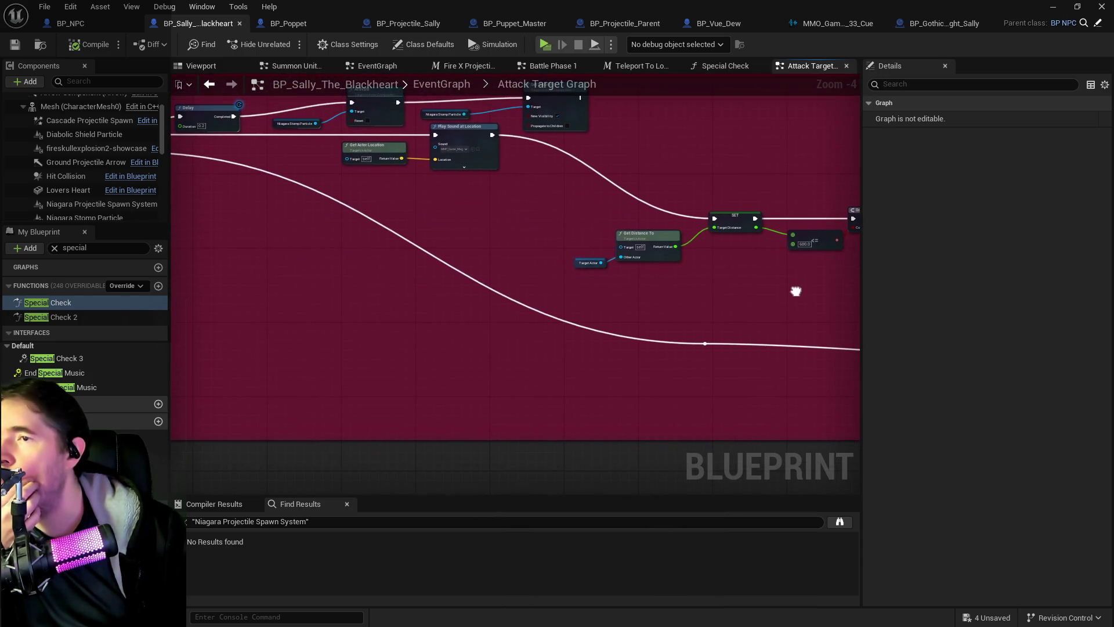
{"action": "scroll", "coordinate": [597, 238], "scroll_direction": "up", "scroll_amount": 2}
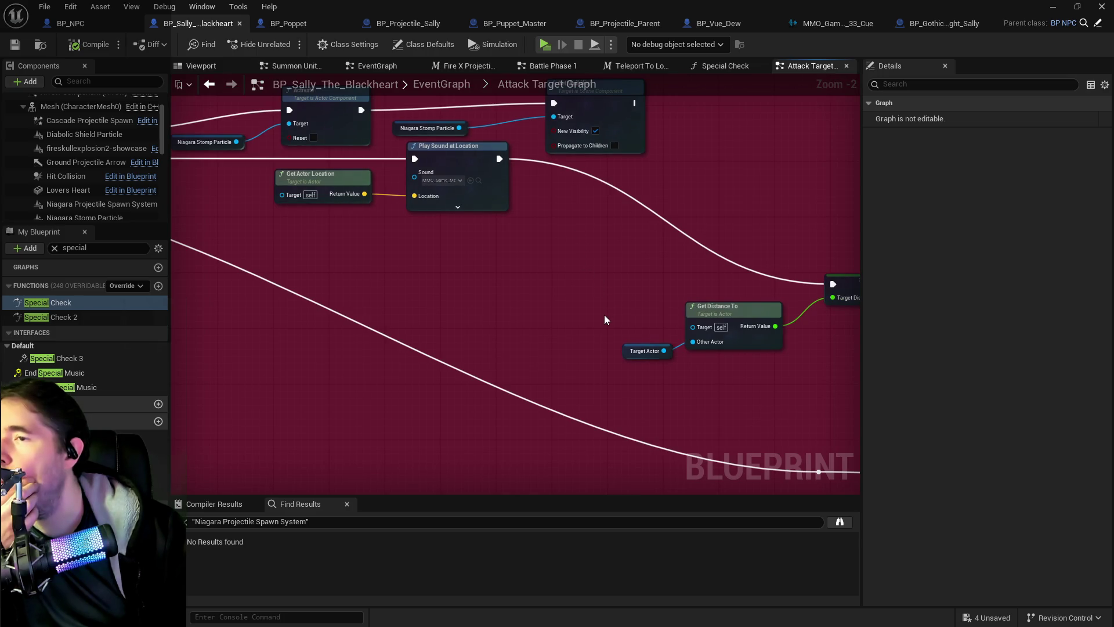
{"action": "scroll", "coordinate": [611, 319], "scroll_direction": "down", "scroll_amount": 3}
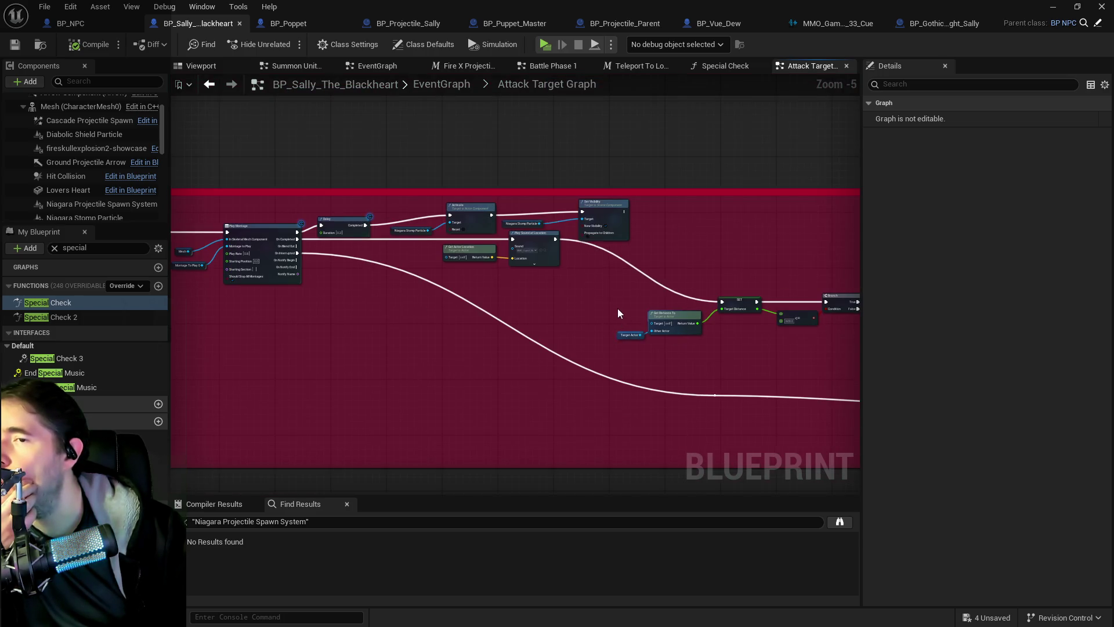
{"action": "left_click_drag", "start_coordinate": [622, 311], "coordinate": [632, 313]}
{"action": "scroll", "coordinate": [542, 233], "scroll_direction": "up", "scroll_amount": 2}
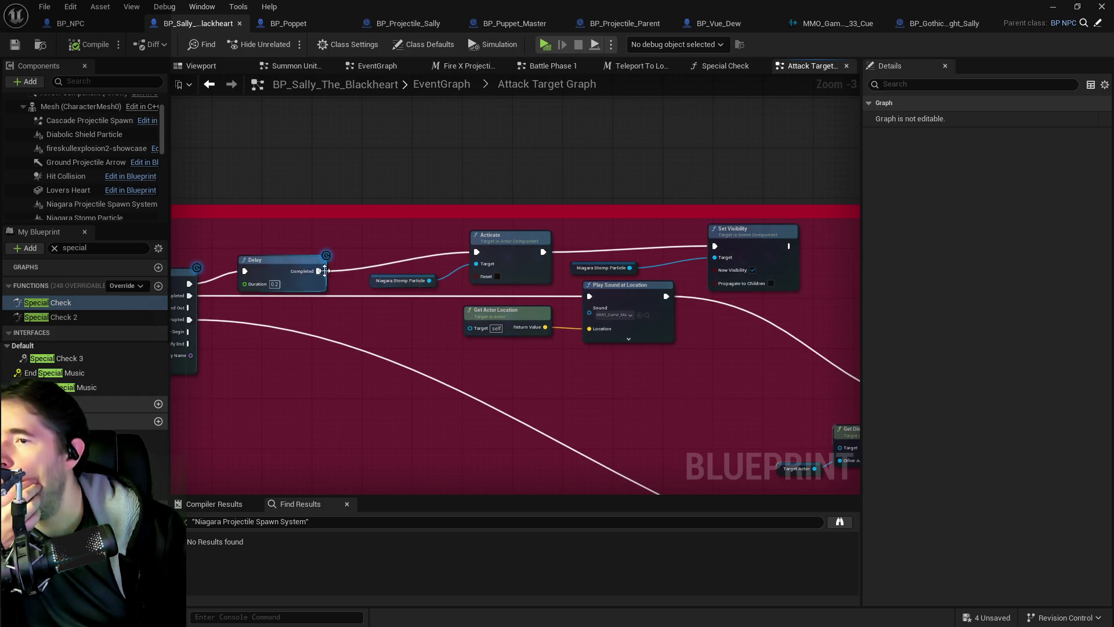
{"action": "scroll", "coordinate": [73, 167], "scroll_direction": "down", "scroll_amount": 1}
{"action": "left_click", "coordinate": [73, 168]}
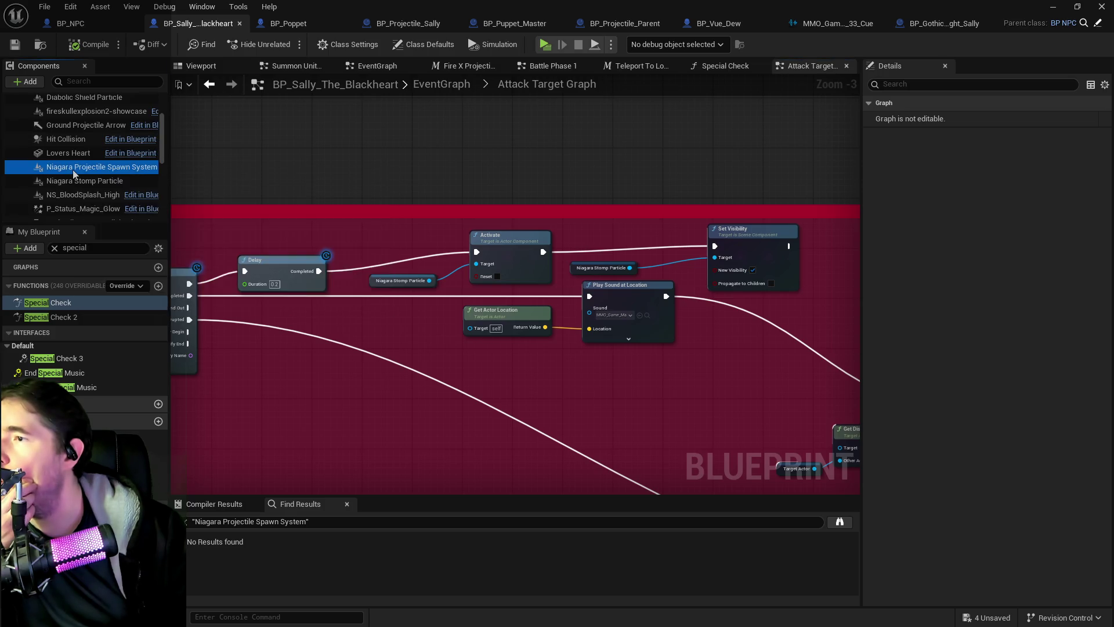
Add a Spawn System Attached node using FireAura2 with Attach Point Name root
{"action": "left_click", "coordinate": [73, 181]}
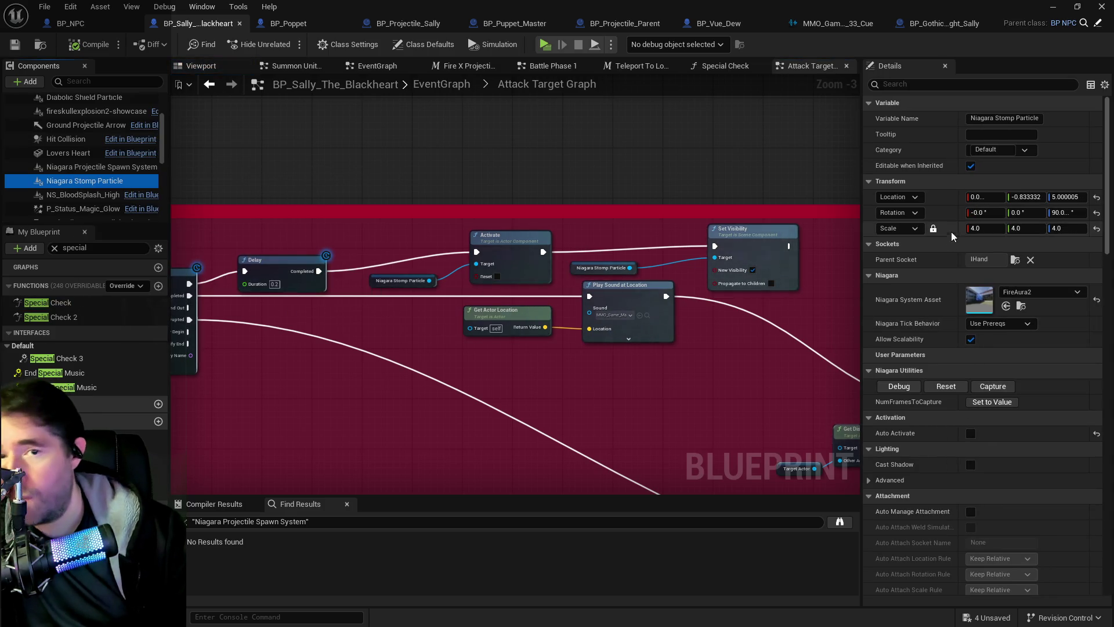
{"action": "left_click", "coordinate": [1020, 306]}
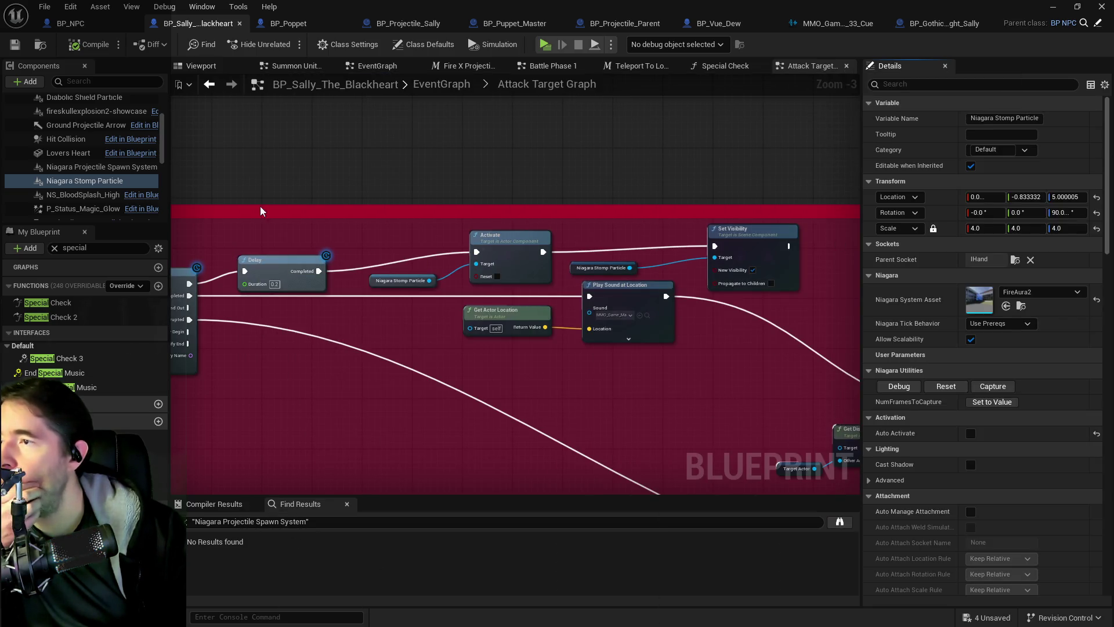
{"action": "left_click_drag", "start_coordinate": [261, 210], "coordinate": [336, 206]}
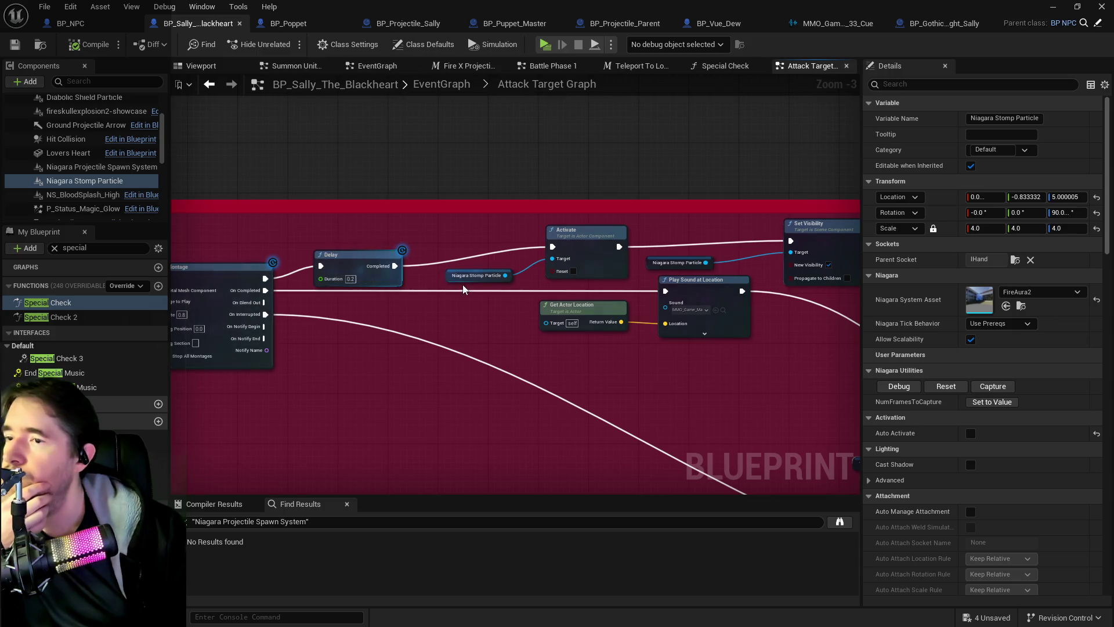
{"action": "right_click", "coordinate": [447, 238]}
{"action": "type", "text": "spawn system att"}
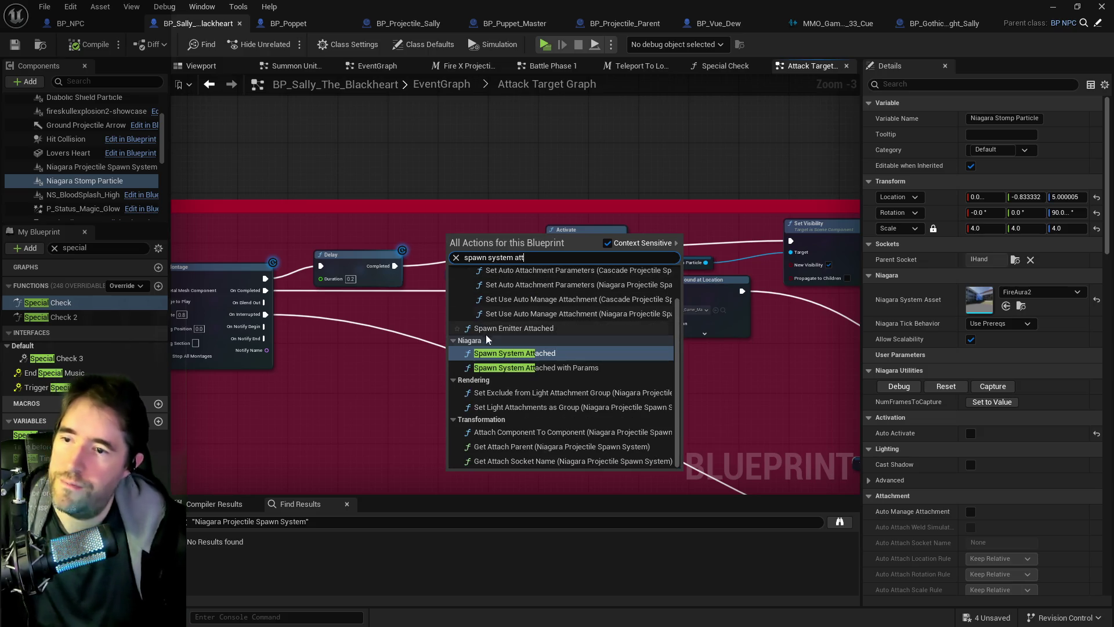
{"action": "left_click", "coordinate": [503, 344]}
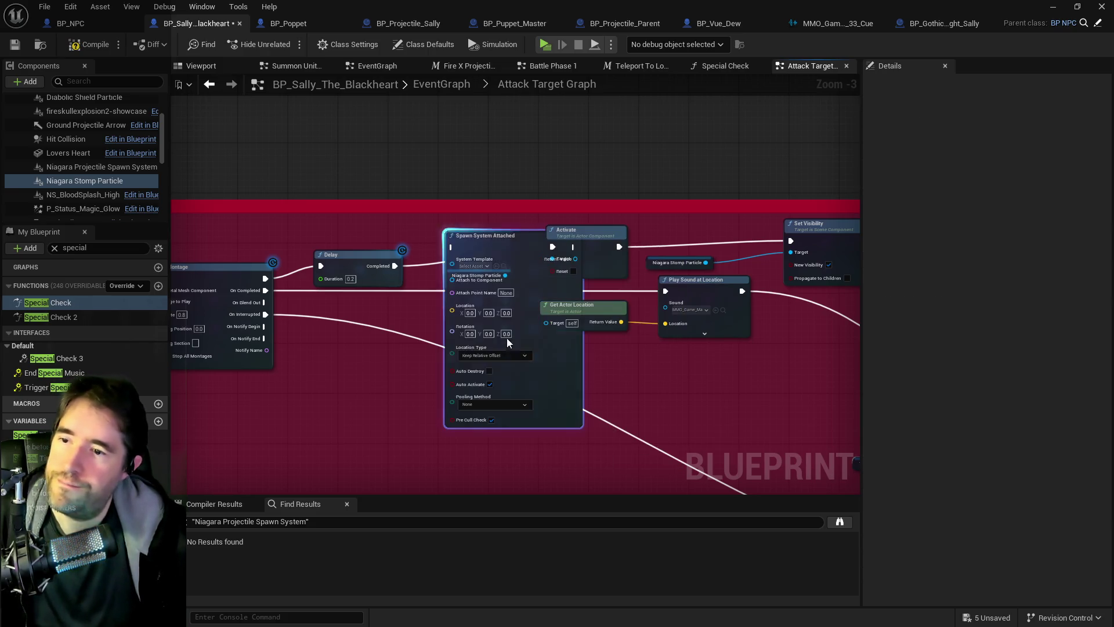
{"action": "left_click_drag", "start_coordinate": [451, 246], "coordinate": [489, 191]}
{"action": "key", "text": "Escape"}
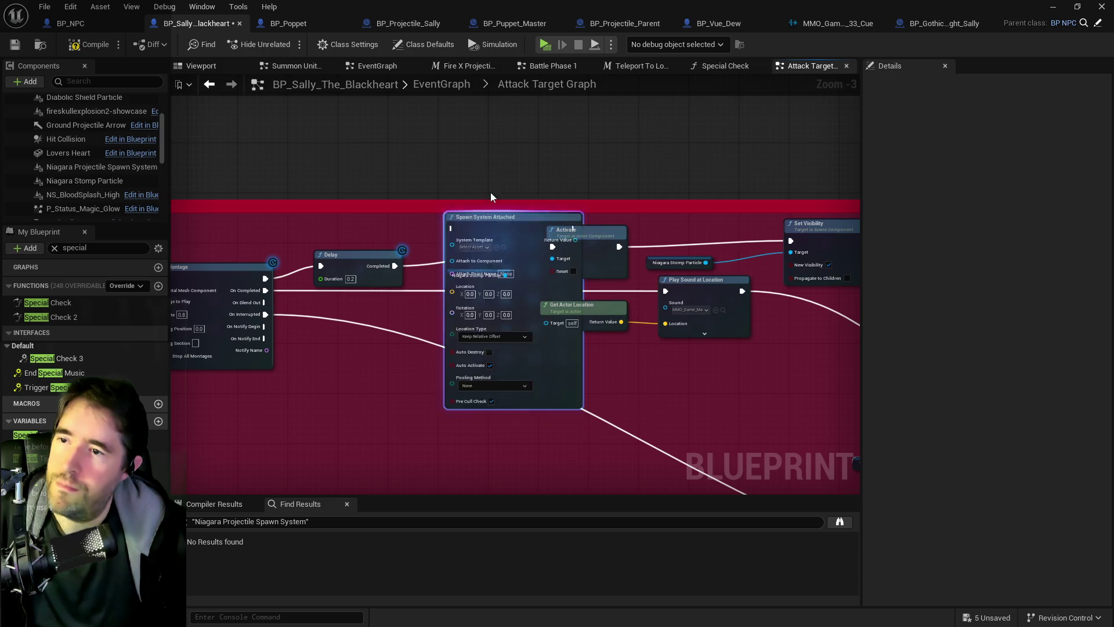
{"action": "left_click", "coordinate": [500, 185]}
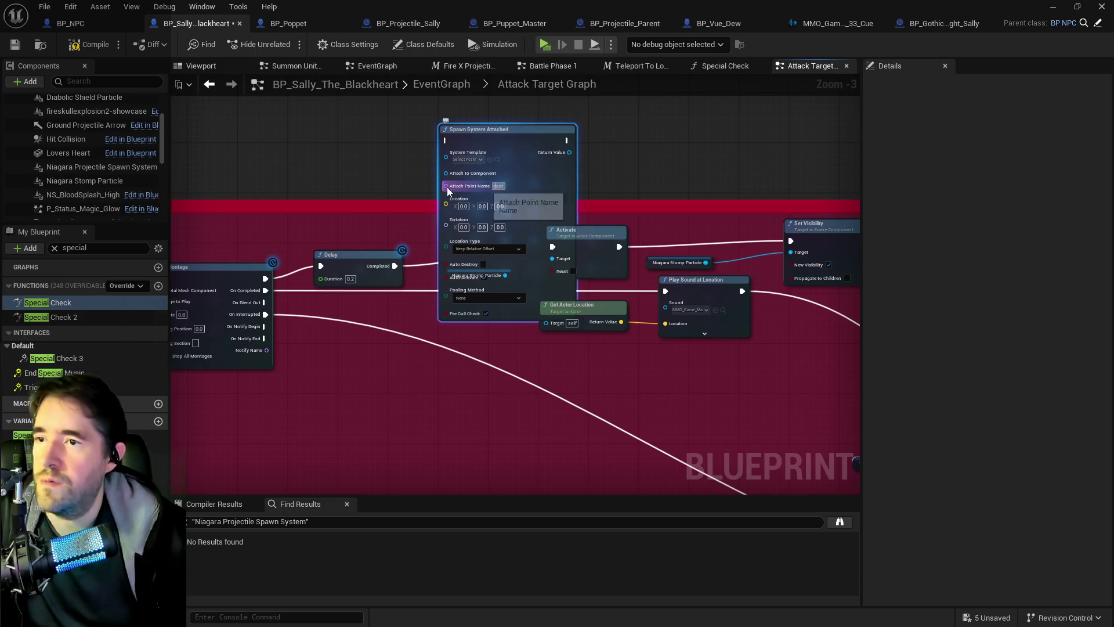
Move Spawn System Attached above Activate and undo a stray Skeletal Mesh 0 getter
{"action": "left_click_drag", "start_coordinate": [481, 154], "coordinate": [507, 135]}
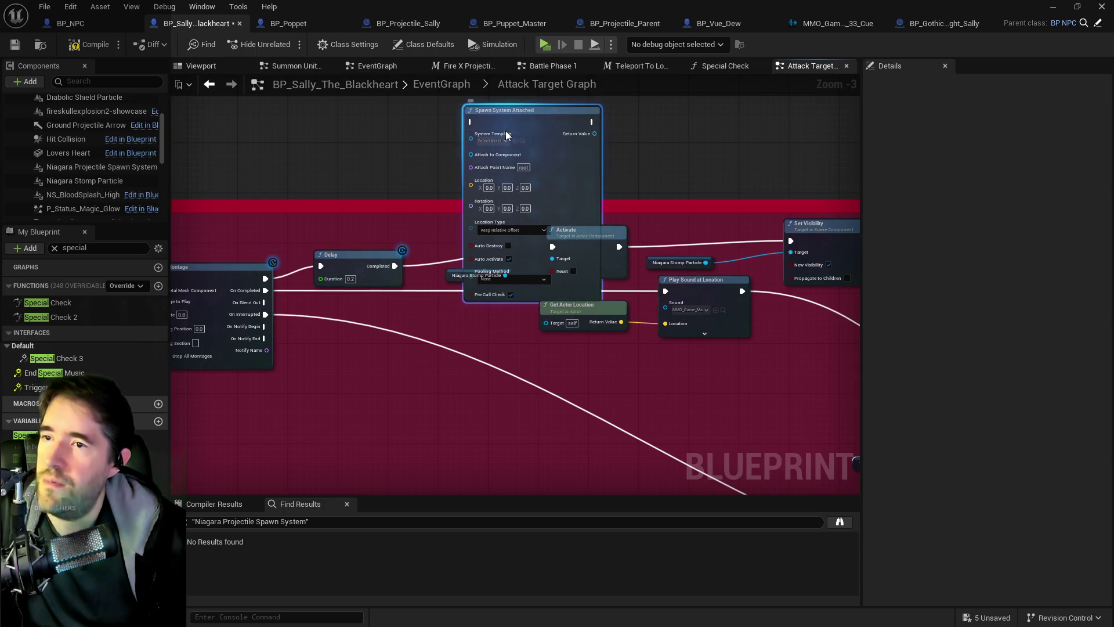
{"action": "scroll", "coordinate": [455, 144], "scroll_direction": "up", "scroll_amount": 3}
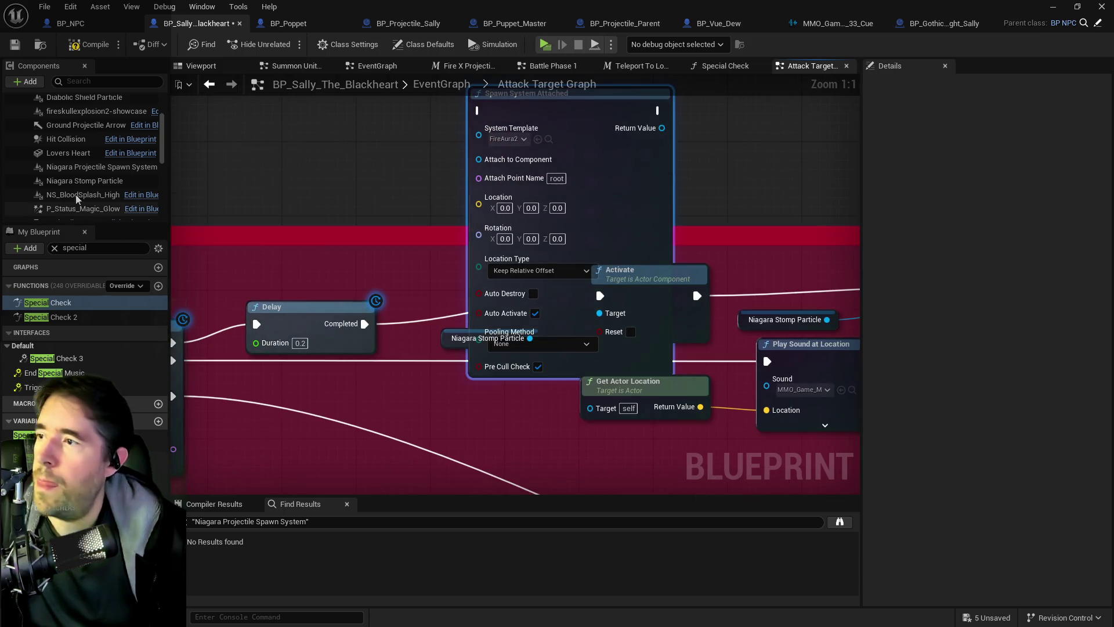
{"action": "scroll", "coordinate": [75, 180], "scroll_direction": "up", "scroll_amount": 3}
{"action": "scroll", "coordinate": [88, 151], "scroll_direction": "down", "scroll_amount": 5}
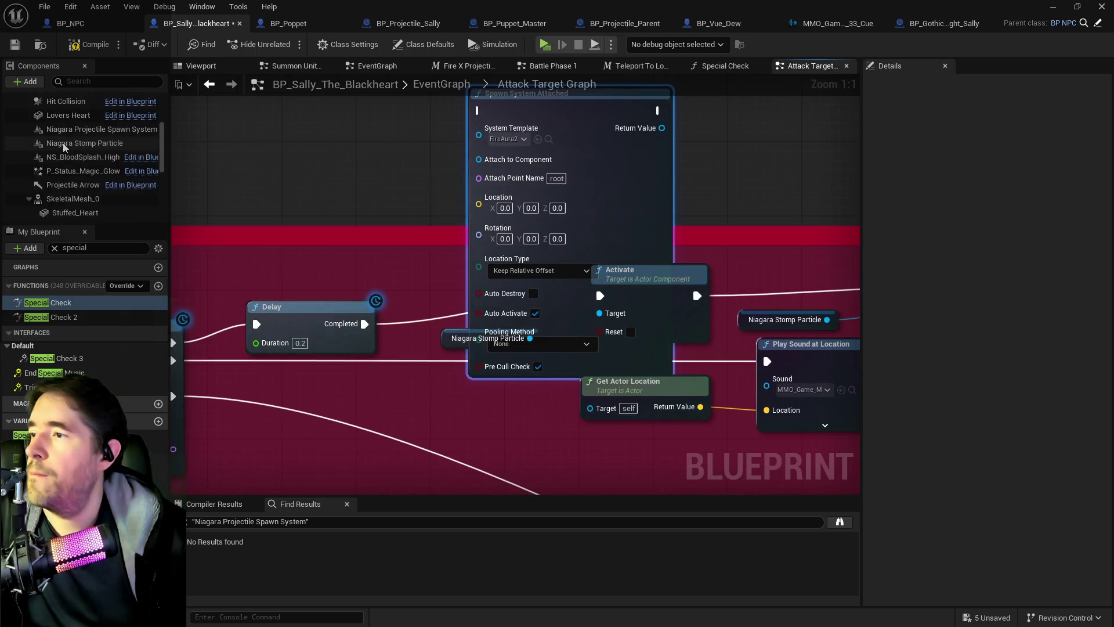
{"action": "left_click_drag", "start_coordinate": [69, 125], "coordinate": [238, 166]}
{"action": "key", "text": "ctrl+z"}
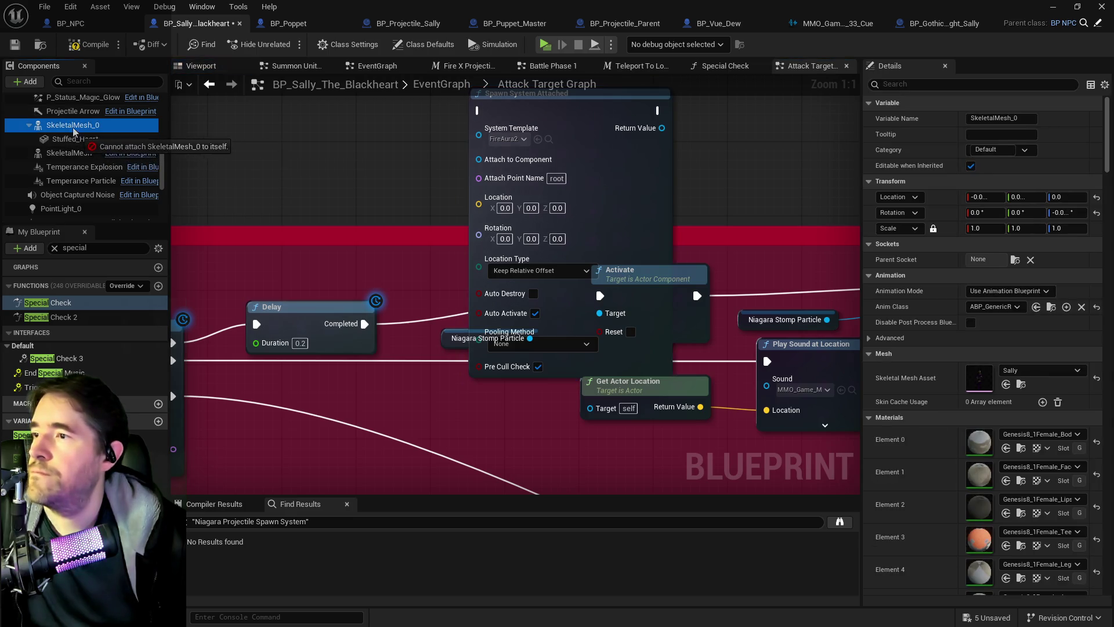
{"action": "left_click", "coordinate": [65, 154]}
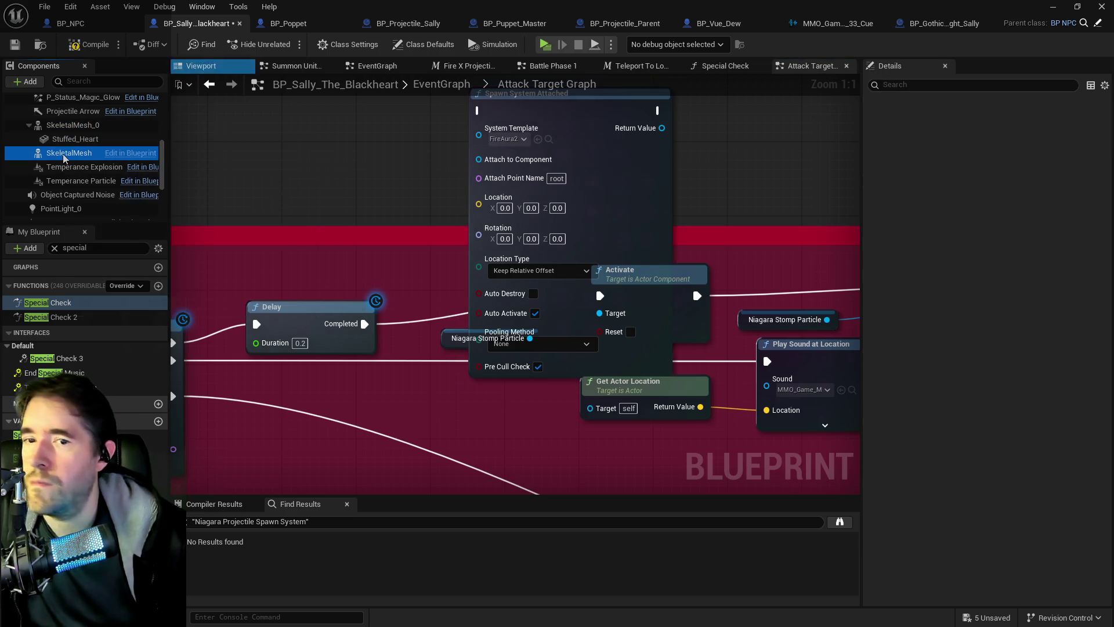
Make Stuffed_Heart a child of SkeletalMesh and compare both skeletal mesh components
{"action": "right_click", "coordinate": [65, 157]}
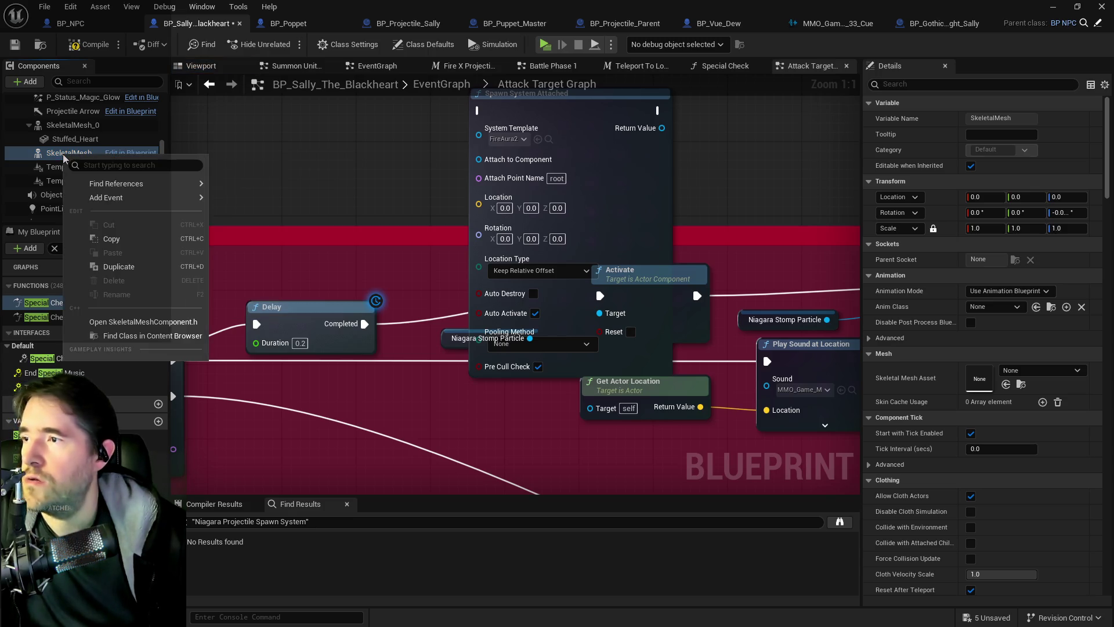
{"action": "left_click", "coordinate": [68, 126]}
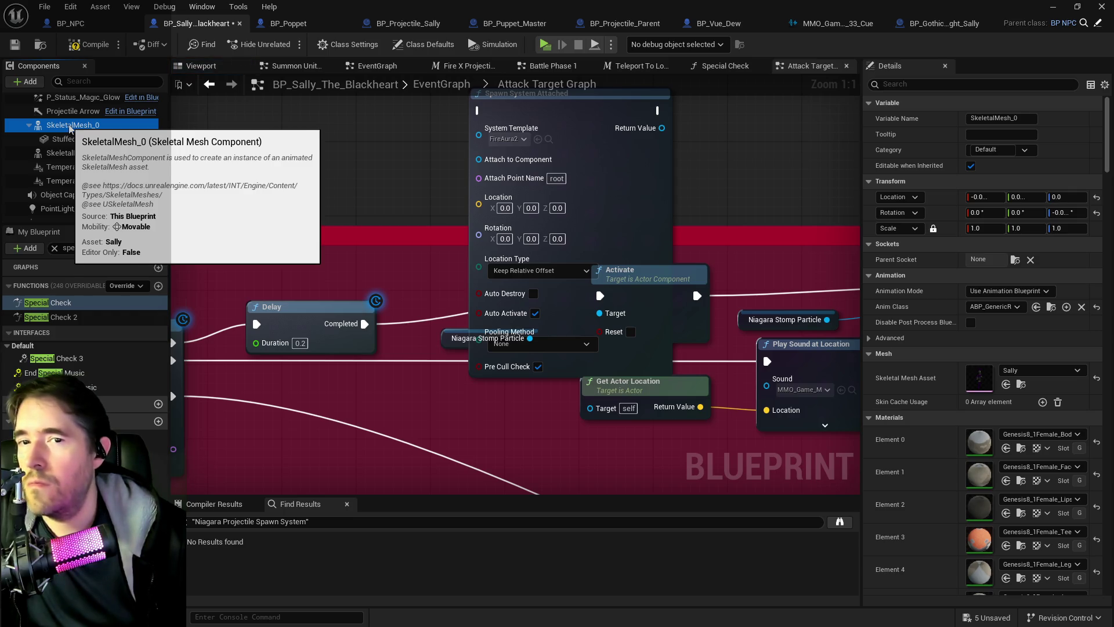
{"action": "left_click", "coordinate": [72, 140]}
{"action": "left_click_drag", "start_coordinate": [76, 155], "coordinate": [77, 154]}
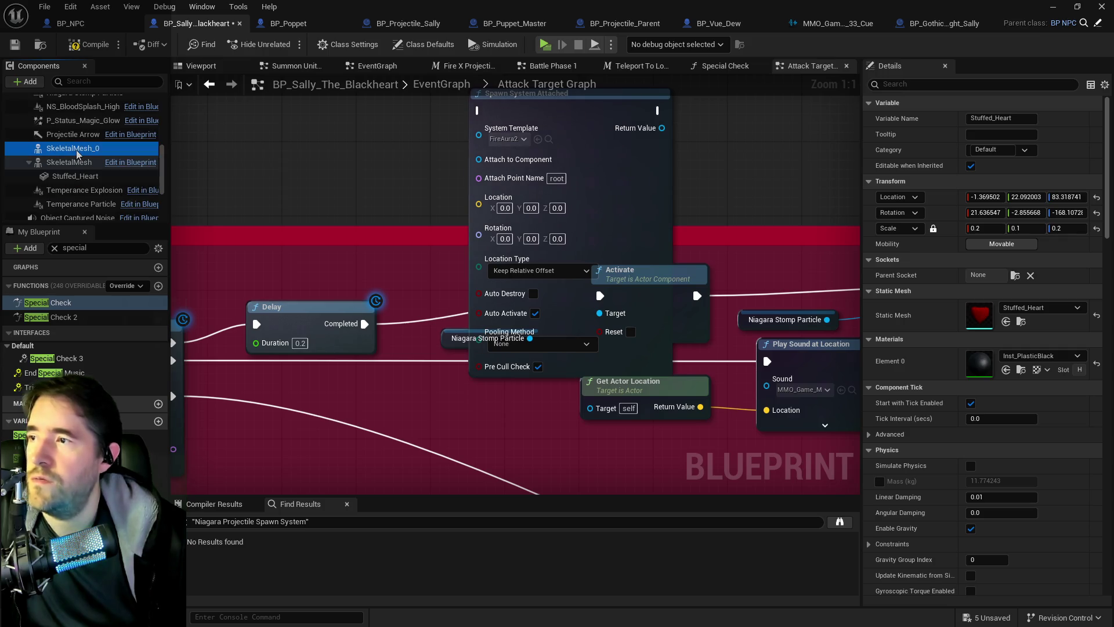
{"action": "right_click", "coordinate": [77, 152]}
{"action": "left_click", "coordinate": [269, 342]}
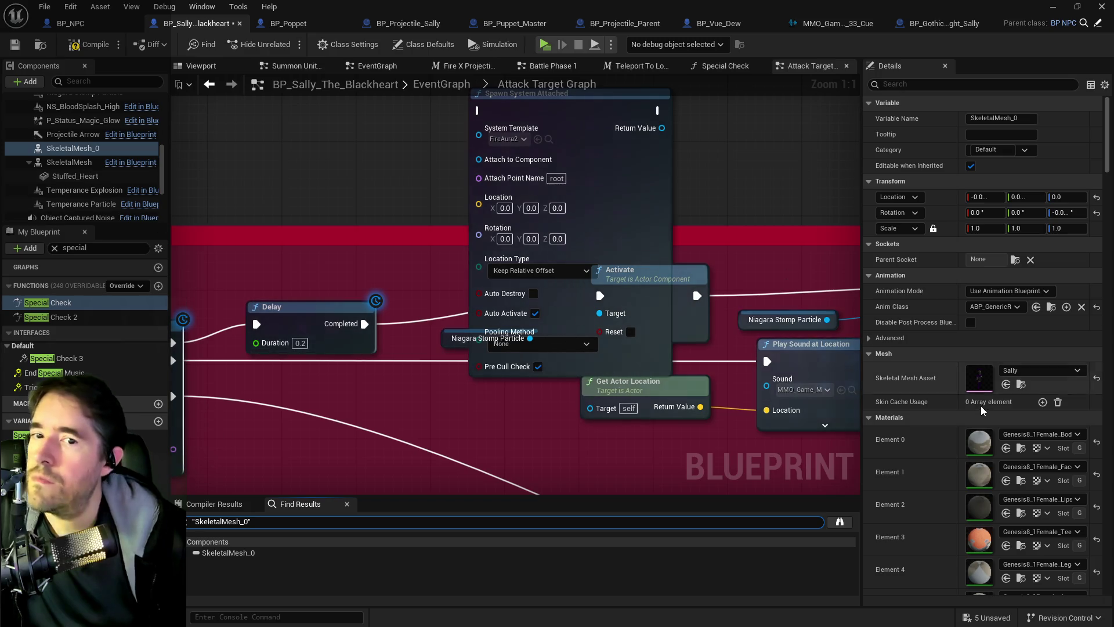
{"action": "left_click", "coordinate": [84, 163]}
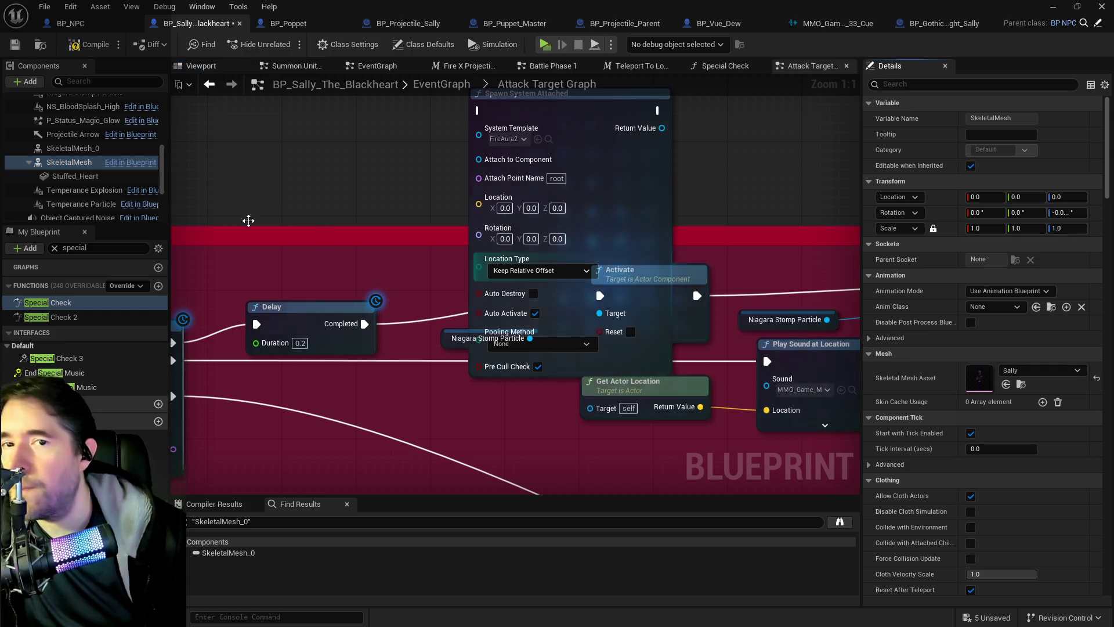
{"action": "left_click", "coordinate": [72, 148]}
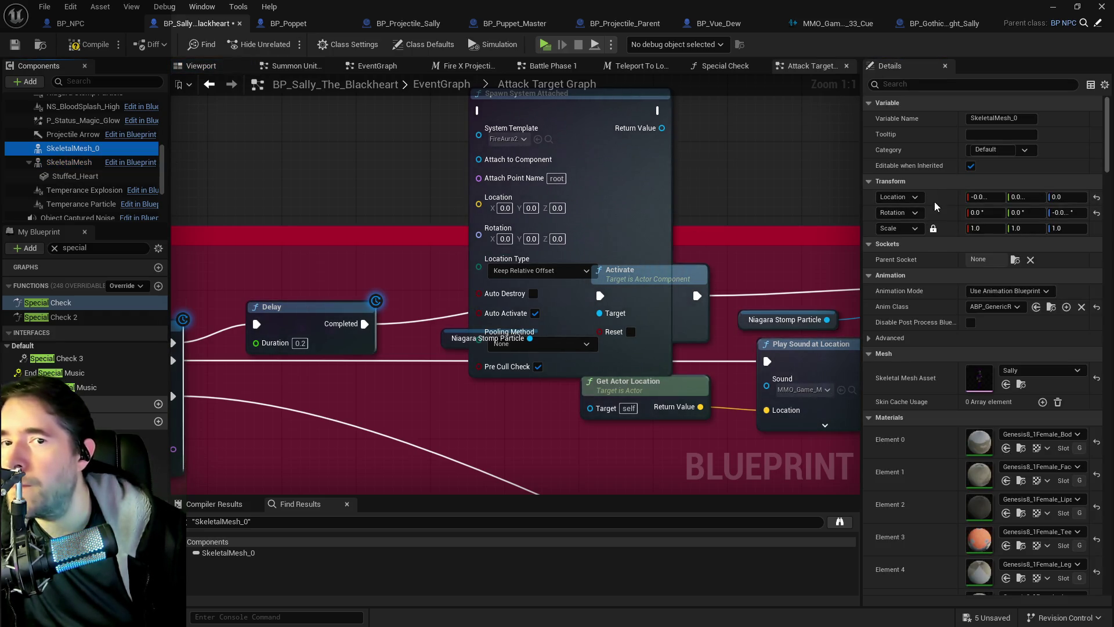
Copy the Daz_8_Retarget component tag from SkeletalMesh_0 onto SkeletalMesh
{"action": "left_click", "coordinate": [932, 84]}
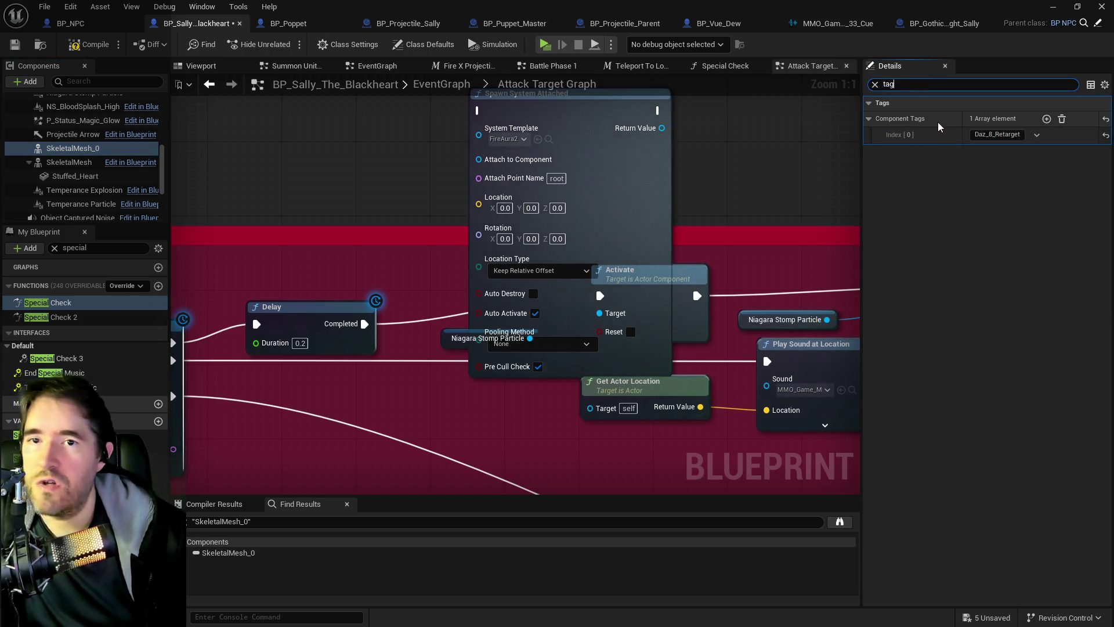
{"action": "right_click", "coordinate": [938, 124]}
{"action": "left_click", "coordinate": [975, 185]}
{"action": "left_click", "coordinate": [69, 162]}
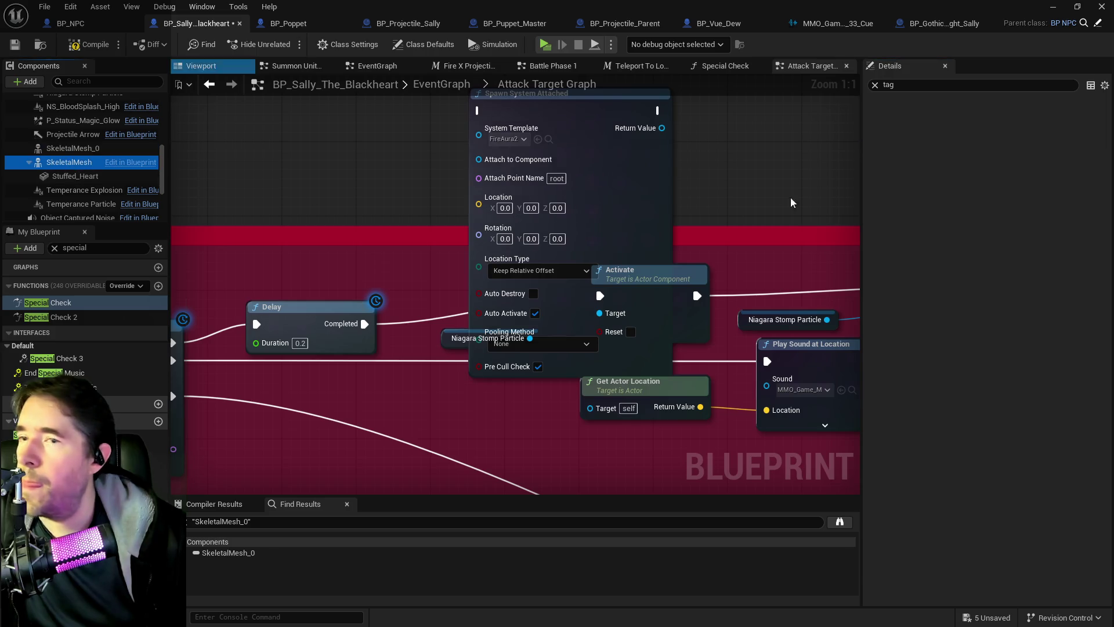
{"action": "right_click", "coordinate": [942, 122]}
{"action": "left_click", "coordinate": [981, 162]}
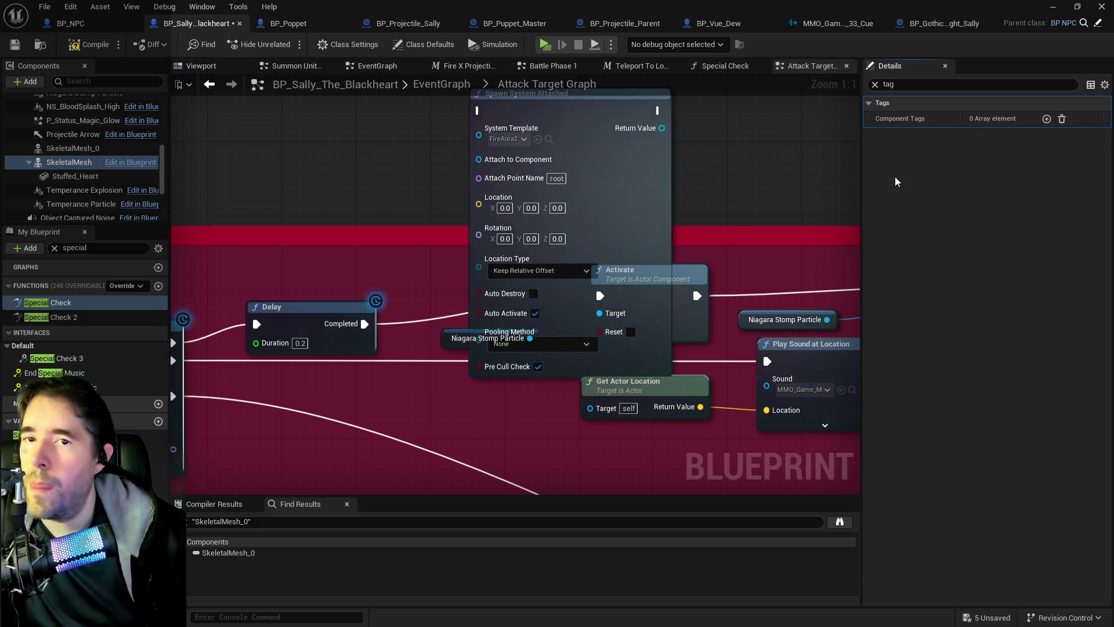
{"action": "left_click", "coordinate": [875, 85]}
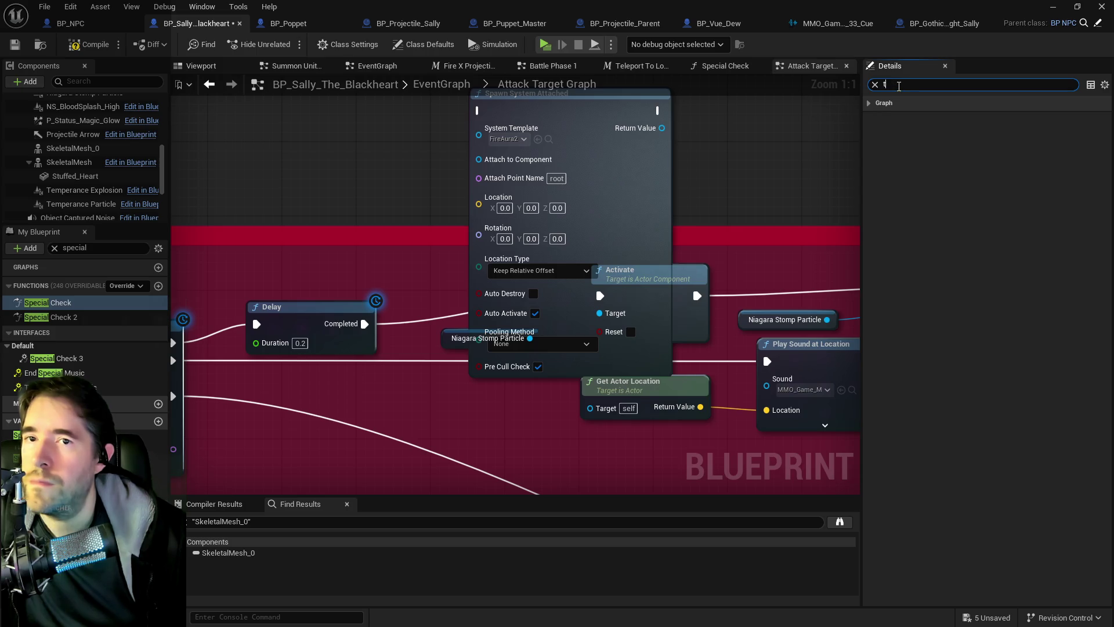
{"action": "type", "text": "tag"}
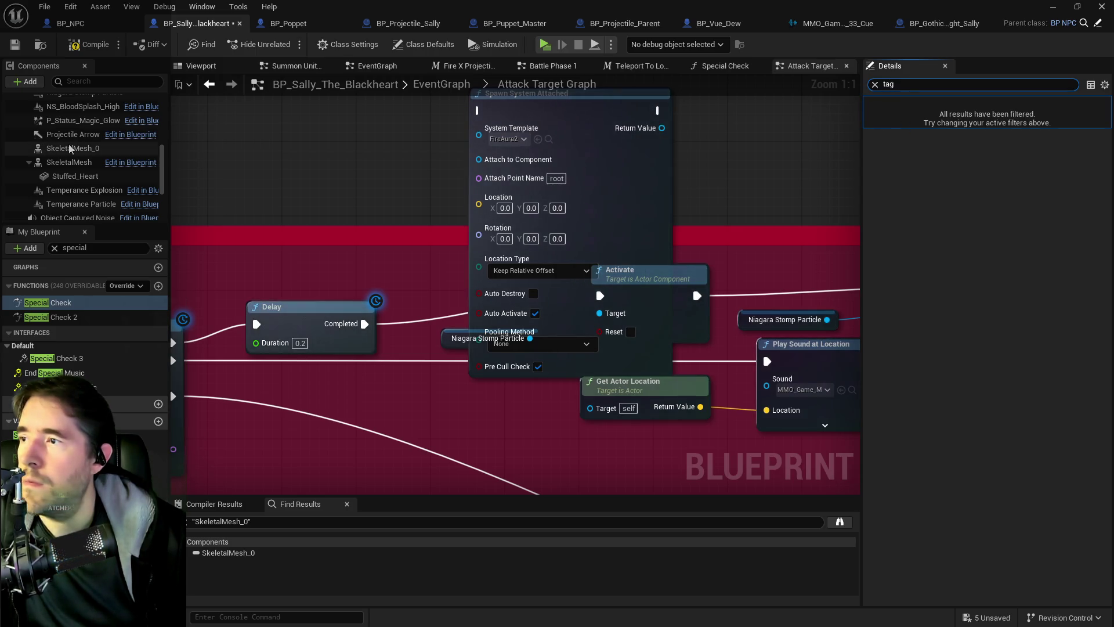
{"action": "left_click", "coordinate": [65, 162]}
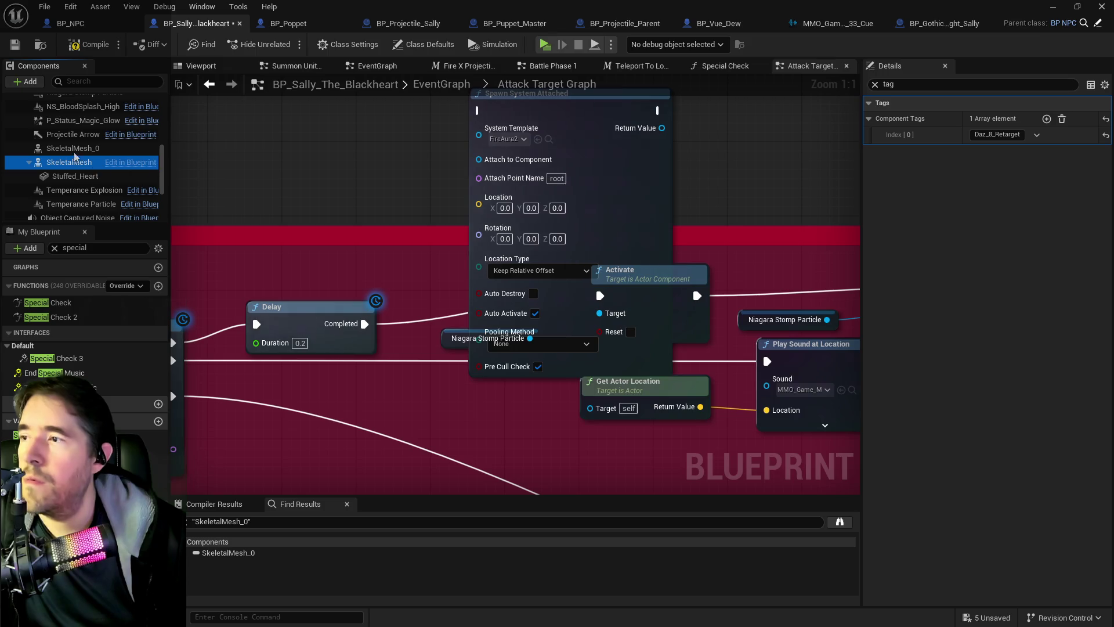
{"action": "left_click", "coordinate": [68, 149]}
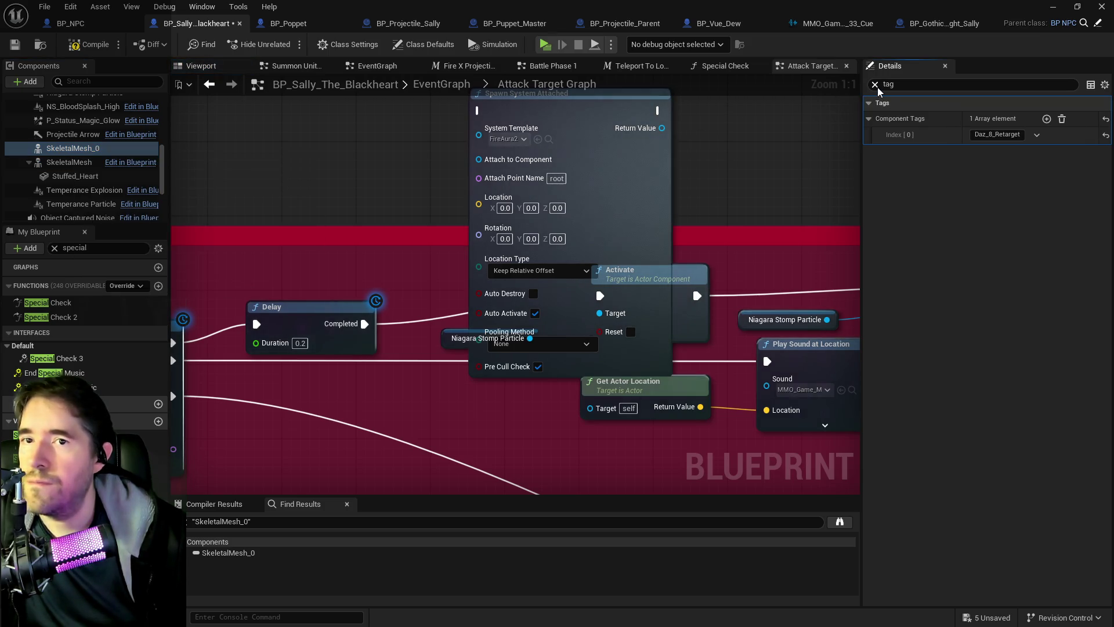
{"action": "left_click", "coordinate": [875, 84]}
{"action": "scroll", "coordinate": [948, 416], "scroll_direction": "down", "scroll_amount": 2}
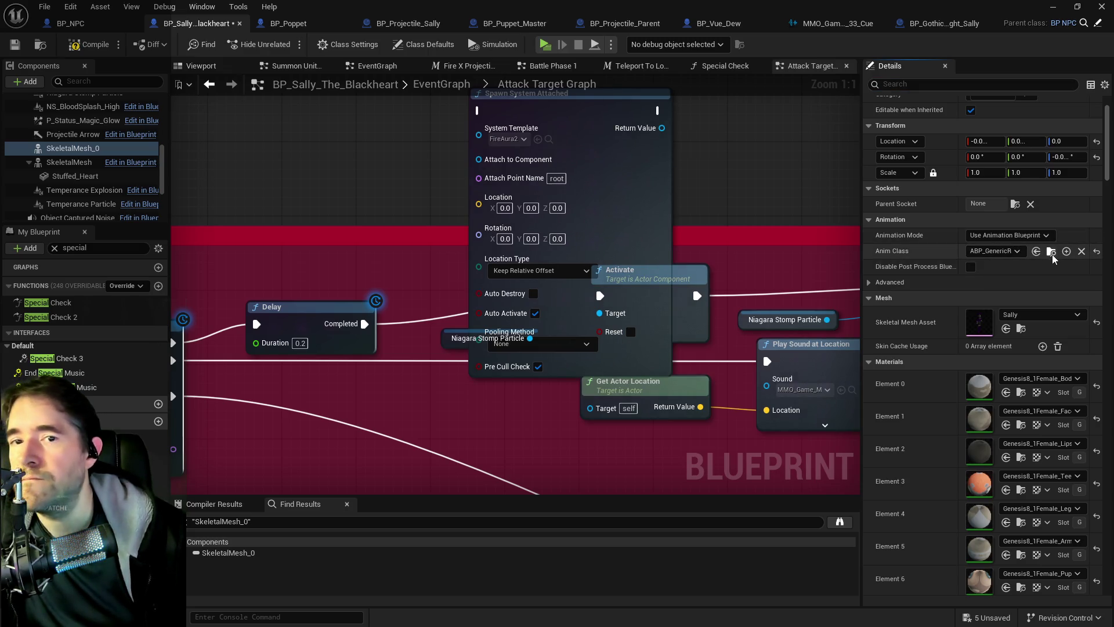
Delete SkeletalMesh_0 and switch to the blueprint's 3D viewport
{"action": "left_click", "coordinate": [65, 165]}
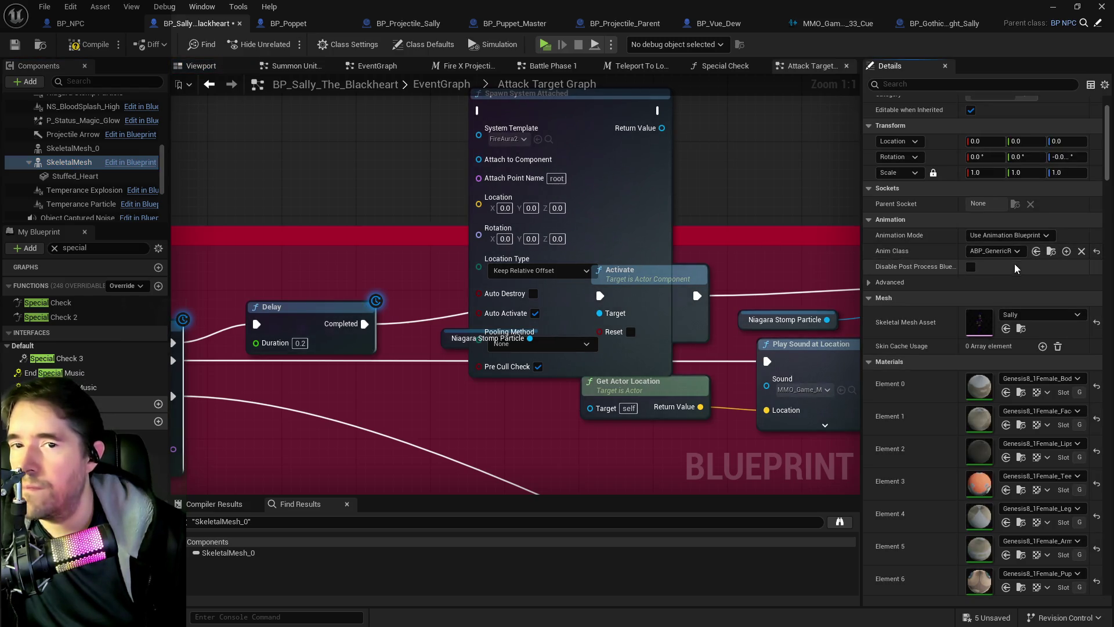
{"action": "right_click", "coordinate": [72, 149]}
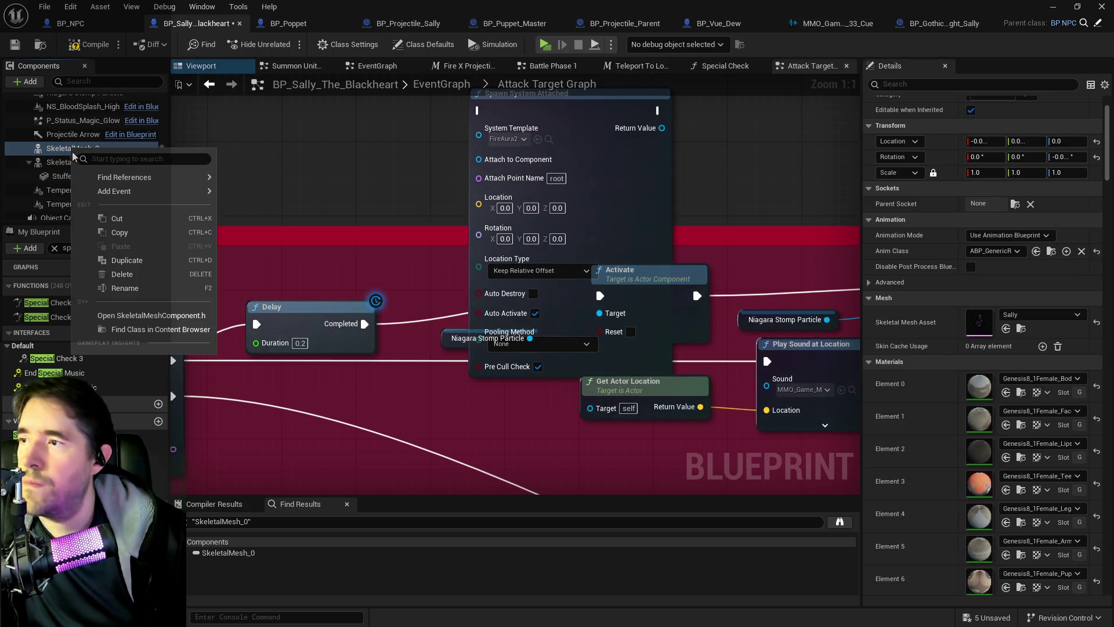
{"action": "left_click", "coordinate": [122, 274]}
{"action": "left_click", "coordinate": [197, 67]}
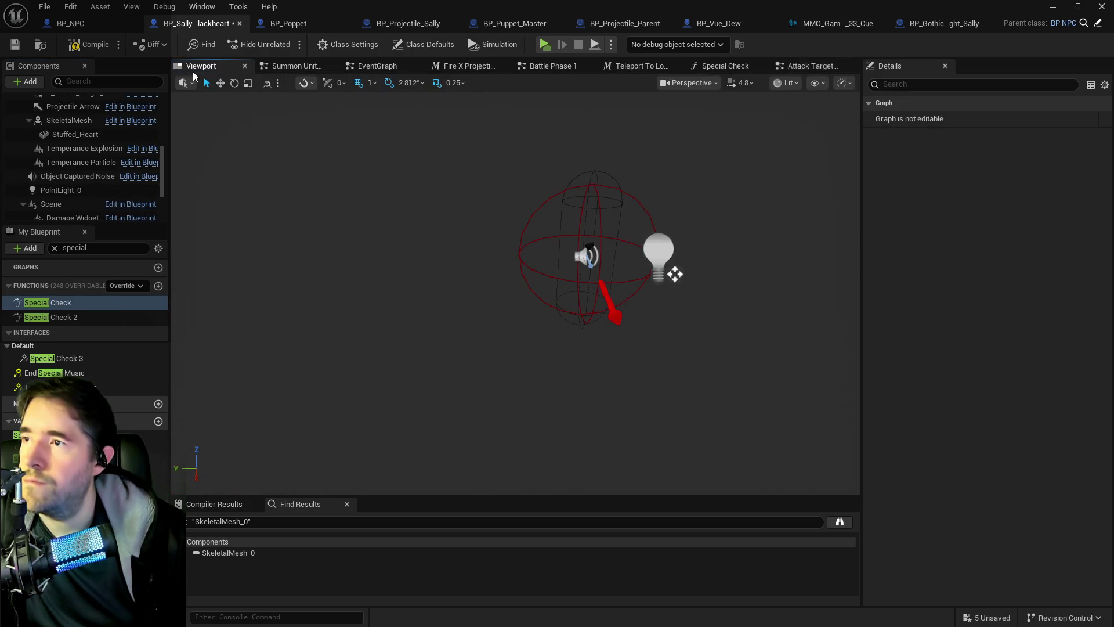
Tick Visible on the SkeletalMesh component and compile the blueprint
{"action": "left_click", "coordinate": [15, 45]}
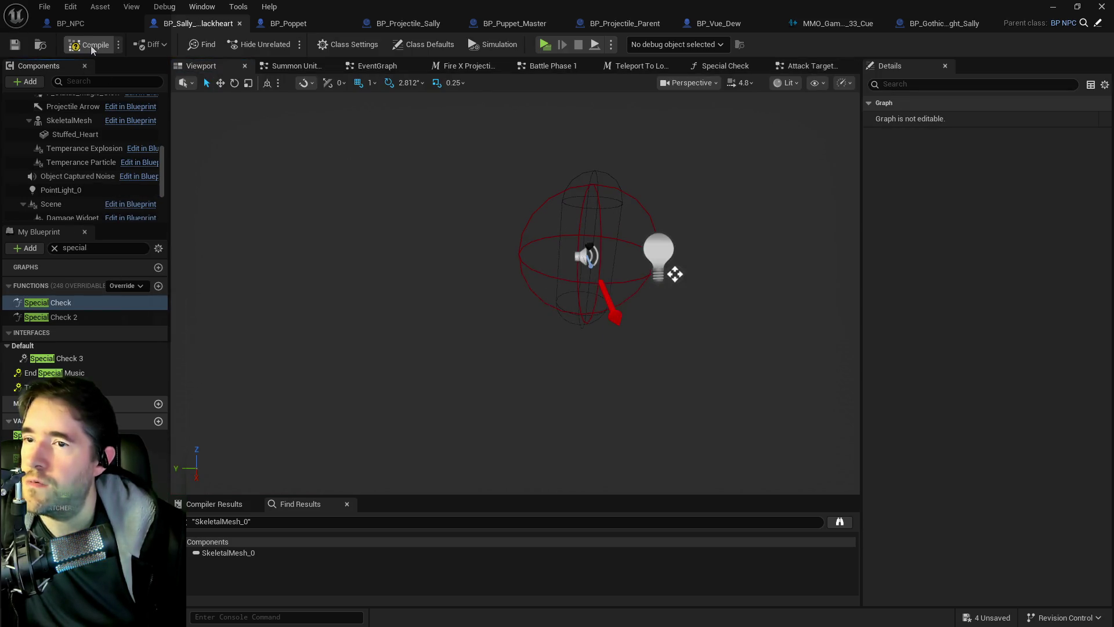
{"action": "mouse_move", "coordinate": [324, 170]}
{"action": "left_mouse_down"}
{"action": "mouse_move", "coordinate": [340, 129]}
{"action": "mouse_move", "coordinate": [343, 158]}
{"action": "left_mouse_up"}
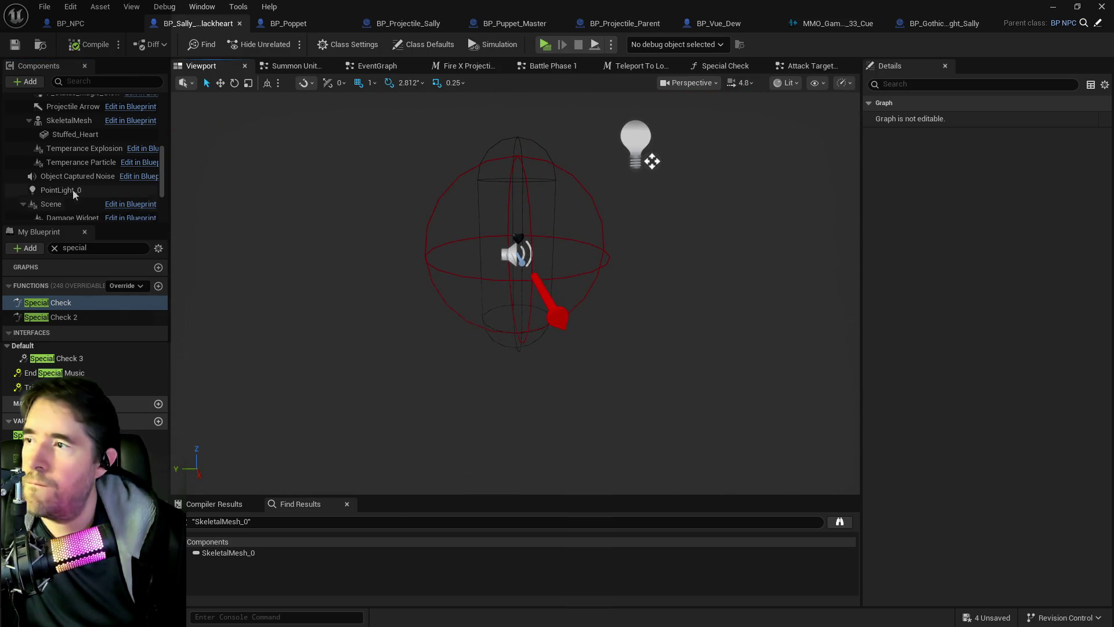
{"action": "left_click", "coordinate": [72, 121]}
{"action": "type", "text": "vis"}
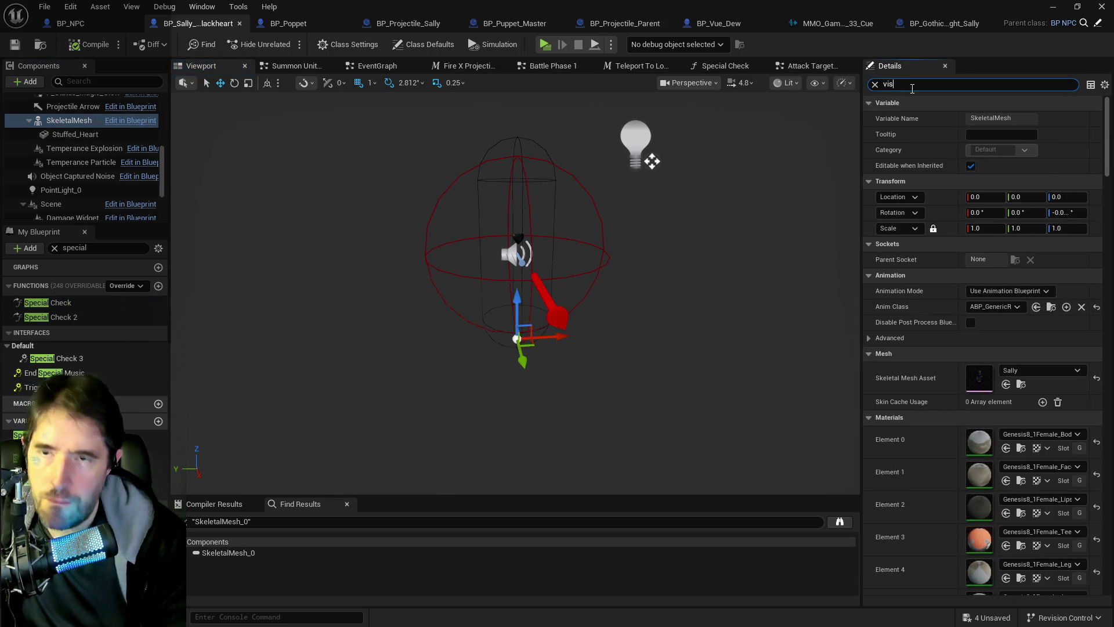
{"action": "left_click", "coordinate": [975, 166]}
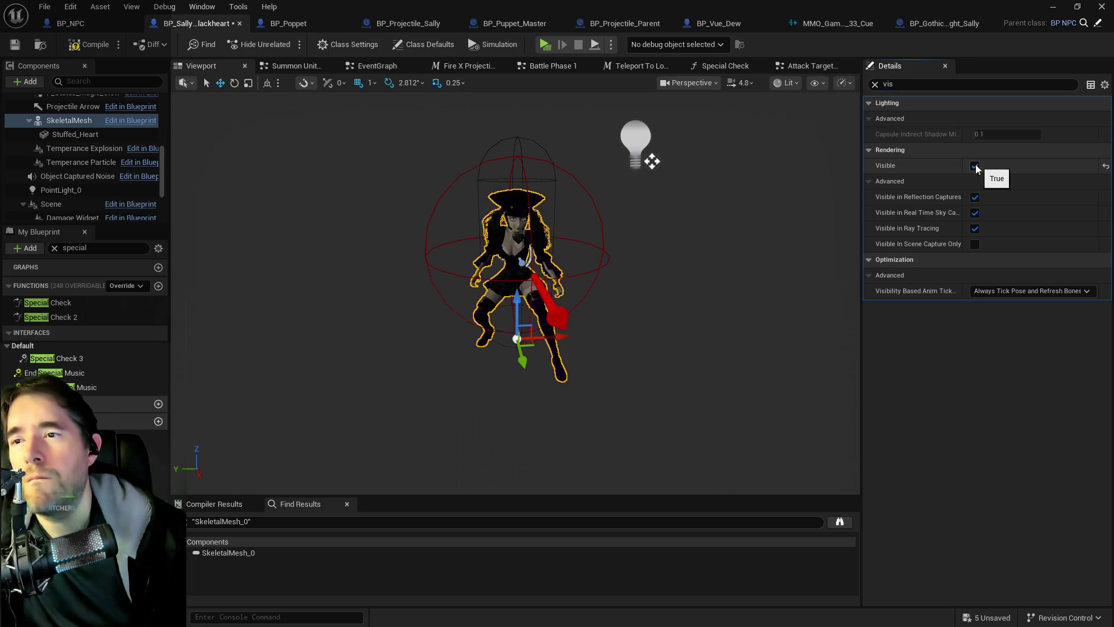
{"action": "left_click", "coordinate": [65, 52]}
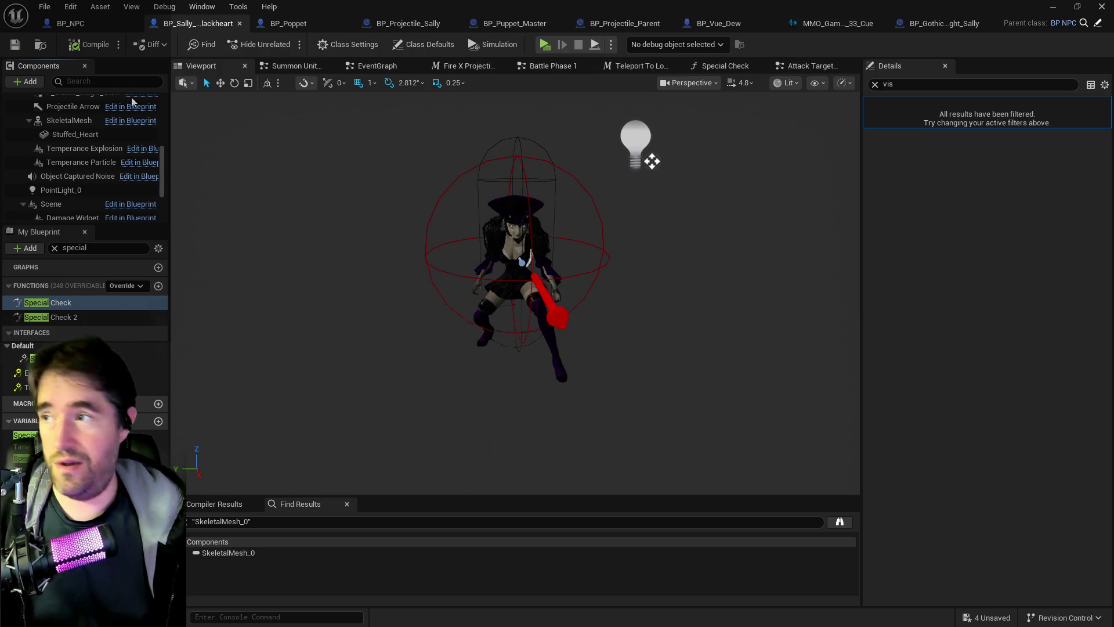
Save BP_Sally_The_Blackheart and return to the Attack Target graph
{"action": "left_click", "coordinate": [16, 45]}
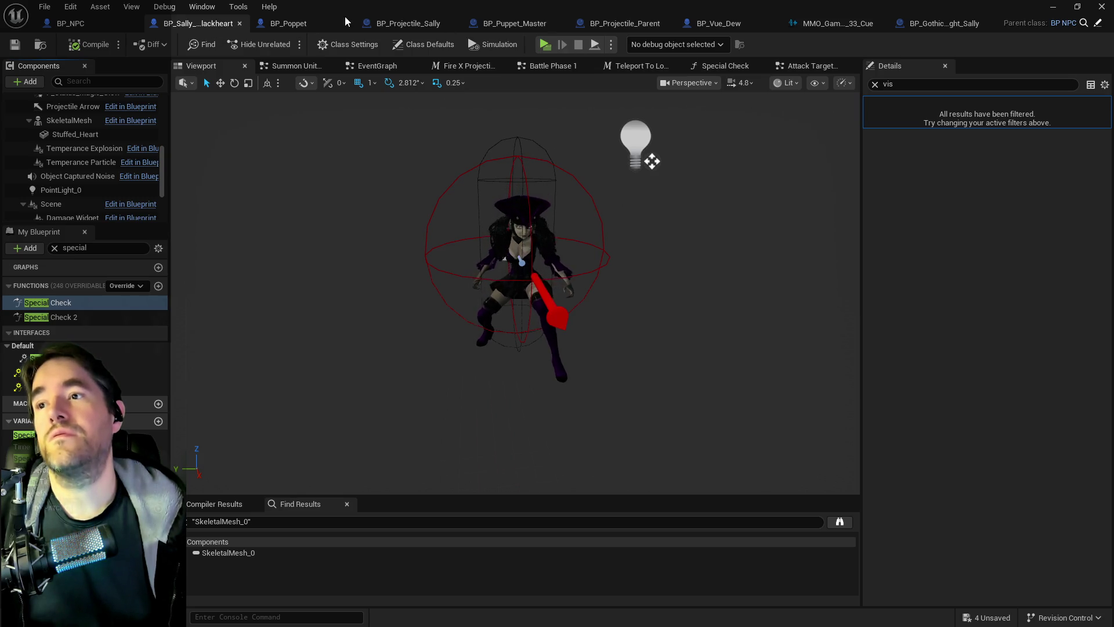
{"action": "mouse_move", "coordinate": [670, 6]}
{"action": "left_mouse_down"}
{"action": "mouse_move", "coordinate": [780, 82]}
{"action": "mouse_move", "coordinate": [312, 86]}
{"action": "left_mouse_up"}
{"action": "double_click", "coordinate": [312, 88]}
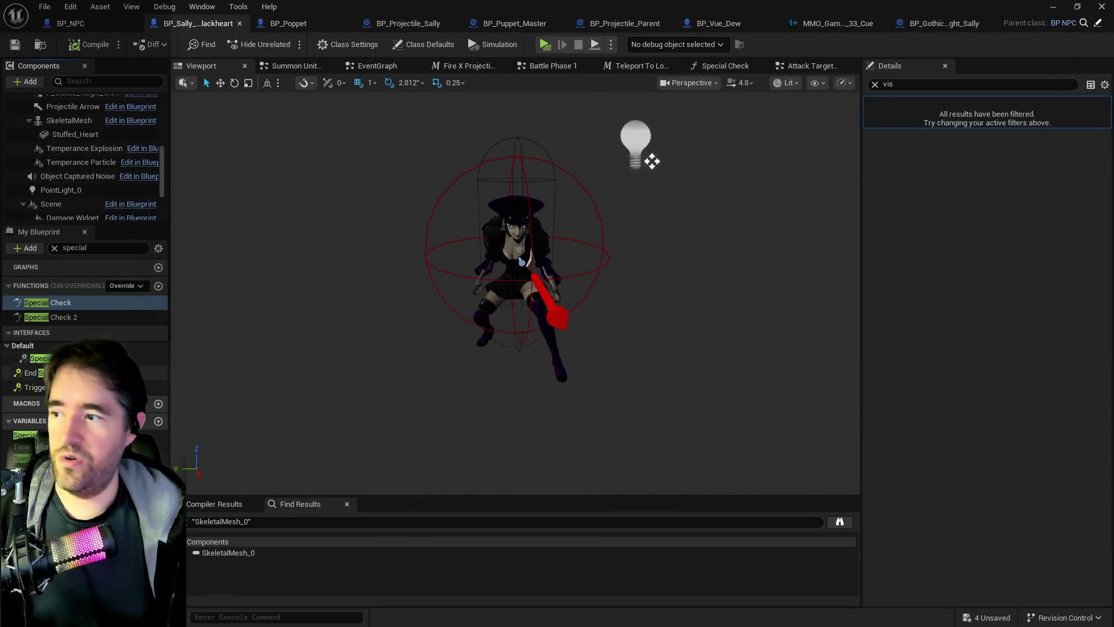
{"action": "left_click", "coordinate": [801, 66]}
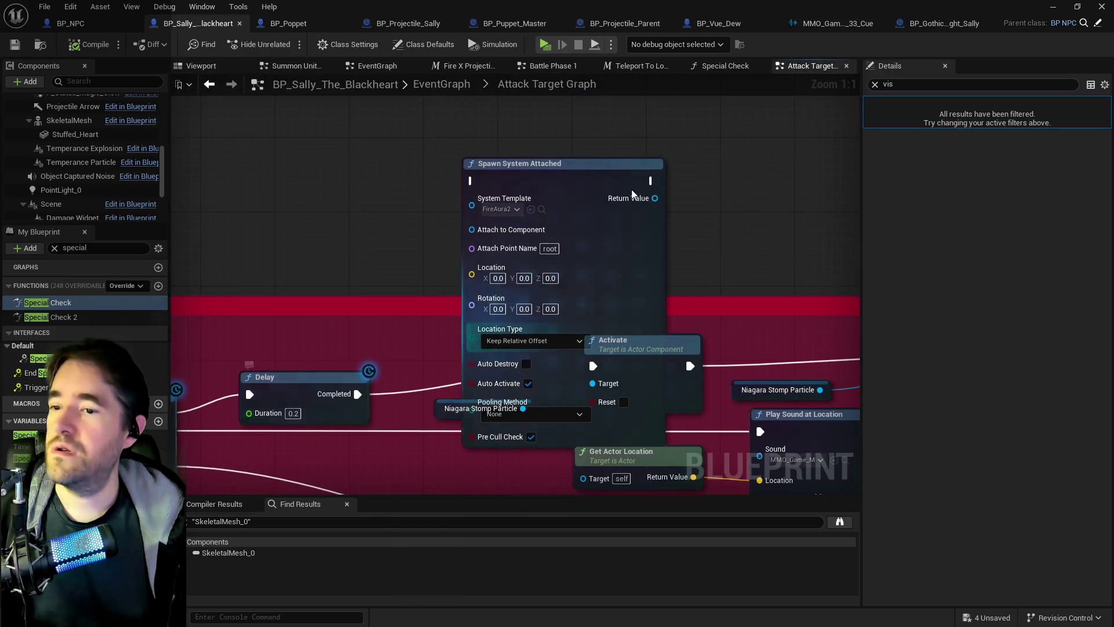
Wire the Delay's Completed output into Spawn System Attached's exec input
{"action": "left_click", "coordinate": [612, 147]}
{"action": "left_click_drag", "start_coordinate": [613, 147], "coordinate": [547, 132]}
{"action": "mouse_move", "coordinate": [358, 394]}
{"action": "left_mouse_down"}
{"action": "mouse_move", "coordinate": [460, 251]}
{"action": "mouse_move", "coordinate": [510, 108]}
{"action": "left_mouse_up"}
{"action": "left_click_drag", "start_coordinate": [729, 177], "coordinate": [493, 208]}
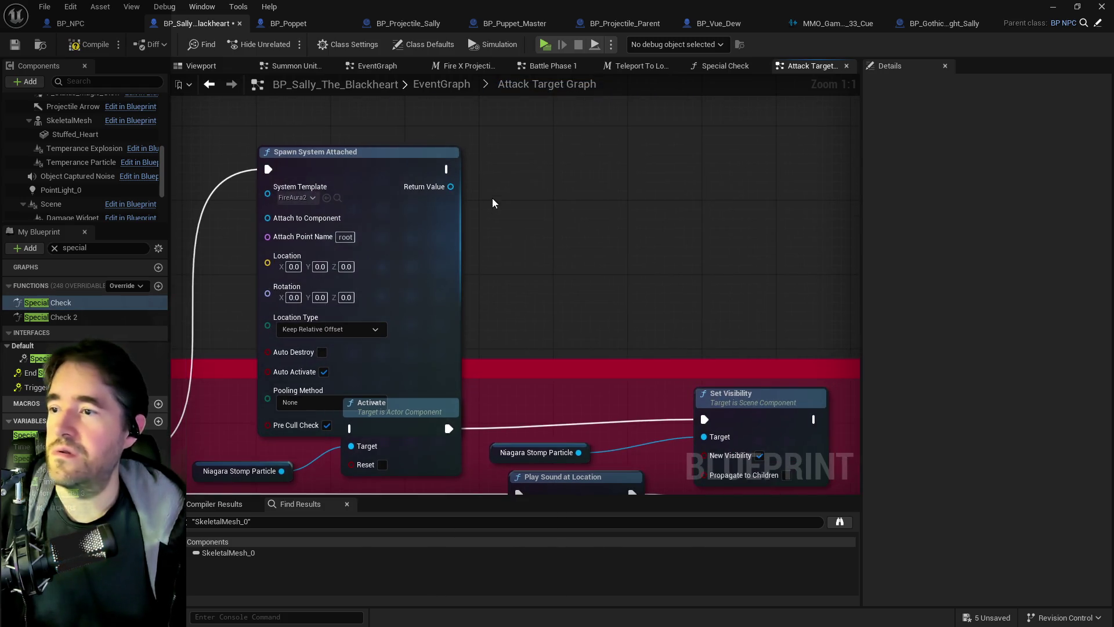
{"action": "mouse_move", "coordinate": [447, 169]}
{"action": "left_mouse_down"}
{"action": "mouse_move", "coordinate": [535, 266]}
{"action": "mouse_move", "coordinate": [587, 353]}
{"action": "mouse_move", "coordinate": [585, 378]}
{"action": "mouse_move", "coordinate": [686, 409]}
{"action": "mouse_move", "coordinate": [697, 400]}
{"action": "mouse_move", "coordinate": [940, 440]}
{"action": "mouse_move", "coordinate": [401, 453]}
{"action": "mouse_move", "coordinate": [345, 155]}
{"action": "mouse_move", "coordinate": [294, 178]}
{"action": "mouse_move", "coordinate": [654, 181]}
{"action": "left_mouse_up"}
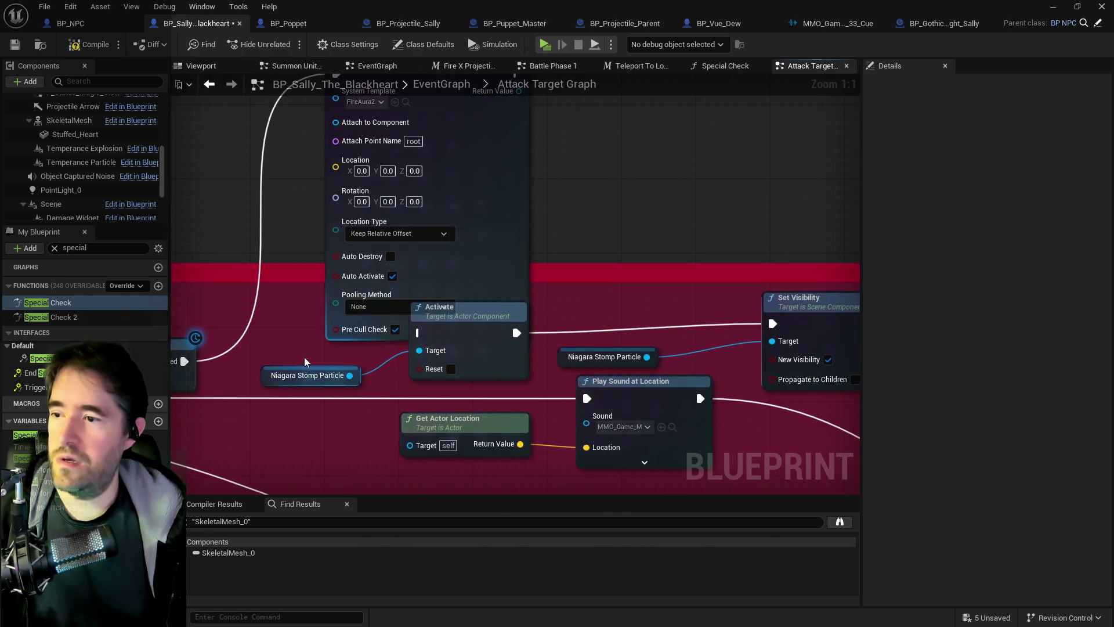
Delete and restore the Activate and Set Visibility nodes, then raise Spawn System Attached
{"action": "left_click_drag", "start_coordinate": [552, 383], "coordinate": [797, 379]}
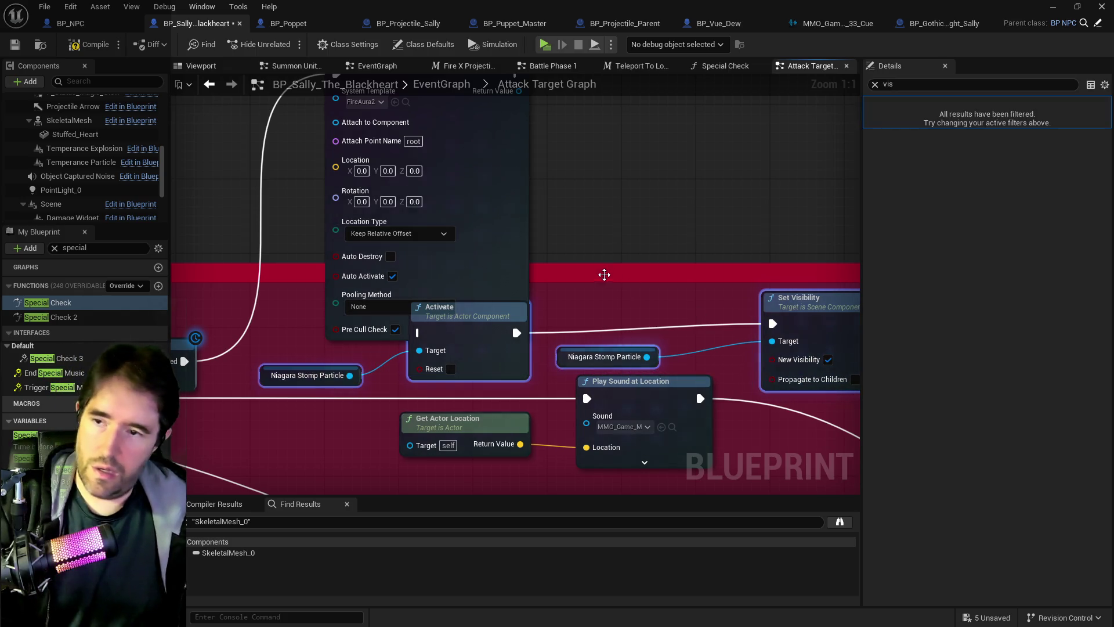
{"action": "key", "text": "Delete"}
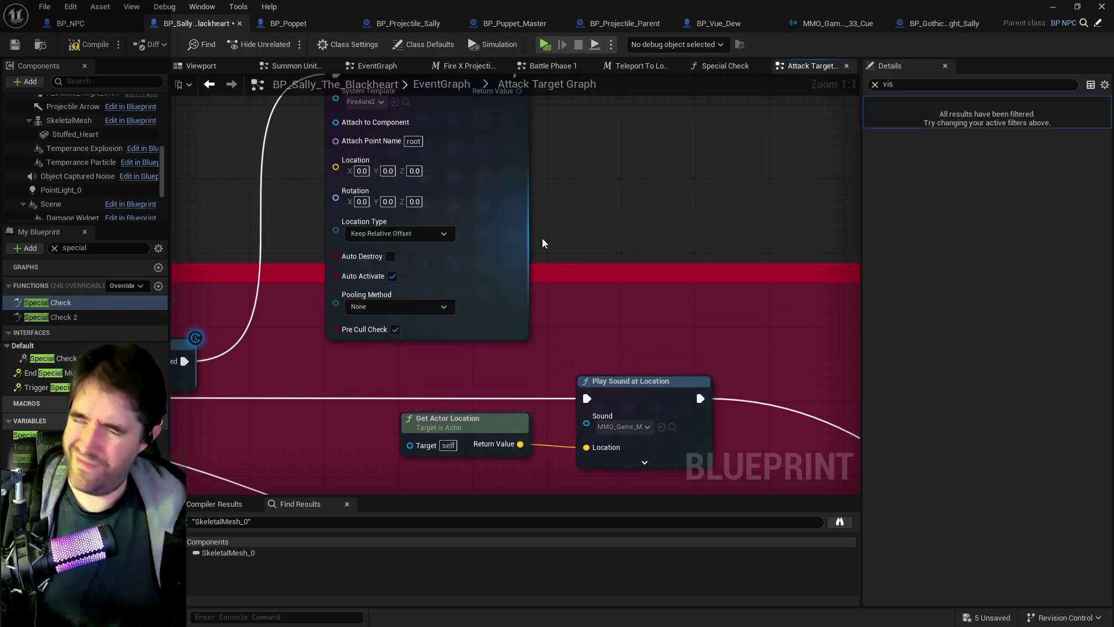
{"action": "key", "text": "ctrl+z"}
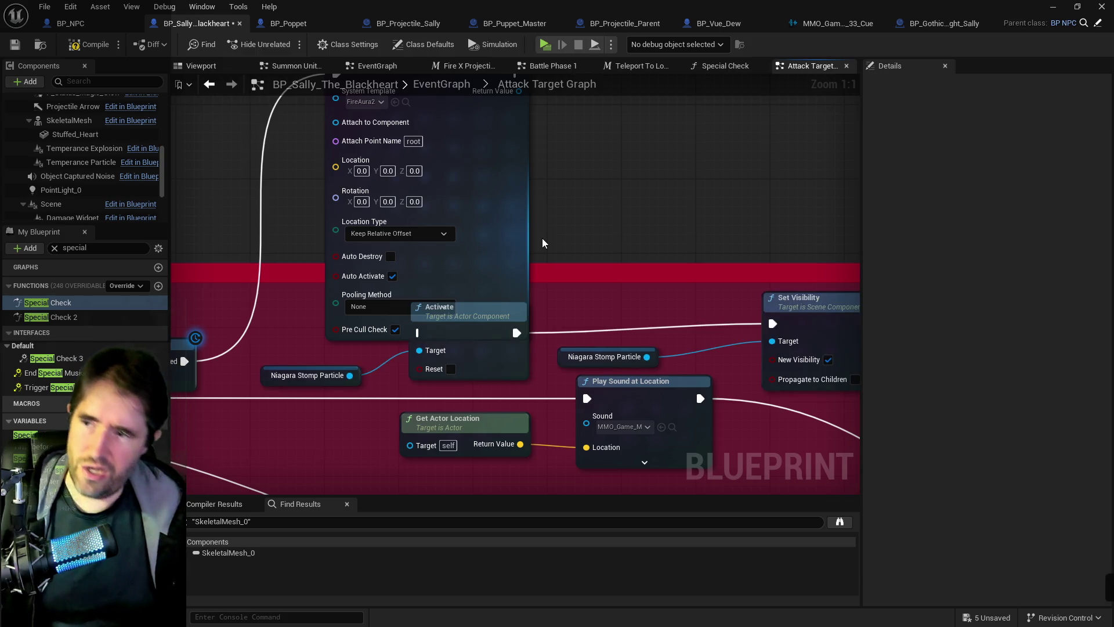
{"action": "scroll", "coordinate": [574, 249], "scroll_direction": "down", "scroll_amount": 3}
{"action": "left_click_drag", "start_coordinate": [516, 187], "coordinate": [503, 125]}
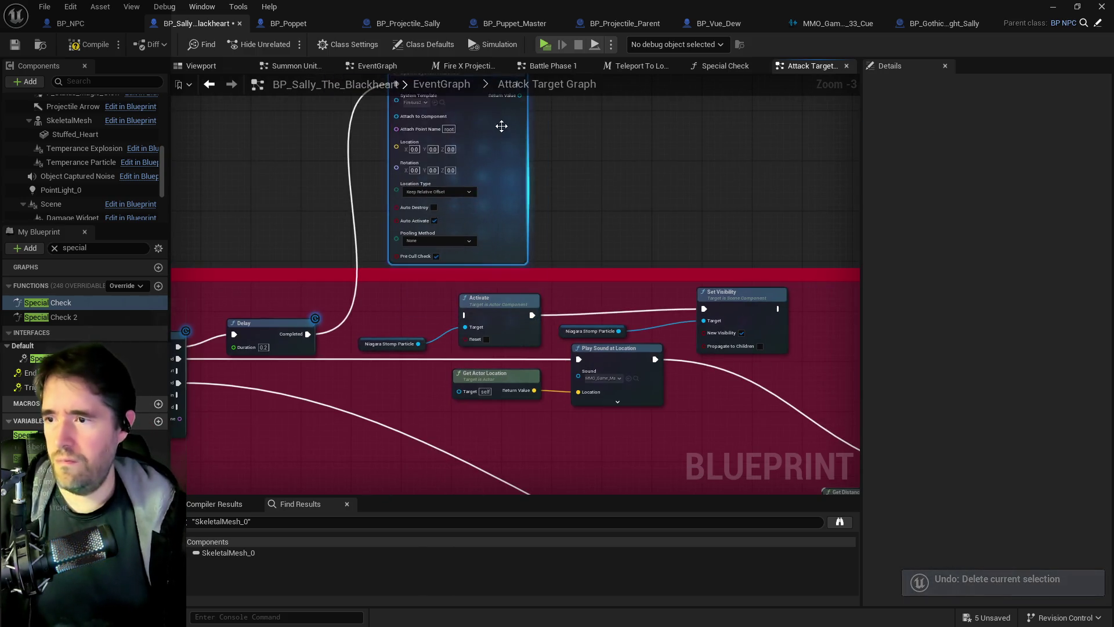
{"action": "left_click_drag", "start_coordinate": [308, 333], "coordinate": [371, 310]}
{"action": "left_click_drag", "start_coordinate": [473, 318], "coordinate": [612, 388]}
Add a Print String node after Play Sound at Location and place it alongside
{"action": "type", "text": "print string"}
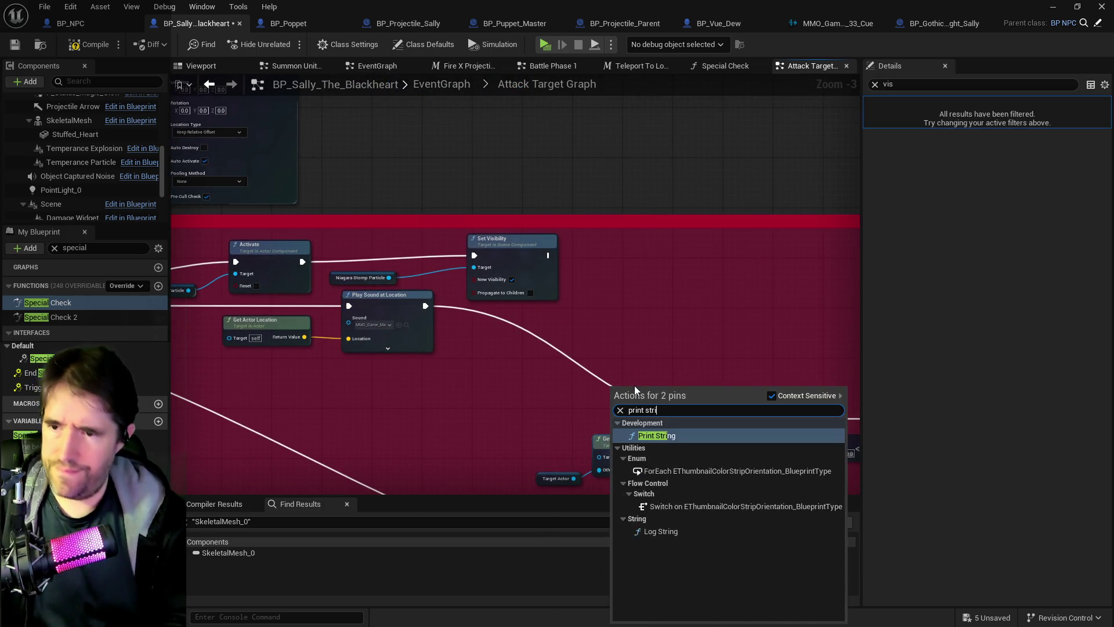
{"action": "left_click", "coordinate": [682, 436]}
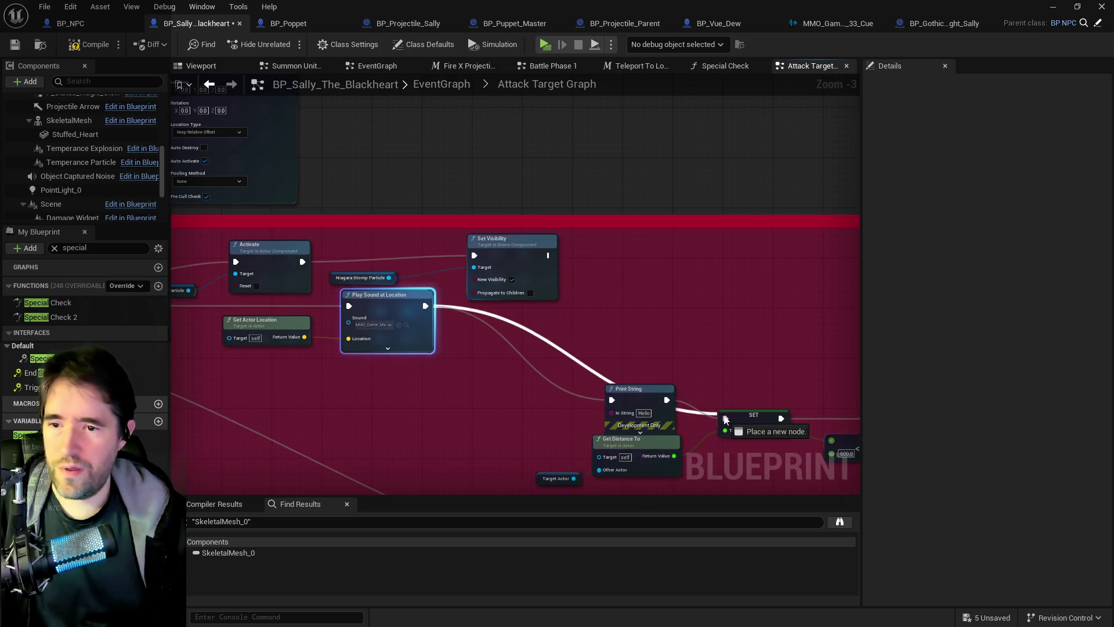
{"action": "left_click_drag", "start_coordinate": [639, 406], "coordinate": [670, 281]}
{"action": "left_click", "coordinate": [718, 322]}
{"action": "left_click", "coordinate": [718, 331]}
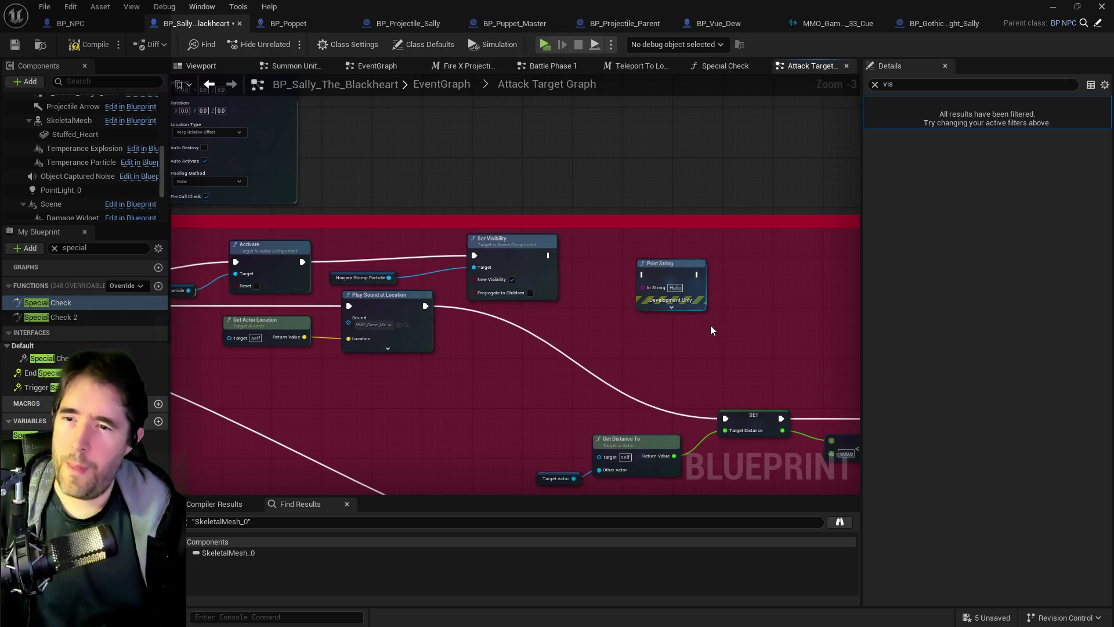
{"action": "left_click", "coordinate": [674, 340]}
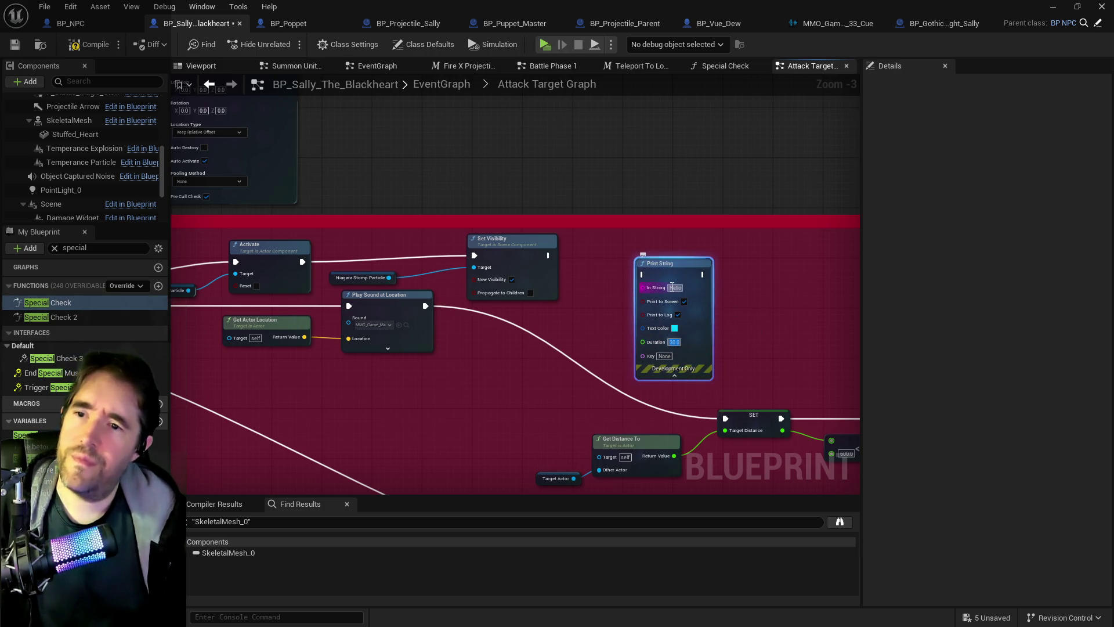
{"action": "mouse_move", "coordinate": [662, 270]}
{"action": "left_mouse_down"}
{"action": "mouse_move", "coordinate": [496, 303]}
{"action": "mouse_move", "coordinate": [480, 328]}
{"action": "left_mouse_up"}
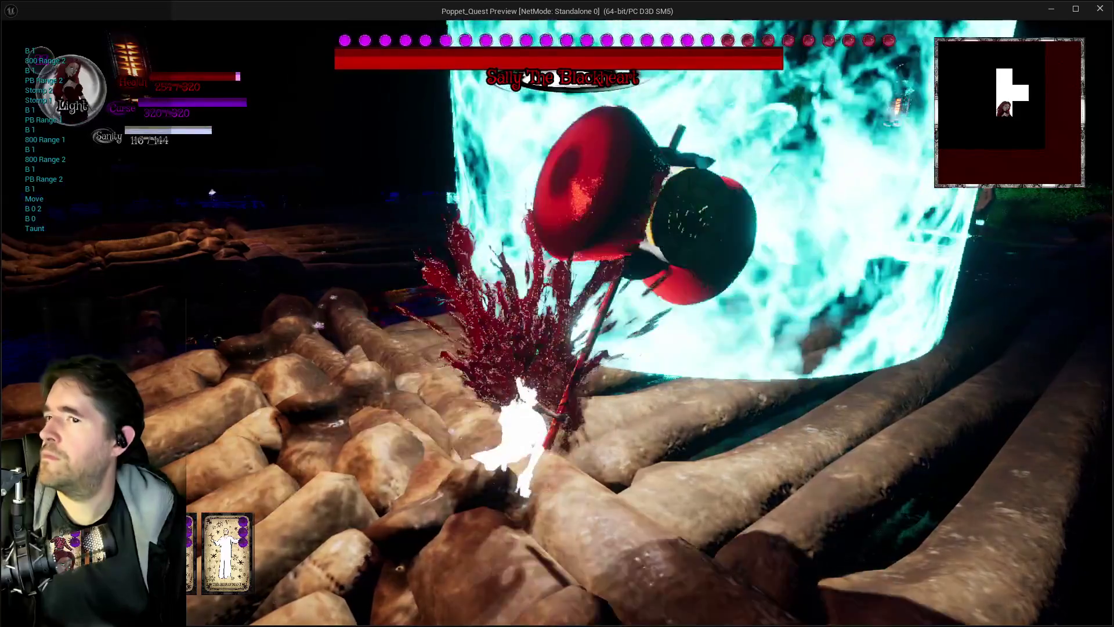
Leave the game preview, stop the simulation and pan back to the Delay node
{"action": "key", "text": "alt+Tab"}
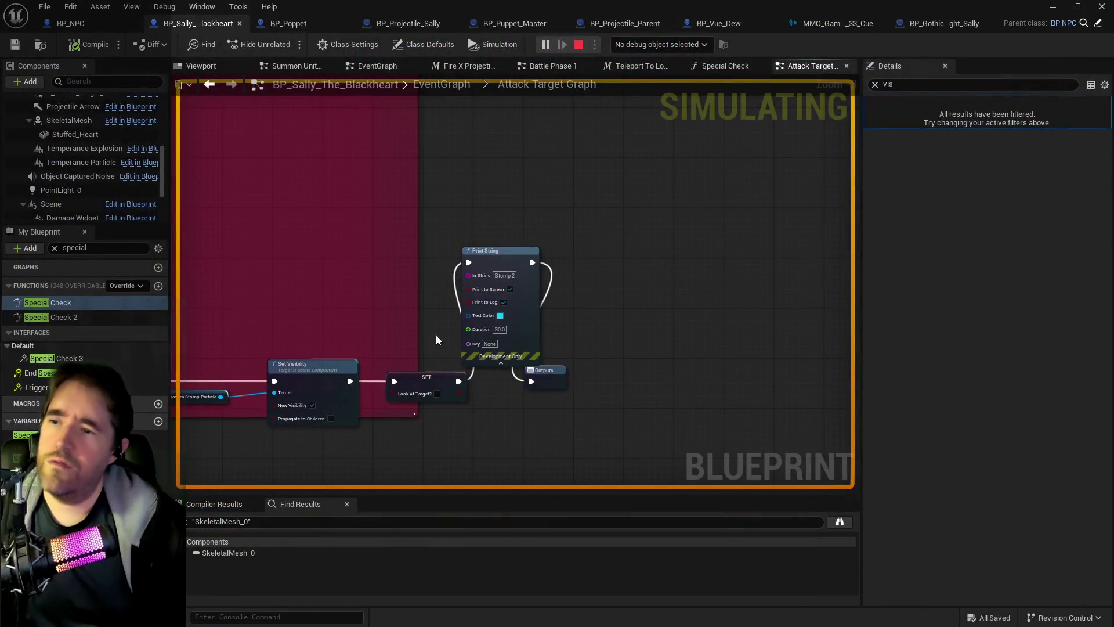
{"action": "key", "text": "Escape"}
{"action": "scroll", "coordinate": [457, 342], "scroll_direction": "down", "scroll_amount": 6}
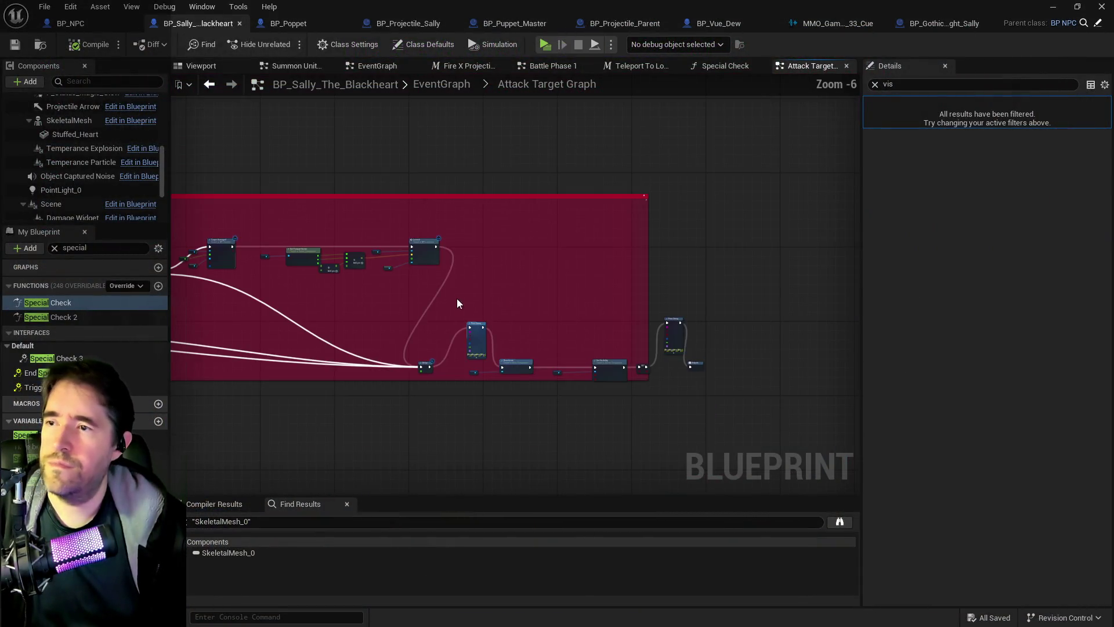
{"action": "scroll", "coordinate": [431, 237], "scroll_direction": "up", "scroll_amount": 4}
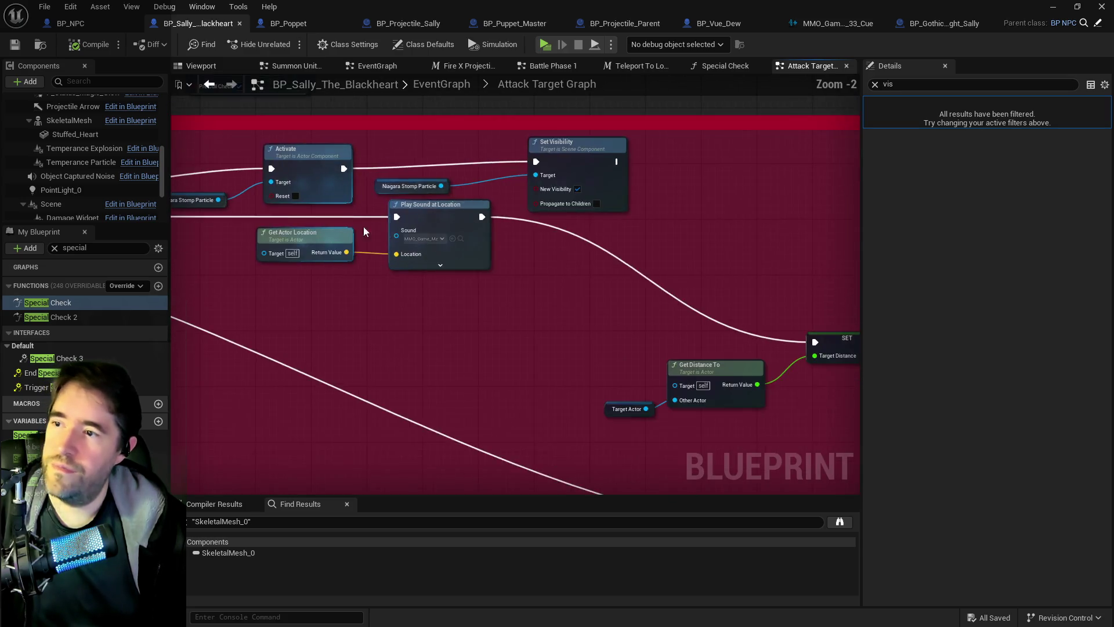
{"action": "mouse_move", "coordinate": [427, 236]}
{"action": "left_mouse_down"}
{"action": "mouse_move", "coordinate": [569, 244]}
{"action": "mouse_move", "coordinate": [610, 364]}
{"action": "mouse_move", "coordinate": [603, 374]}
{"action": "left_mouse_up"}
Wire Delay's Completed into Spawn System Attached and promote its Return Value to a 'Stomp Particle' variable
{"action": "mouse_move", "coordinate": [412, 347]}
{"action": "left_mouse_down"}
{"action": "mouse_move", "coordinate": [444, 93]}
{"action": "mouse_move", "coordinate": [510, 137]}
{"action": "left_mouse_up"}
{"action": "left_click_drag", "start_coordinate": [652, 210], "coordinate": [427, 251]}
{"action": "mouse_move", "coordinate": [427, 192]}
{"action": "left_mouse_down"}
{"action": "mouse_move", "coordinate": [514, 204]}
{"action": "mouse_move", "coordinate": [531, 194]}
{"action": "left_mouse_up"}
{"action": "left_click", "coordinate": [589, 275]}
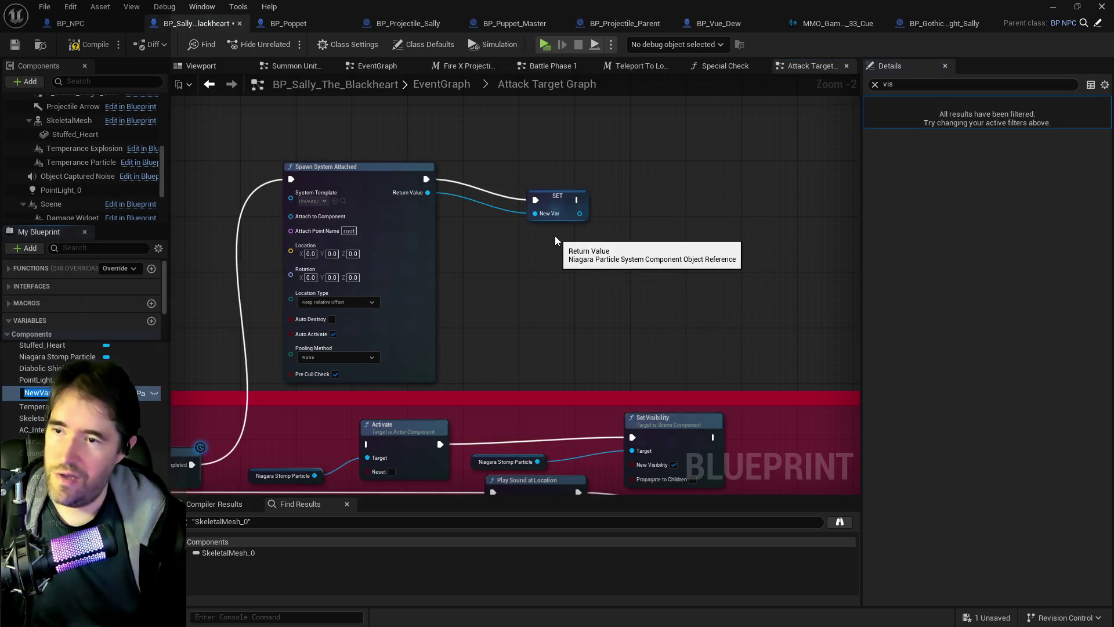
{"action": "type", "text": "Stmp"}
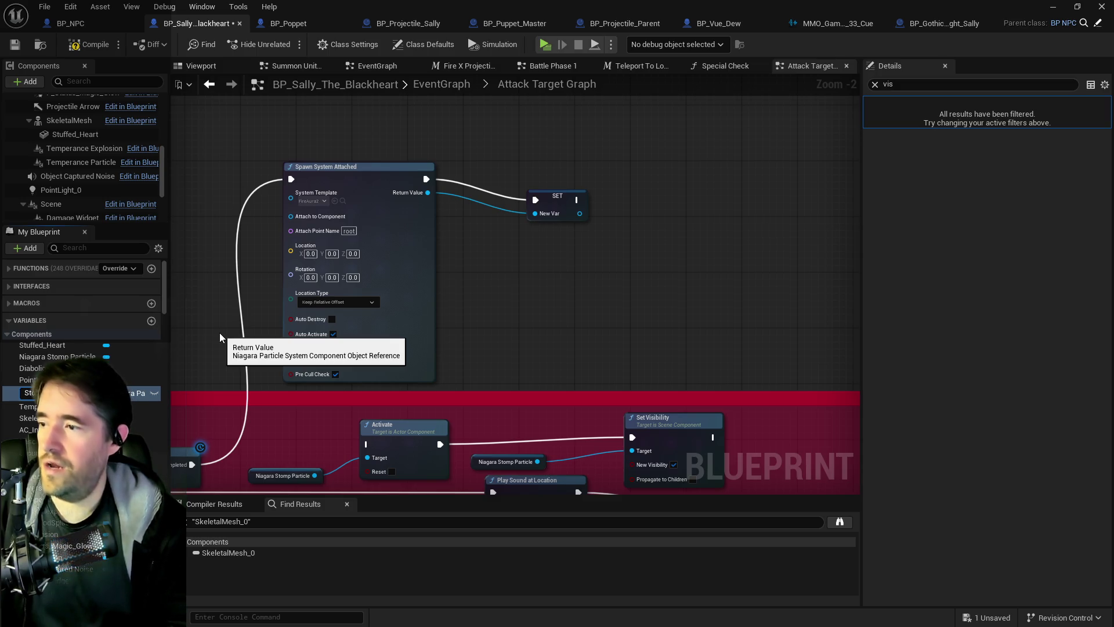
{"action": "key", "text": "Return"}
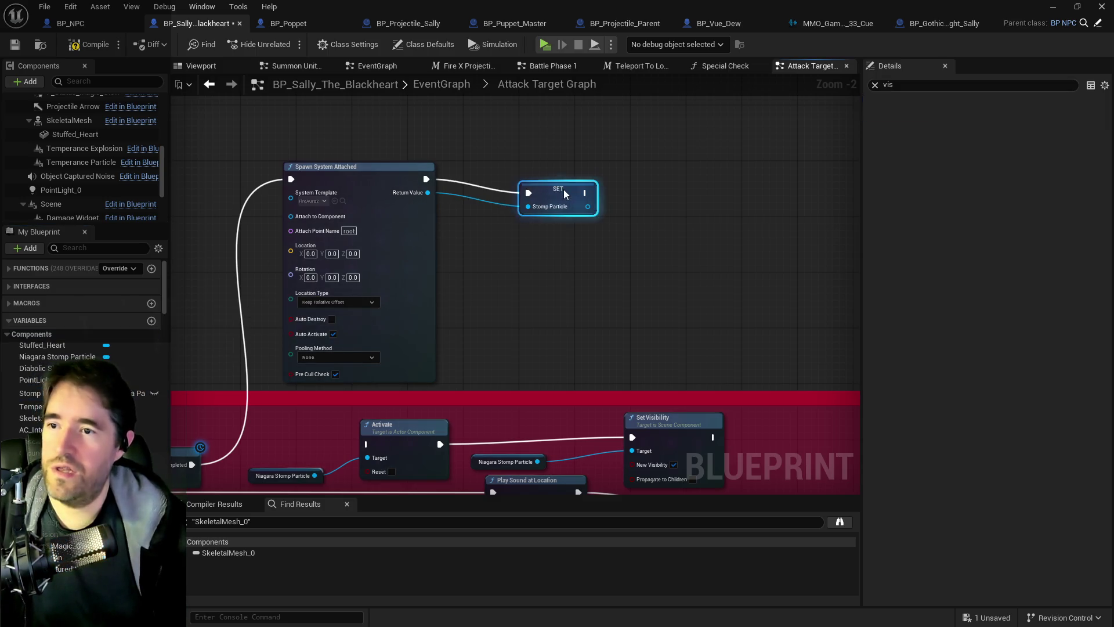
Raise the comment box and move the Spawn System Attached and SET nodes down beside it
{"action": "scroll", "coordinate": [499, 303], "scroll_direction": "down", "scroll_amount": 2}
{"action": "mouse_move", "coordinate": [364, 372]}
{"action": "left_mouse_down"}
{"action": "mouse_move", "coordinate": [584, 409]}
{"action": "mouse_move", "coordinate": [554, 355]}
{"action": "mouse_move", "coordinate": [554, 376]}
{"action": "left_mouse_up"}
{"action": "mouse_move", "coordinate": [354, 380]}
{"action": "left_mouse_down"}
{"action": "mouse_move", "coordinate": [638, 417]}
{"action": "mouse_move", "coordinate": [738, 398]}
{"action": "mouse_move", "coordinate": [857, 278]}
{"action": "left_mouse_up"}
{"action": "left_click_drag", "start_coordinate": [287, 190], "coordinate": [345, 160]}
{"action": "left_click_drag", "start_coordinate": [588, 220], "coordinate": [588, 219]}
{"action": "left_click_drag", "start_coordinate": [428, 191], "coordinate": [437, 242]}
{"action": "mouse_move", "coordinate": [548, 301]}
{"action": "left_mouse_down"}
{"action": "mouse_move", "coordinate": [449, 262]}
{"action": "mouse_move", "coordinate": [432, 99]}
{"action": "mouse_move", "coordinate": [403, 31]}
{"action": "mouse_move", "coordinate": [534, 316]}
{"action": "mouse_move", "coordinate": [723, 321]}
{"action": "left_mouse_up"}
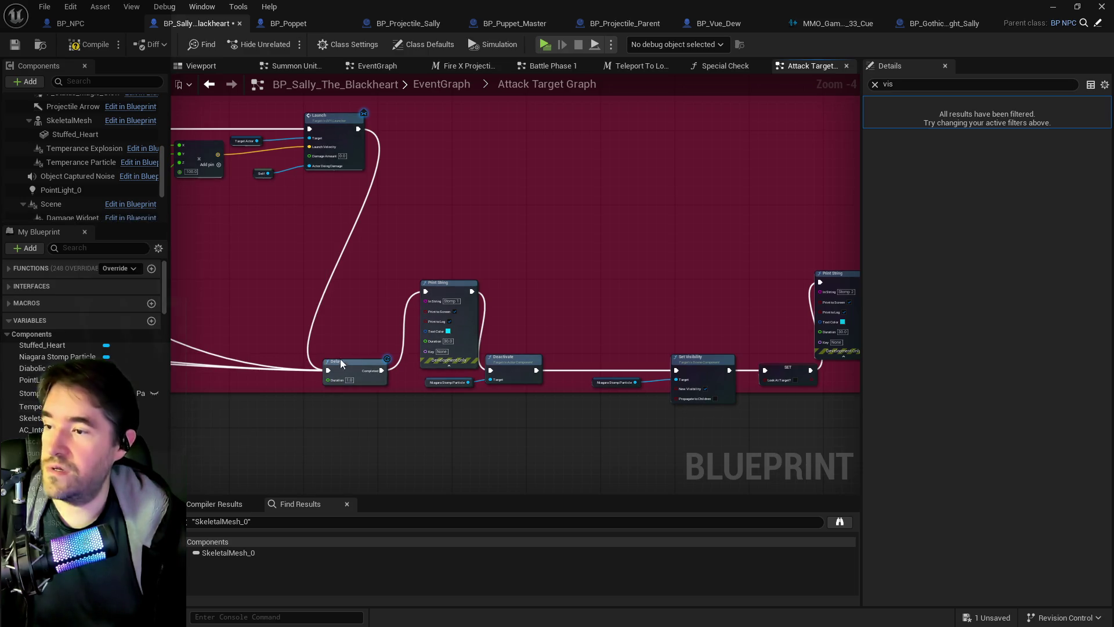
Search the action list for 'get stomp particle', then pan to the Launch, Delay and Print String nodes
{"action": "right_click", "coordinate": [523, 310]}
{"action": "type", "text": "g"}
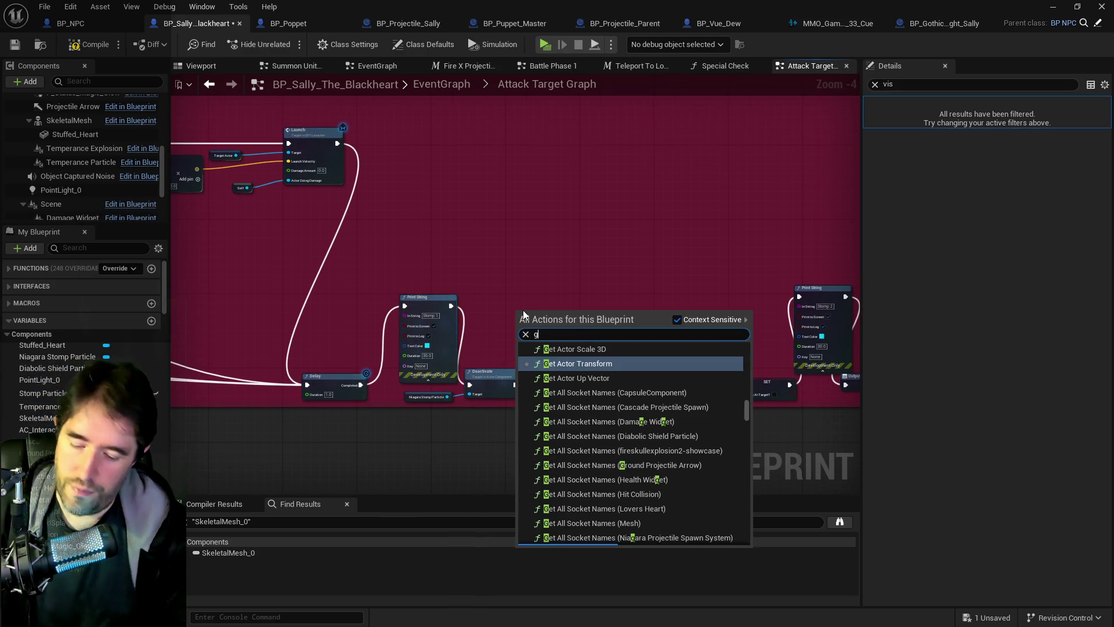
{"action": "type", "text": "et stomp particle"}
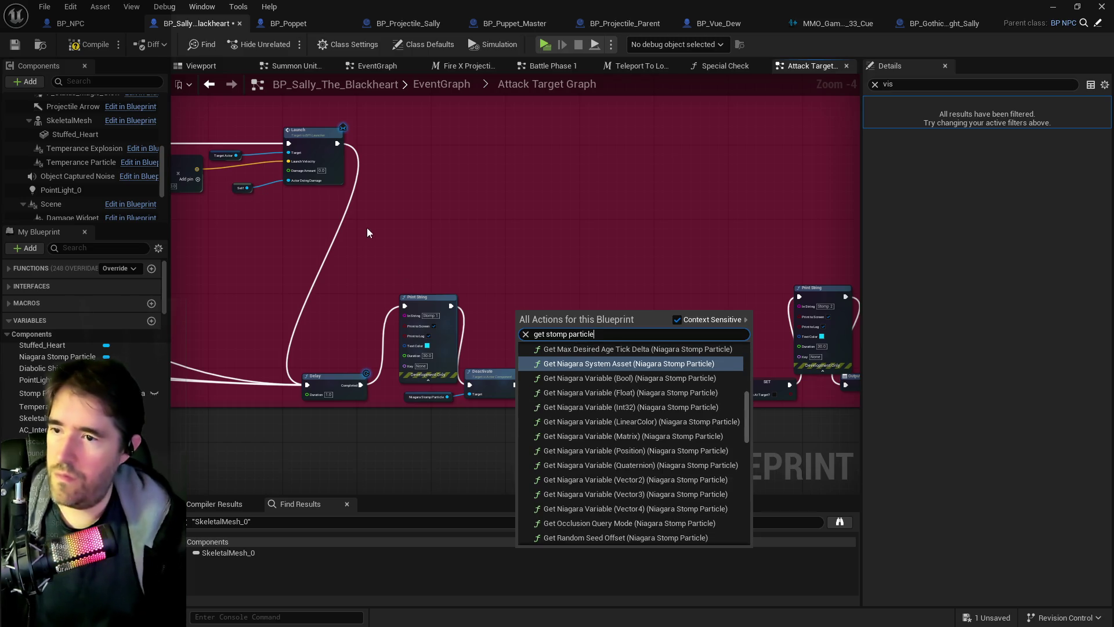
{"action": "left_click_drag", "start_coordinate": [482, 273], "coordinate": [511, 406]}
{"action": "mouse_move", "coordinate": [186, 251]}
{"action": "left_mouse_down"}
{"action": "mouse_move", "coordinate": [447, 301]}
{"action": "mouse_move", "coordinate": [468, 318]}
{"action": "left_mouse_up"}
{"action": "left_click", "coordinate": [406, 185]}
{"action": "mouse_move", "coordinate": [520, 286]}
{"action": "left_mouse_down"}
{"action": "mouse_move", "coordinate": [520, 163]}
{"action": "mouse_move", "coordinate": [489, 159]}
{"action": "mouse_move", "coordinate": [619, 316]}
{"action": "left_mouse_up"}
Add a Stomp Particle getter and a Destroy Component node driven by it
{"action": "right_click", "coordinate": [618, 313]}
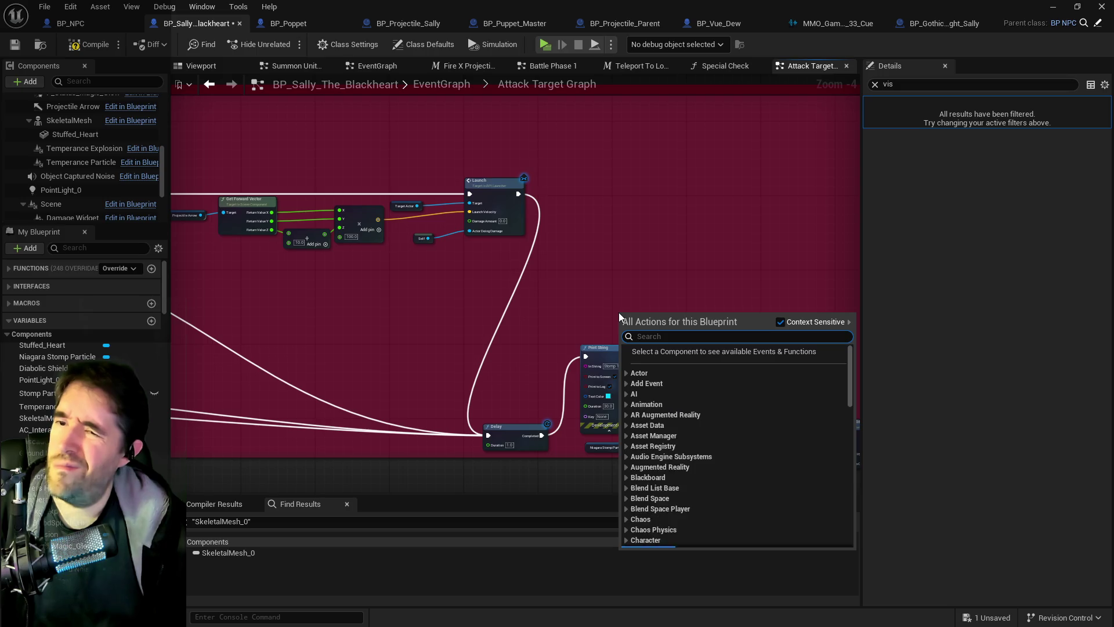
{"action": "type", "text": "stomp partic"}
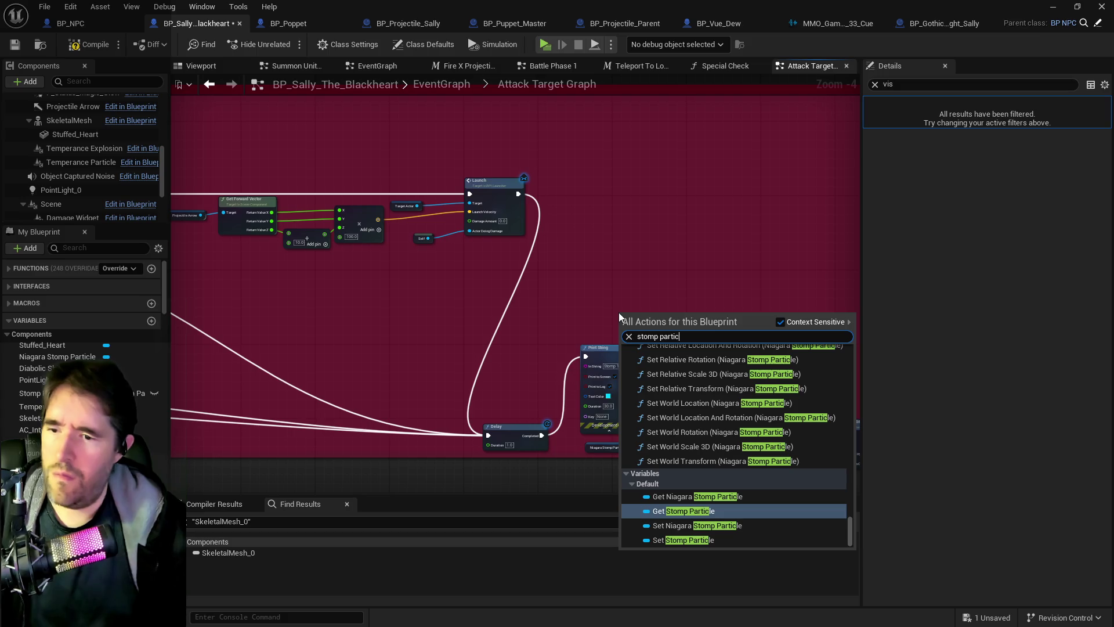
{"action": "left_click", "coordinate": [658, 510]}
{"action": "scroll", "coordinate": [440, 308], "scroll_direction": "up", "scroll_amount": 1}
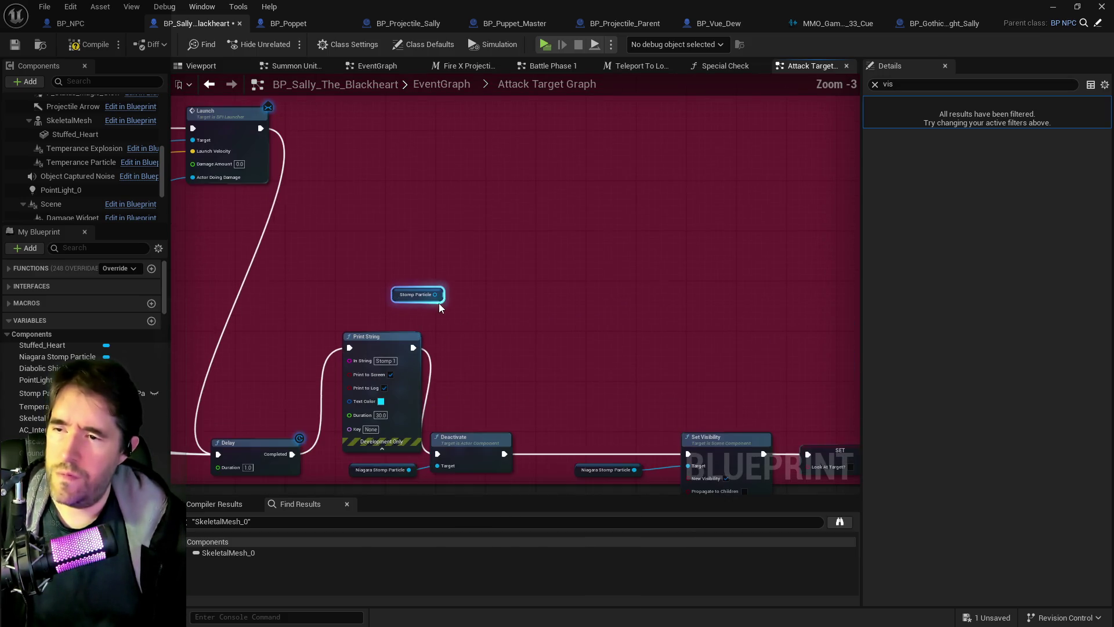
{"action": "left_click_drag", "start_coordinate": [437, 294], "coordinate": [495, 322]}
{"action": "type", "text": "destroy comp"}
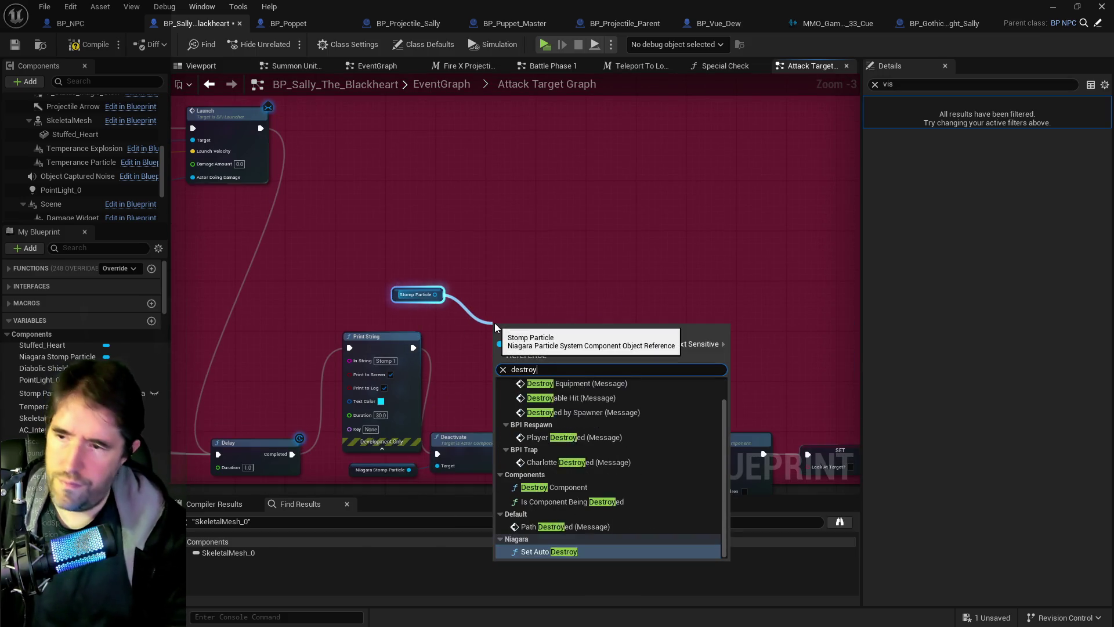
{"action": "left_click", "coordinate": [554, 394]}
Run Deactivate into Destroy Component and Destroy Component into the SET node
{"action": "left_click_drag", "start_coordinate": [527, 335], "coordinate": [634, 363]}
{"action": "left_click_drag", "start_coordinate": [444, 390], "coordinate": [546, 302]}
{"action": "left_click_drag", "start_coordinate": [668, 336], "coordinate": [424, 329]}
{"action": "mouse_move", "coordinate": [360, 296]}
{"action": "left_mouse_down"}
{"action": "mouse_move", "coordinate": [490, 372]}
{"action": "mouse_move", "coordinate": [428, 315]}
{"action": "mouse_move", "coordinate": [504, 385]}
{"action": "left_mouse_up"}
{"action": "left_click_drag", "start_coordinate": [568, 385], "coordinate": [648, 386]}
Connect Delay's Completed output to Print String and save the blueprint
{"action": "left_click_drag", "start_coordinate": [524, 360], "coordinate": [823, 347]}
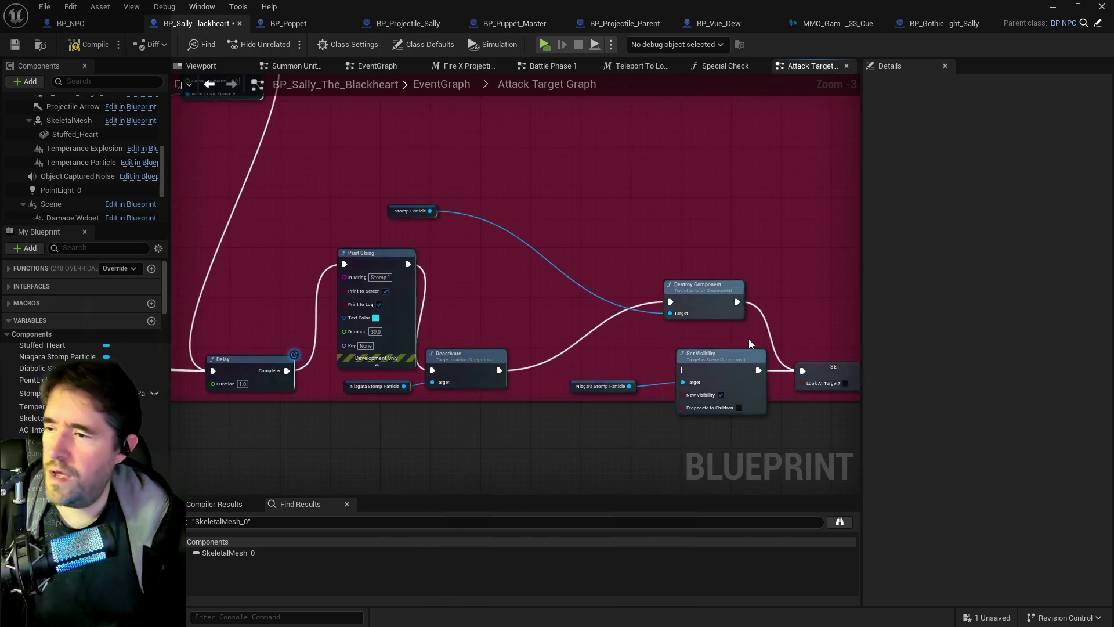
{"action": "left_click_drag", "start_coordinate": [394, 231], "coordinate": [610, 324]}
{"action": "left_click_drag", "start_coordinate": [314, 390], "coordinate": [369, 405]}
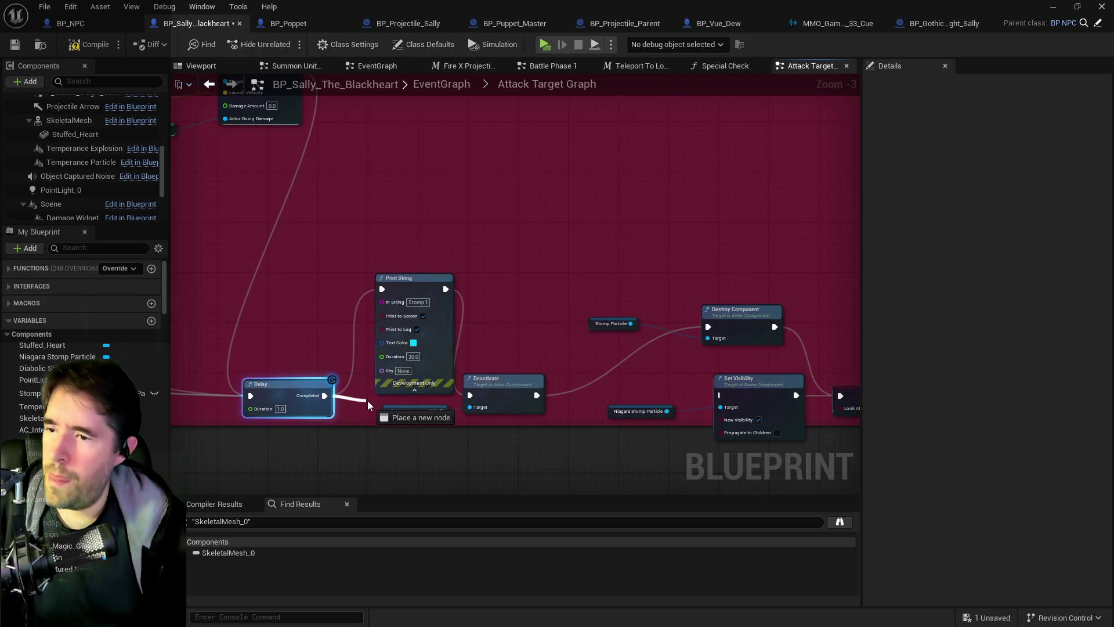
{"action": "mouse_move", "coordinate": [282, 330]}
{"action": "left_mouse_down"}
{"action": "mouse_move", "coordinate": [595, 322]}
{"action": "mouse_move", "coordinate": [298, 323]}
{"action": "left_mouse_up"}
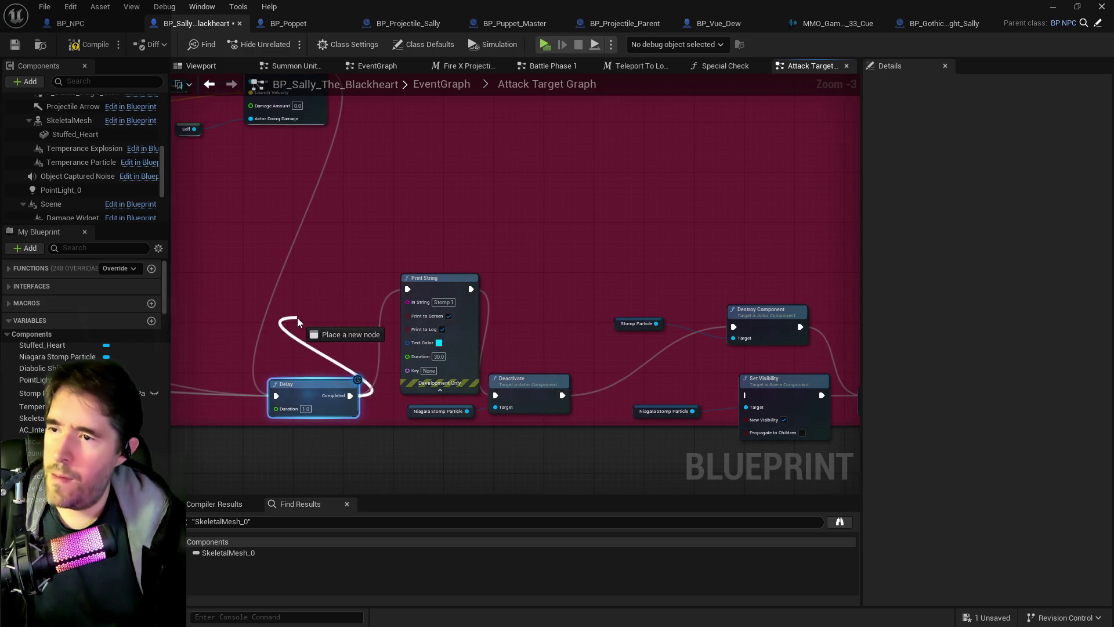
{"action": "mouse_move", "coordinate": [390, 299]}
{"action": "left_mouse_down"}
{"action": "mouse_move", "coordinate": [406, 289]}
{"action": "mouse_move", "coordinate": [734, 329]}
{"action": "left_mouse_up"}
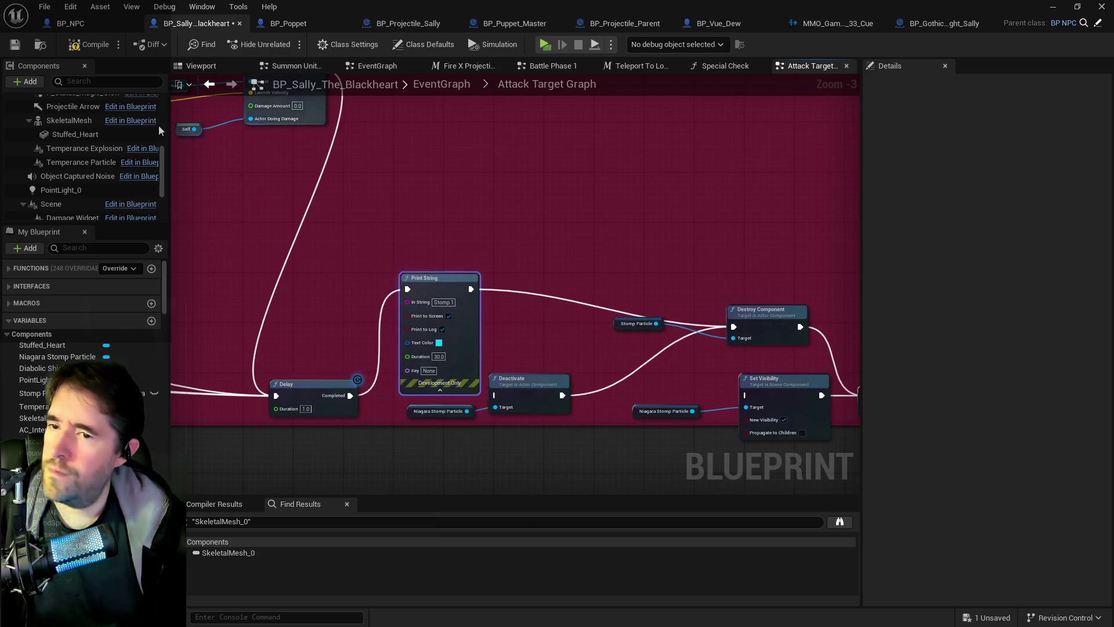
{"action": "left_click", "coordinate": [14, 45]}
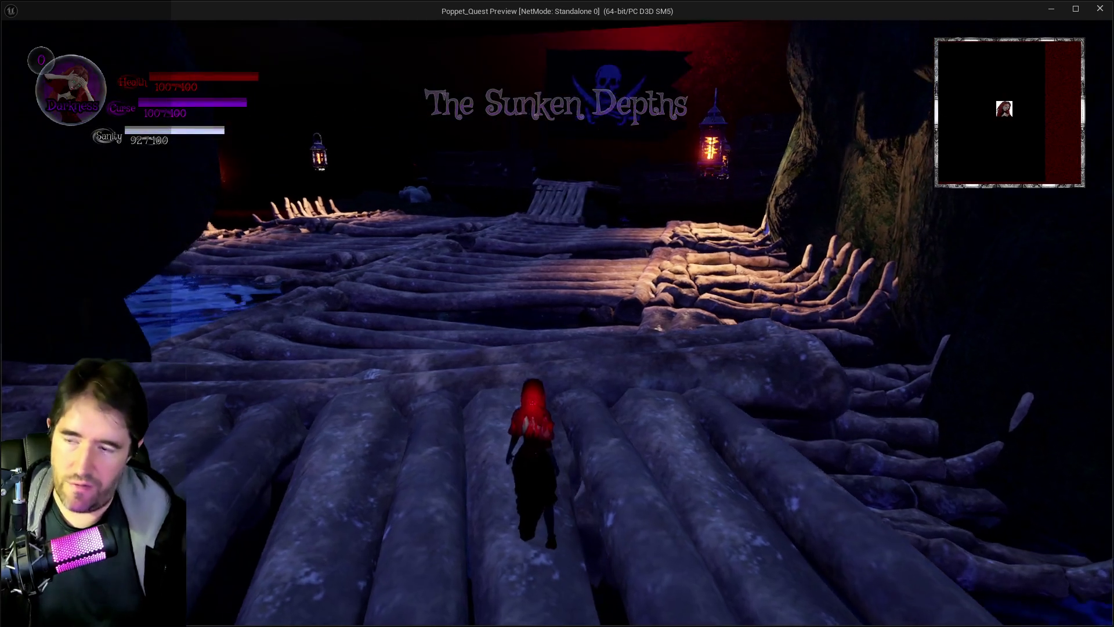
Run across the bone bridge and log raft to the pirate boss and hit it with the spool hammer
{"action": "key", "text": "Tab"}
{"action": "key", "text": "Tab"}
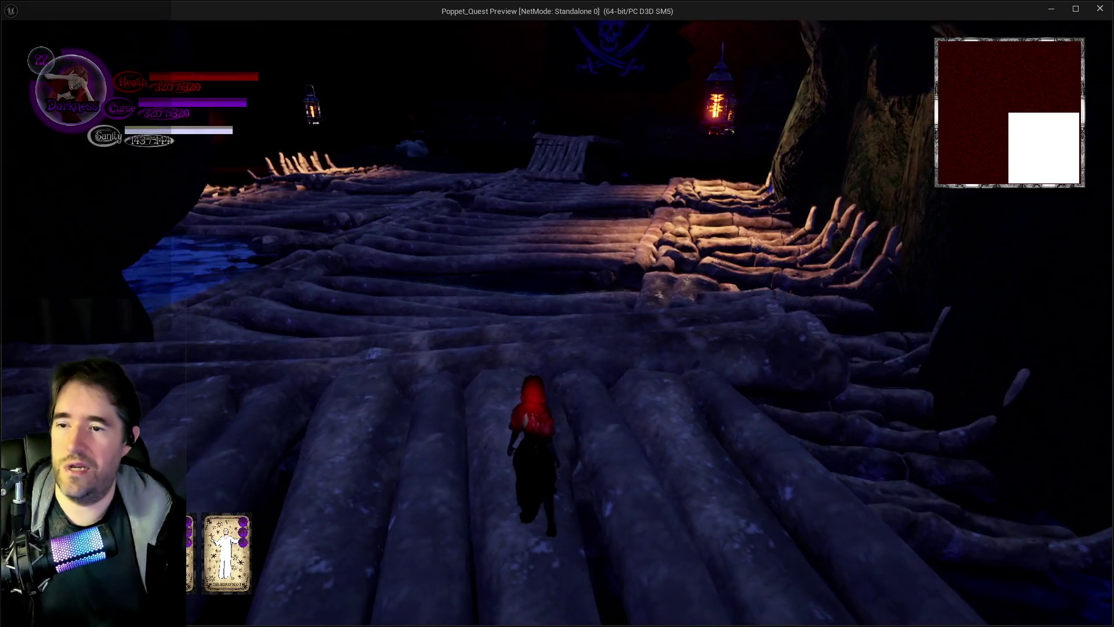
{"action": "key", "text": "s"}
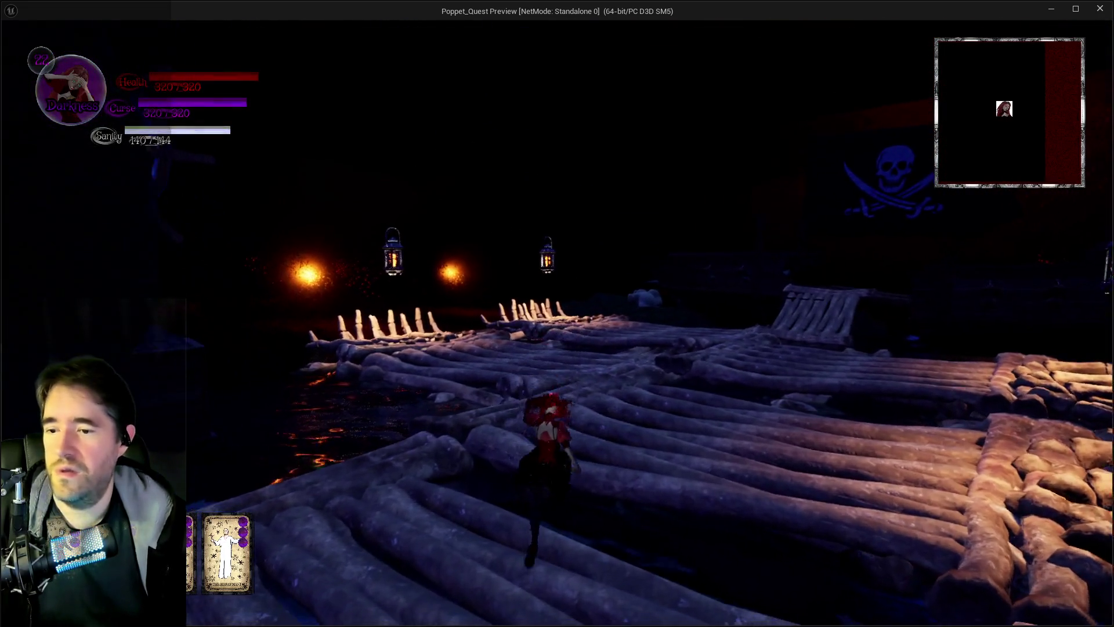
{"action": "key", "text": "w"}
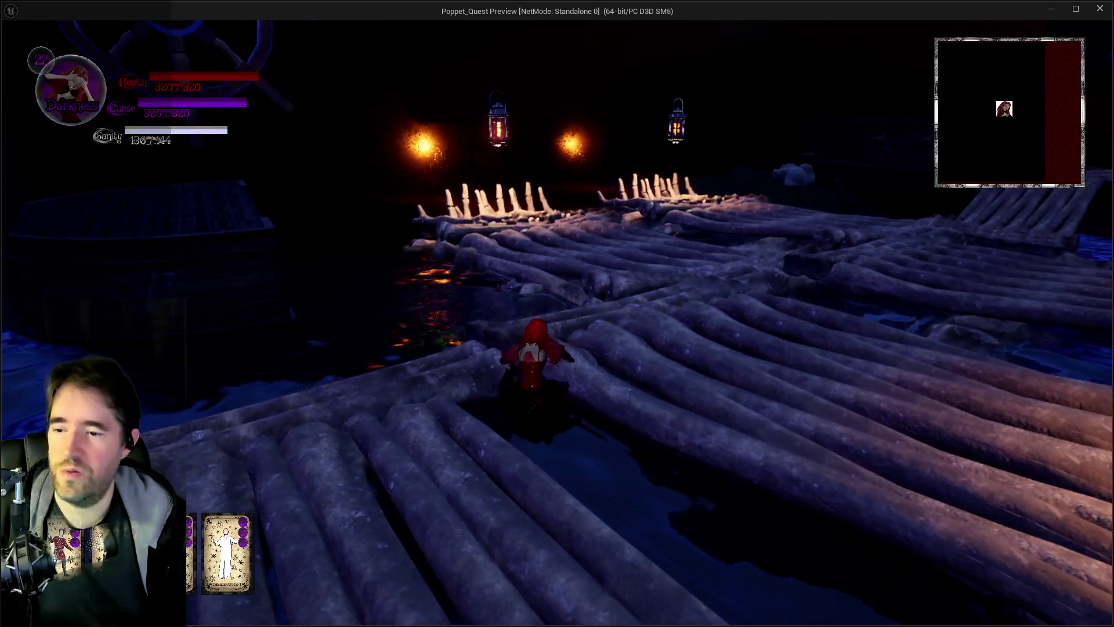
{"action": "key", "text": "w"}
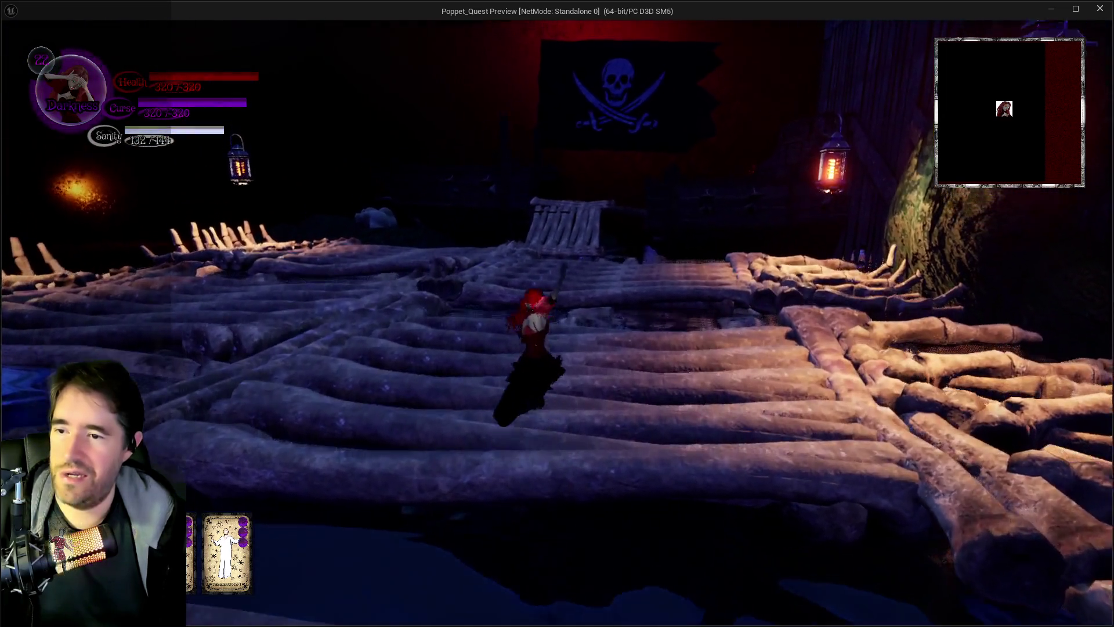
{"action": "key", "text": "w"}
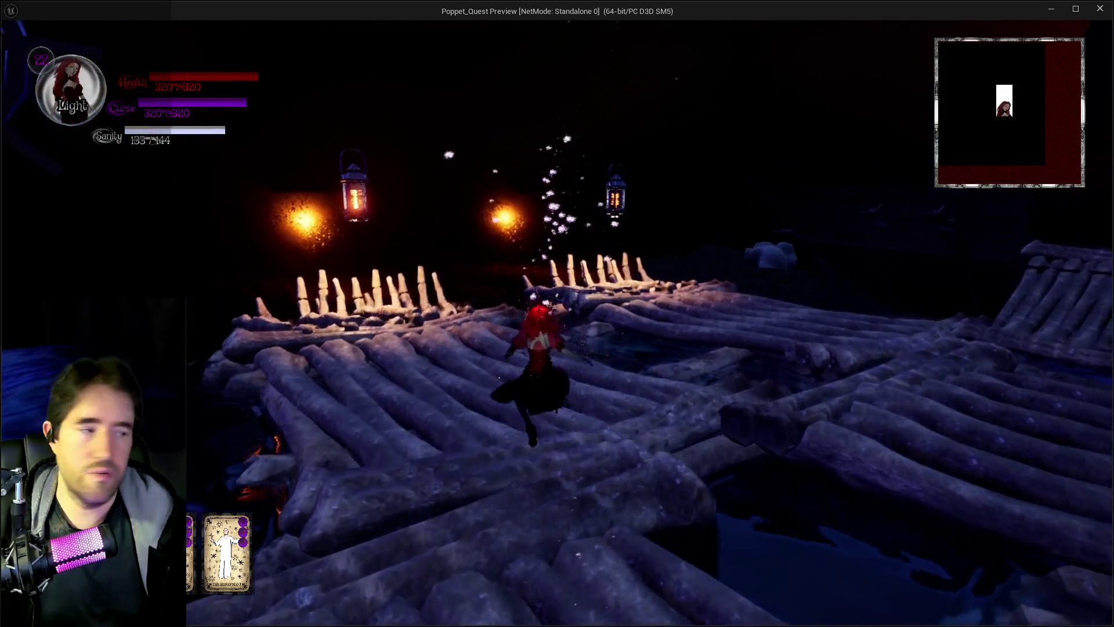
{"action": "key", "text": "w"}
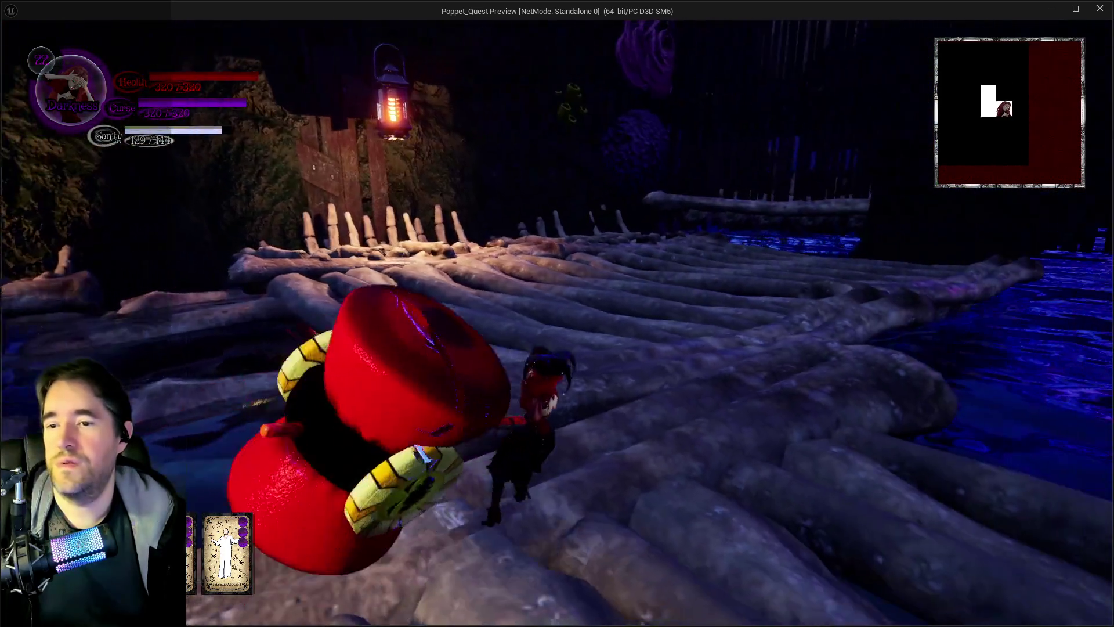
{"action": "key", "text": "w"}
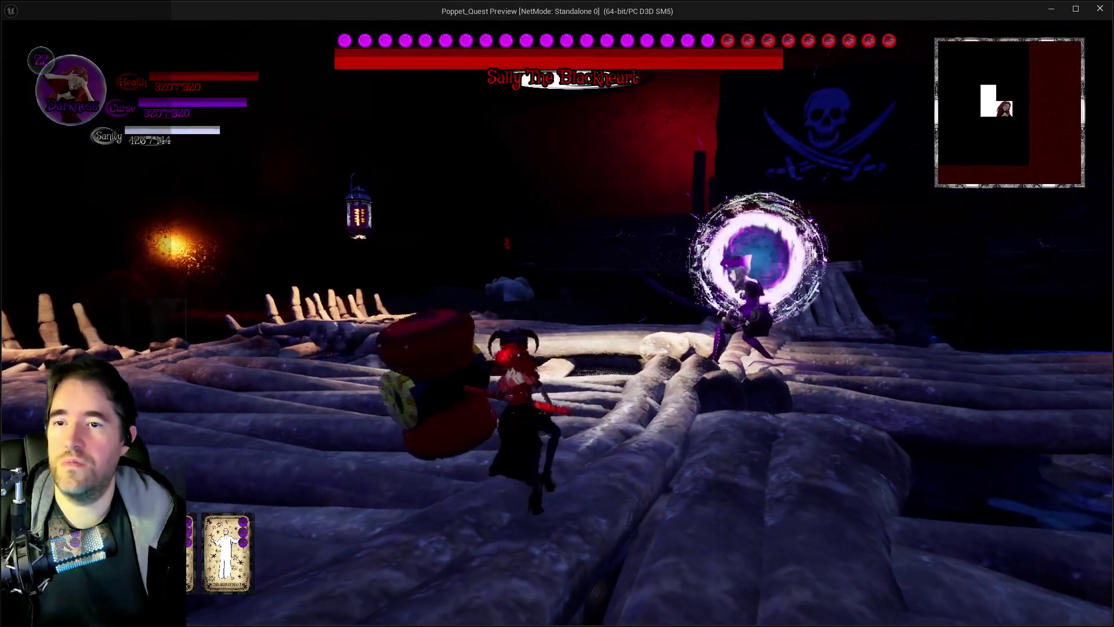
{"action": "key", "text": "w"}
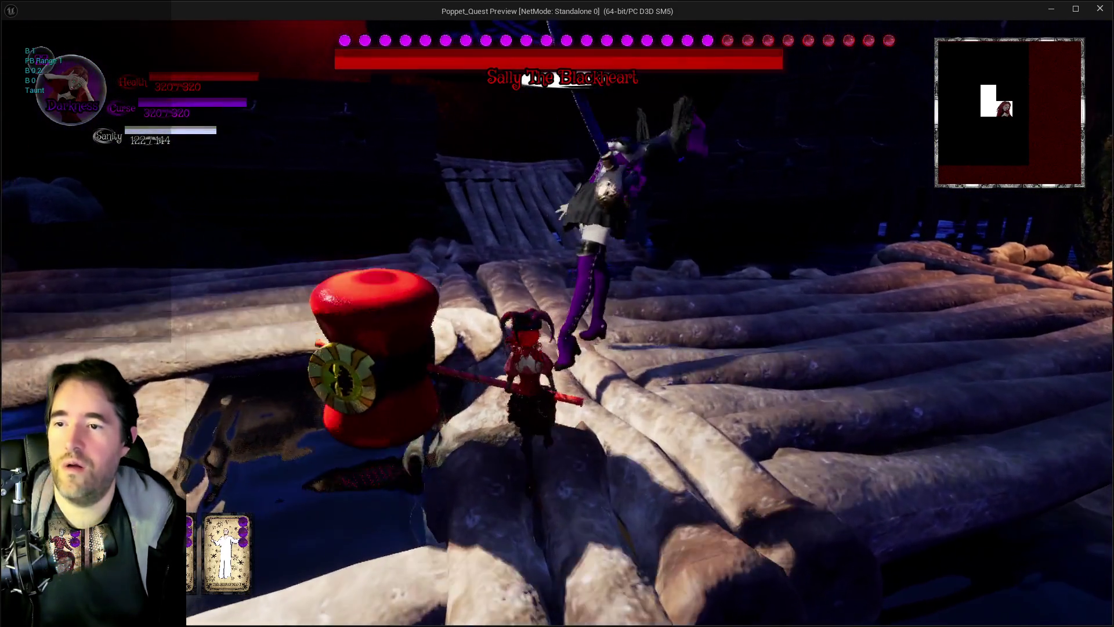
{"action": "key", "text": "w"}
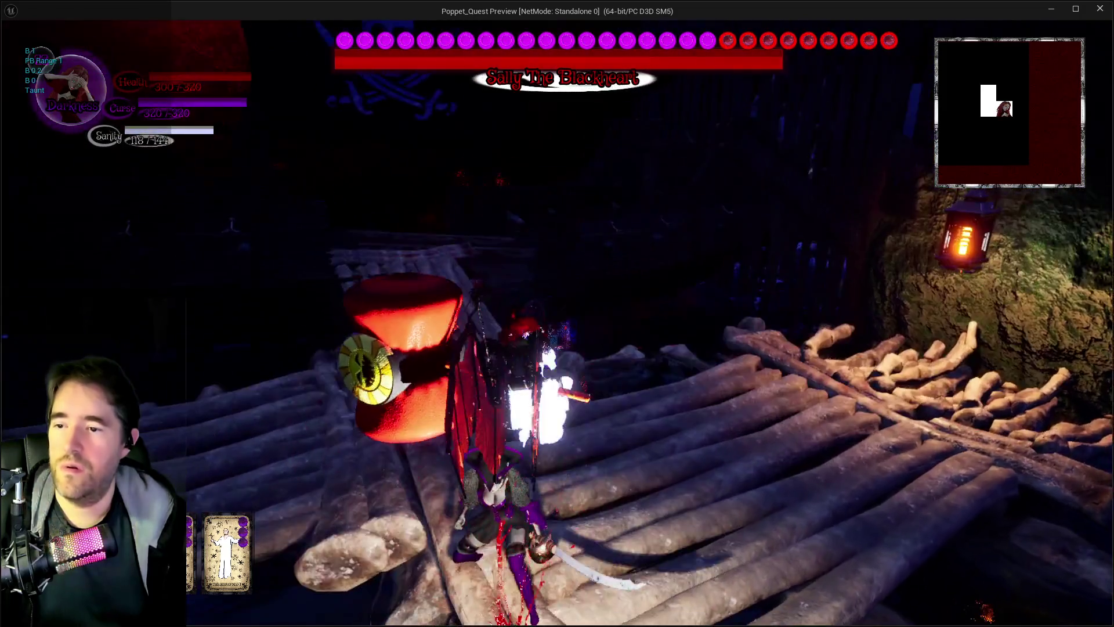
{"action": "key", "text": "w"}
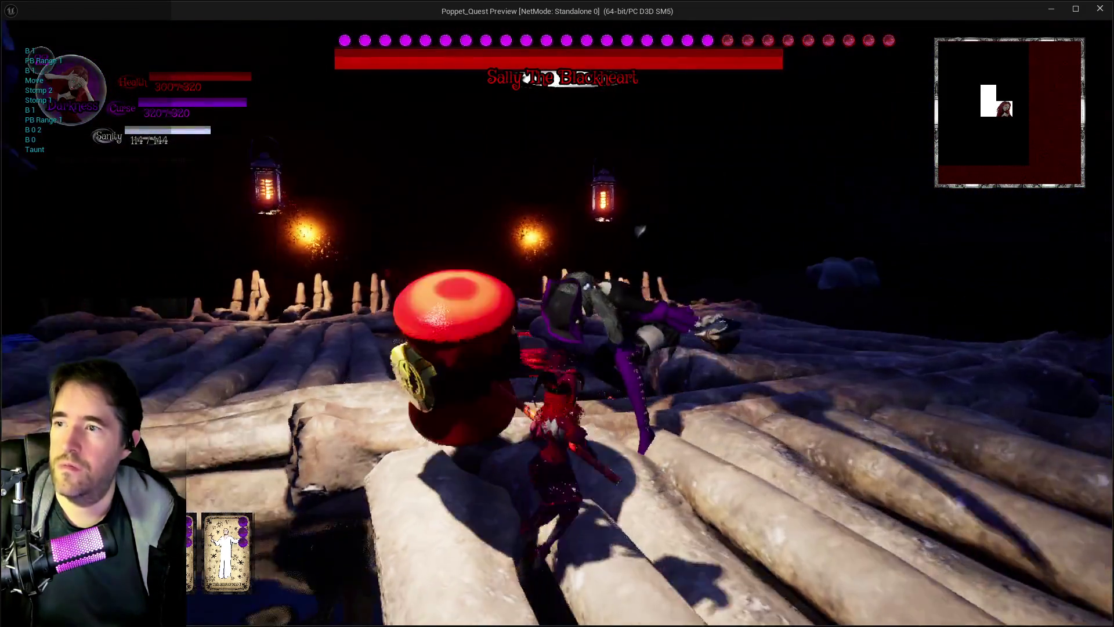
{"action": "key", "text": "w"}
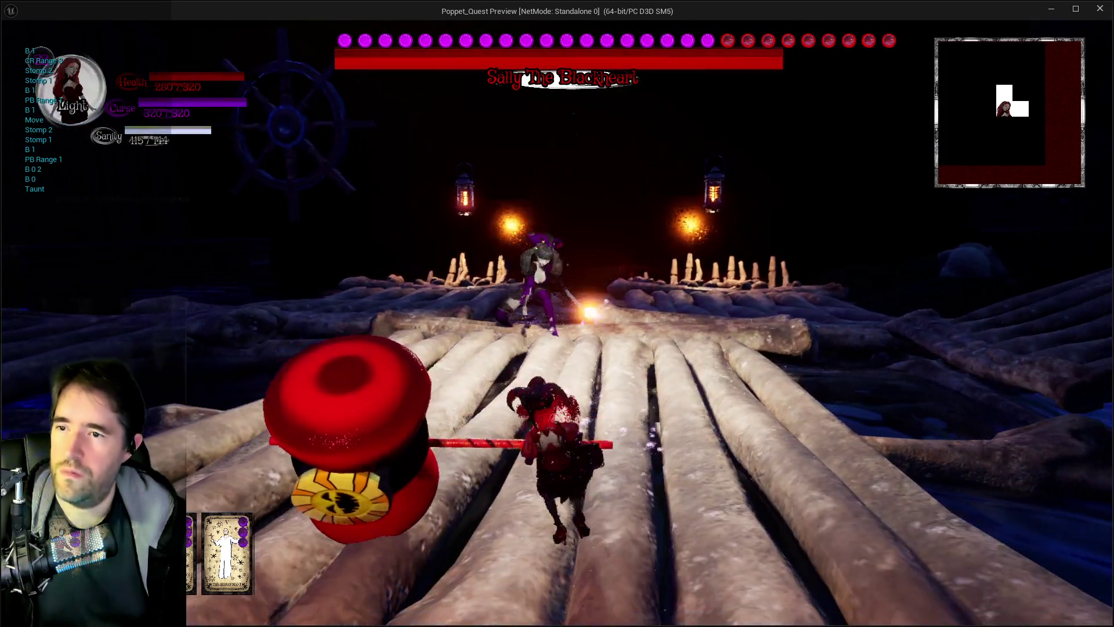
{"action": "key", "text": "alt+Tab"}
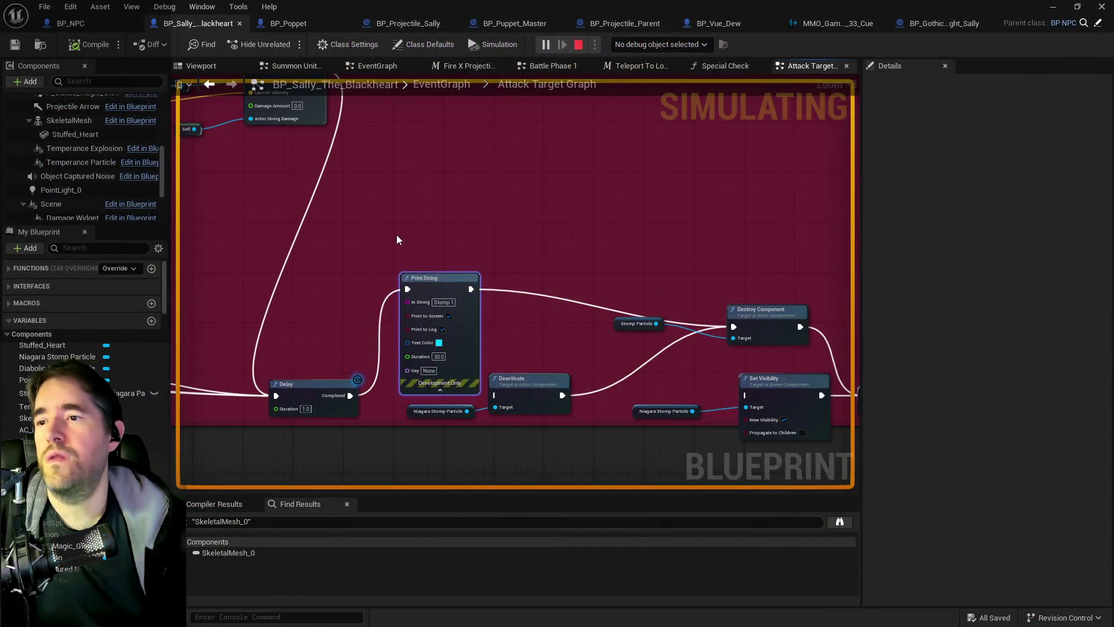
Stop the simulation and frame Play Montage, Delay and Spawn System Attached in the graph
{"action": "key", "text": "Escape"}
{"action": "scroll", "coordinate": [371, 230], "scroll_direction": "down", "scroll_amount": 5}
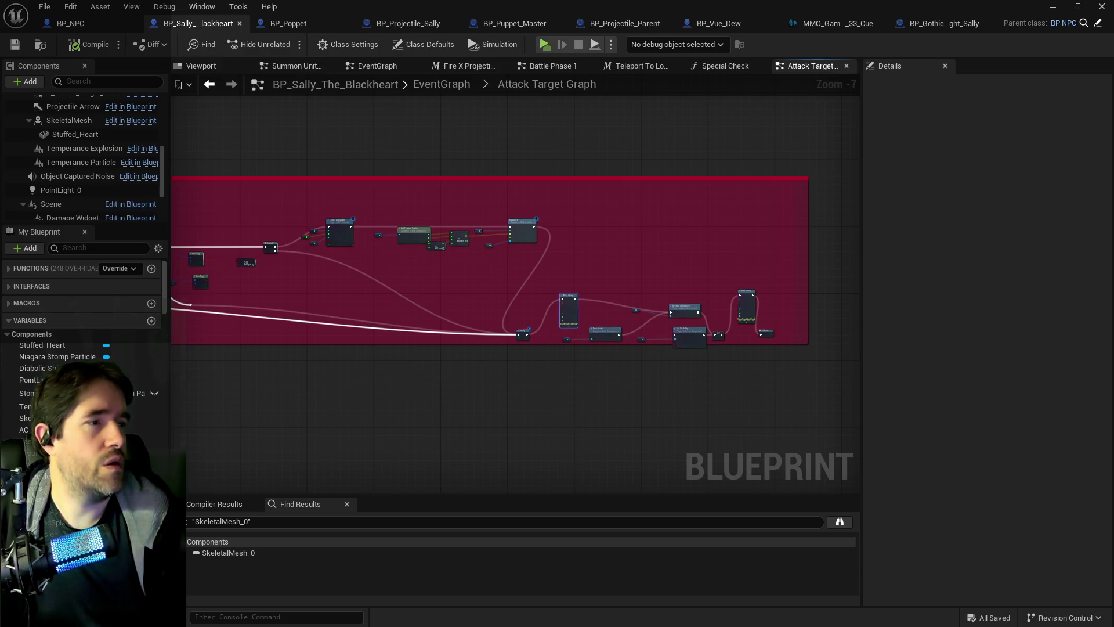
{"action": "scroll", "coordinate": [737, 310], "scroll_direction": "up", "scroll_amount": 7}
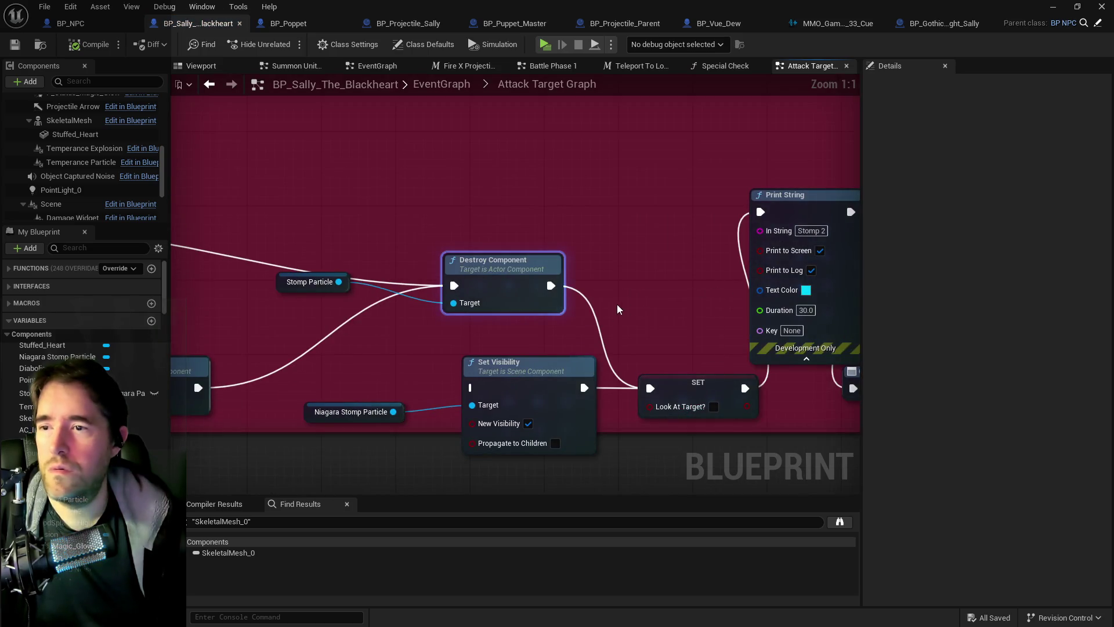
{"action": "scroll", "coordinate": [552, 314], "scroll_direction": "down", "scroll_amount": 2}
{"action": "scroll", "coordinate": [445, 299], "scroll_direction": "down", "scroll_amount": 1}
{"action": "left_click_drag", "start_coordinate": [445, 298], "coordinate": [599, 311]}
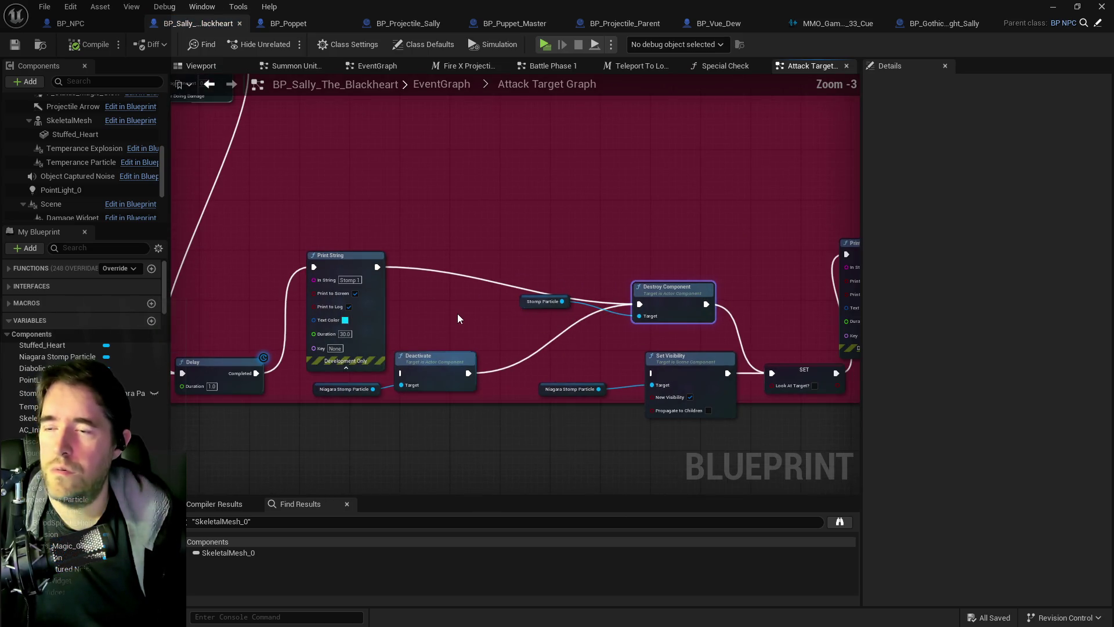
{"action": "mouse_move", "coordinate": [456, 309]}
{"action": "left_mouse_down"}
{"action": "mouse_move", "coordinate": [353, 280]}
{"action": "mouse_move", "coordinate": [859, 405]}
{"action": "left_mouse_up"}
{"action": "scroll", "coordinate": [391, 349], "scroll_direction": "down", "scroll_amount": 5}
{"action": "left_click_drag", "start_coordinate": [392, 270], "coordinate": [391, 381]}
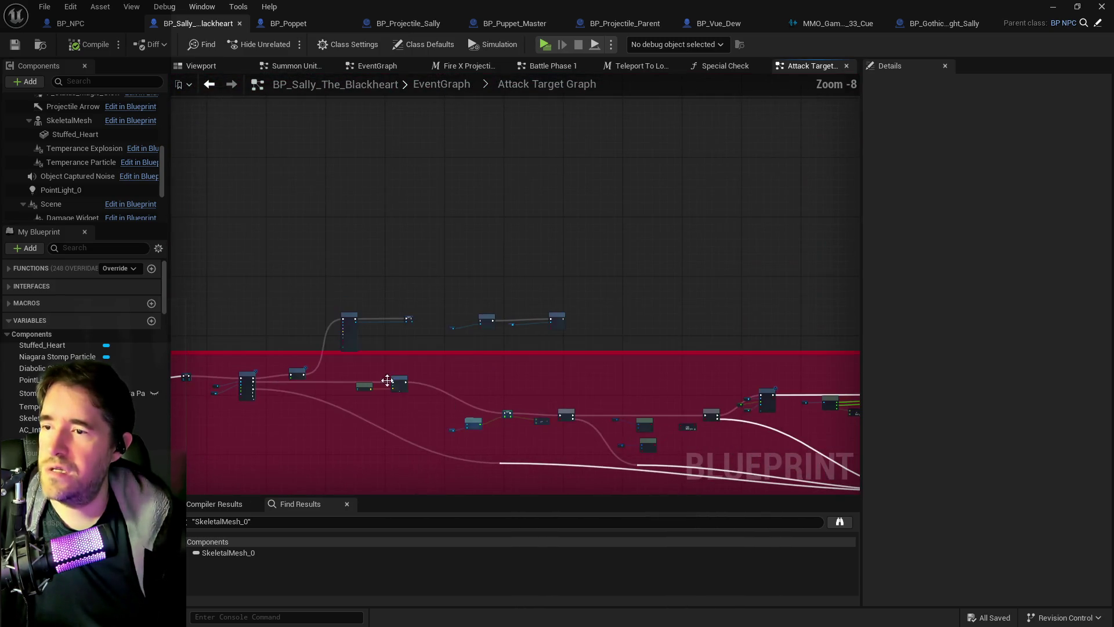
{"action": "scroll", "coordinate": [294, 332], "scroll_direction": "up", "scroll_amount": 6}
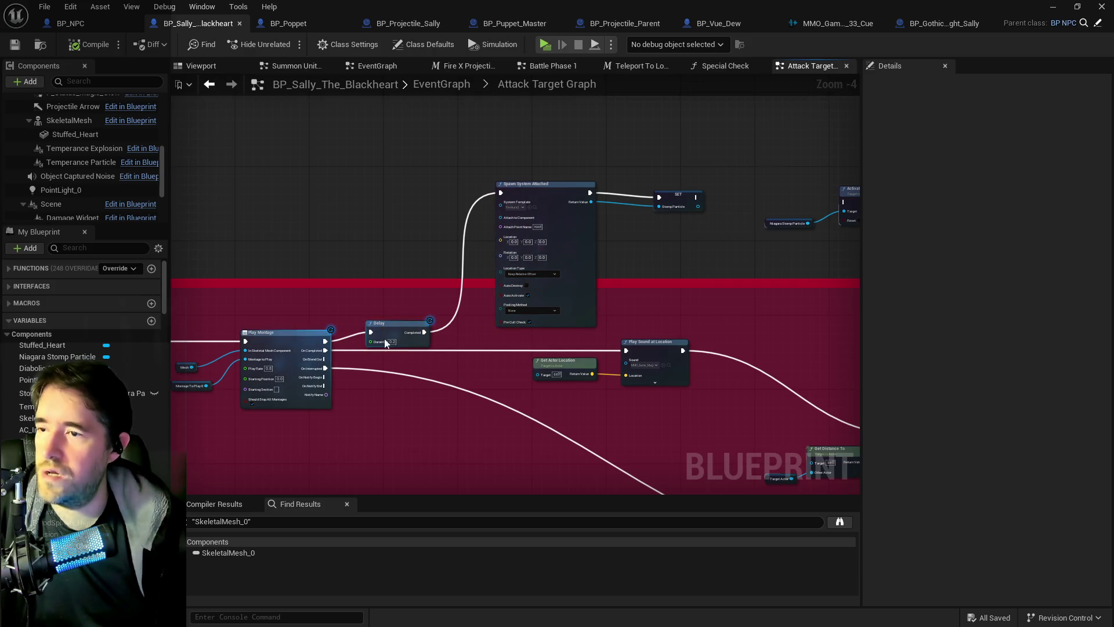
Wire the montage's exec output into Spawn System Attached and remove the extra incoming wire
{"action": "left_click_drag", "start_coordinate": [413, 266], "coordinate": [401, 306]}
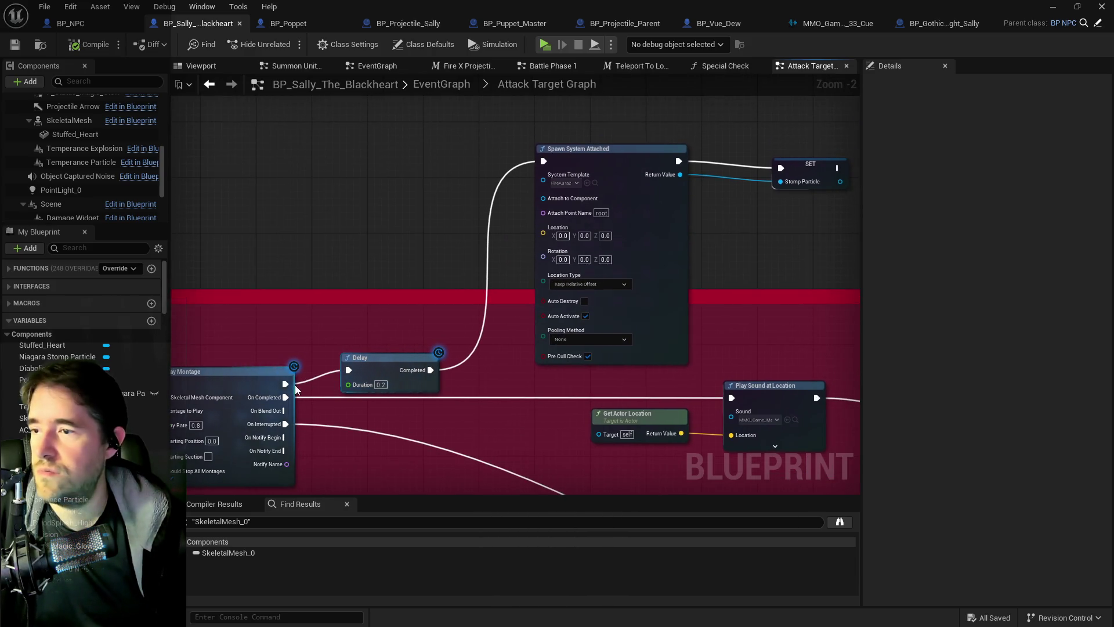
{"action": "left_click_drag", "start_coordinate": [527, 169], "coordinate": [544, 163]}
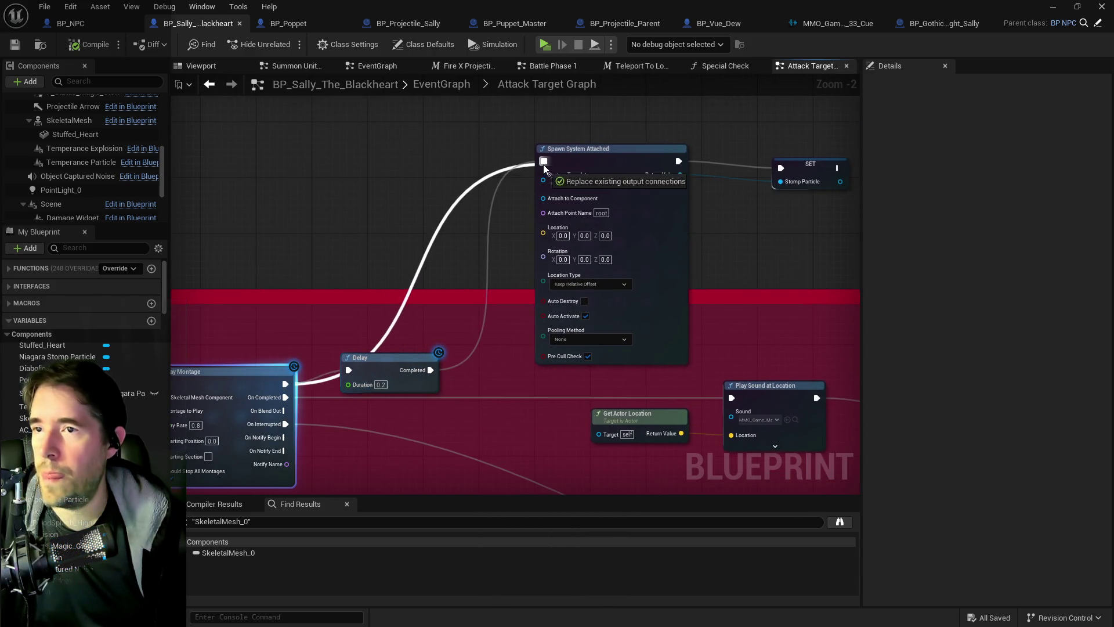
{"action": "left_click", "coordinate": [382, 359]}
{"action": "left_click_drag", "start_coordinate": [413, 325], "coordinate": [305, 300]}
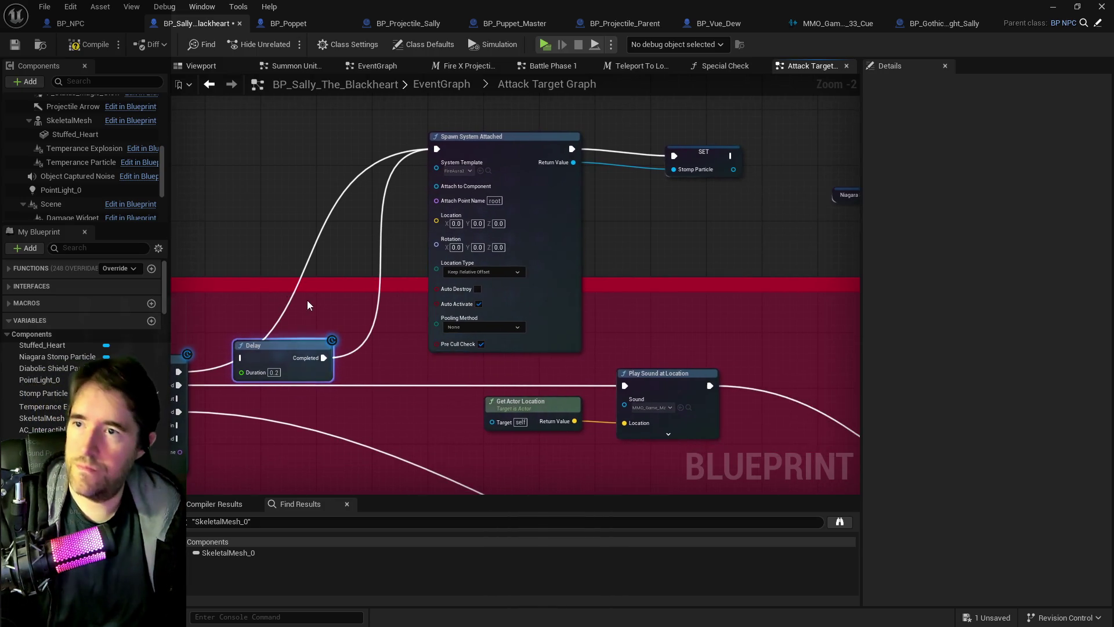
{"action": "left_click", "coordinate": [179, 371], "text": "alt"}
{"action": "left_click_drag", "start_coordinate": [179, 371], "coordinate": [247, 357]}
{"action": "scroll", "coordinate": [407, 394], "scroll_direction": "down", "scroll_amount": 2}
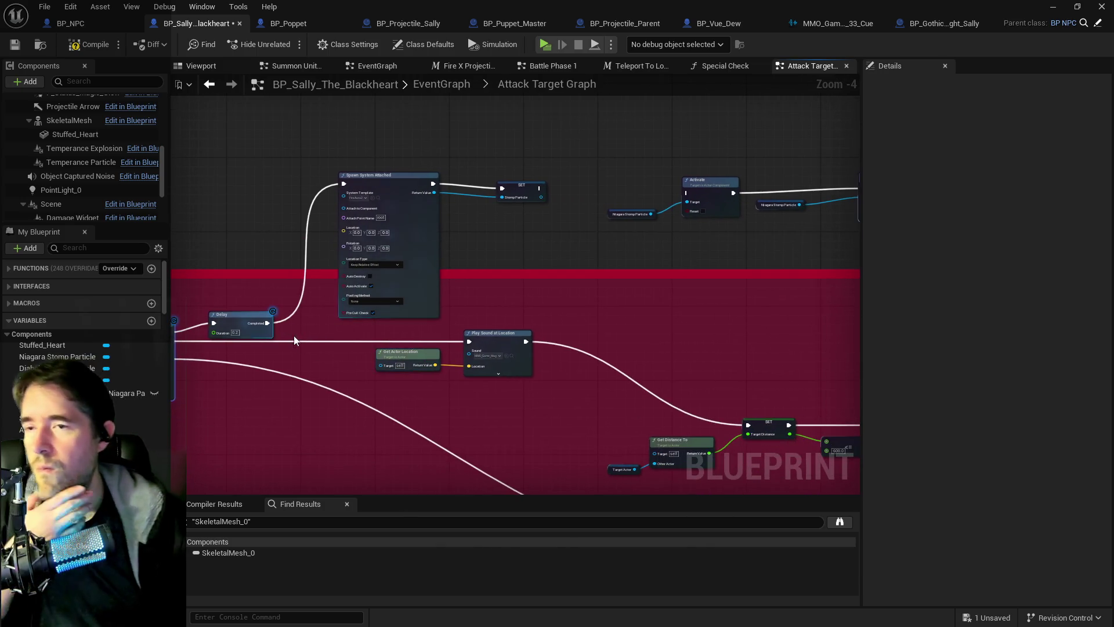
{"action": "scroll", "coordinate": [330, 257], "scroll_direction": "up", "scroll_amount": 4}
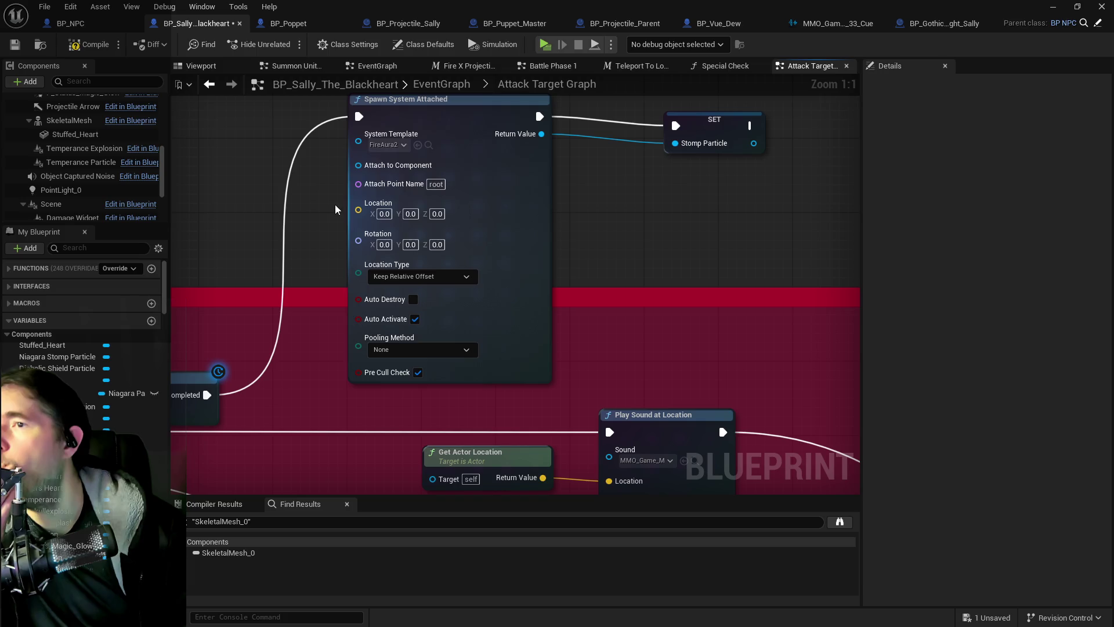
{"action": "left_click_drag", "start_coordinate": [225, 245], "coordinate": [395, 311]}
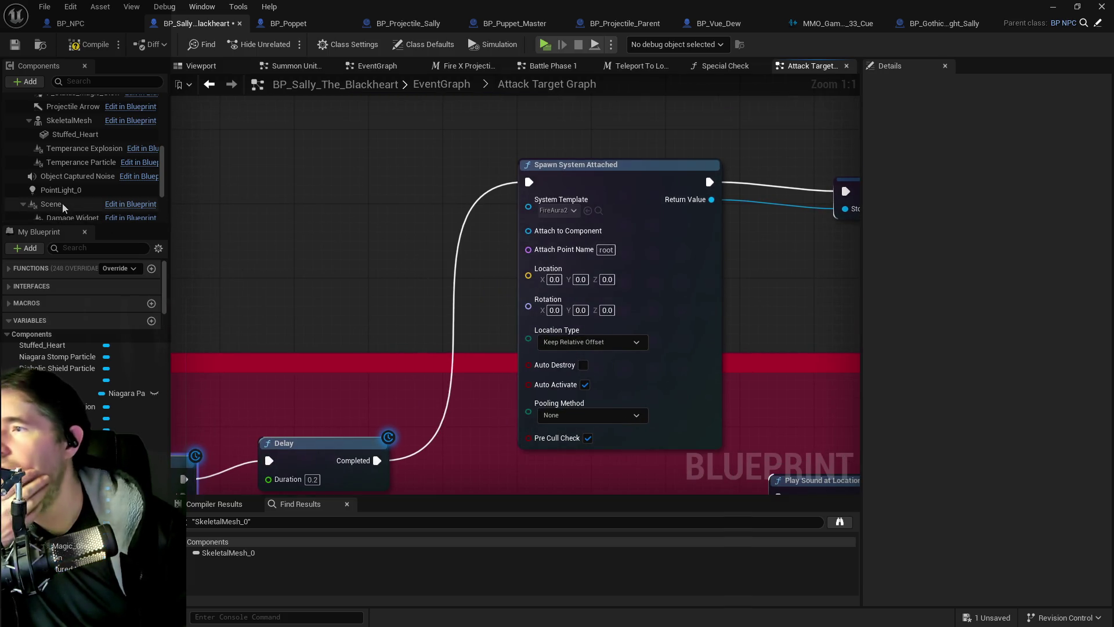
{"action": "scroll", "coordinate": [62, 203], "scroll_direction": "up", "scroll_amount": 8}
{"action": "scroll", "coordinate": [61, 198], "scroll_direction": "down", "scroll_amount": 5}
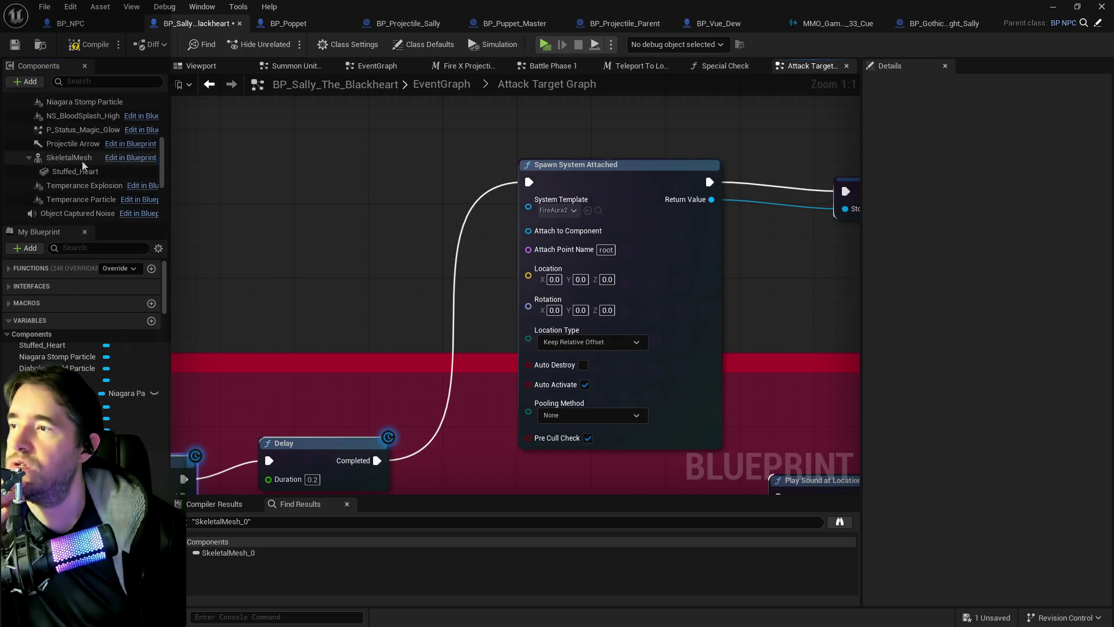
Add a SkeletalMesh getter, wire it to Attach to Component, and save the blueprint
{"action": "left_click_drag", "start_coordinate": [69, 164], "coordinate": [405, 218]}
{"action": "left_click_drag", "start_coordinate": [456, 220], "coordinate": [528, 230]}
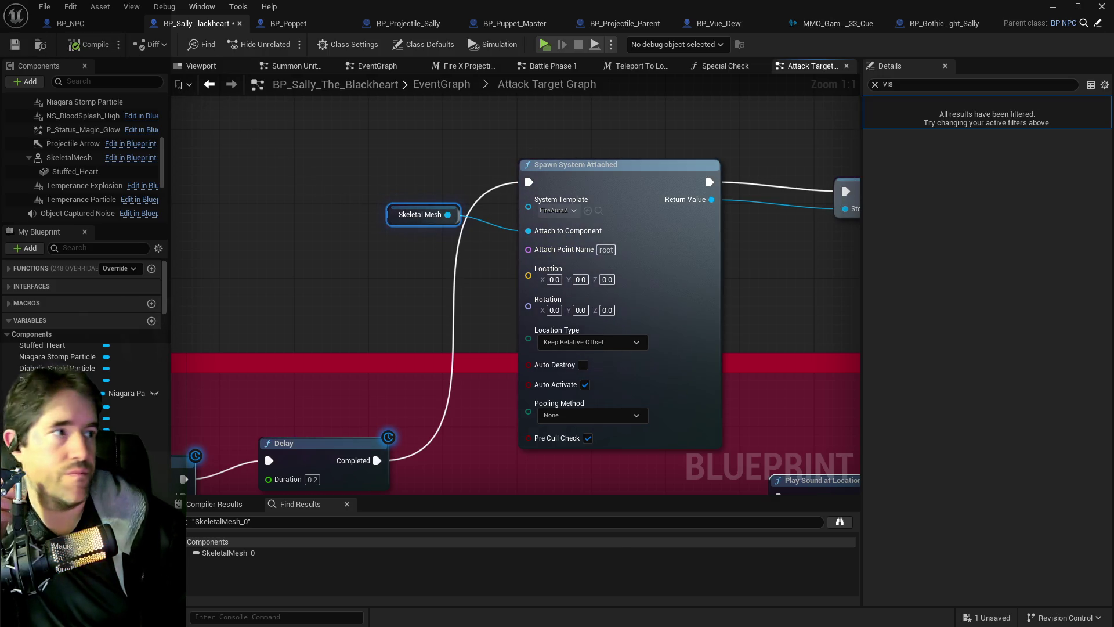
{"action": "left_click", "coordinate": [14, 47]}
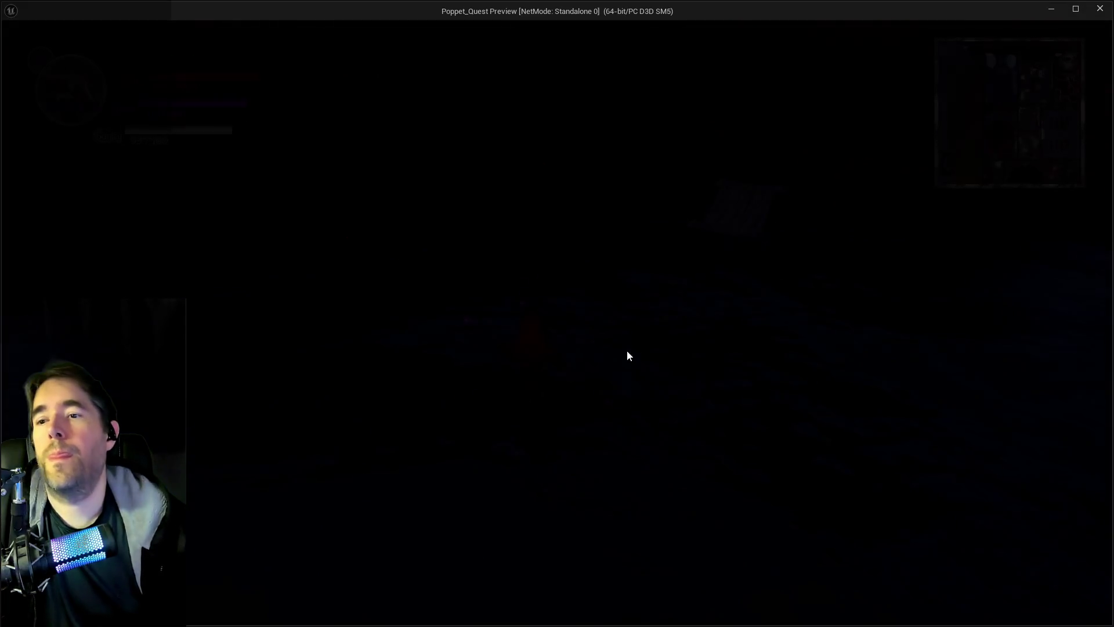
{"action": "key", "text": "i"}
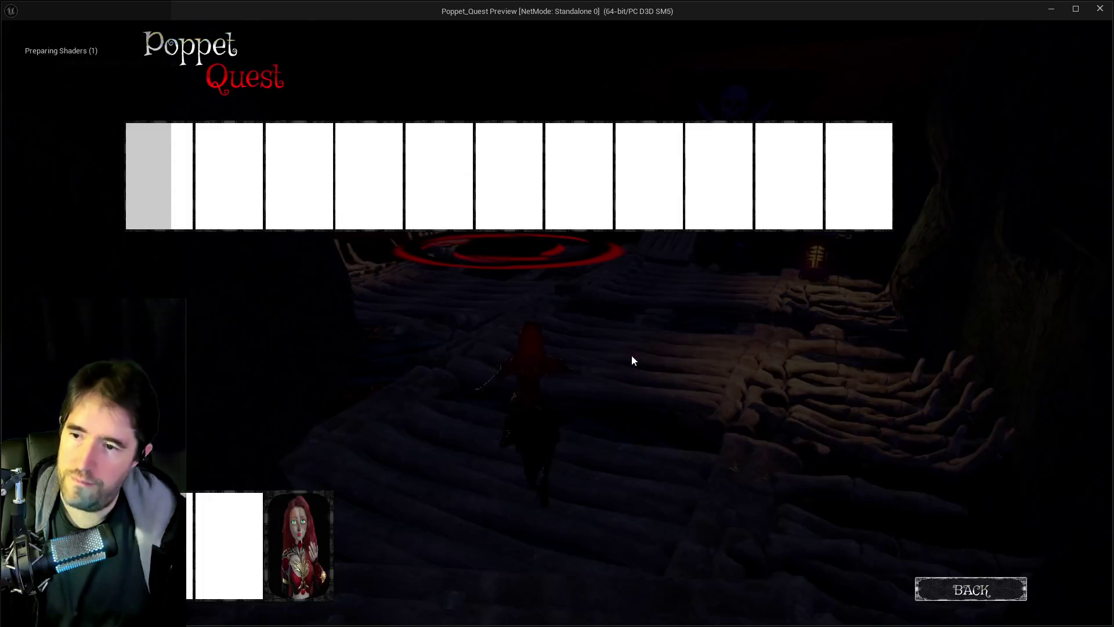
{"action": "key", "text": "i"}
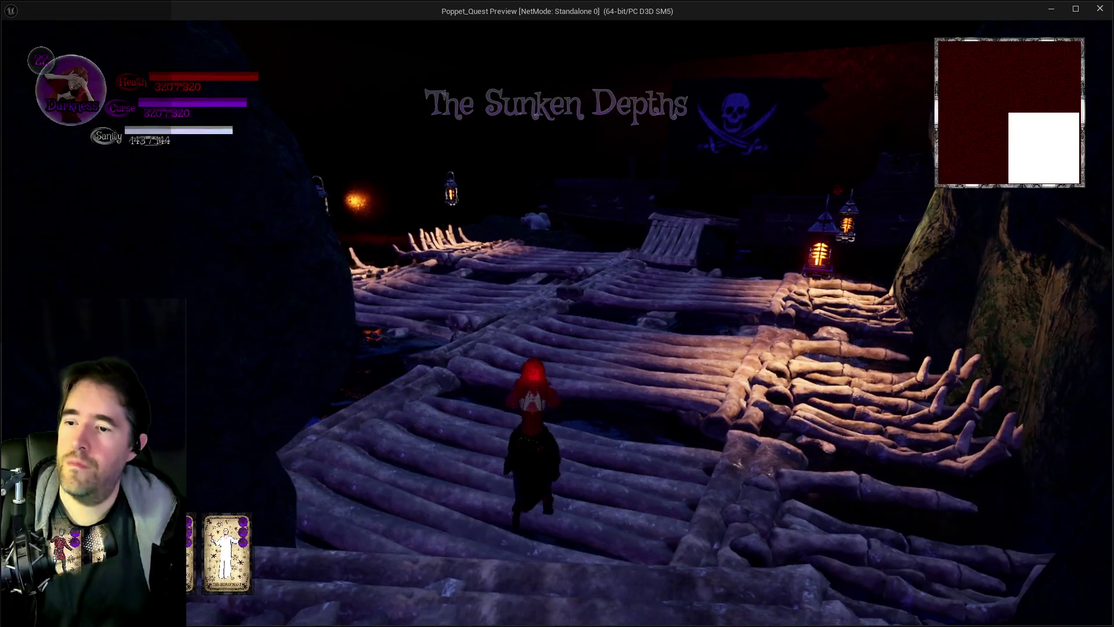
{"action": "key", "text": "w"}
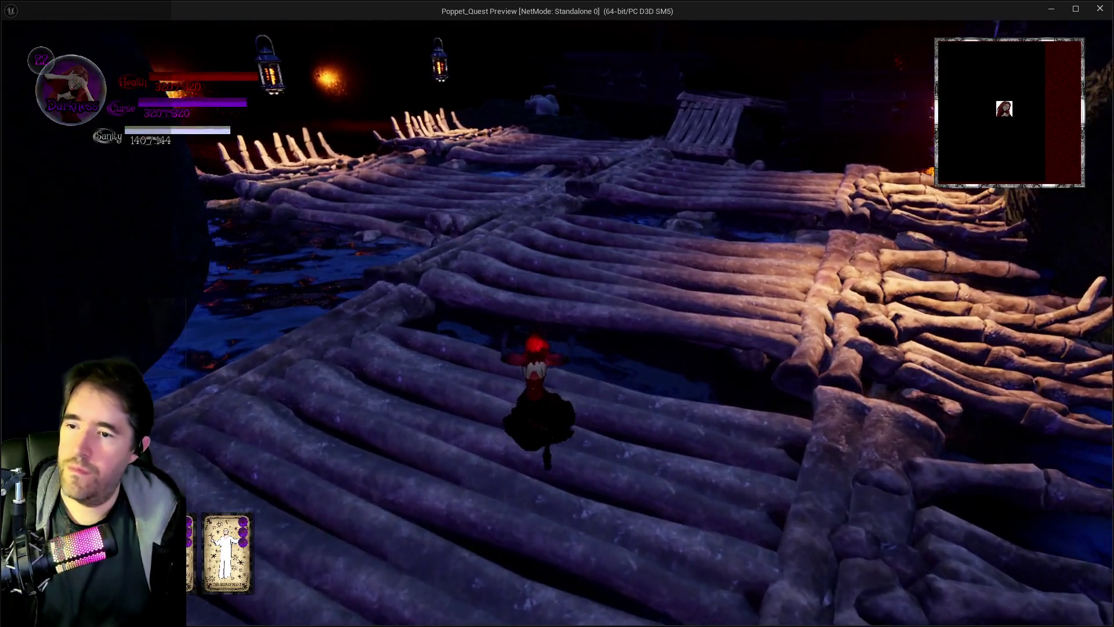
{"action": "key", "text": "w"}
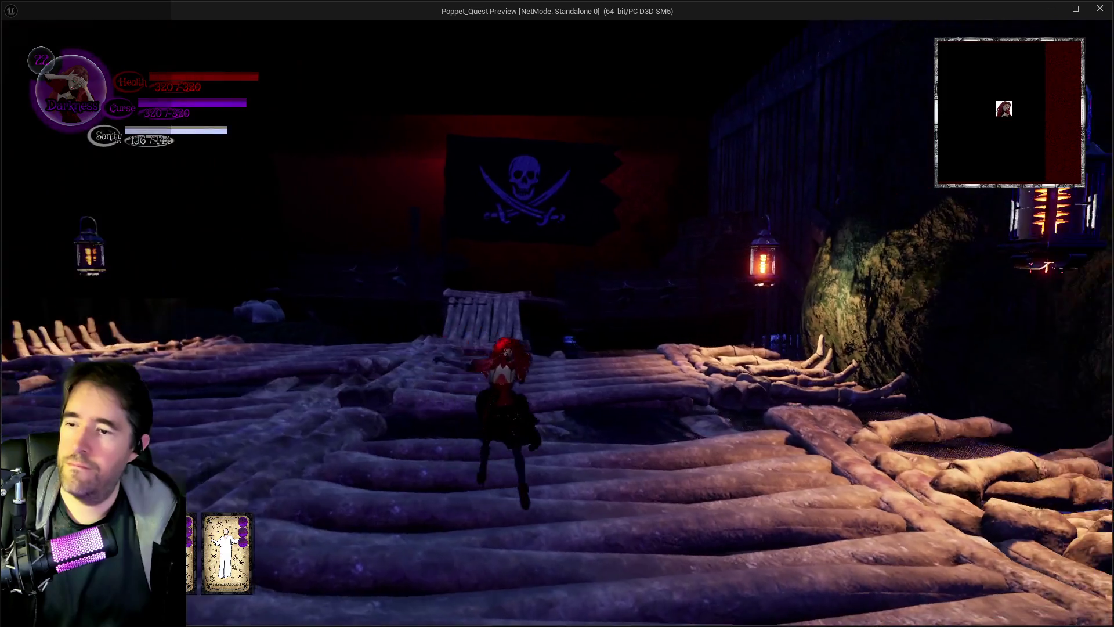
{"action": "key", "text": "w"}
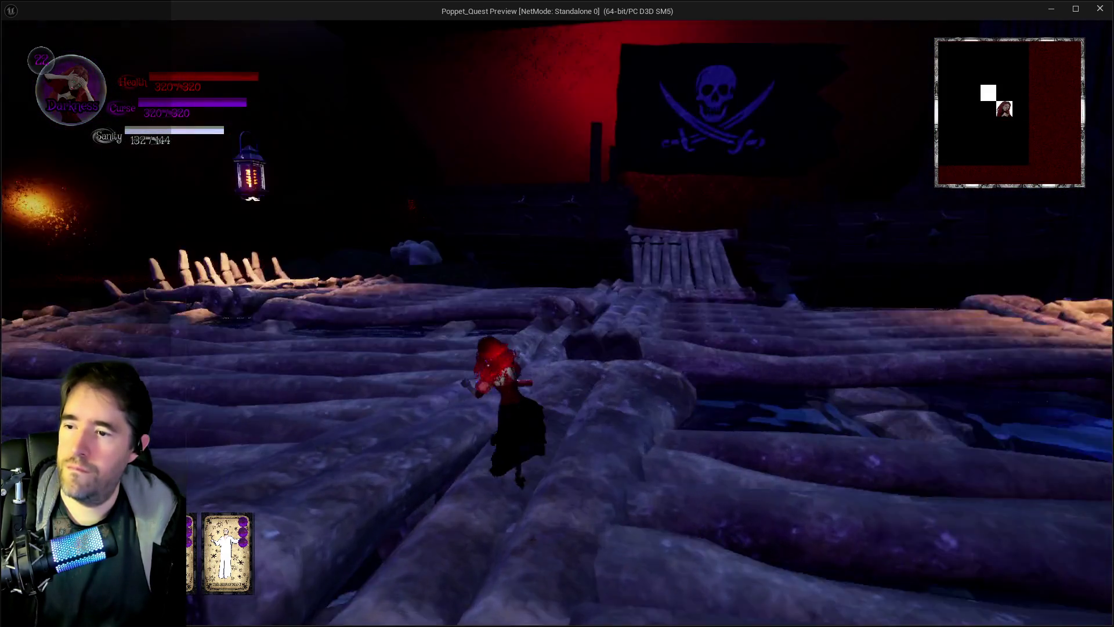
{"action": "key", "text": "w"}
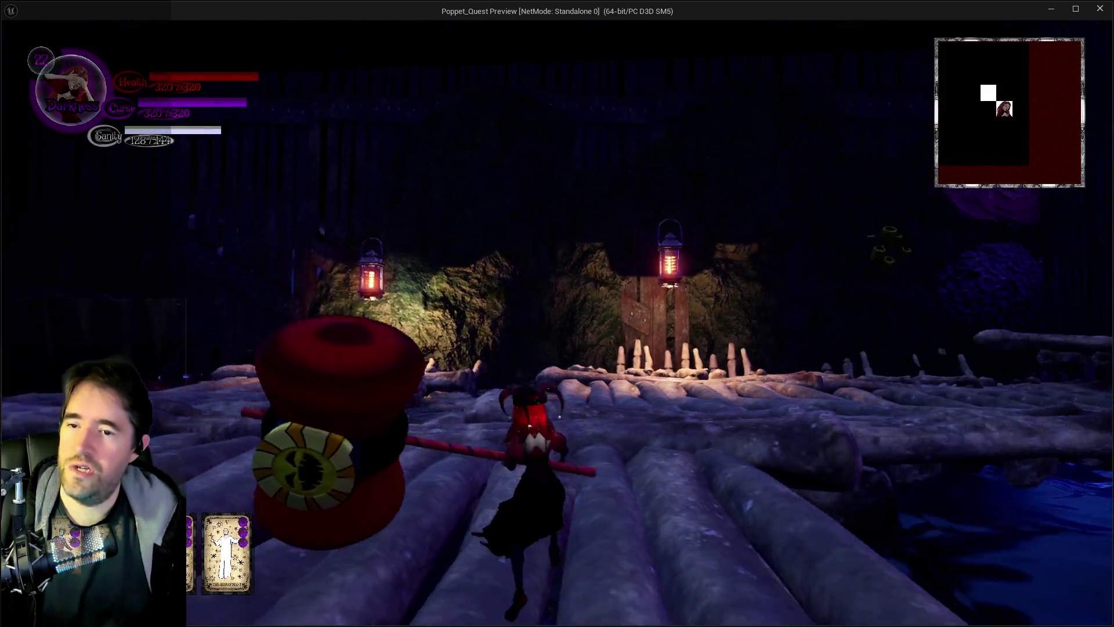
{"action": "key", "text": "w"}
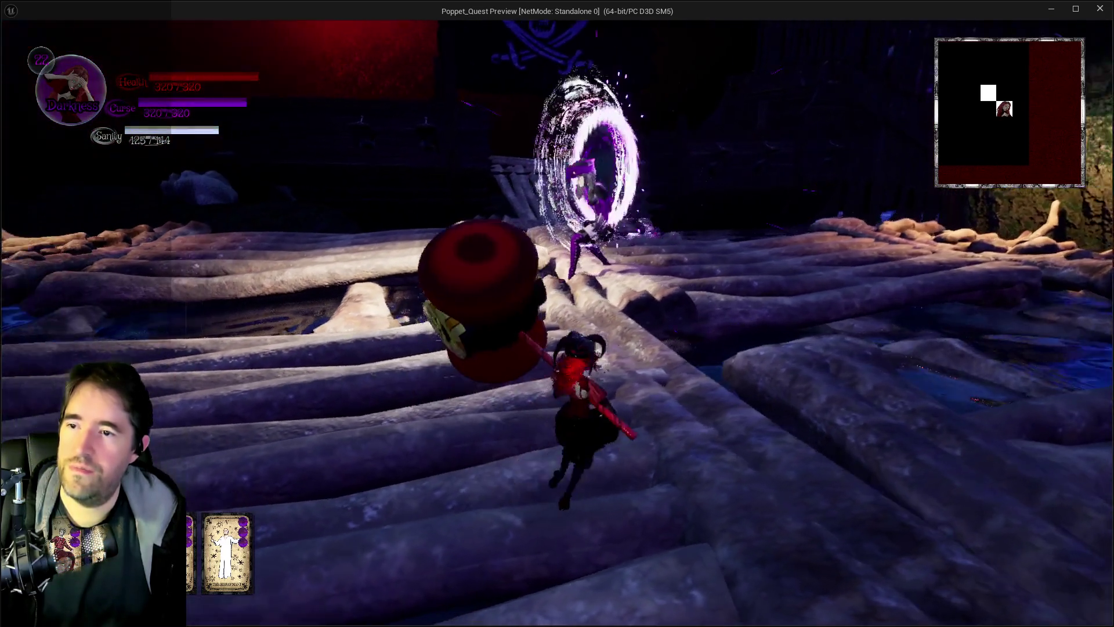
{"action": "key", "text": "w"}
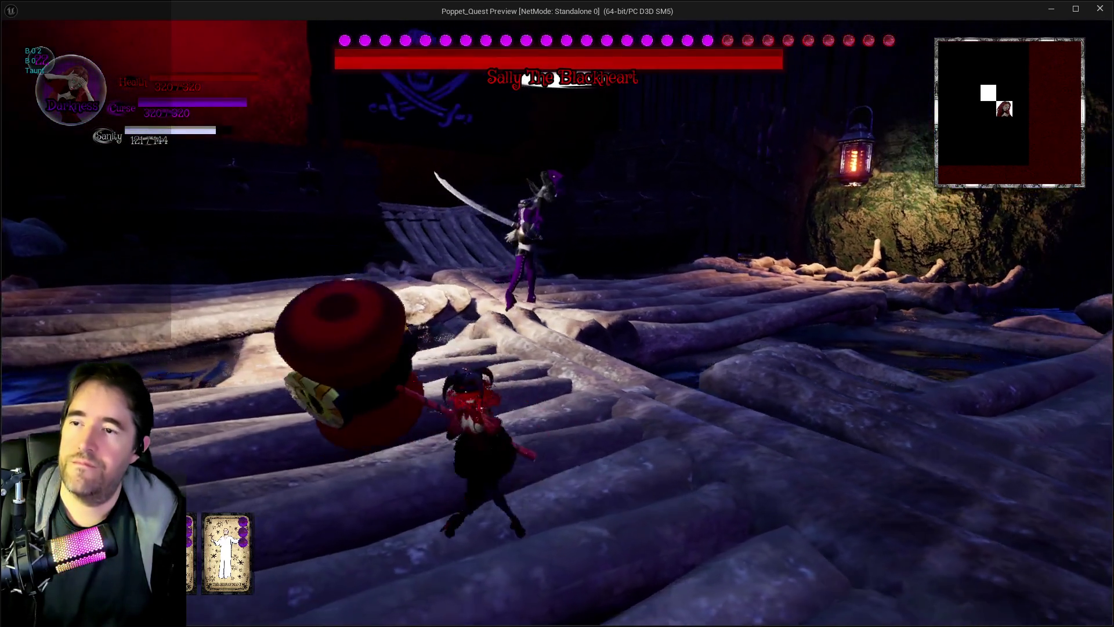
{"action": "key", "text": "w"}
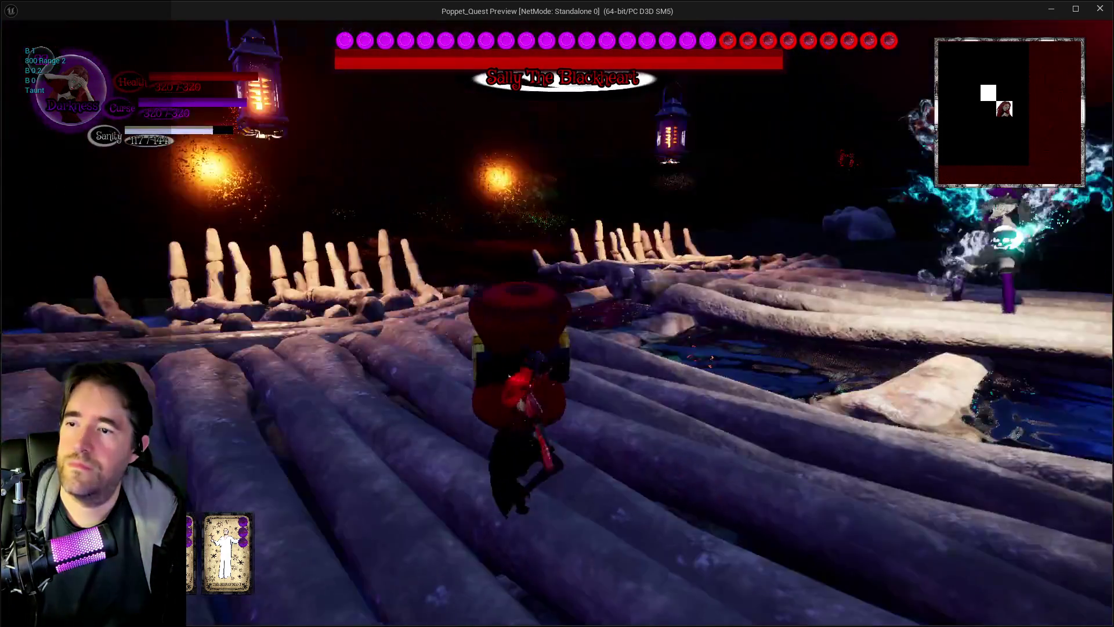
{"action": "key", "text": "w"}
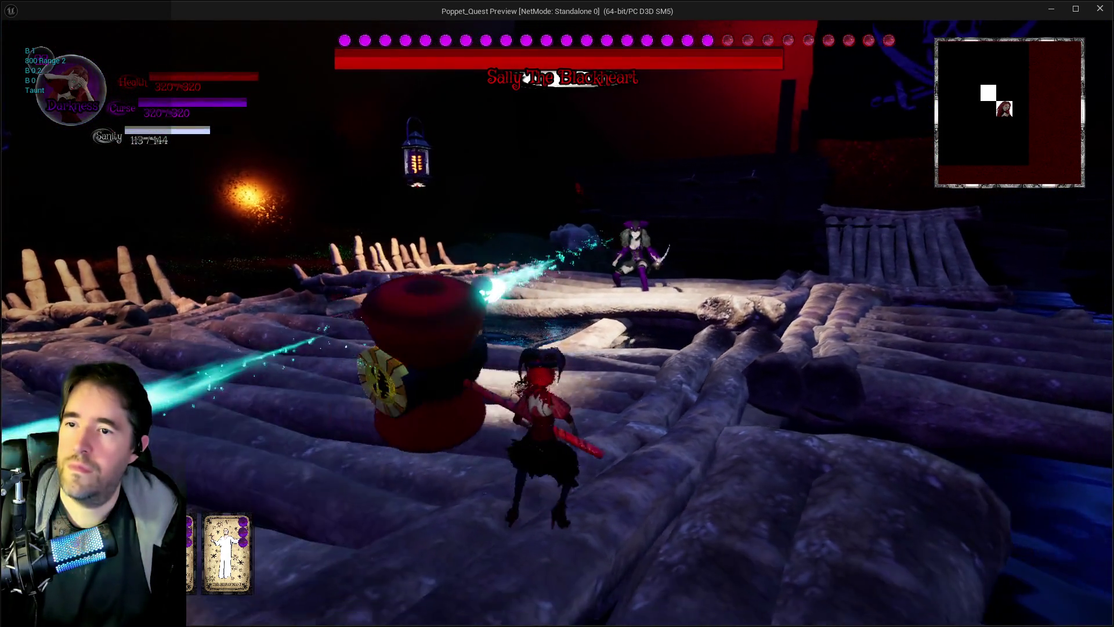
{"action": "key", "text": "w"}
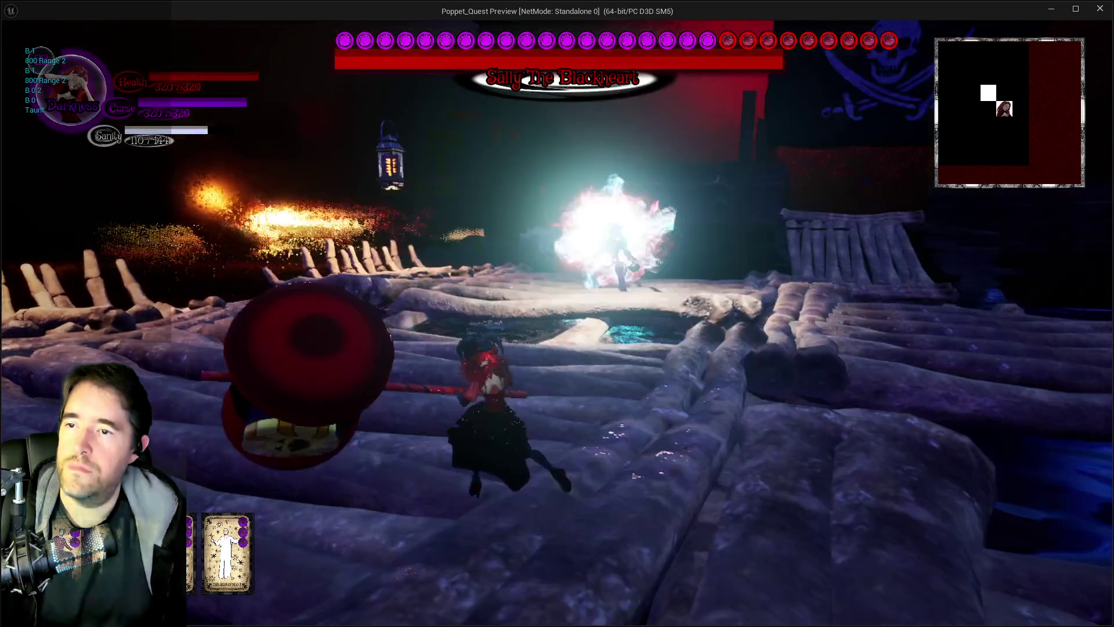
{"action": "key", "text": "w"}
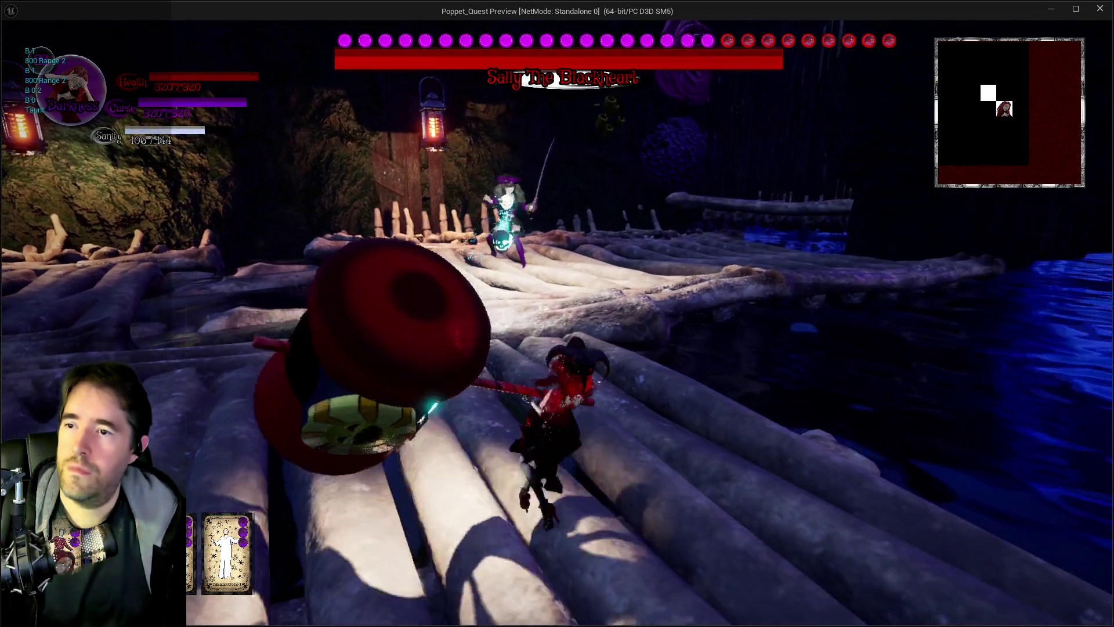
{"action": "key", "text": "w"}
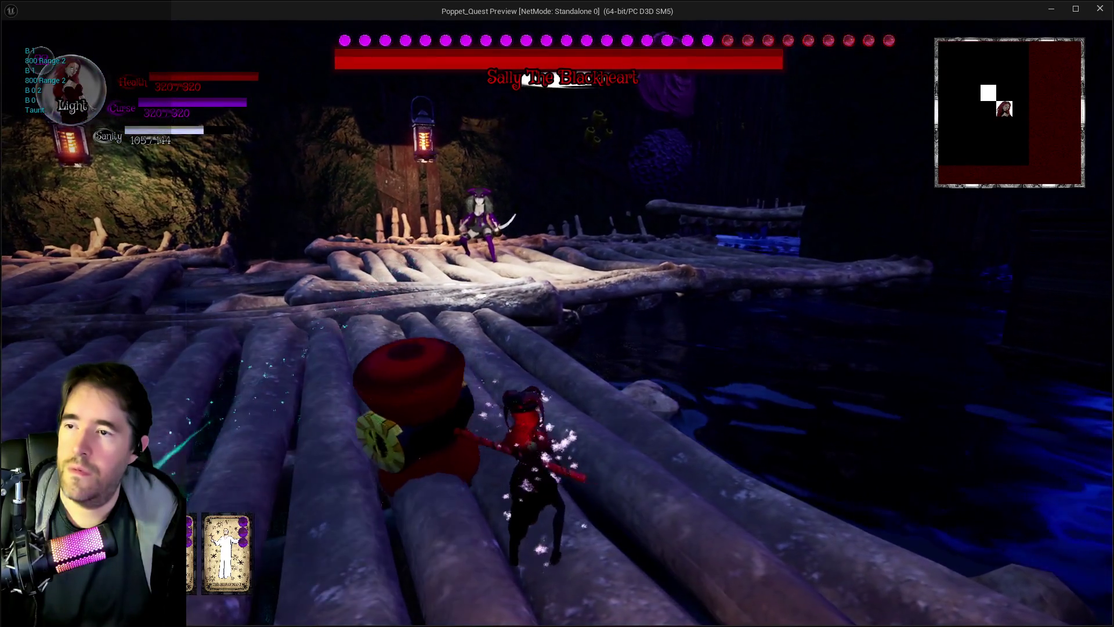
{"action": "key", "text": "w"}
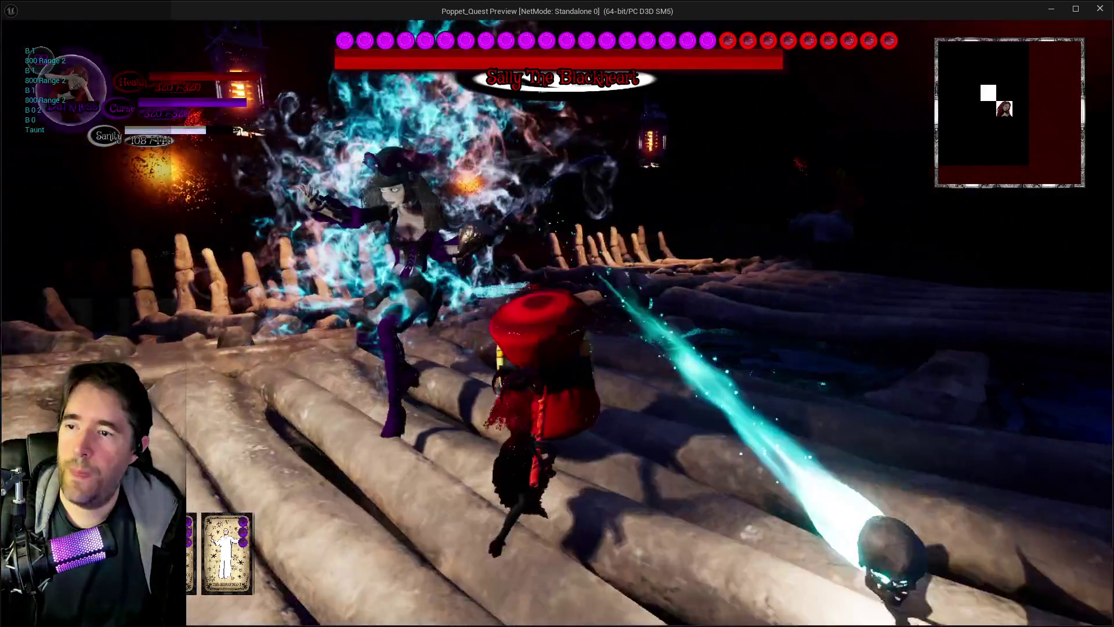
{"action": "key", "text": "w"}
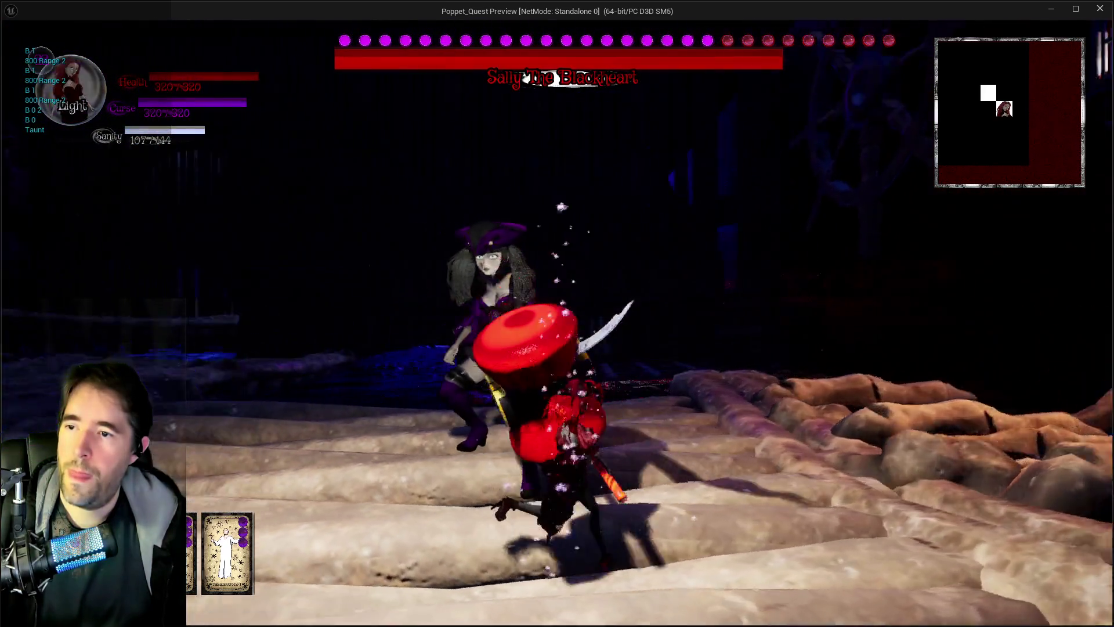
{"action": "key", "text": "w"}
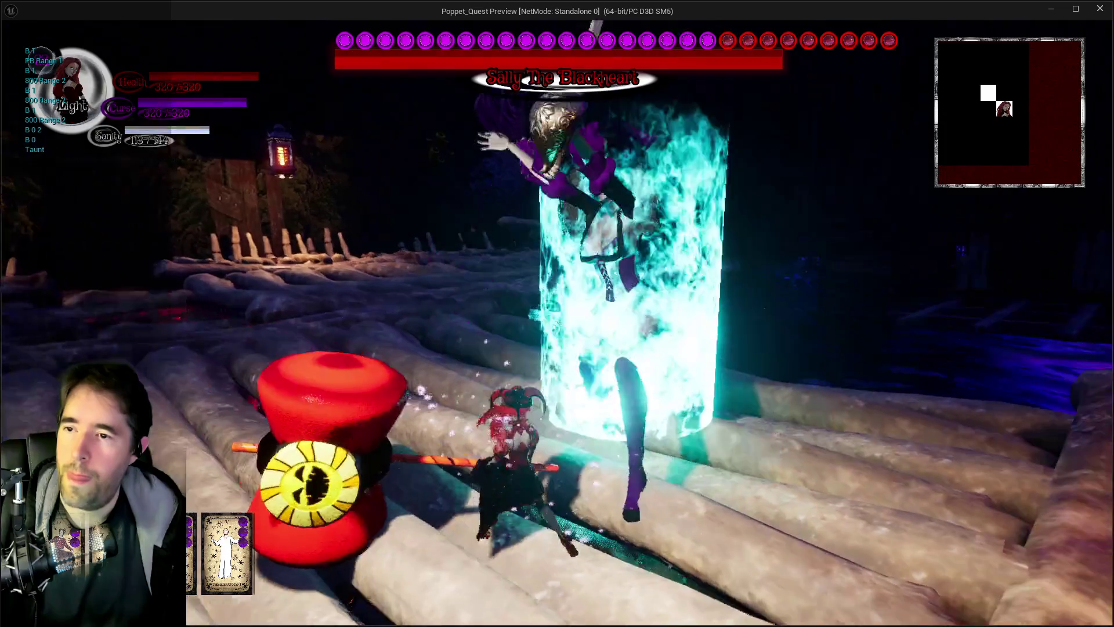
{"action": "key", "text": "w"}
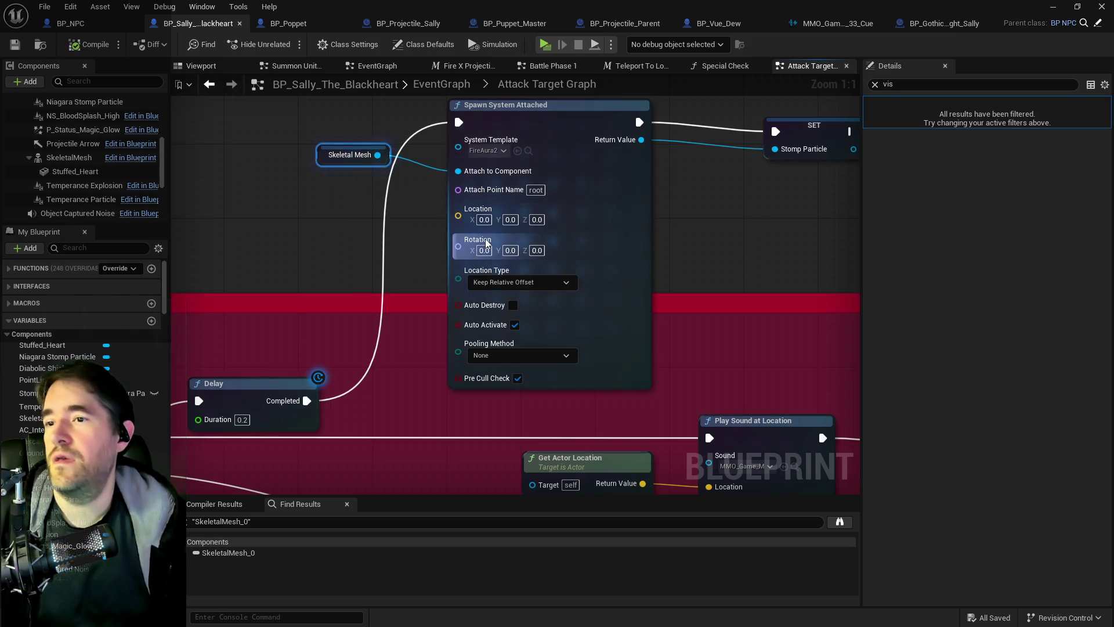
Inspect the Niagara Stomp Particle component with the Details visibility filter cleared
{"action": "mouse_move", "coordinate": [100, 186]}
{"action": "scroll", "coordinate": [100, 185], "scroll_direction": "up", "scroll_amount": 2}
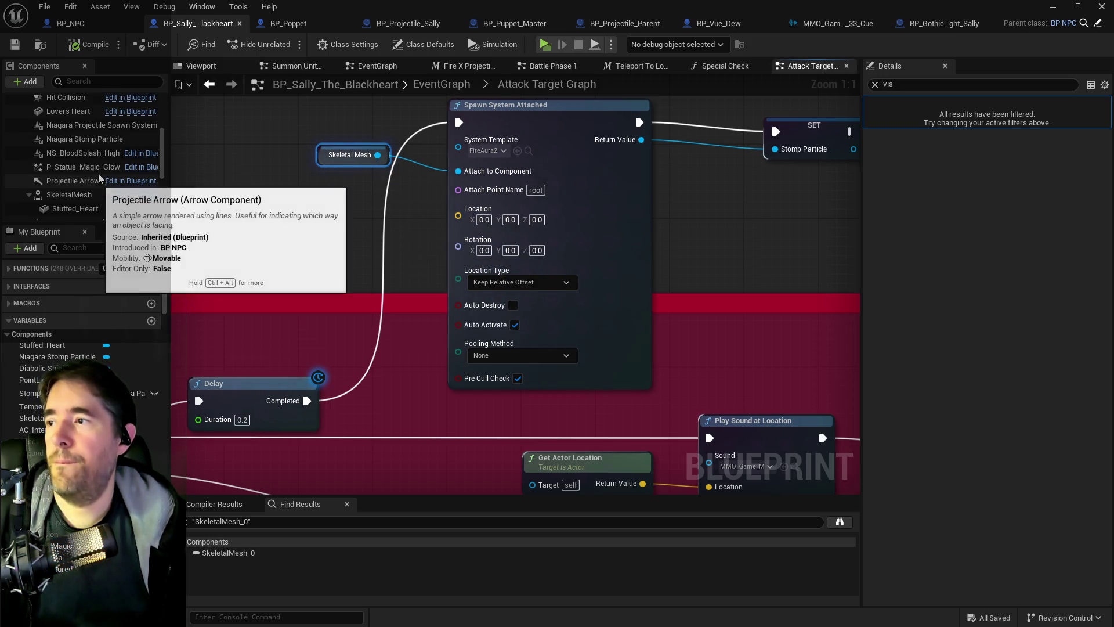
{"action": "left_click", "coordinate": [85, 138]}
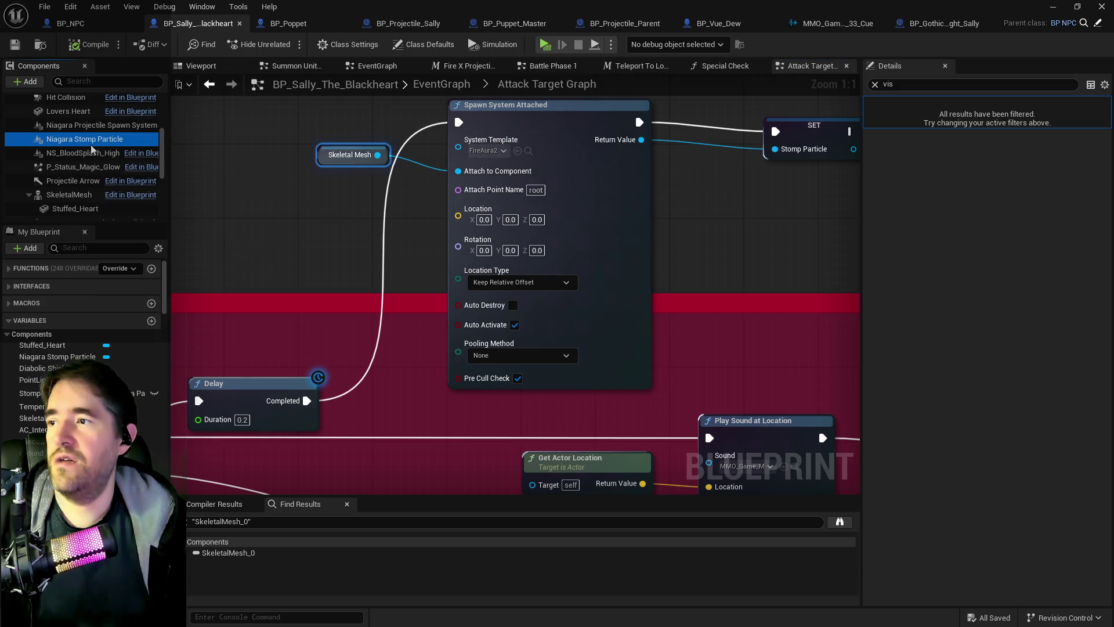
{"action": "left_click", "coordinate": [875, 84]}
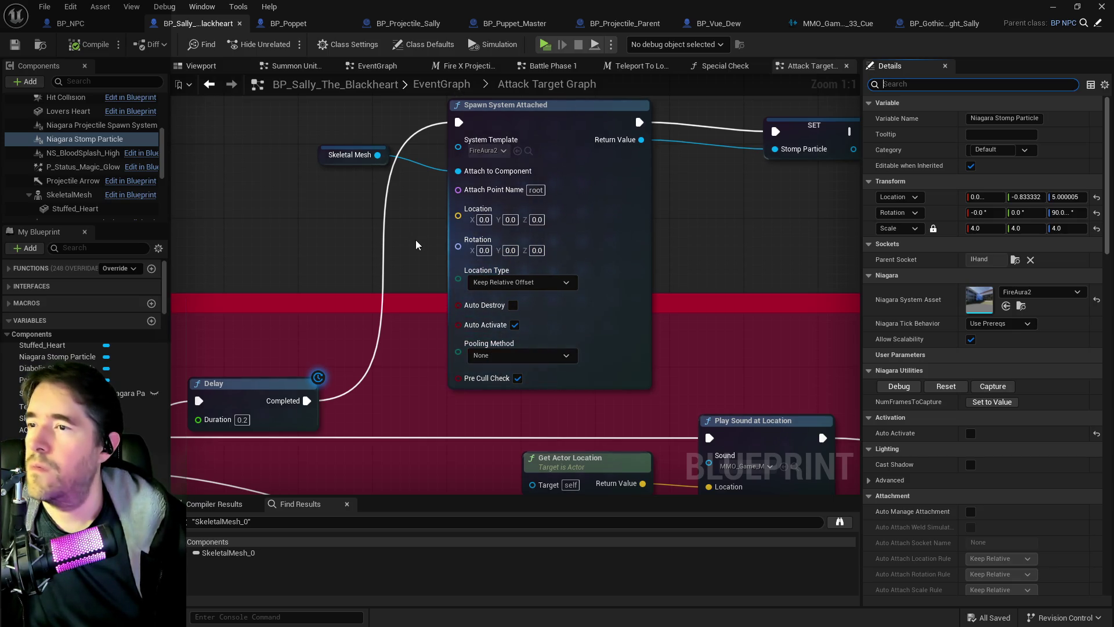
Move the Spawn System Attached and SET nodes up about 80 px and drag from Return Value
{"action": "mouse_move", "coordinate": [380, 195]}
{"action": "left_mouse_down"}
{"action": "mouse_move", "coordinate": [379, 261]}
{"action": "mouse_move", "coordinate": [333, 249]}
{"action": "left_mouse_up"}
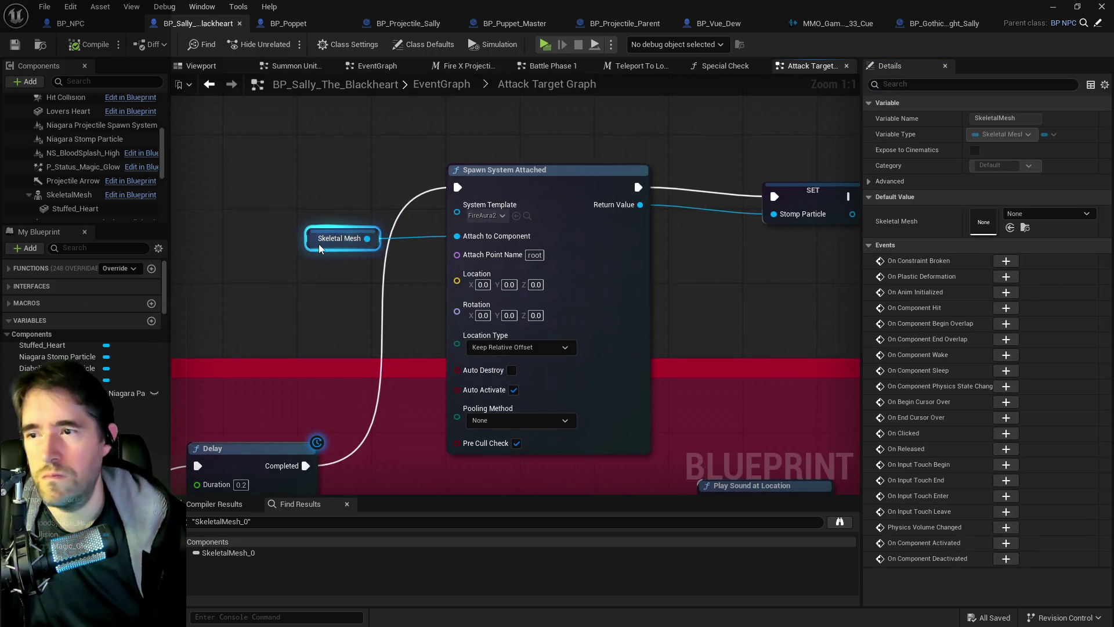
{"action": "left_click_drag", "start_coordinate": [429, 282], "coordinate": [344, 232]}
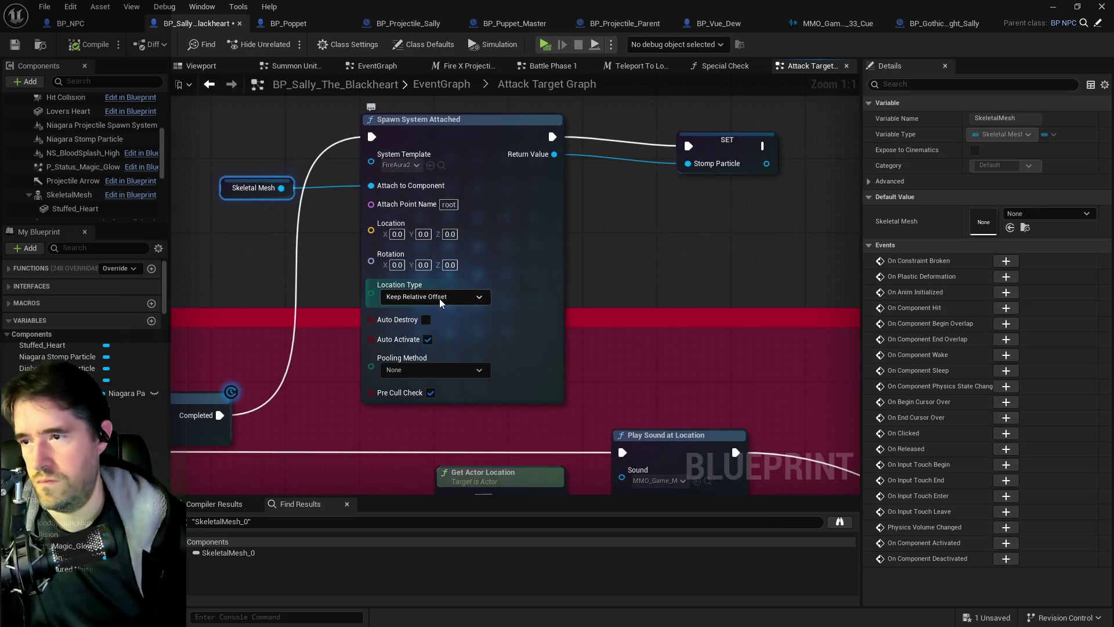
{"action": "left_click", "coordinate": [345, 292]}
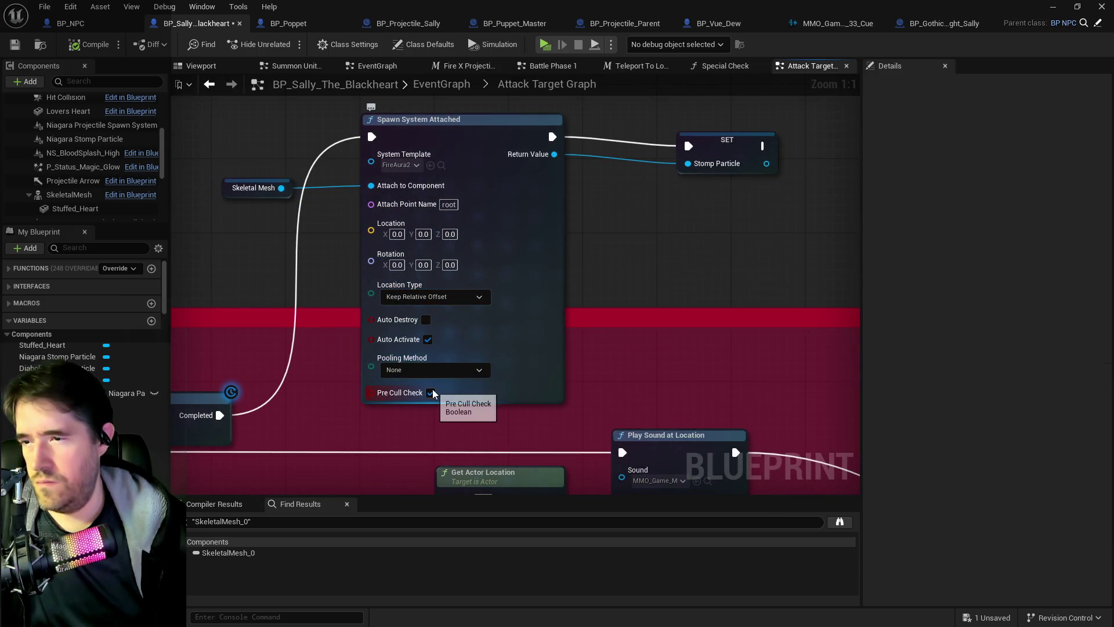
{"action": "mouse_move", "coordinate": [464, 108]}
{"action": "left_mouse_down"}
{"action": "mouse_move", "coordinate": [413, 175]}
{"action": "mouse_move", "coordinate": [420, 155]}
{"action": "left_mouse_up"}
{"action": "left_click", "coordinate": [414, 174]}
{"action": "left_click", "coordinate": [668, 219], "text": "ctrl"}
{"action": "left_click_drag", "start_coordinate": [498, 217], "coordinate": [435, 278]}
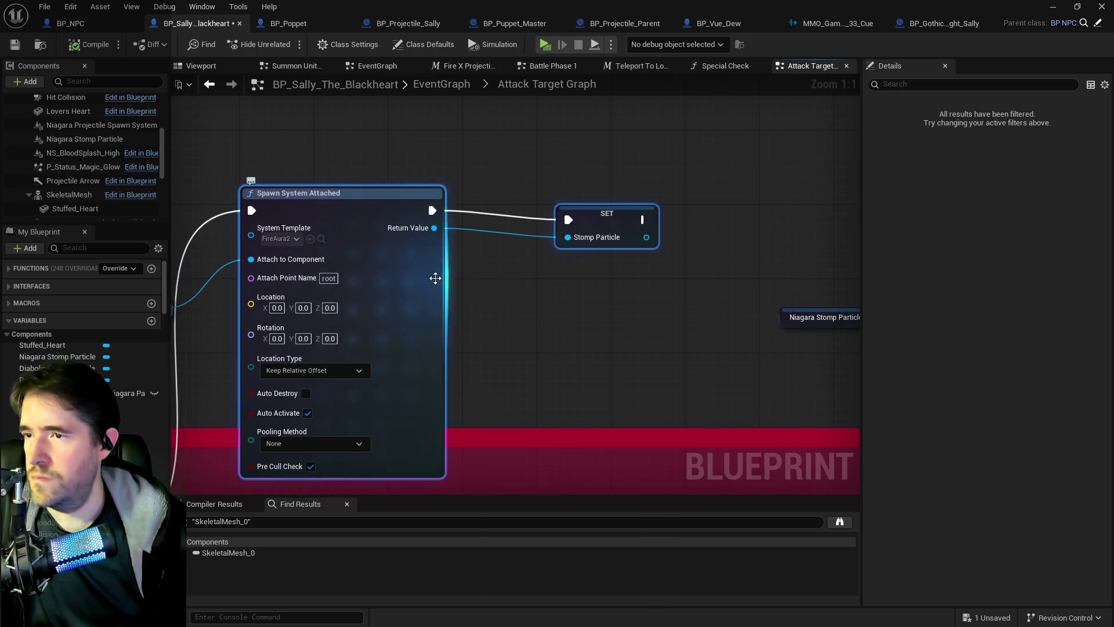
{"action": "left_click_drag", "start_coordinate": [433, 231], "coordinate": [496, 267]}
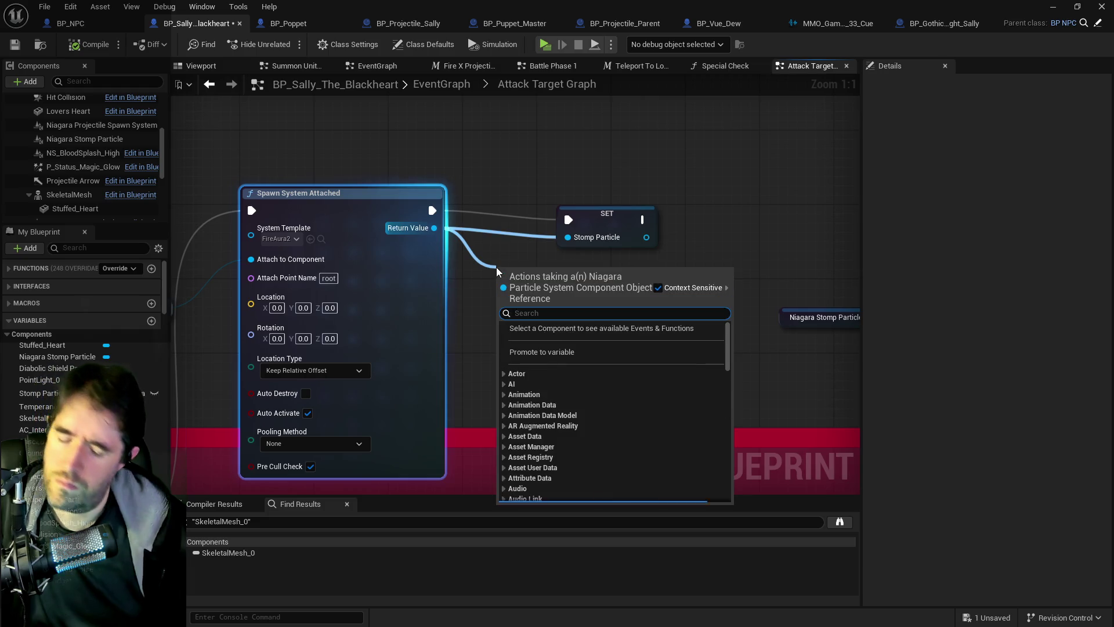
Add a Set World Scale 3D node for the particle with New Scale set to 4
{"action": "type", "text": "set scale"}
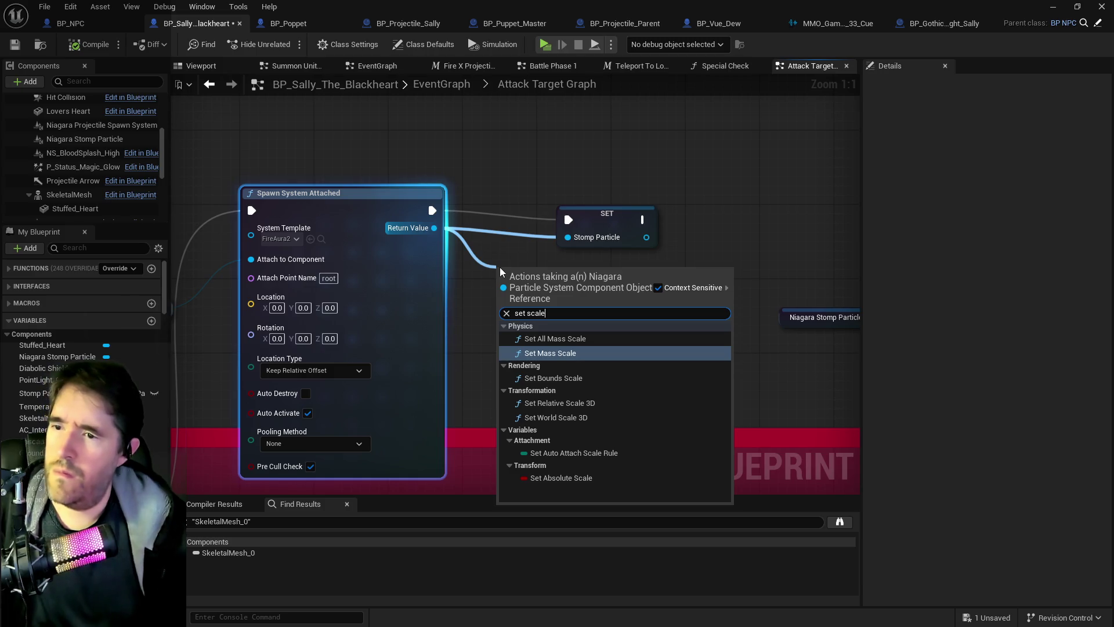
{"action": "left_click", "coordinate": [555, 417]}
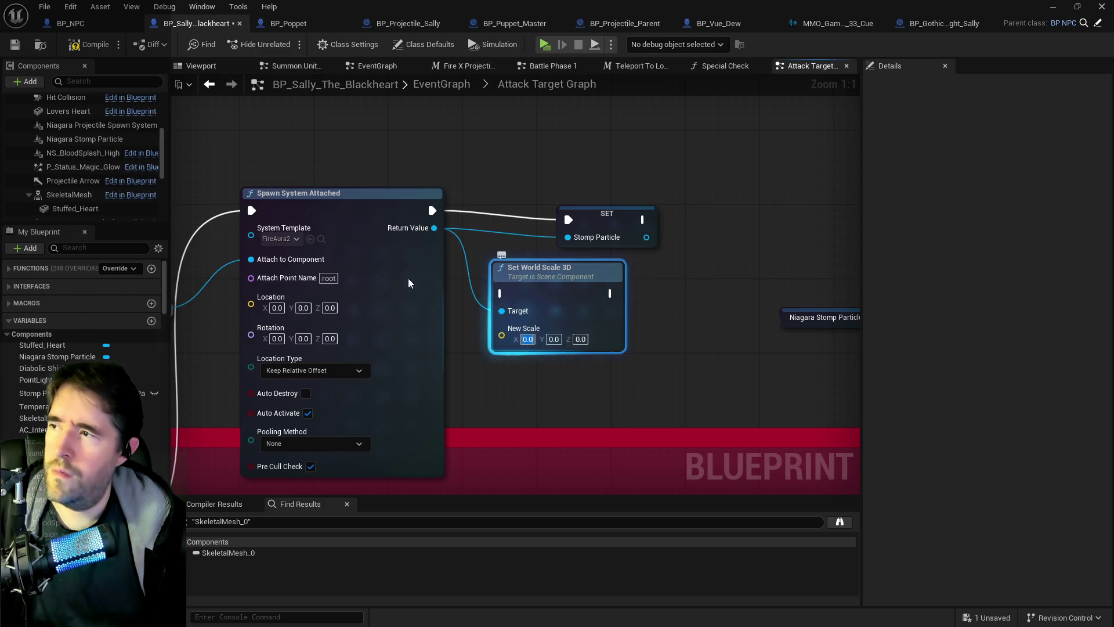
{"action": "left_click", "coordinate": [76, 140]}
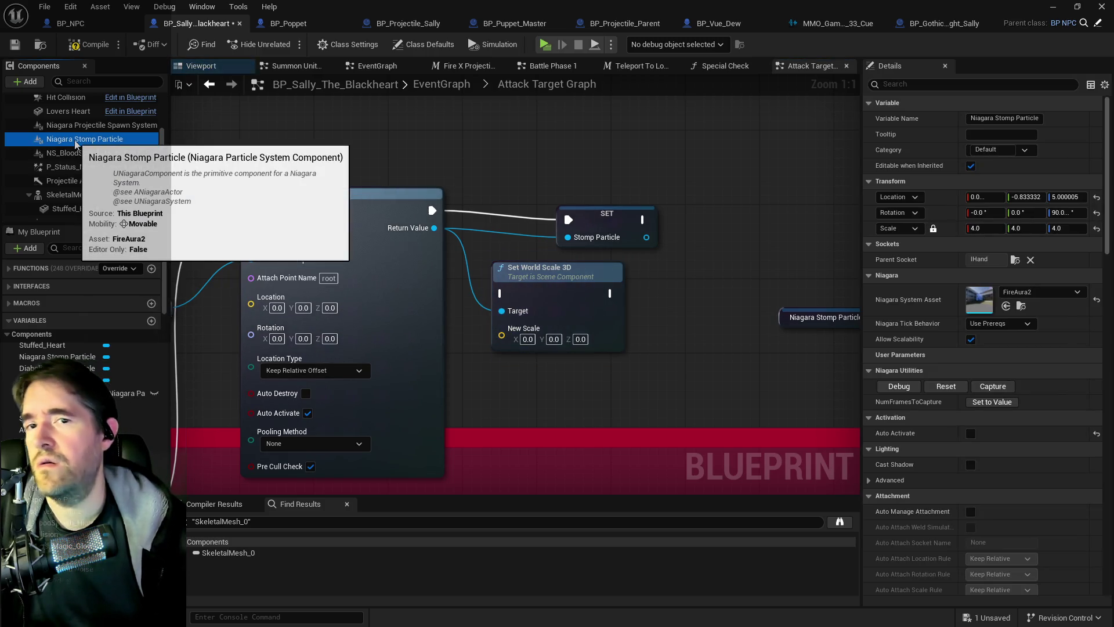
{"action": "scroll", "coordinate": [76, 148], "scroll_direction": "up", "scroll_amount": 5}
{"action": "left_click", "coordinate": [76, 156]}
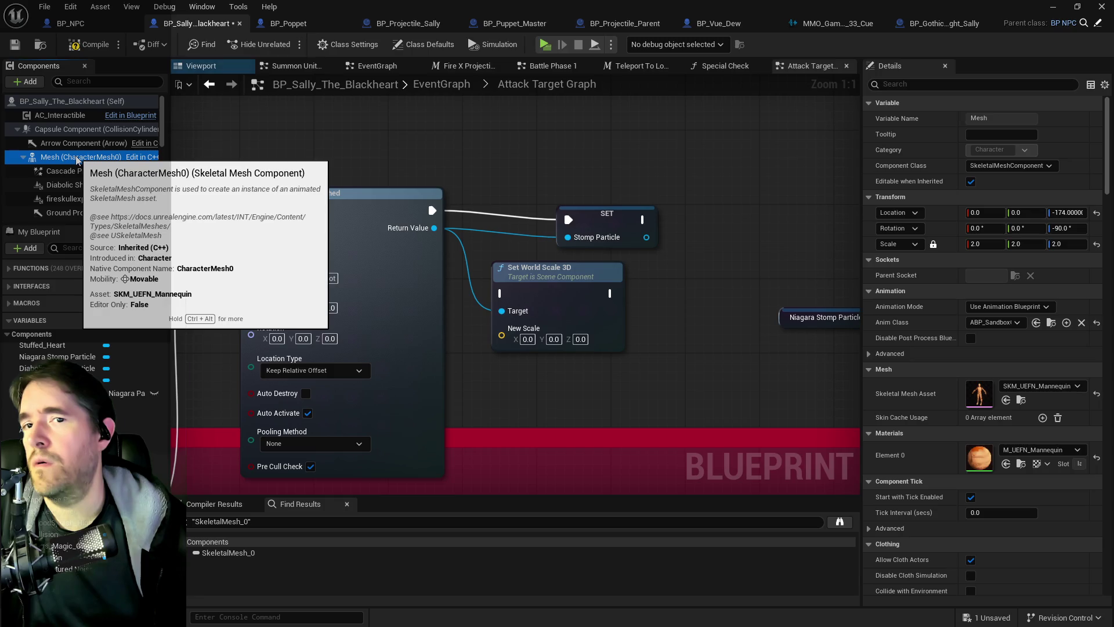
{"action": "scroll", "coordinate": [73, 157], "scroll_direction": "down", "scroll_amount": 3}
{"action": "scroll", "coordinate": [74, 157], "scroll_direction": "down", "scroll_amount": 2}
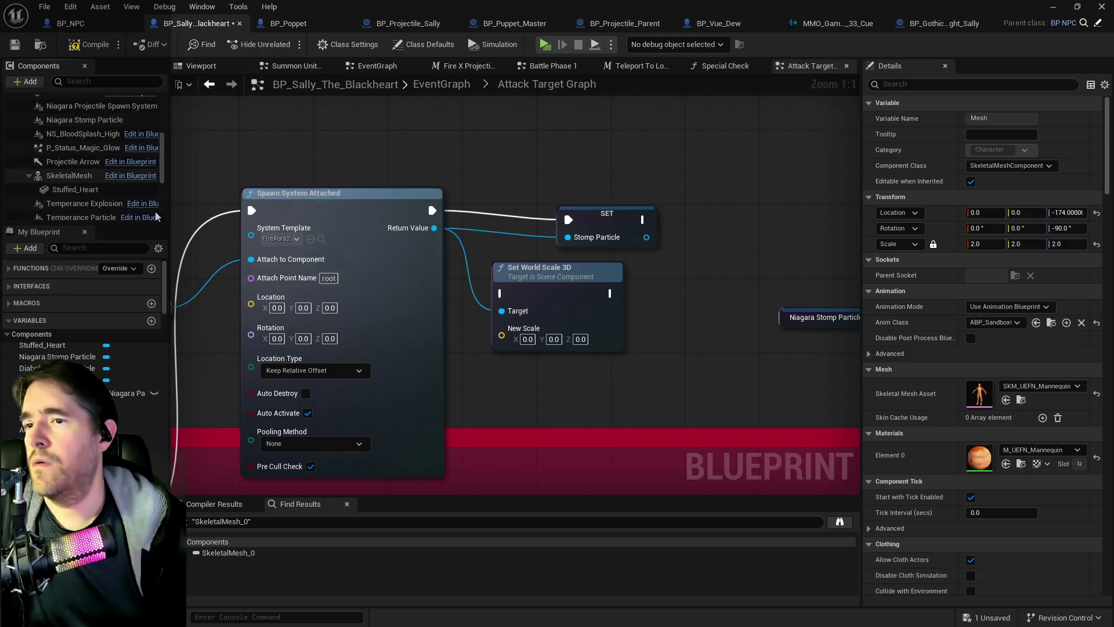
{"action": "left_click", "coordinate": [533, 341]}
{"action": "type", "text": "4"}
{"action": "left_click", "coordinate": [549, 340]}
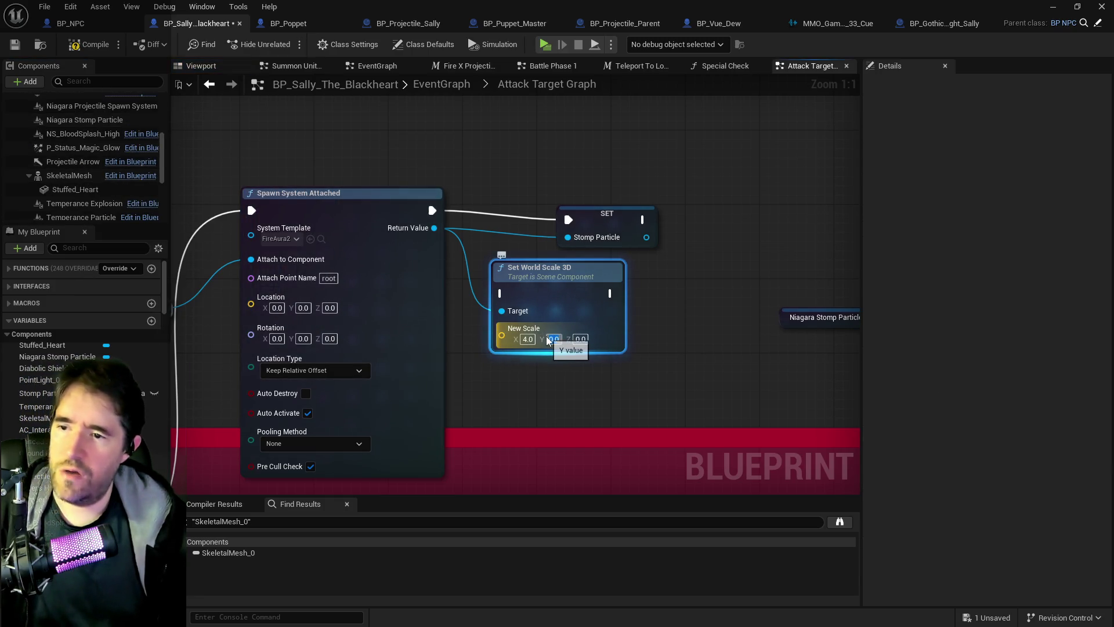
{"action": "type", "text": "4"}
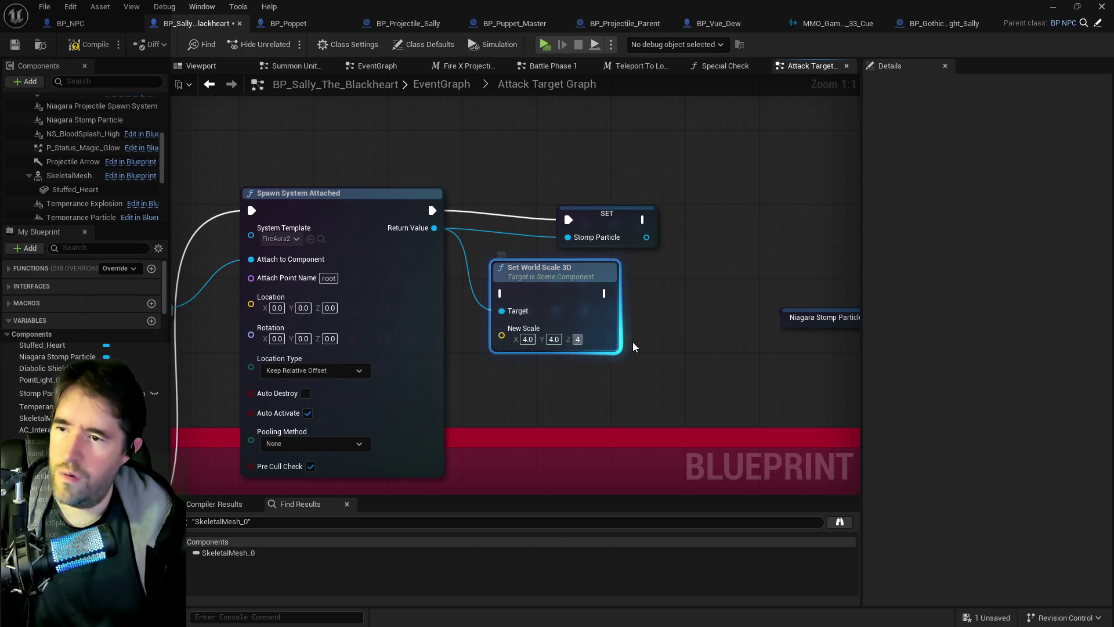
Run Set World Scale 3D right after SET, with Stomp Particle as its Target
{"action": "left_click_drag", "start_coordinate": [604, 214], "coordinate": [696, 195]}
{"action": "mouse_move", "coordinate": [572, 268]}
{"action": "left_mouse_down"}
{"action": "mouse_move", "coordinate": [560, 226]}
{"action": "mouse_move", "coordinate": [577, 183]}
{"action": "left_mouse_up"}
{"action": "left_click_drag", "start_coordinate": [432, 210], "coordinate": [661, 201]}
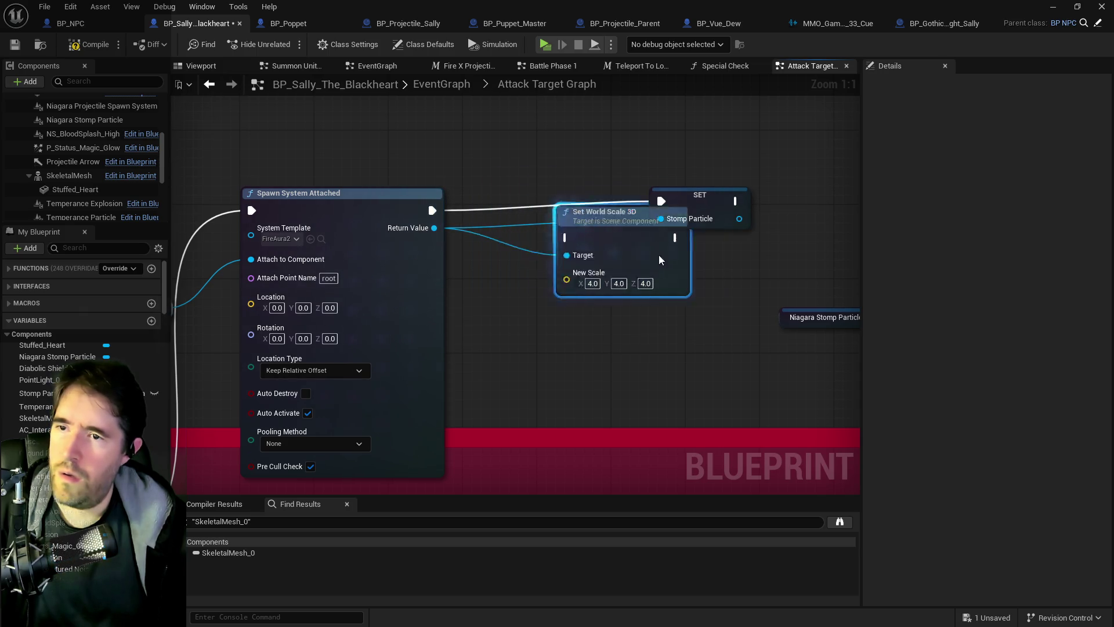
{"action": "left_click_drag", "start_coordinate": [557, 183], "coordinate": [804, 202]}
{"action": "mouse_move", "coordinate": [737, 204]}
{"action": "left_mouse_down"}
{"action": "mouse_move", "coordinate": [622, 204]}
{"action": "mouse_move", "coordinate": [752, 228]}
{"action": "left_mouse_up"}
{"action": "left_click_drag", "start_coordinate": [626, 202], "coordinate": [697, 238]}
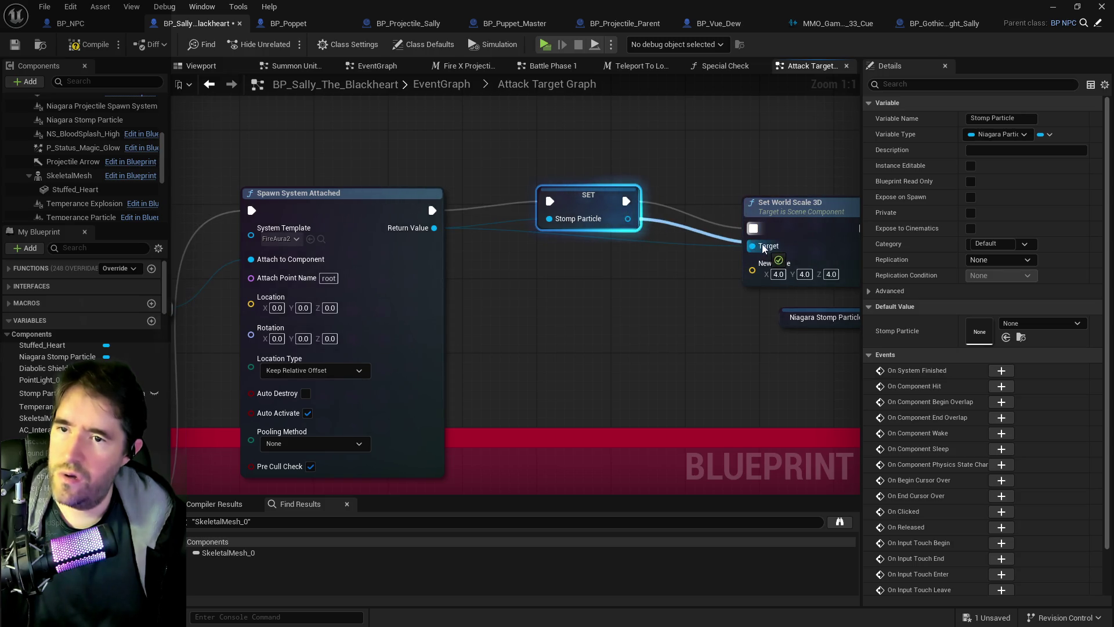
{"action": "left_click_drag", "start_coordinate": [764, 248], "coordinate": [764, 248]}
Straighten the wires and shift SET and Set World Scale 3D left together
{"action": "left_click", "coordinate": [660, 242]}
{"action": "left_click_drag", "start_coordinate": [659, 242], "coordinate": [532, 251]}
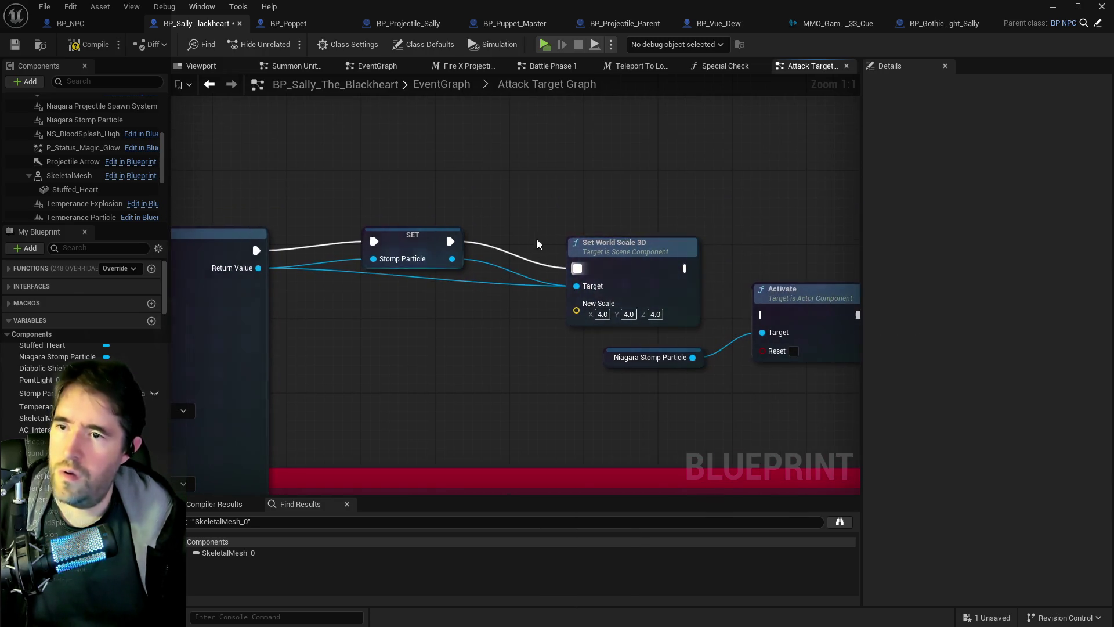
{"action": "mouse_move", "coordinate": [603, 255]}
{"action": "left_mouse_down"}
{"action": "mouse_move", "coordinate": [593, 227]}
{"action": "mouse_move", "coordinate": [584, 250]}
{"action": "mouse_move", "coordinate": [593, 249]}
{"action": "left_mouse_up"}
{"action": "left_click", "coordinate": [446, 231], "text": "ctrl"}
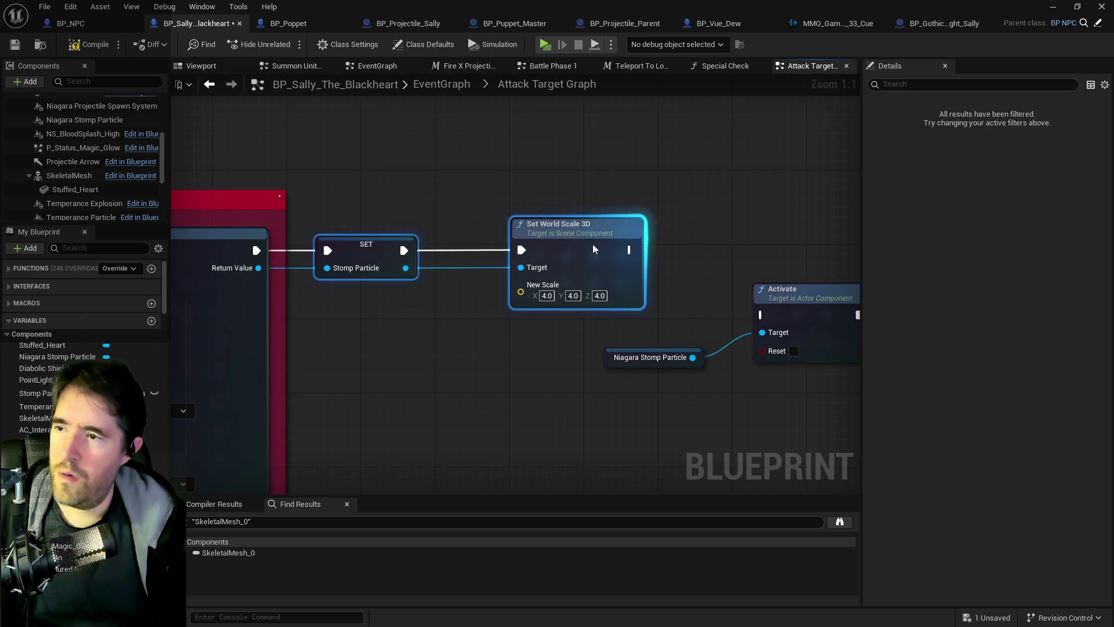
{"action": "scroll", "coordinate": [593, 243], "scroll_direction": "down", "scroll_amount": 2}
{"action": "mouse_move", "coordinate": [378, 359]}
{"action": "left_mouse_down"}
{"action": "mouse_move", "coordinate": [313, 273]}
{"action": "mouse_move", "coordinate": [234, 218]}
{"action": "mouse_move", "coordinate": [269, 259]}
{"action": "mouse_move", "coordinate": [459, 290]}
{"action": "left_mouse_up"}
{"action": "scroll", "coordinate": [234, 217], "scroll_direction": "down", "scroll_amount": 1}
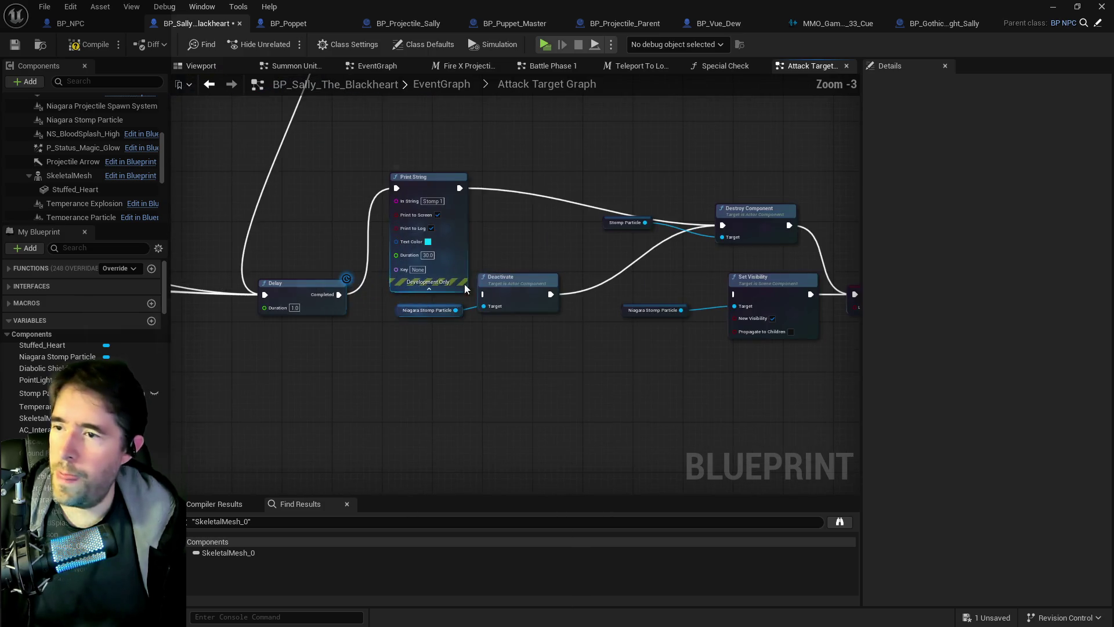
Set the Delay duration to 1.5 seconds and delete the extra pasted Delay node
{"action": "mouse_move", "coordinate": [523, 203]}
{"action": "left_mouse_down"}
{"action": "mouse_move", "coordinate": [382, 190]}
{"action": "mouse_move", "coordinate": [409, 171]}
{"action": "mouse_move", "coordinate": [504, 167]}
{"action": "left_mouse_up"}
{"action": "key", "text": "ctrl+v"}
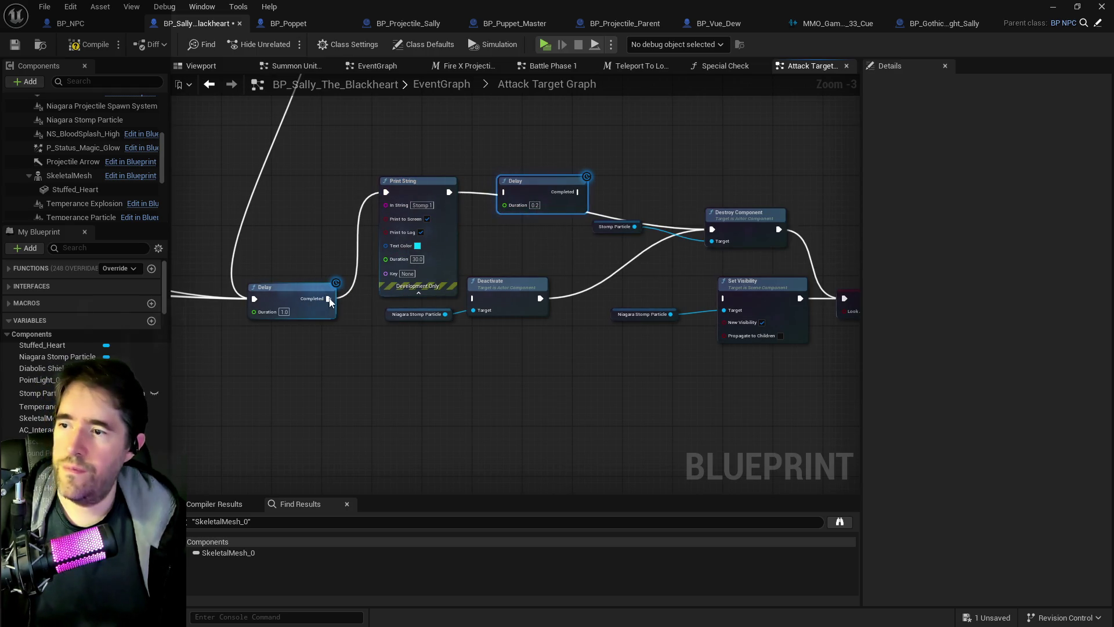
{"action": "left_click", "coordinate": [287, 312]}
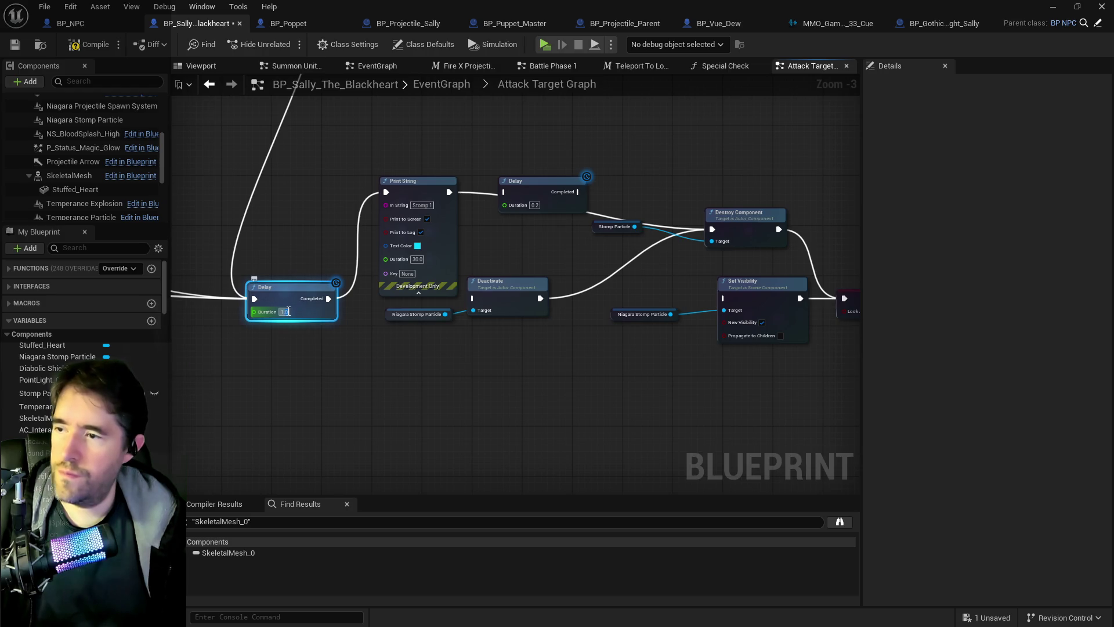
{"action": "type", "text": "1.5"}
{"action": "key", "text": "Return"}
{"action": "mouse_move", "coordinate": [415, 256]}
{"action": "left_mouse_down"}
{"action": "mouse_move", "coordinate": [246, 250]}
{"action": "mouse_move", "coordinate": [369, 271]}
{"action": "left_mouse_up"}
{"action": "left_click", "coordinate": [487, 199]}
{"action": "key", "text": "Delete"}
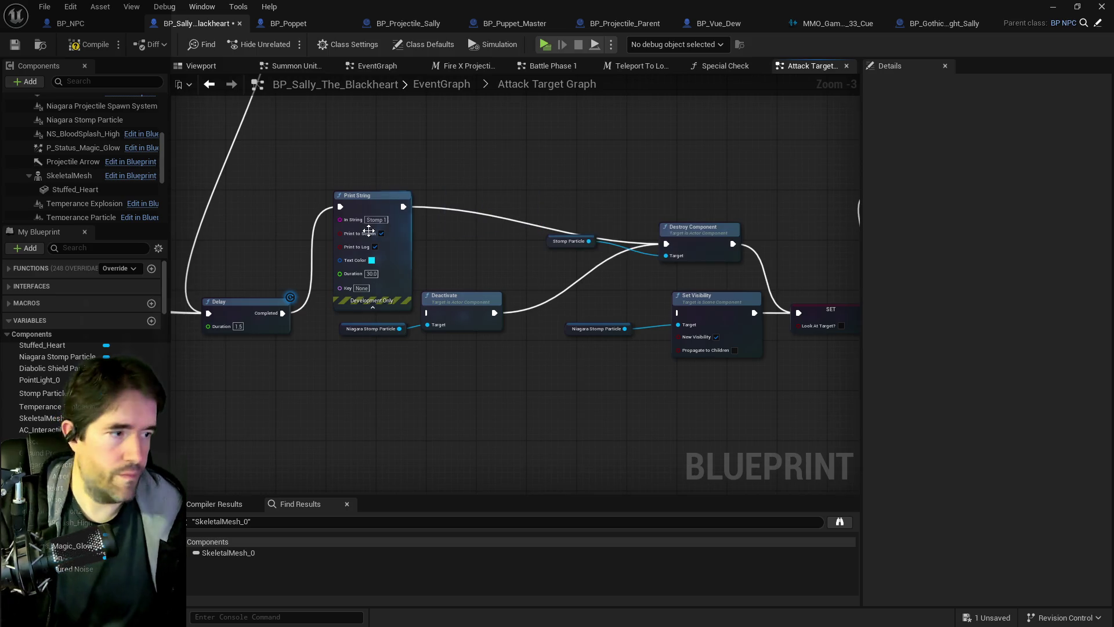
Wire Delay into Destroy Component and SET into Outputs, removing the 'Stomp 2' print
{"action": "mouse_move", "coordinate": [283, 313]}
{"action": "left_mouse_down"}
{"action": "mouse_move", "coordinate": [557, 232]}
{"action": "mouse_move", "coordinate": [667, 243]}
{"action": "left_mouse_up"}
{"action": "left_click_drag", "start_coordinate": [761, 245], "coordinate": [567, 246]}
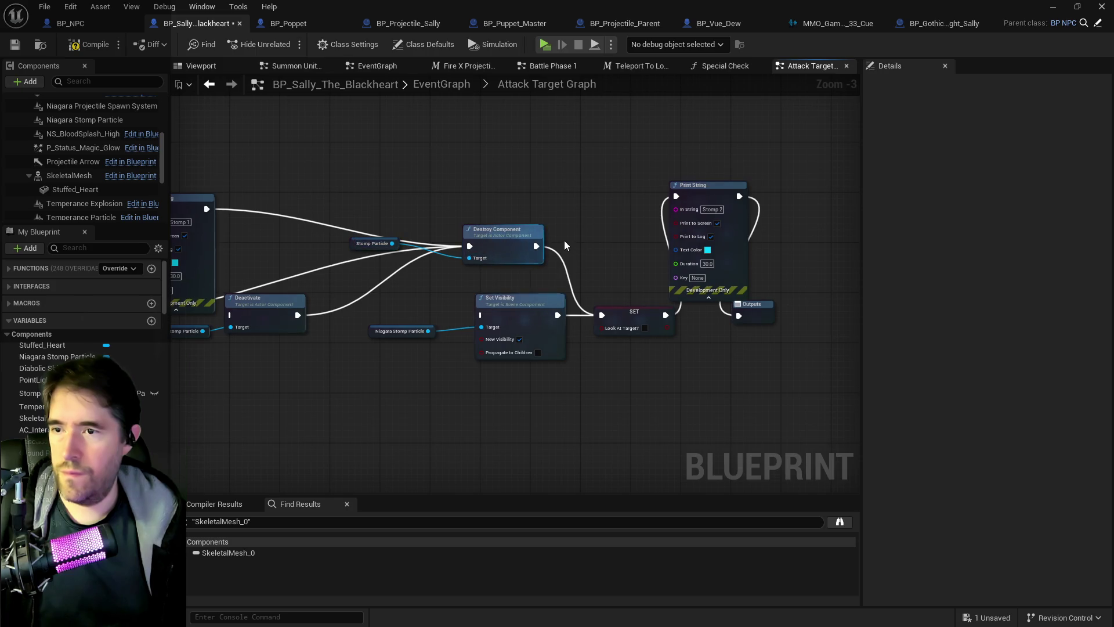
{"action": "left_click_drag", "start_coordinate": [634, 318], "coordinate": [739, 316]}
{"action": "left_click", "coordinate": [708, 185]}
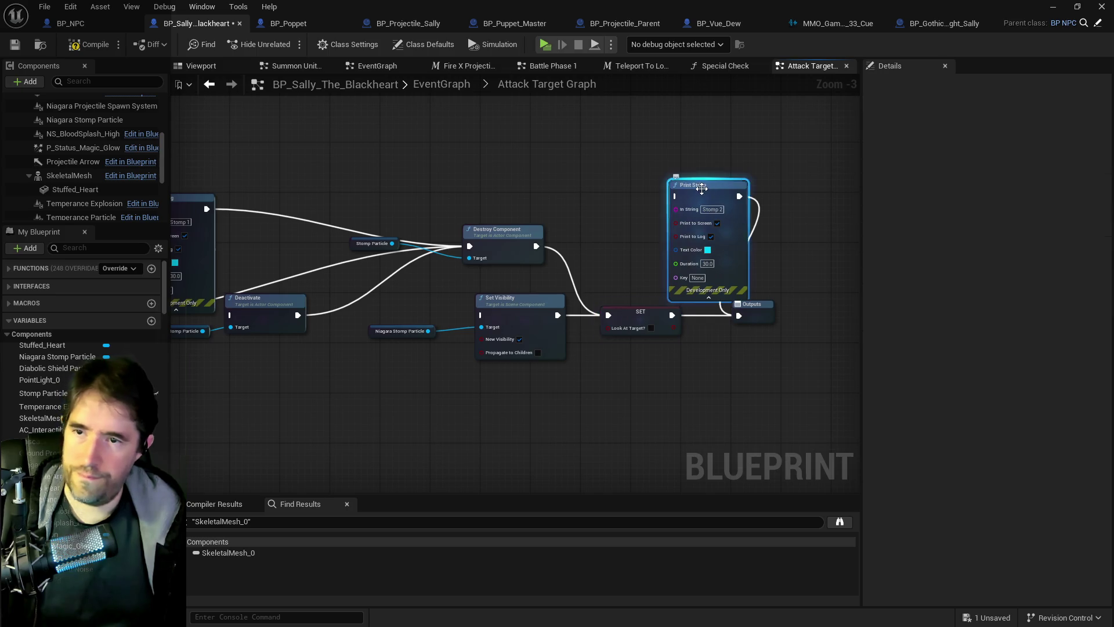
{"action": "key", "text": "Delete"}
Delete the first debug Print String and select the SkeletalMesh component
{"action": "left_click_drag", "start_coordinate": [549, 212], "coordinate": [491, 236]}
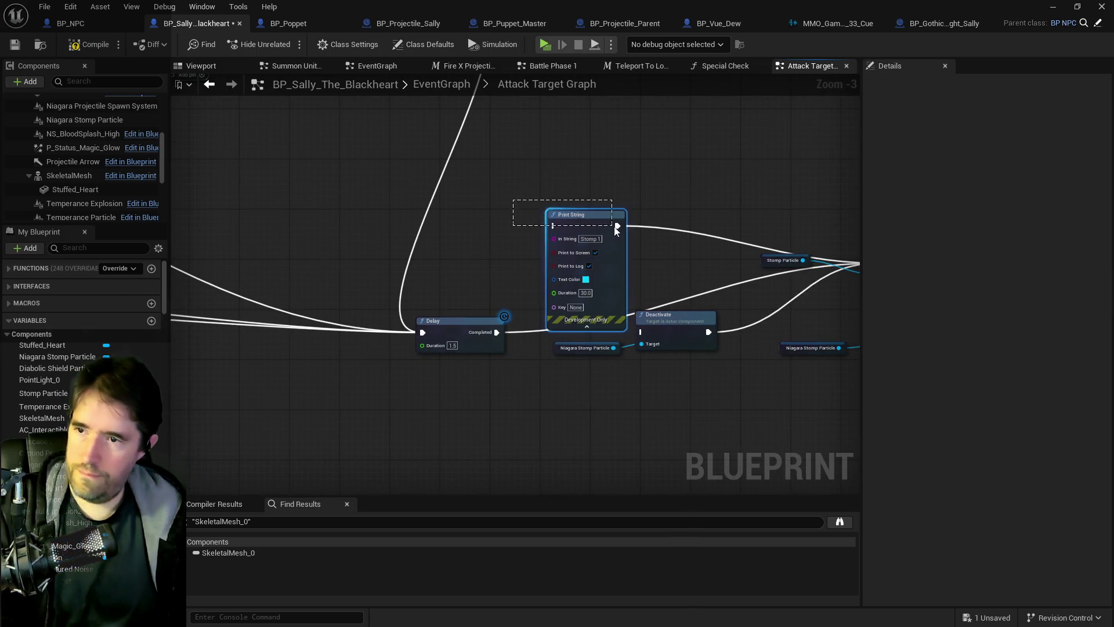
{"action": "left_click_drag", "start_coordinate": [616, 229], "coordinate": [617, 229]}
{"action": "key", "text": "Delete"}
{"action": "left_click_drag", "start_coordinate": [549, 284], "coordinate": [276, 277]}
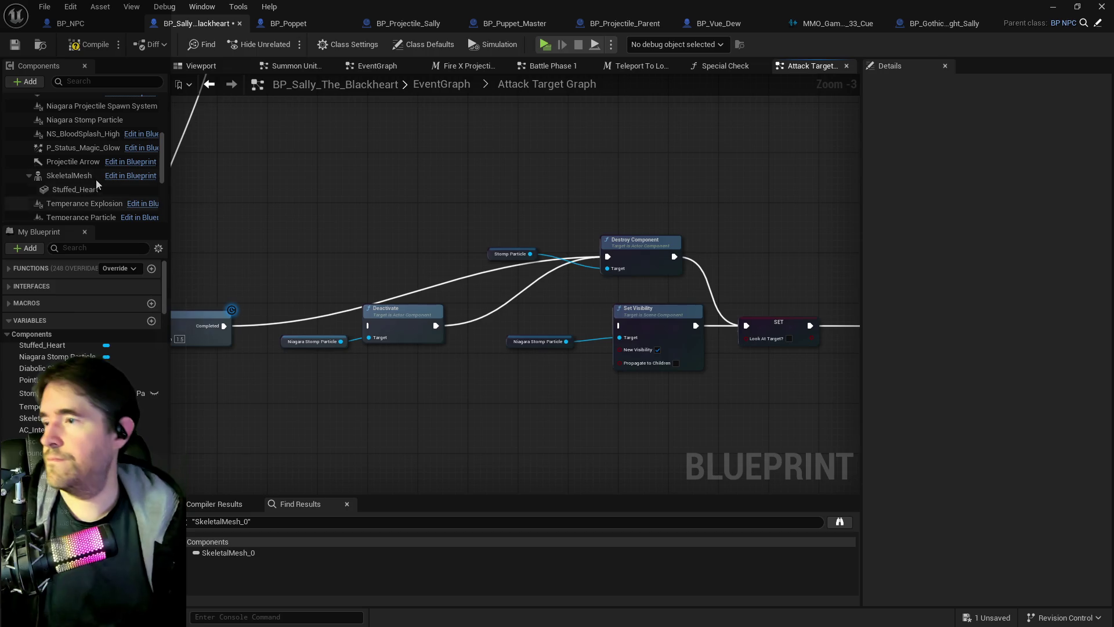
{"action": "left_click", "coordinate": [72, 176]}
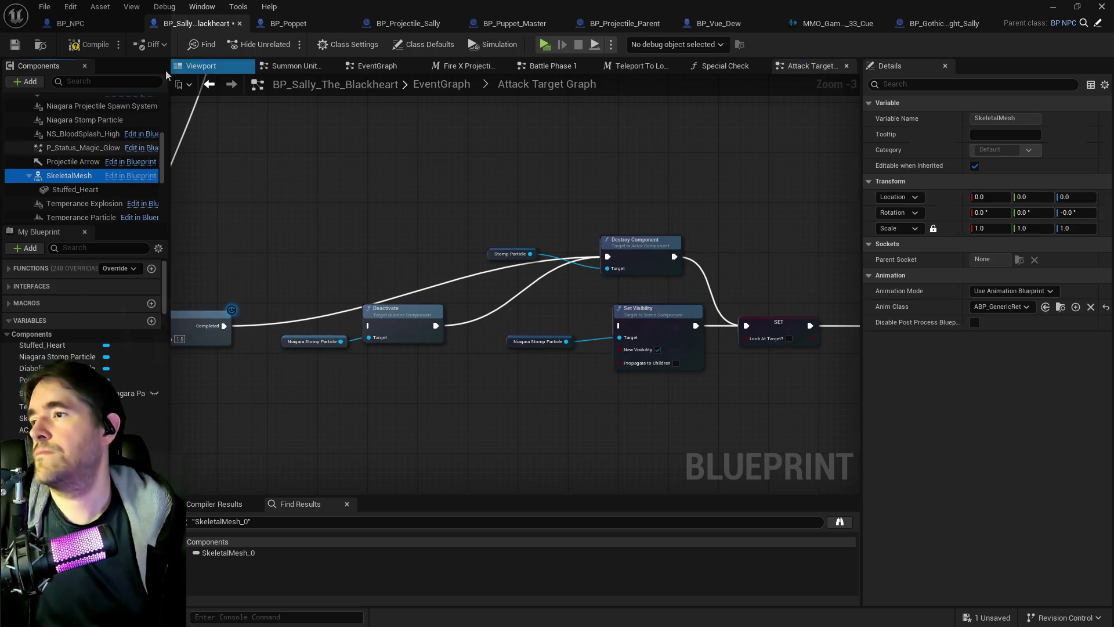
In the Viewport, add a Scene component under SkeletalMesh and rename it Stomp Scene
{"action": "left_click", "coordinate": [201, 66]}
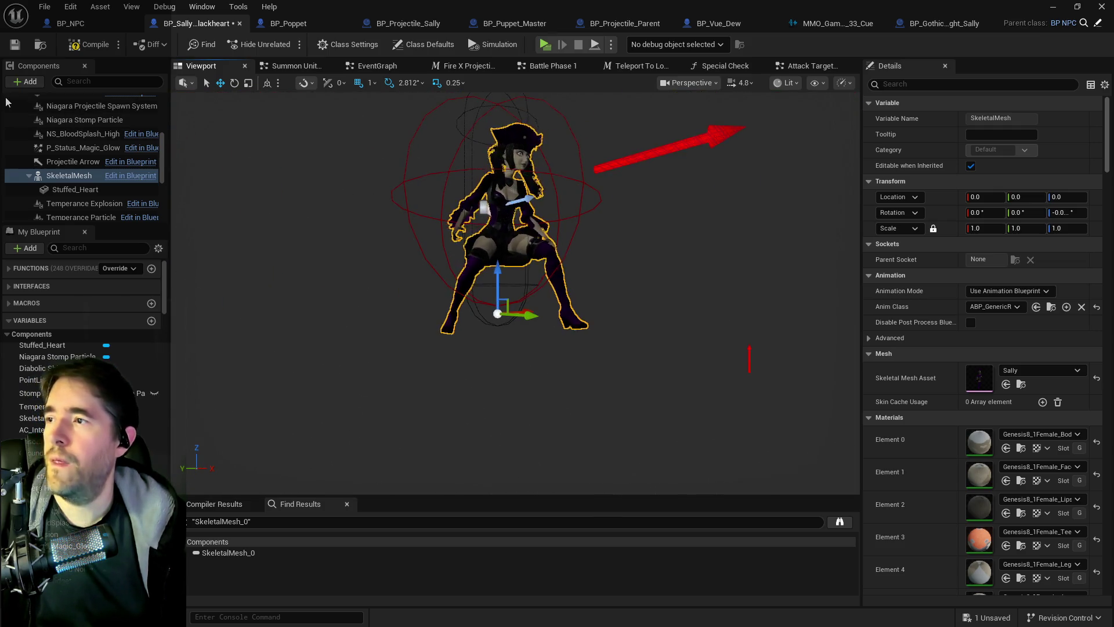
{"action": "left_click", "coordinate": [26, 81]}
{"action": "type", "text": "scene"}
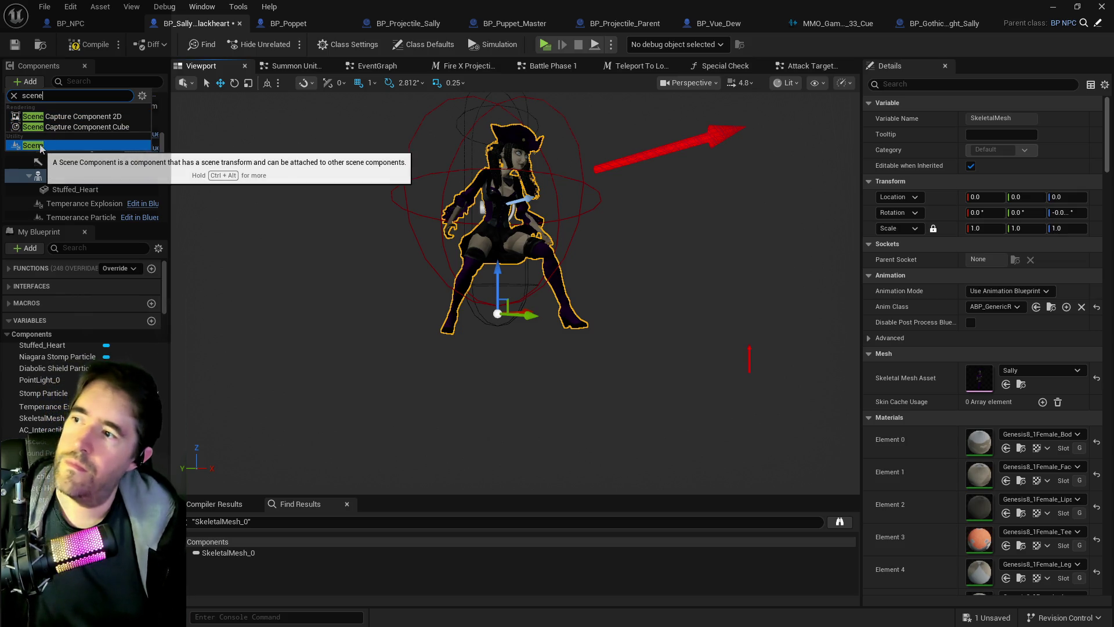
{"action": "left_click", "coordinate": [40, 146]}
{"action": "key", "text": "Return"}
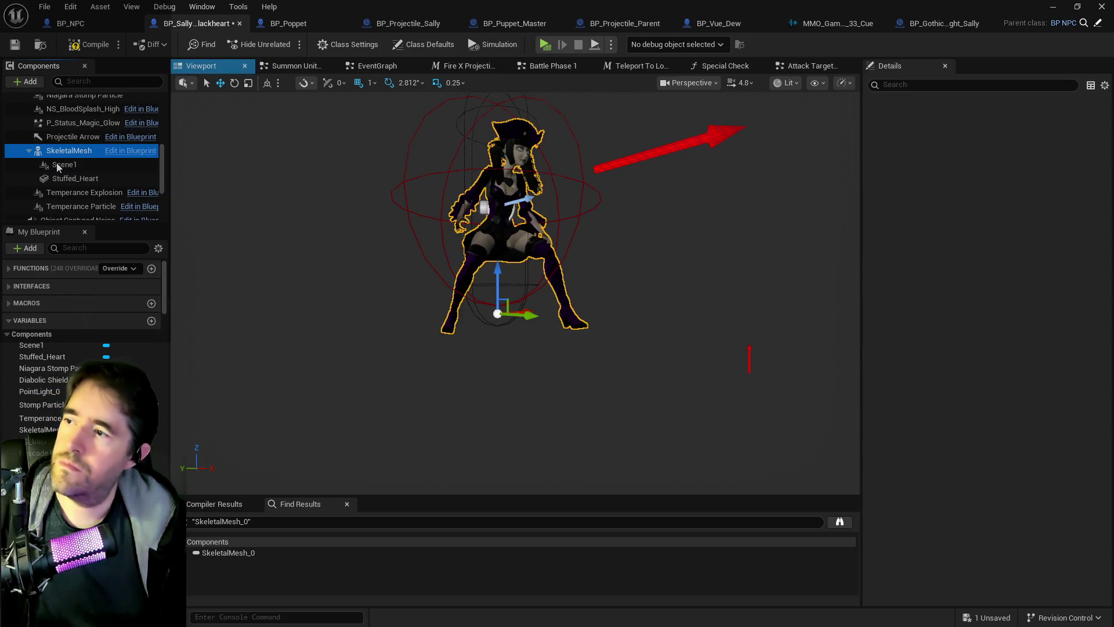
{"action": "left_click", "coordinate": [54, 166]}
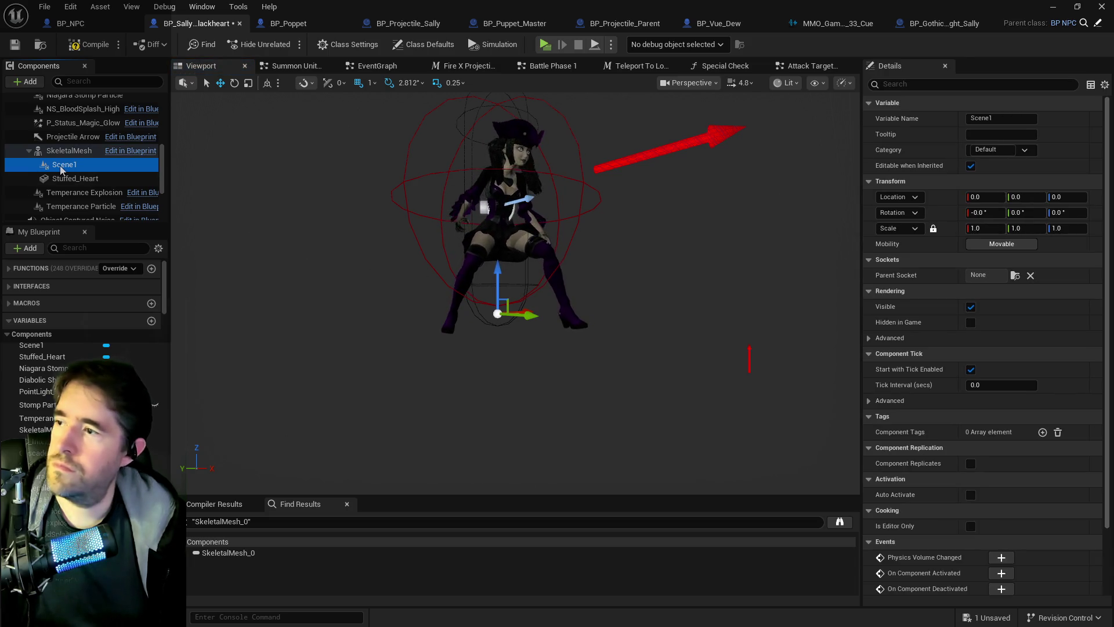
{"action": "left_click", "coordinate": [62, 168]}
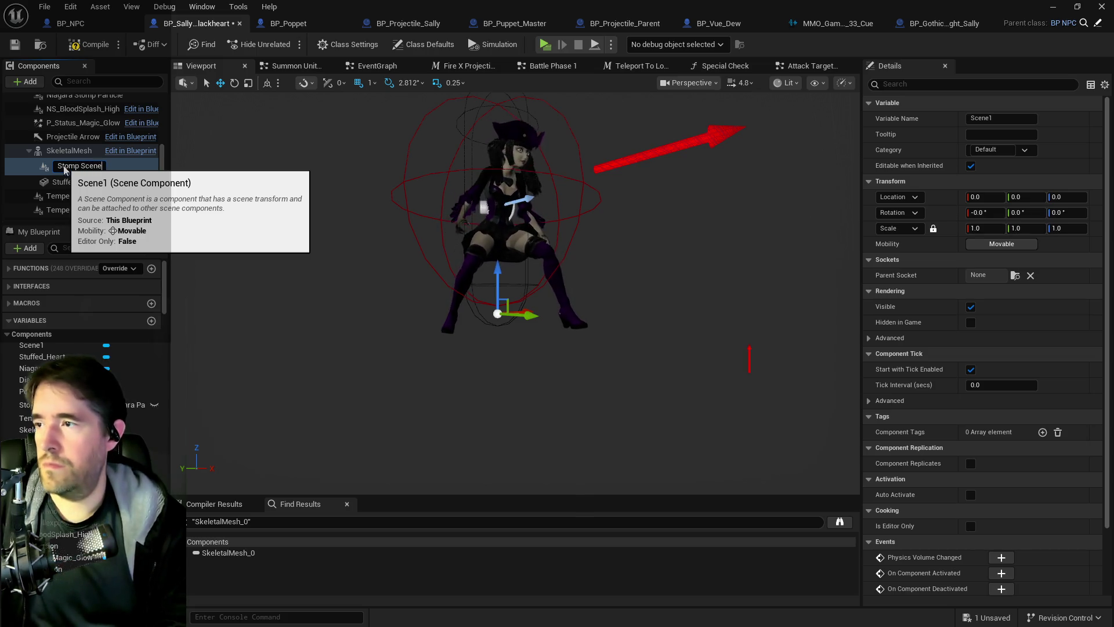
{"action": "key", "text": "Return"}
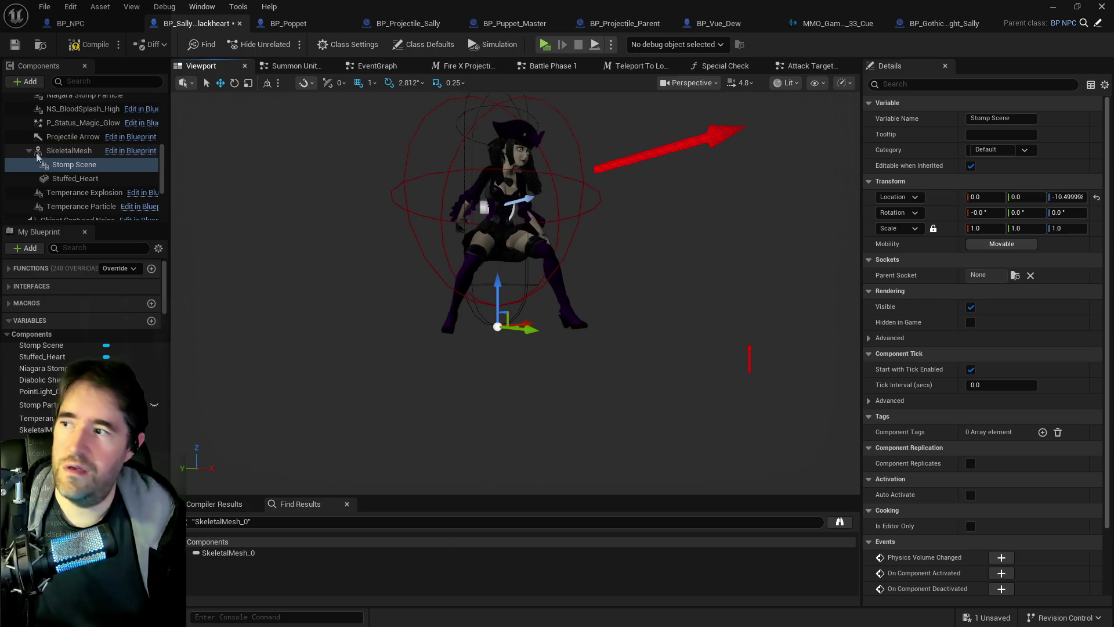
{"action": "left_click", "coordinate": [64, 166]}
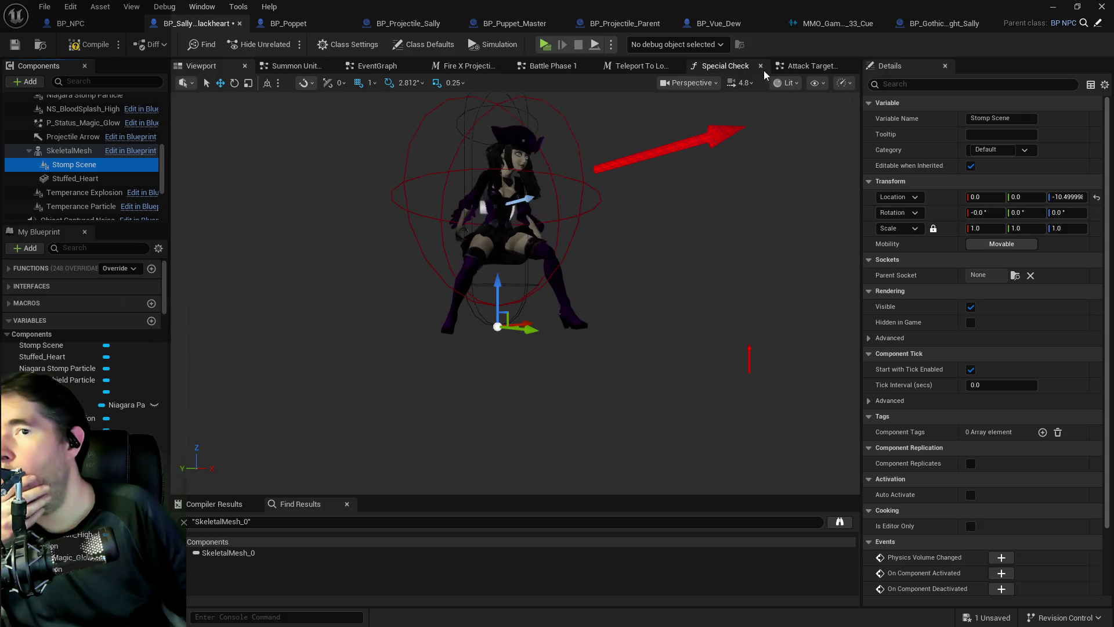
Switch back to the Attack Target Graph tab with its Set Visibility and Destroy Component nodes
{"action": "left_click", "coordinate": [810, 66]}
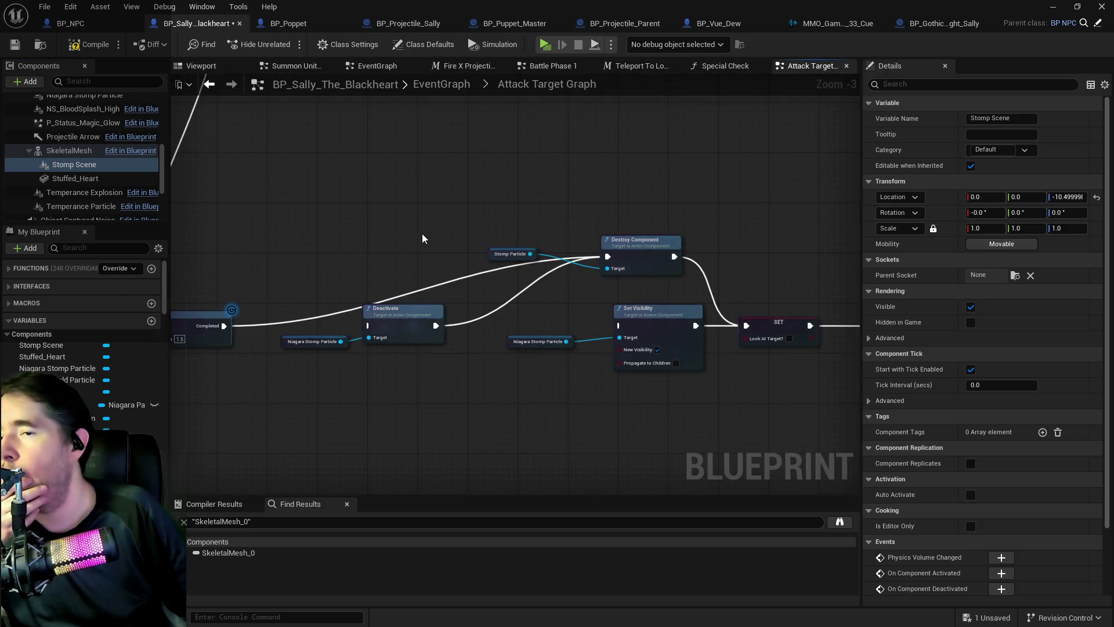
Wire Stomp Scene into Spawn System Attached's Attach to Component, delete the Skeletal Mesh getter, and save
{"action": "scroll", "coordinate": [362, 301], "scroll_direction": "down", "scroll_amount": 1}
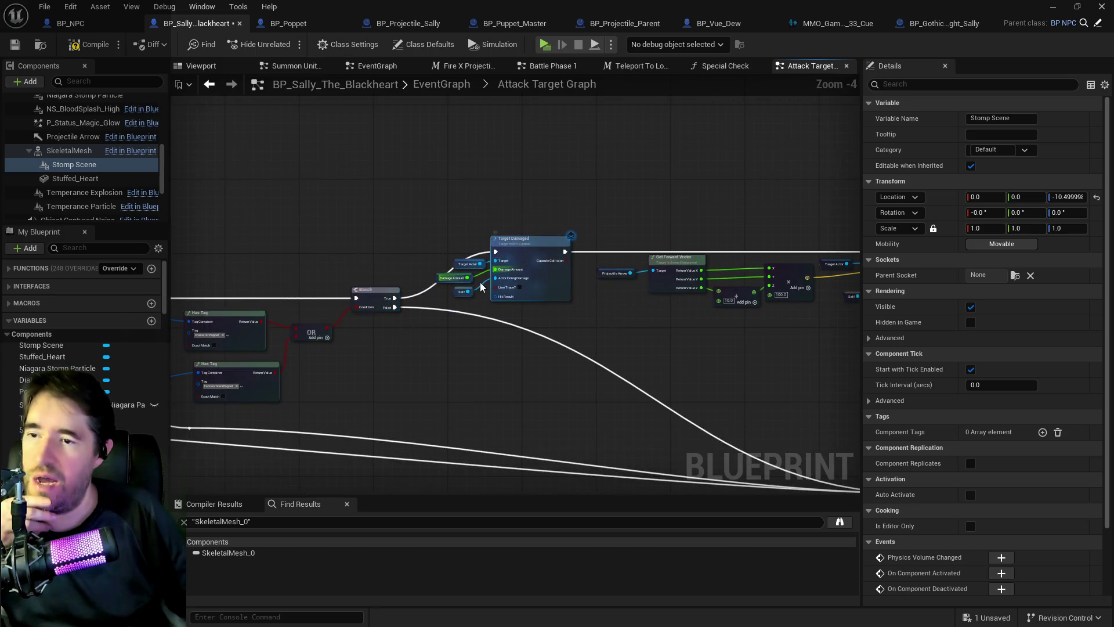
{"action": "scroll", "coordinate": [480, 285], "scroll_direction": "up", "scroll_amount": 3}
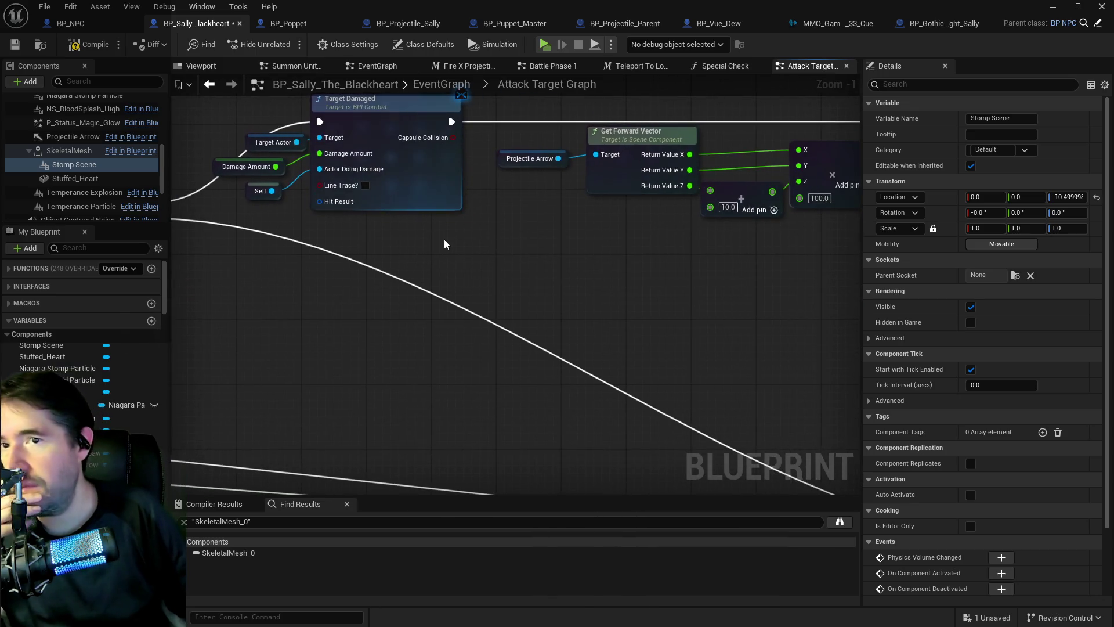
{"action": "scroll", "coordinate": [418, 249], "scroll_direction": "down", "scroll_amount": 3}
{"action": "scroll", "coordinate": [385, 256], "scroll_direction": "up", "scroll_amount": 2}
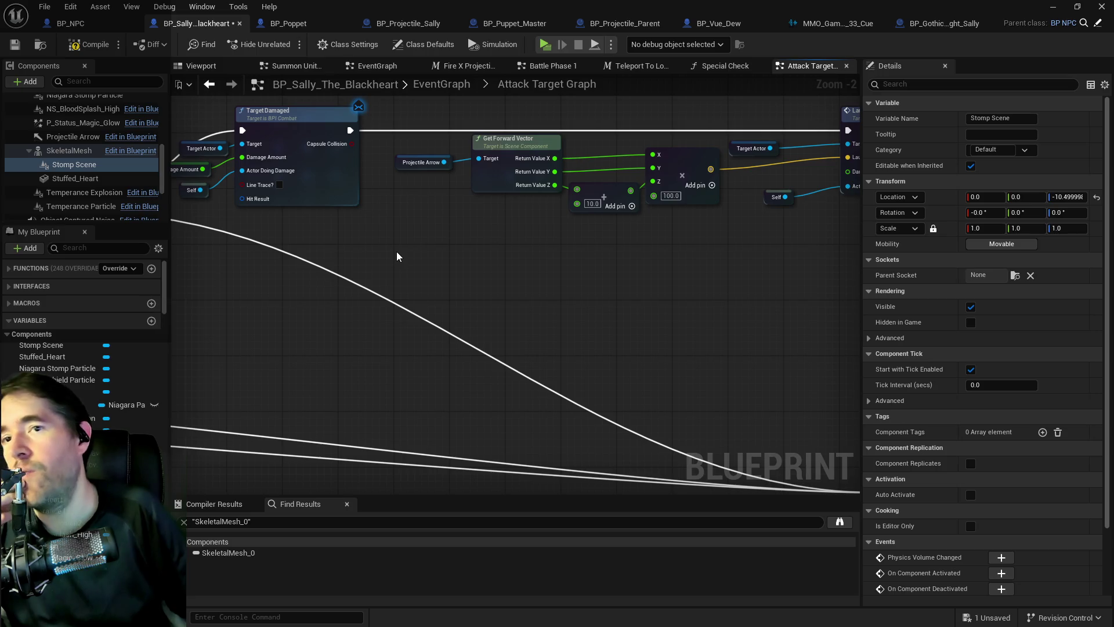
{"action": "scroll", "coordinate": [699, 296], "scroll_direction": "down", "scroll_amount": 3}
{"action": "scroll", "coordinate": [679, 254], "scroll_direction": "up", "scroll_amount": 4}
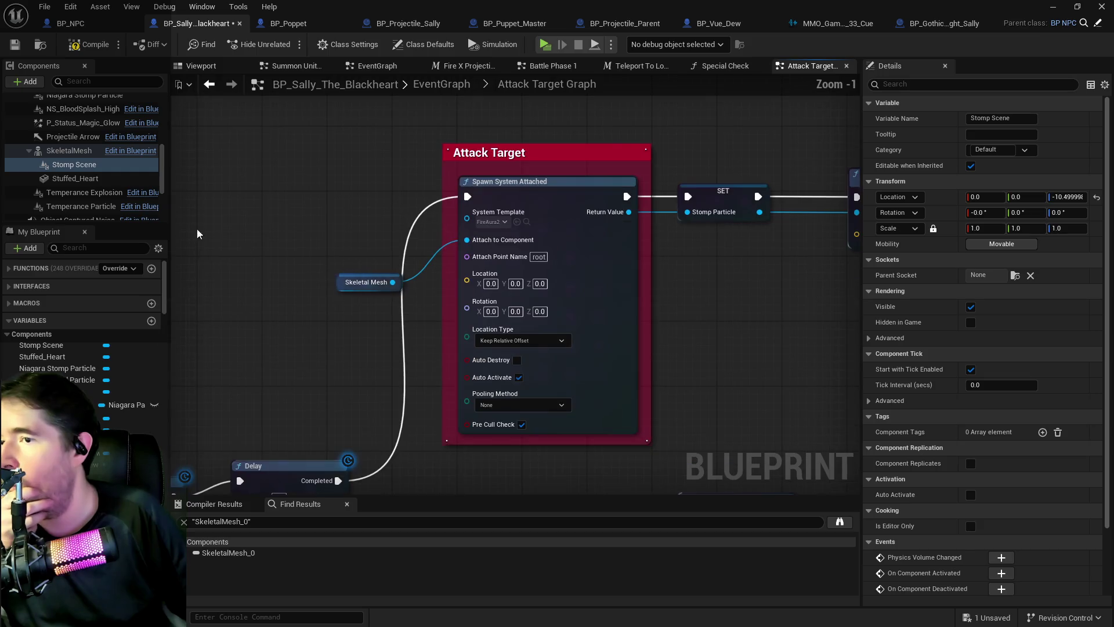
{"action": "mouse_move", "coordinate": [74, 165]}
{"action": "left_mouse_down"}
{"action": "mouse_move", "coordinate": [263, 253]}
{"action": "mouse_move", "coordinate": [299, 242]}
{"action": "left_mouse_up"}
{"action": "left_click_drag", "start_coordinate": [377, 256], "coordinate": [467, 240]}
{"action": "left_click", "coordinate": [367, 284]}
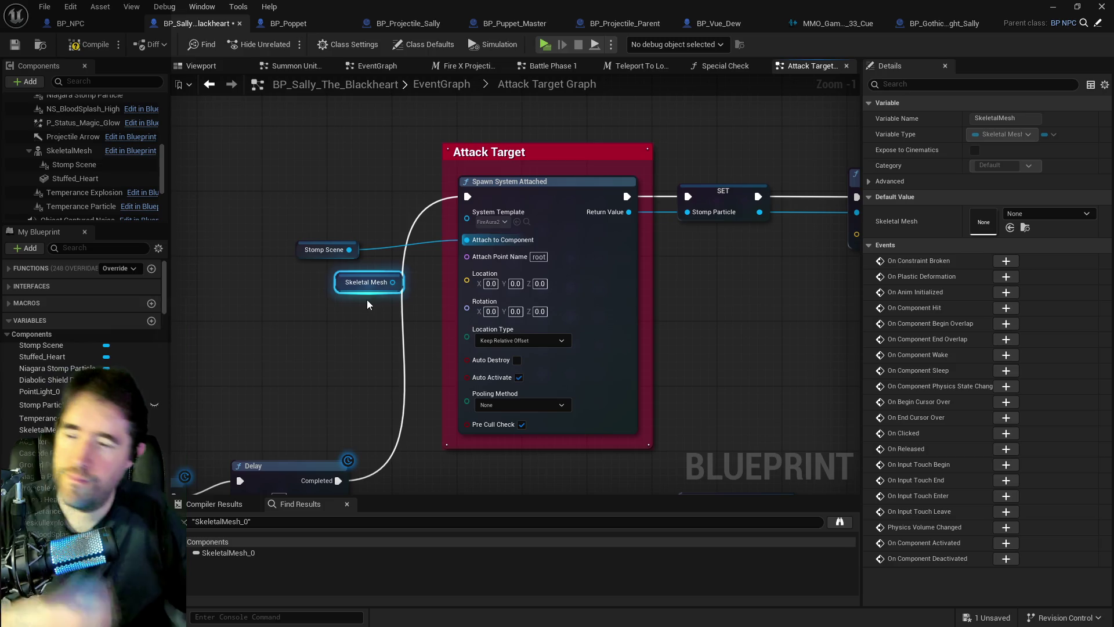
{"action": "key", "text": "Delete"}
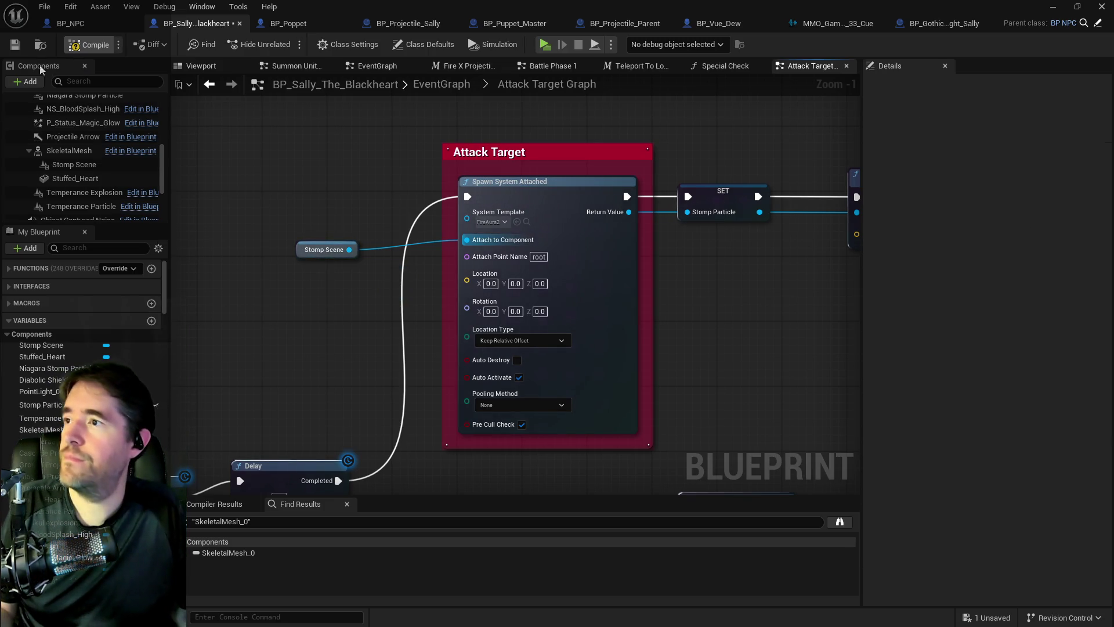
{"action": "left_click", "coordinate": [12, 46]}
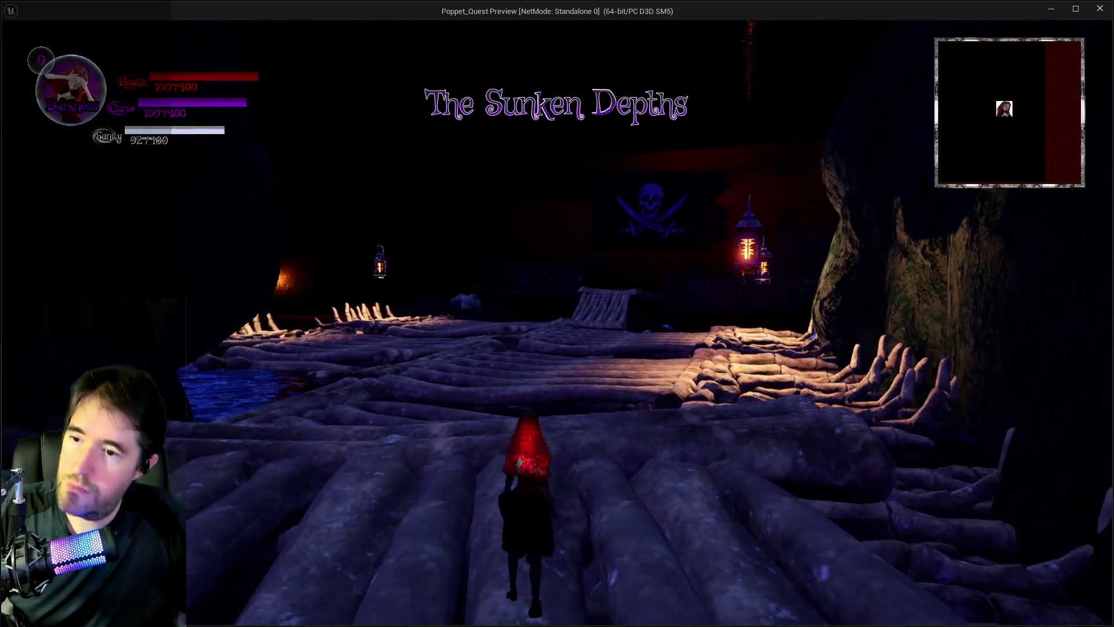
Playtest by jumping via the chapter card menu to the Sally The Blackheart fight, then exit with Esc
{"action": "key", "text": "Escape"}
{"action": "left_click", "coordinate": [479, 180]}
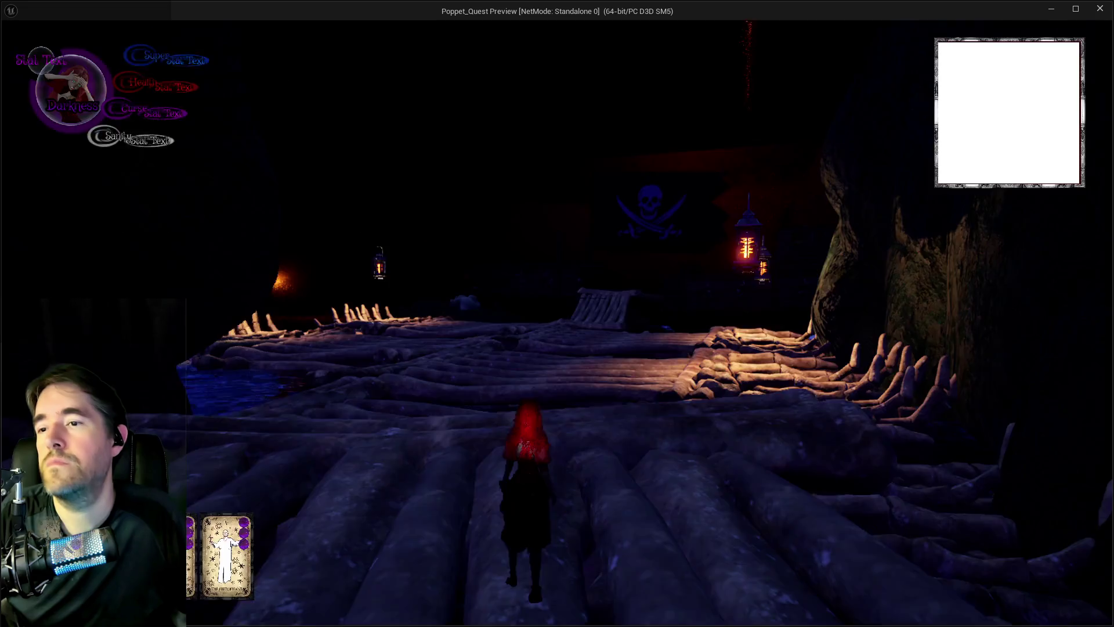
{"action": "key", "text": "w"}
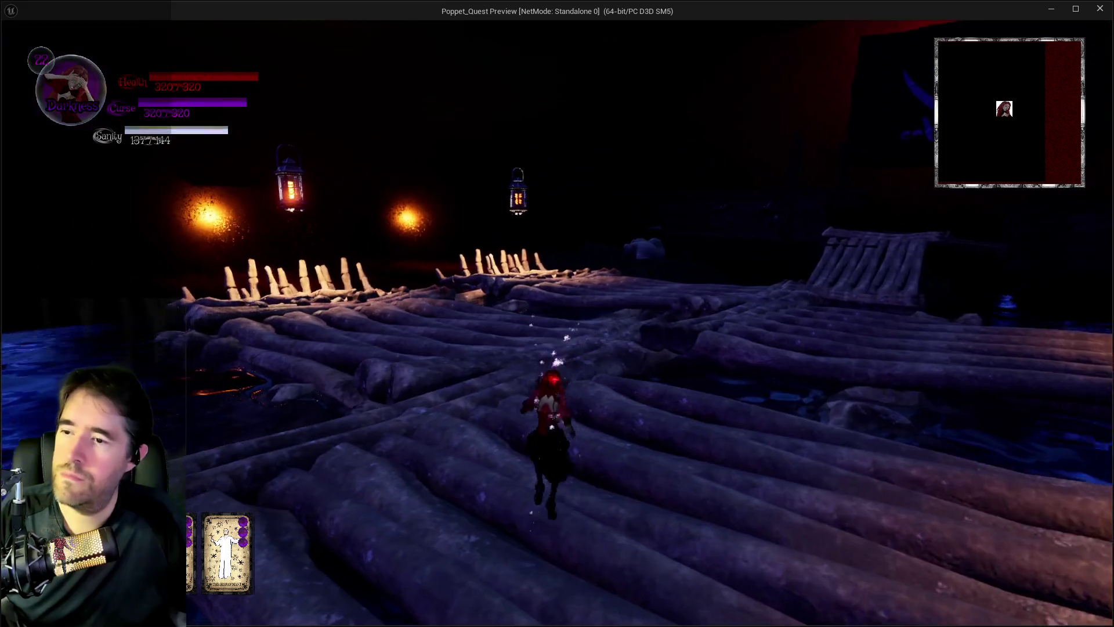
{"action": "key", "text": "Escape"}
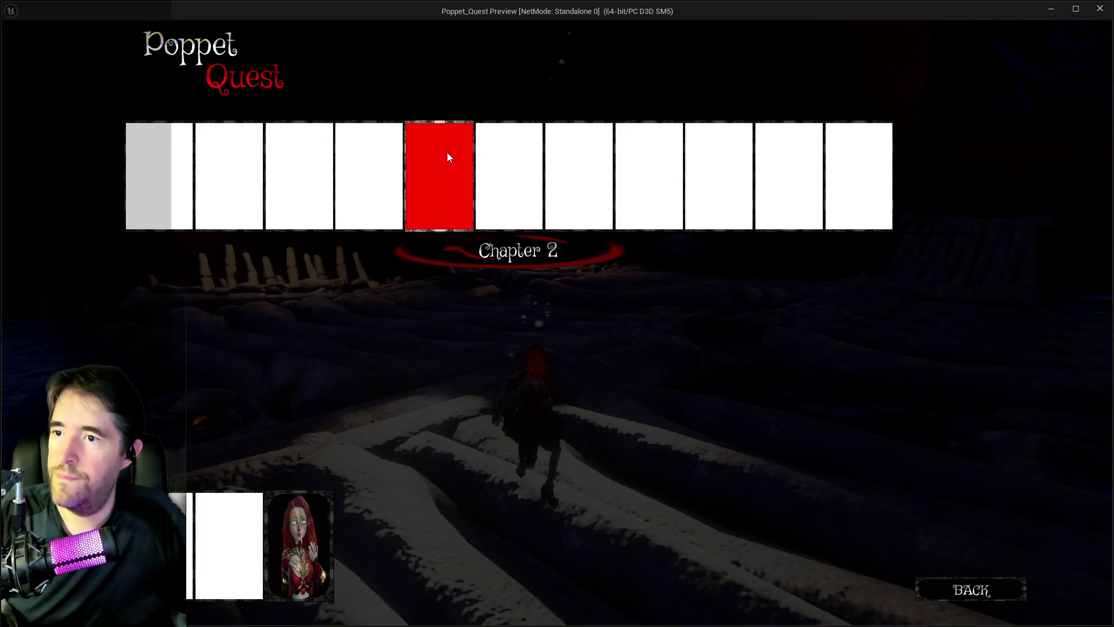
{"action": "left_click", "coordinate": [506, 153]}
{"action": "key", "text": "w"}
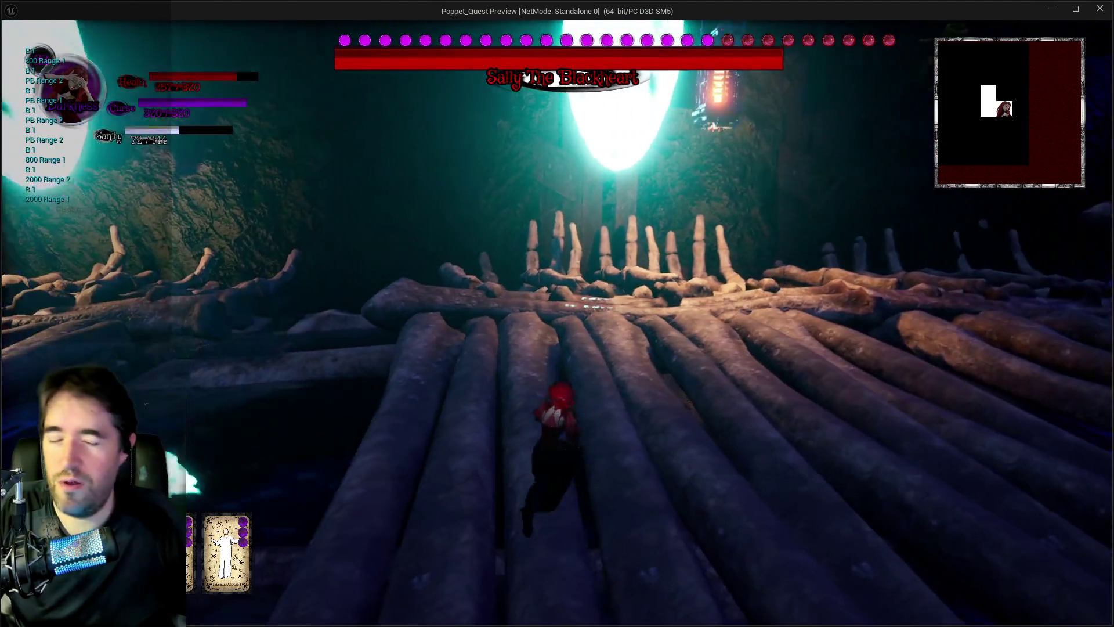
{"action": "key", "text": "Escape"}
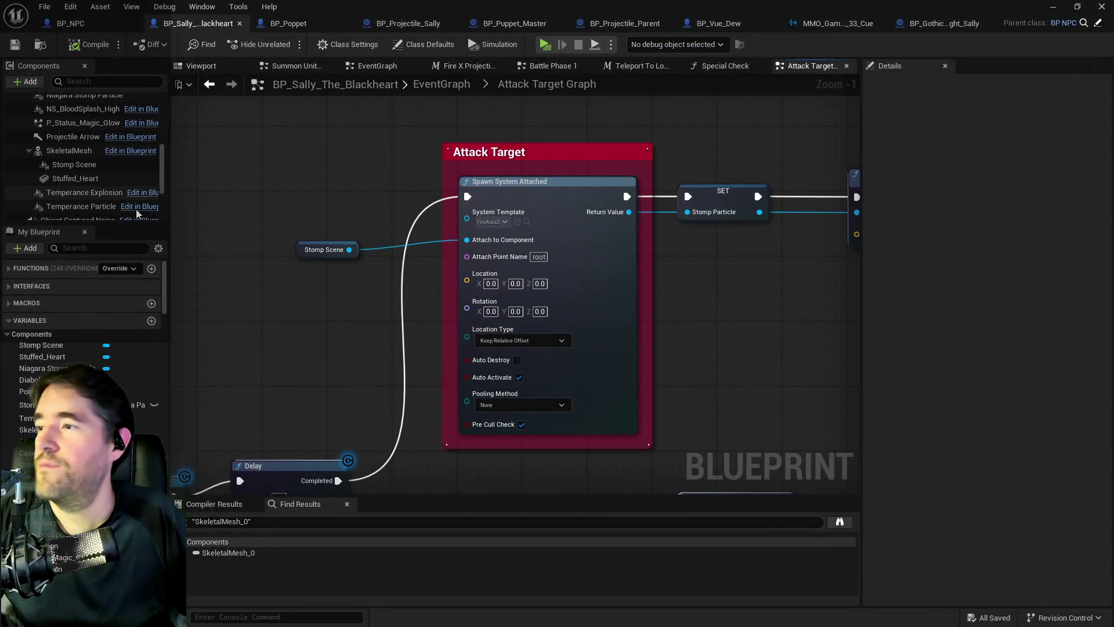
Set Set World Scale 3D's New Scale X, Y and Z to 5.0, then compile and save
{"action": "mouse_move", "coordinate": [437, 271]}
{"action": "left_mouse_down"}
{"action": "mouse_move", "coordinate": [140, 292]}
{"action": "mouse_move", "coordinate": [430, 322]}
{"action": "left_mouse_up"}
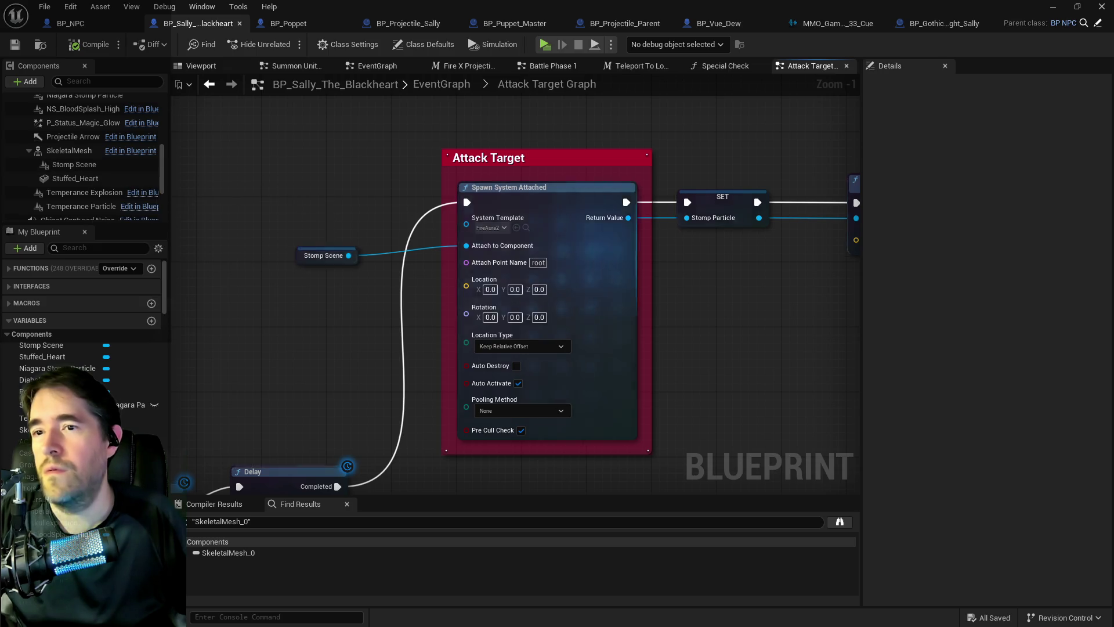
{"action": "left_click_drag", "start_coordinate": [726, 250], "coordinate": [474, 267]}
{"action": "left_click", "coordinate": [630, 261]}
{"action": "type", "text": "5"}
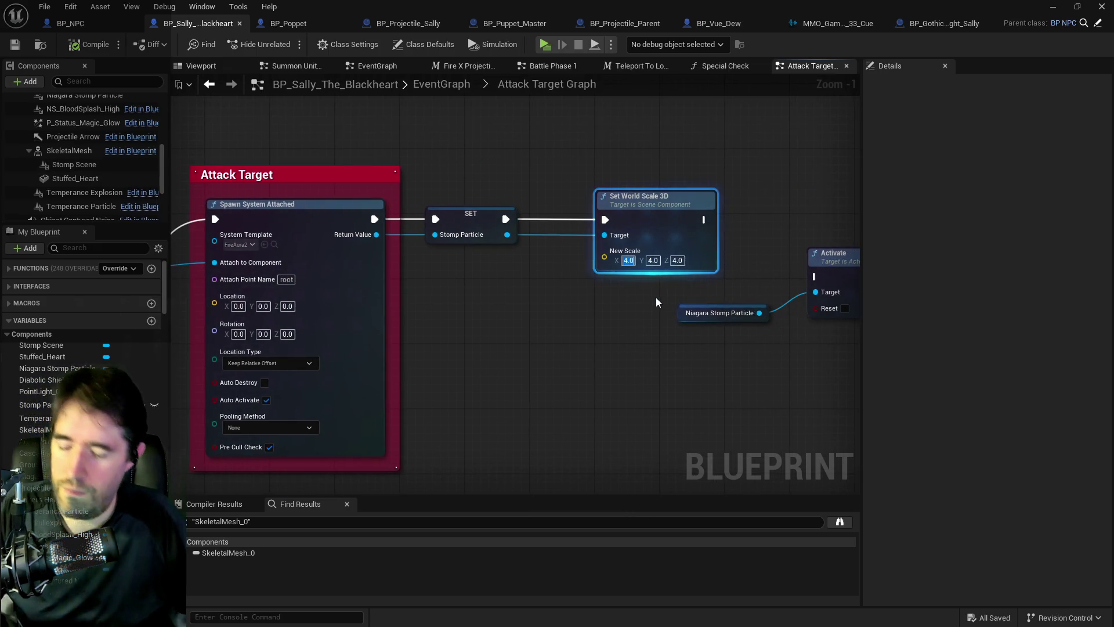
{"action": "left_click", "coordinate": [651, 260]}
{"action": "type", "text": "5"}
{"action": "key", "text": "Tab"}
{"action": "type", "text": "5"}
{"action": "left_click", "coordinate": [590, 311]}
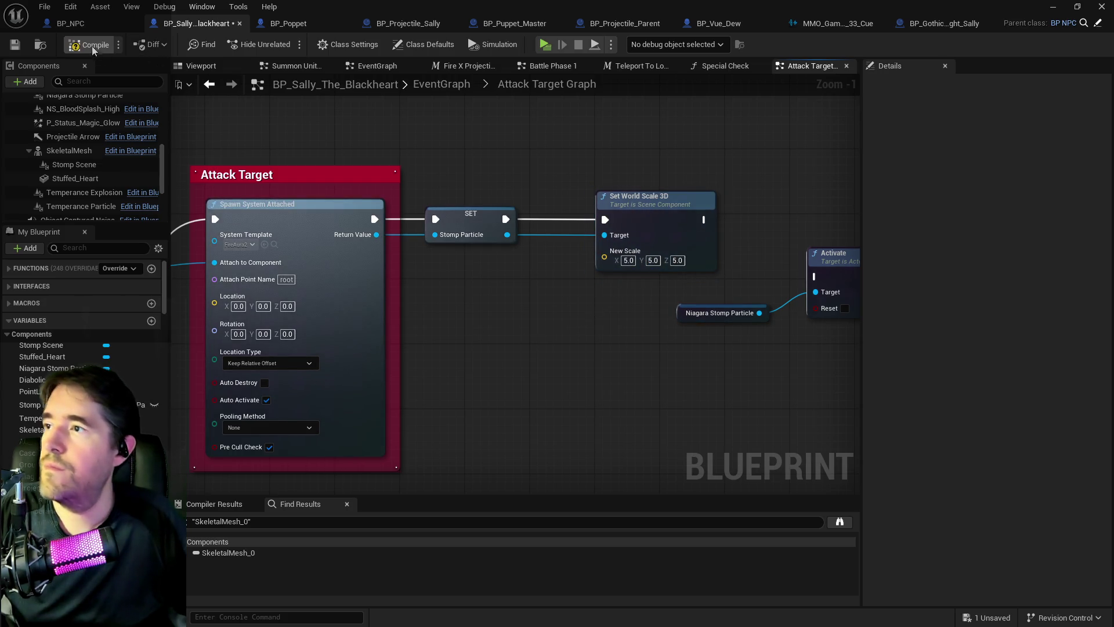
{"action": "left_click", "coordinate": [14, 45]}
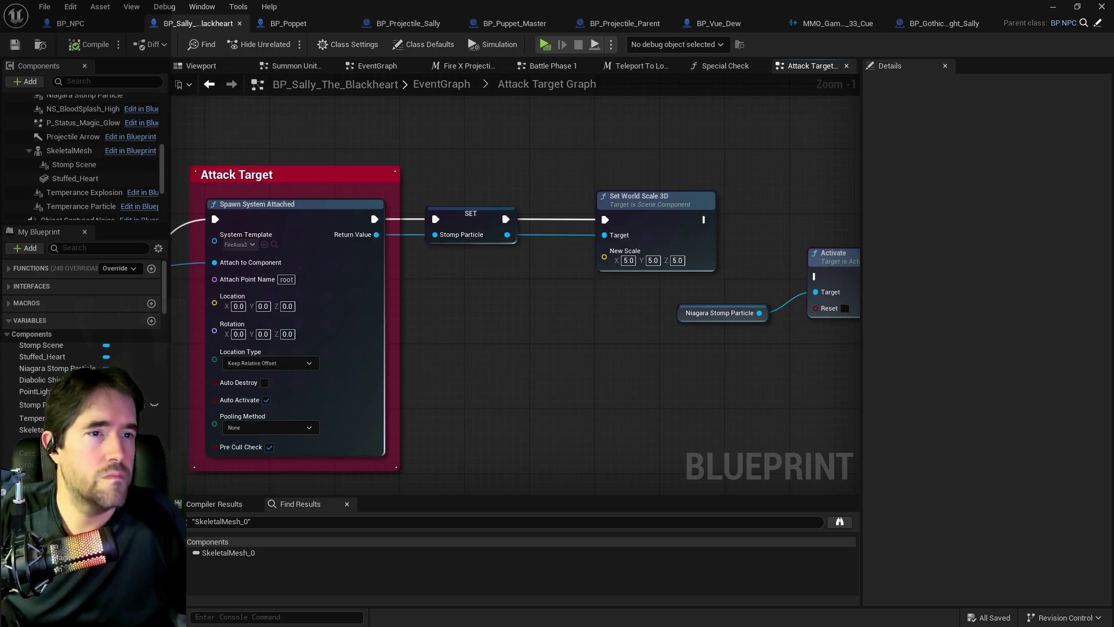
{"action": "scroll", "coordinate": [395, 239], "scroll_direction": "down", "scroll_amount": 5}
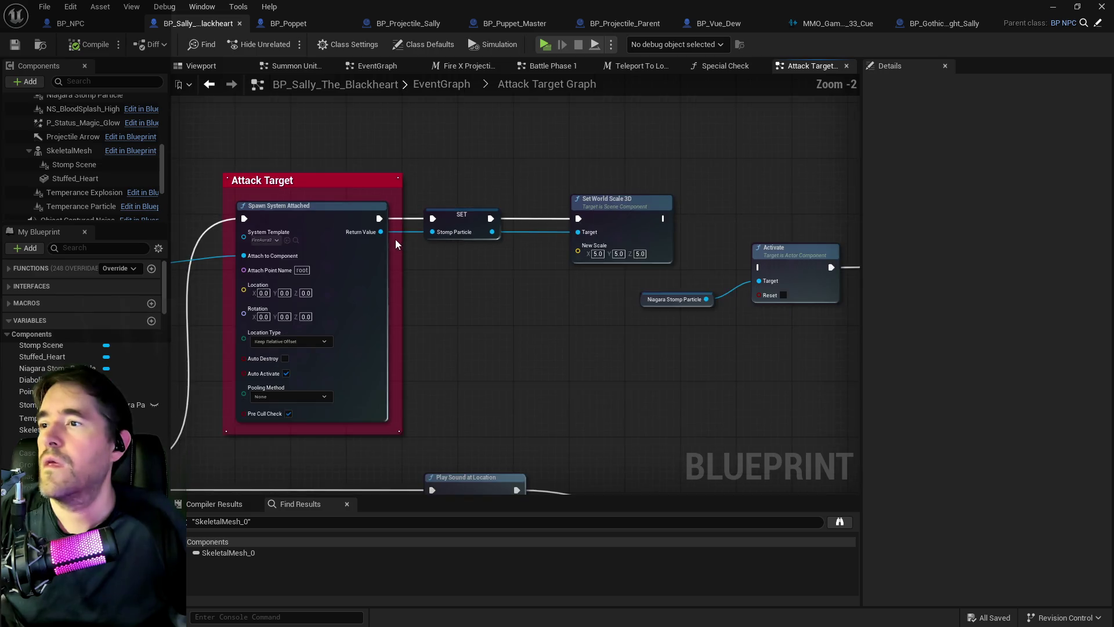
In the EventGraph, delete the Print String node and wire SET Puppet Command Selection directly into Switch on Int
{"action": "left_click", "coordinate": [441, 83]}
{"action": "scroll", "coordinate": [478, 291], "scroll_direction": "up", "scroll_amount": 5}
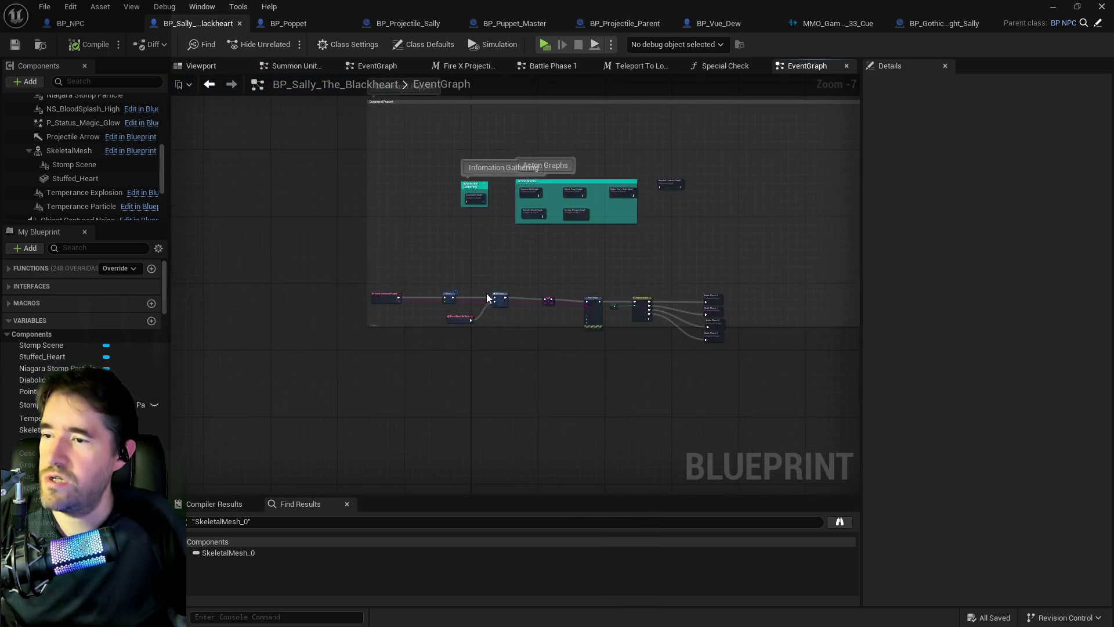
{"action": "left_click", "coordinate": [427, 237]}
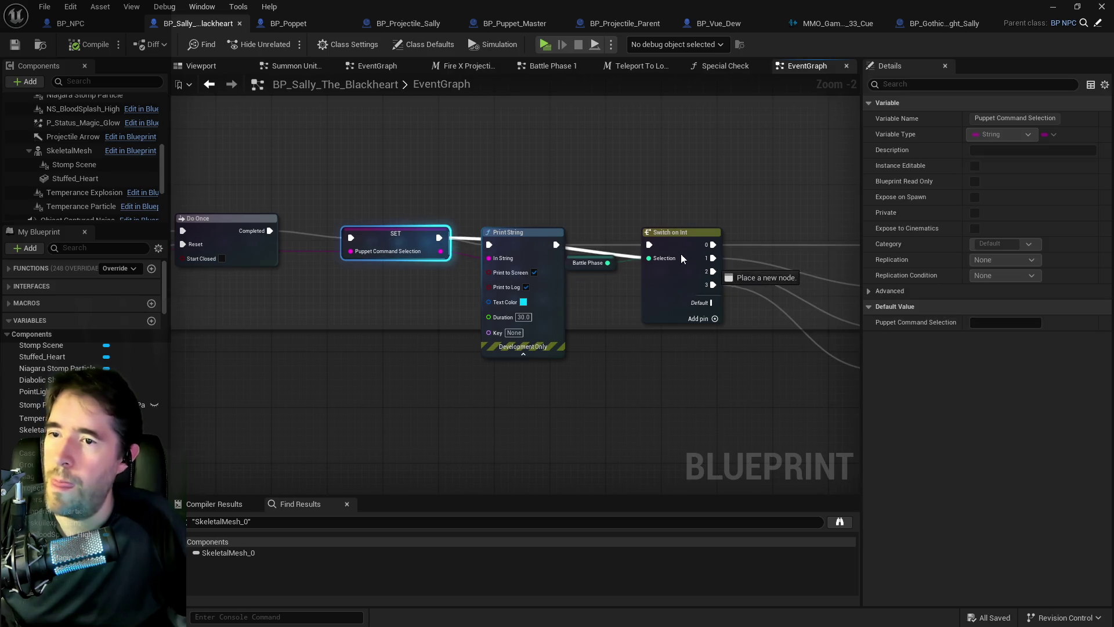
{"action": "left_click", "coordinate": [510, 259]}
{"action": "key", "text": "Delete"}
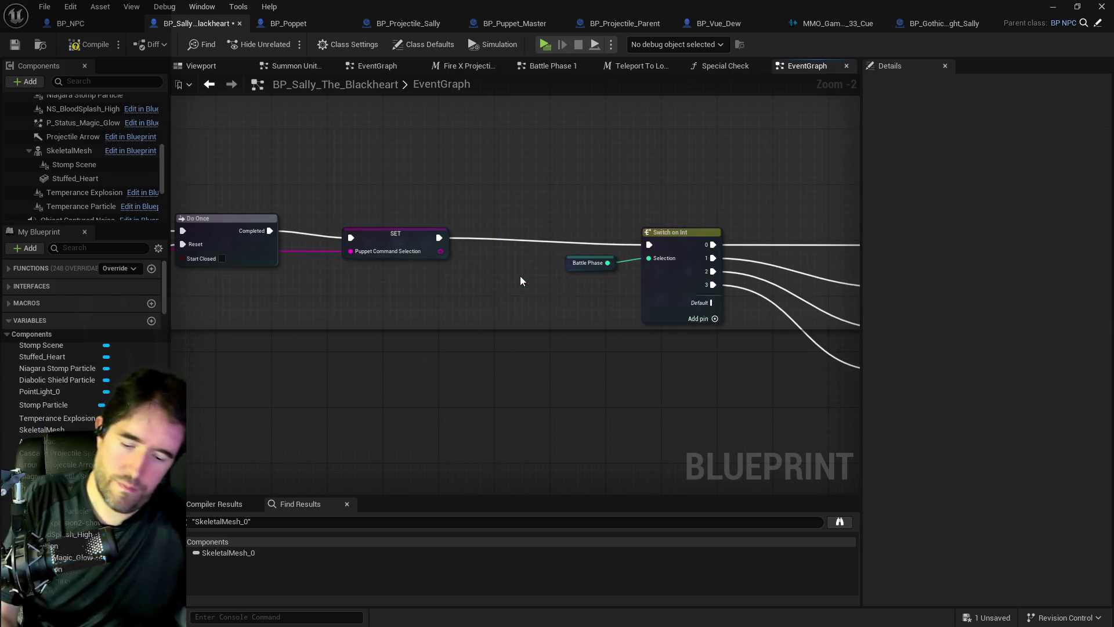
{"action": "left_click_drag", "start_coordinate": [520, 276], "coordinate": [401, 288]}
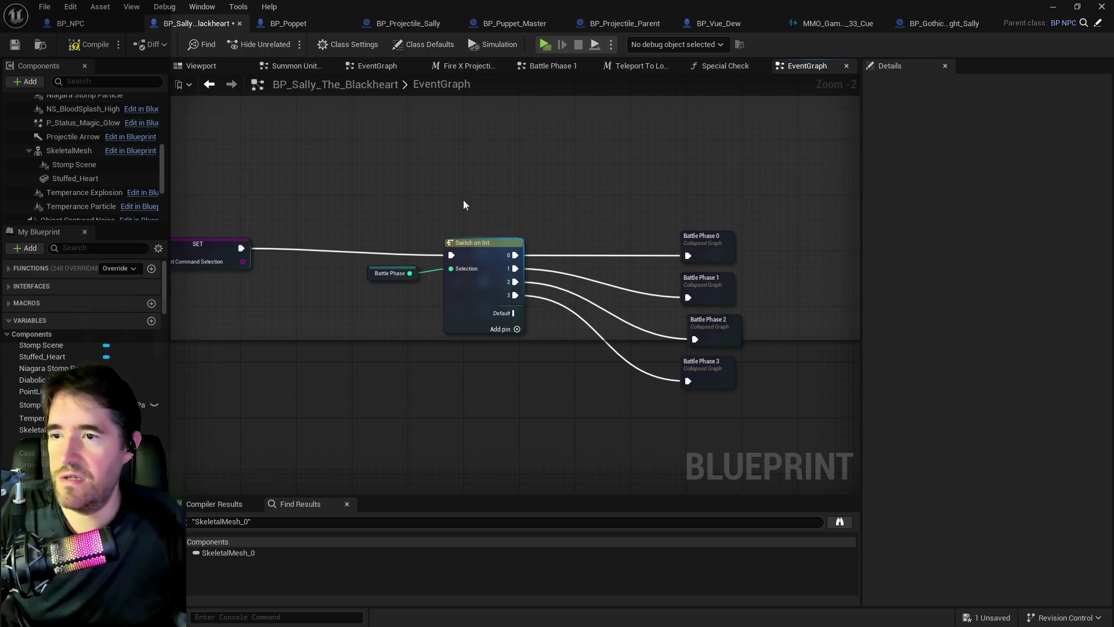
Inside Battle Phase 0, route SET Montage To Play straight into Play Montage and delete its Print String
{"action": "double_click", "coordinate": [713, 253]}
{"action": "scroll", "coordinate": [655, 249], "scroll_direction": "up", "scroll_amount": 3}
{"action": "left_click", "coordinate": [339, 242]}
{"action": "left_click_drag", "start_coordinate": [498, 234], "coordinate": [592, 228]}
{"action": "left_click", "coordinate": [462, 228]}
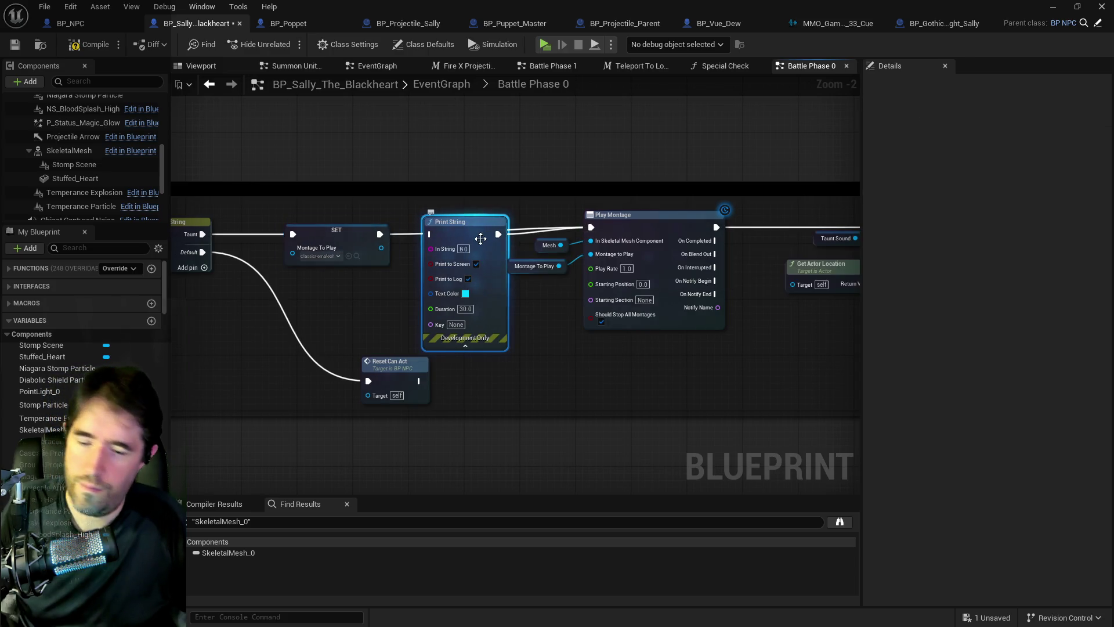
{"action": "key", "text": "Delete"}
Delete the second Print String after SET Battle Phase and nudge the Inputs node slightly
{"action": "left_click_drag", "start_coordinate": [746, 275], "coordinate": [277, 287]}
{"action": "left_click_drag", "start_coordinate": [747, 239], "coordinate": [523, 224]}
{"action": "left_click", "coordinate": [467, 224]}
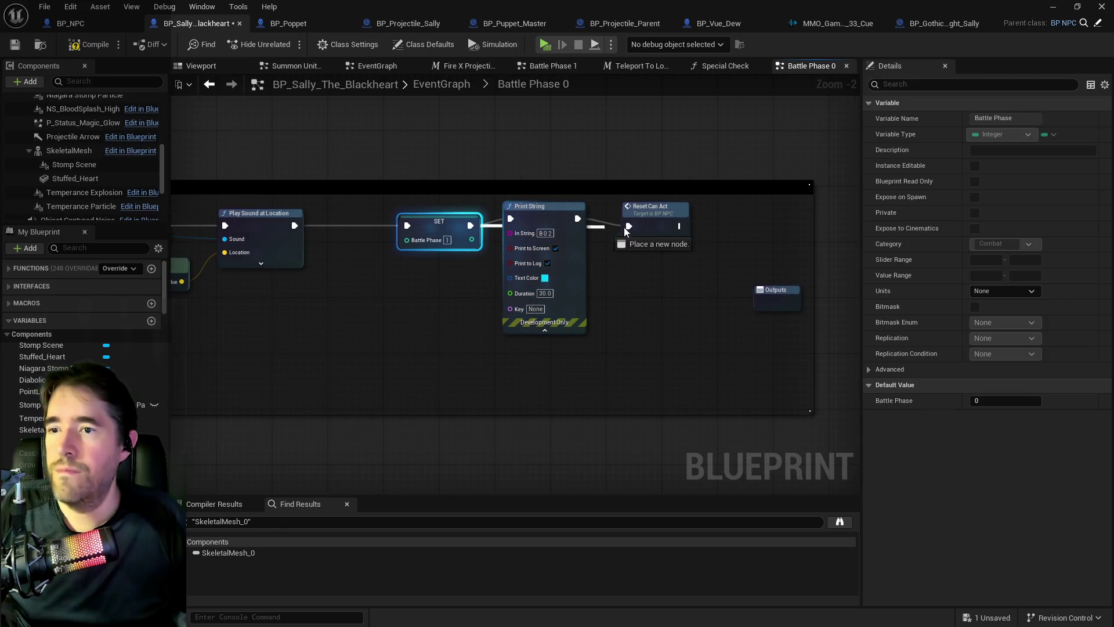
{"action": "left_click", "coordinate": [575, 245]}
{"action": "key", "text": "Delete"}
{"action": "left_click_drag", "start_coordinate": [567, 248], "coordinate": [704, 249]}
{"action": "scroll", "coordinate": [476, 269], "scroll_direction": "down", "scroll_amount": 2}
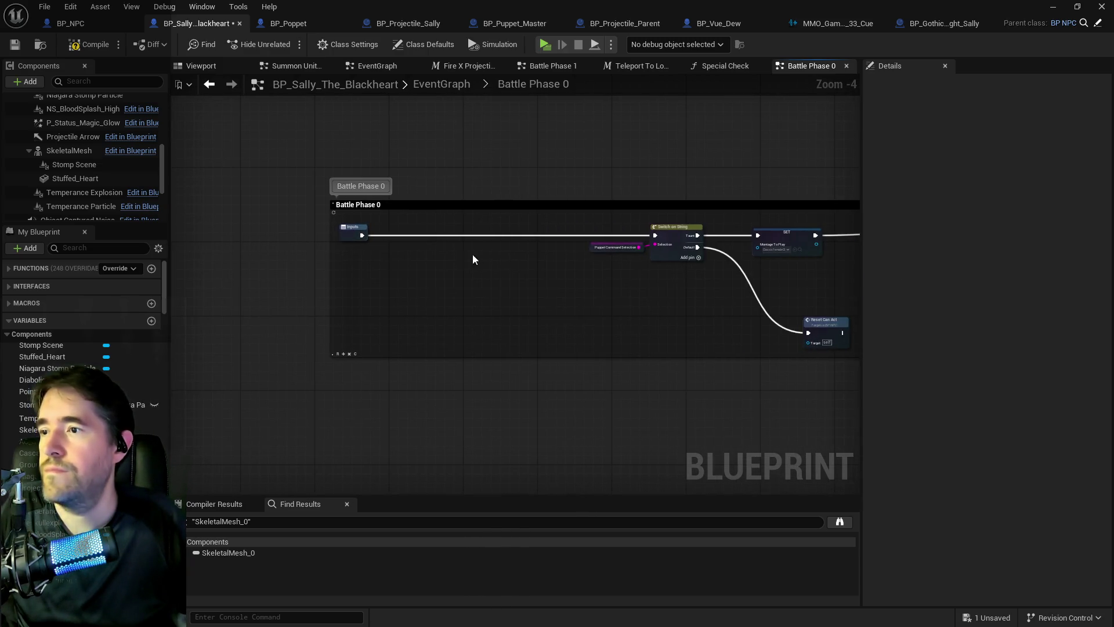
{"action": "left_click", "coordinate": [346, 227]}
{"action": "left_click_drag", "start_coordinate": [355, 226], "coordinate": [367, 231]}
Switch off SkeletalMesh's Visible rendering property, then pan the graph to Play Montage and Play Sound at Location
{"action": "left_click", "coordinate": [68, 151]}
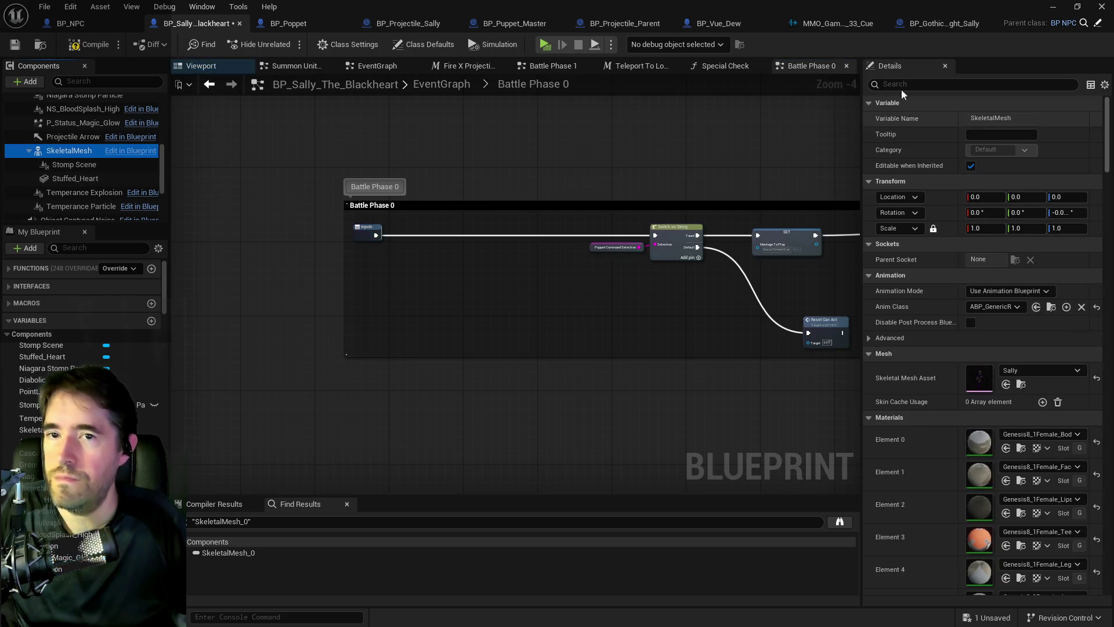
{"action": "left_click", "coordinate": [909, 85]}
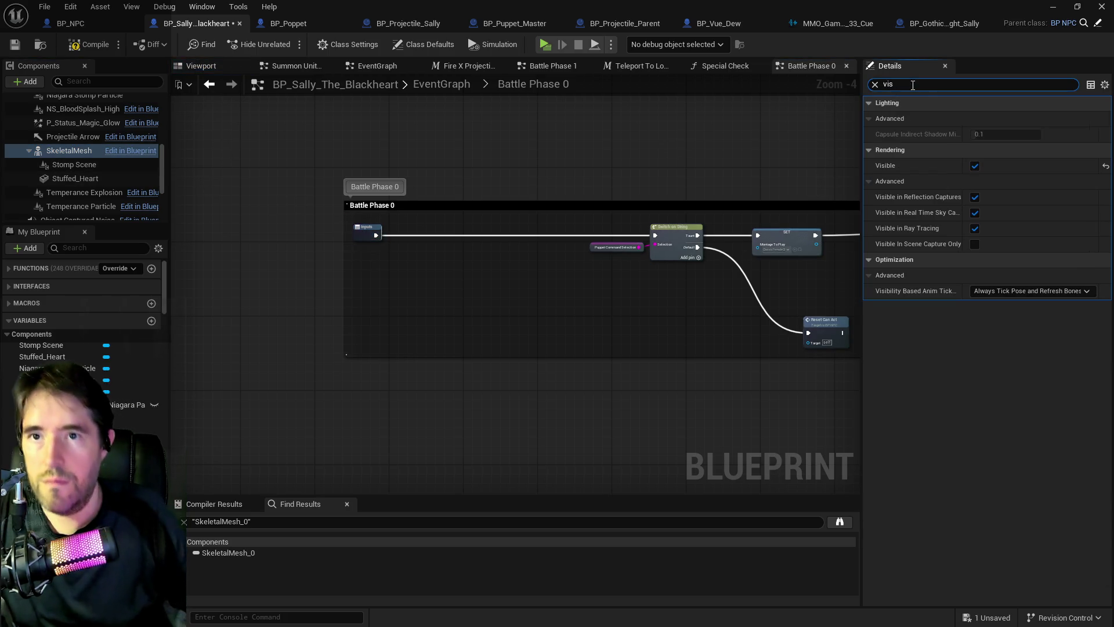
{"action": "left_click_drag", "start_coordinate": [689, 290], "coordinate": [445, 290]}
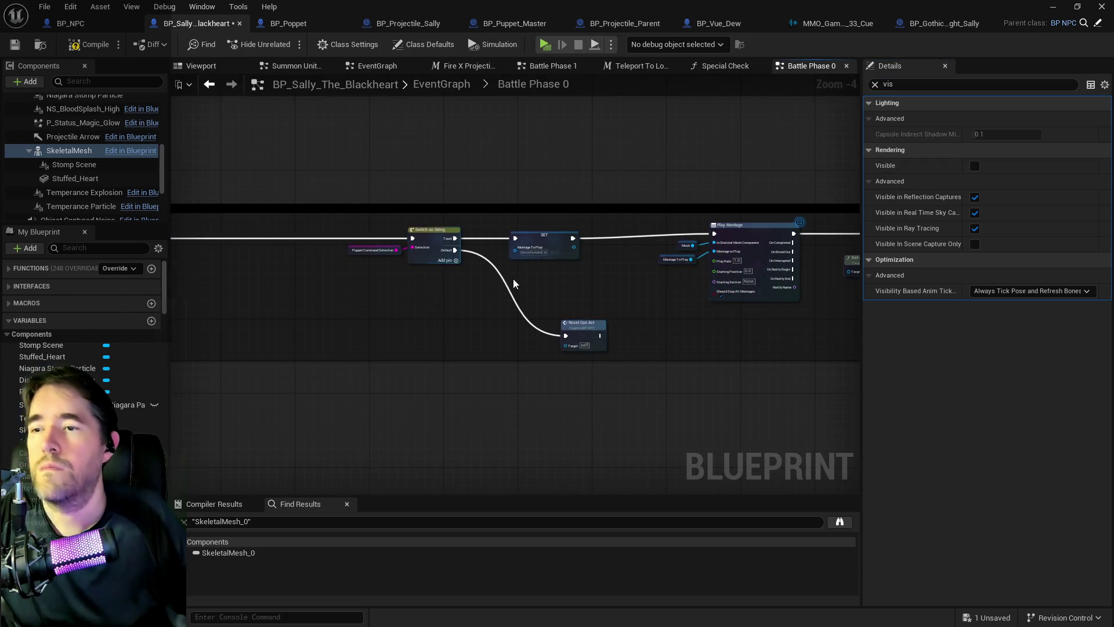
{"action": "left_click_drag", "start_coordinate": [609, 291], "coordinate": [412, 285]}
{"action": "mouse_move", "coordinate": [493, 273]}
{"action": "left_mouse_down"}
{"action": "mouse_move", "coordinate": [310, 267]}
{"action": "mouse_move", "coordinate": [376, 263]}
{"action": "left_mouse_up"}
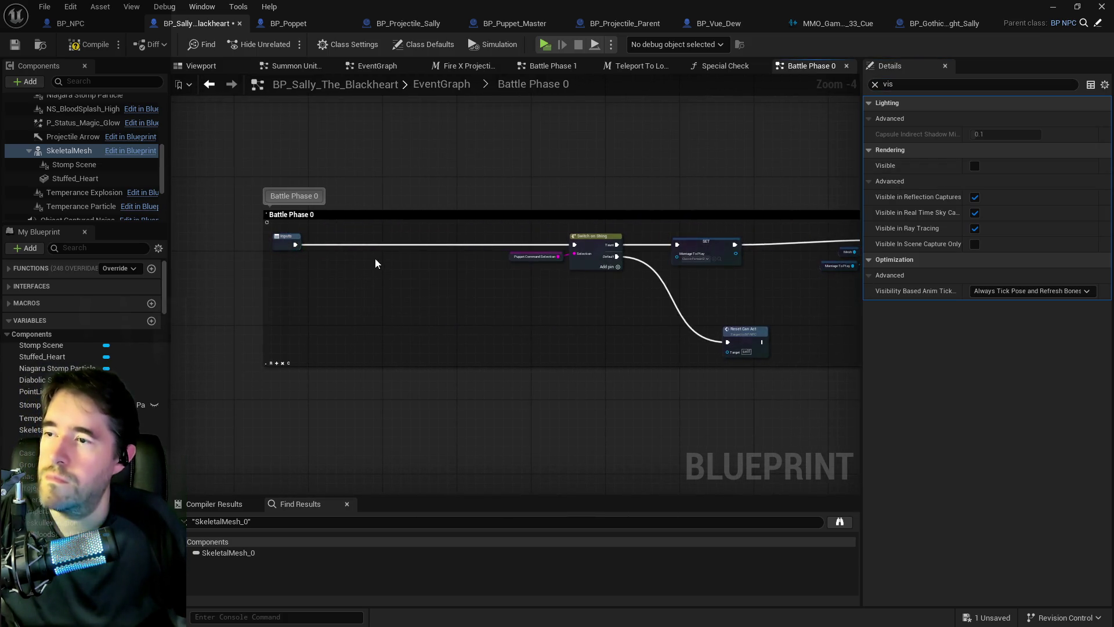
{"action": "right_click", "coordinate": [336, 267]}
Replace a mistaken teleport node with a Teleport to Location macro set to a specific teleporter number
{"action": "type", "text": "teleport"}
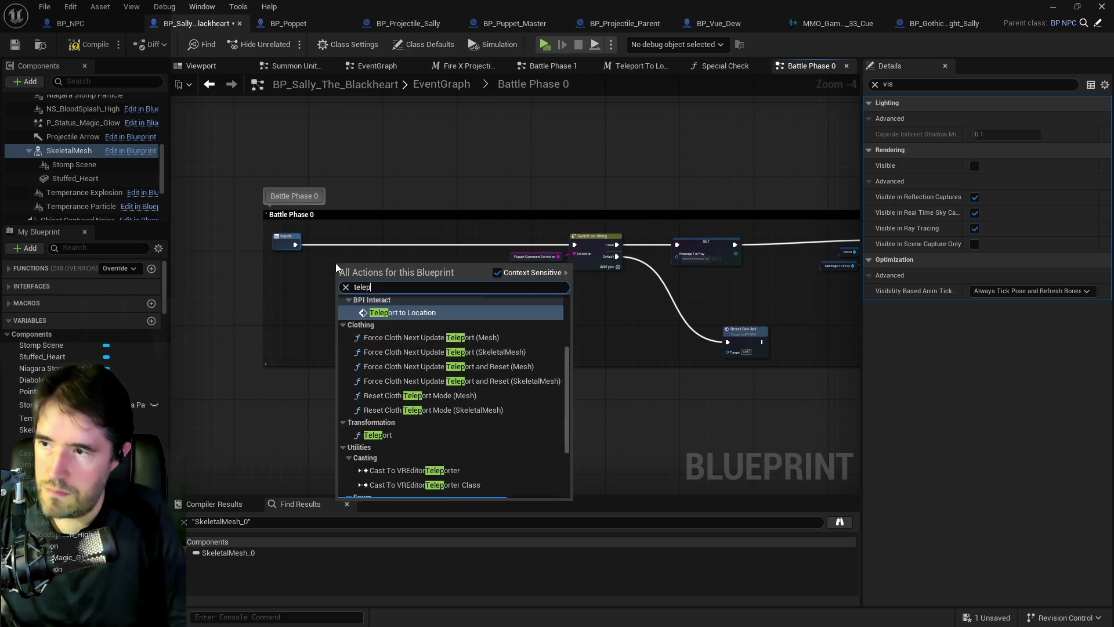
{"action": "left_click", "coordinate": [370, 312]}
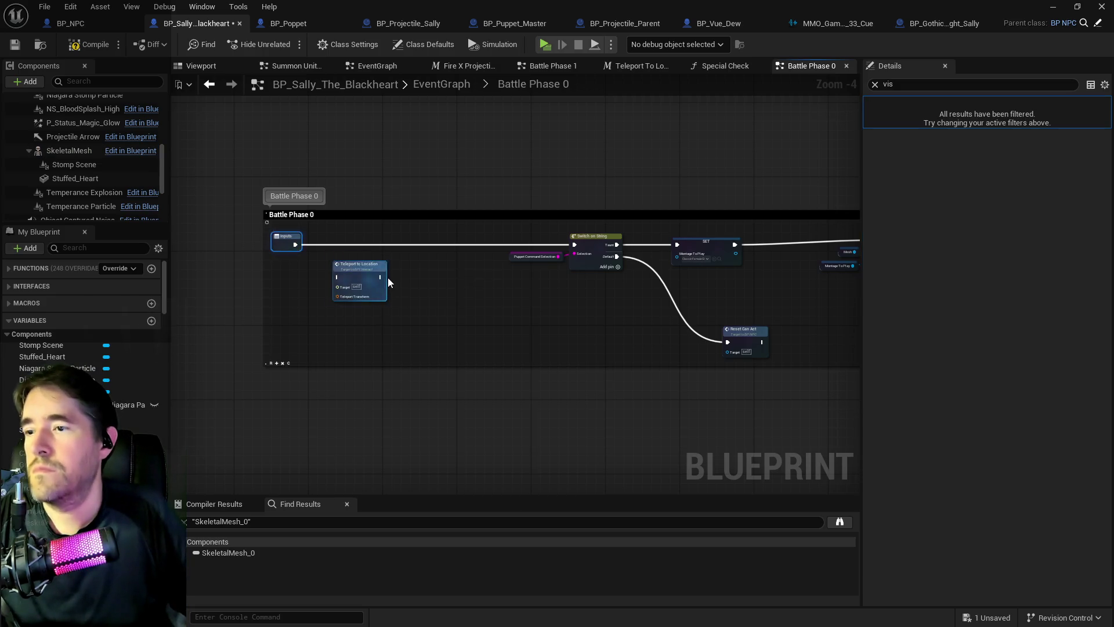
{"action": "scroll", "coordinate": [389, 277], "scroll_direction": "up", "scroll_amount": 3}
{"action": "key", "text": "Delete"}
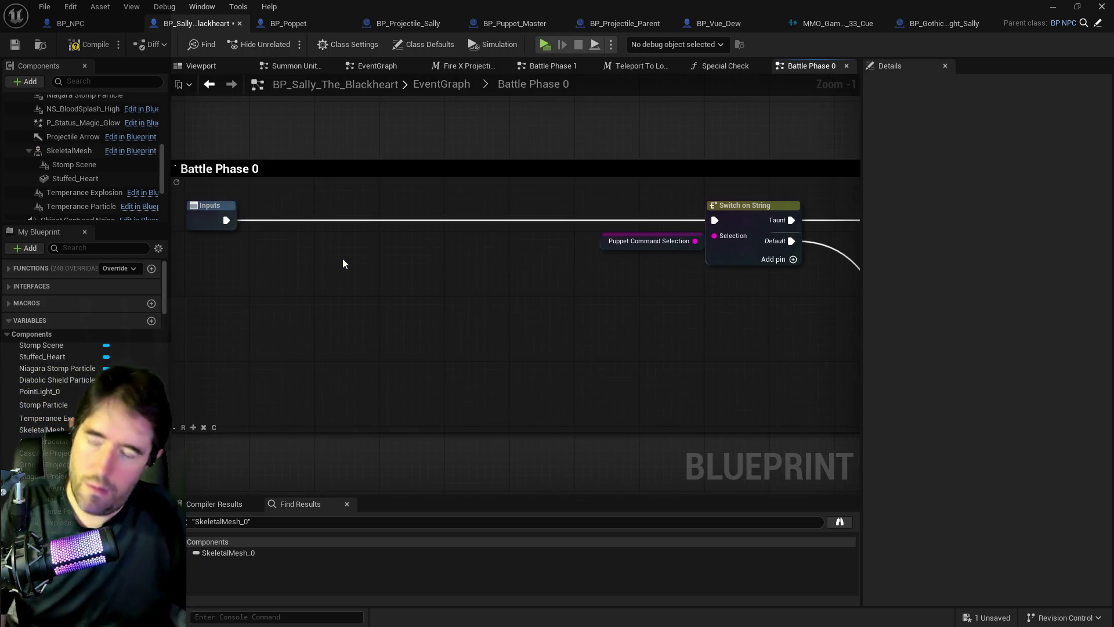
{"action": "right_click", "coordinate": [375, 260]}
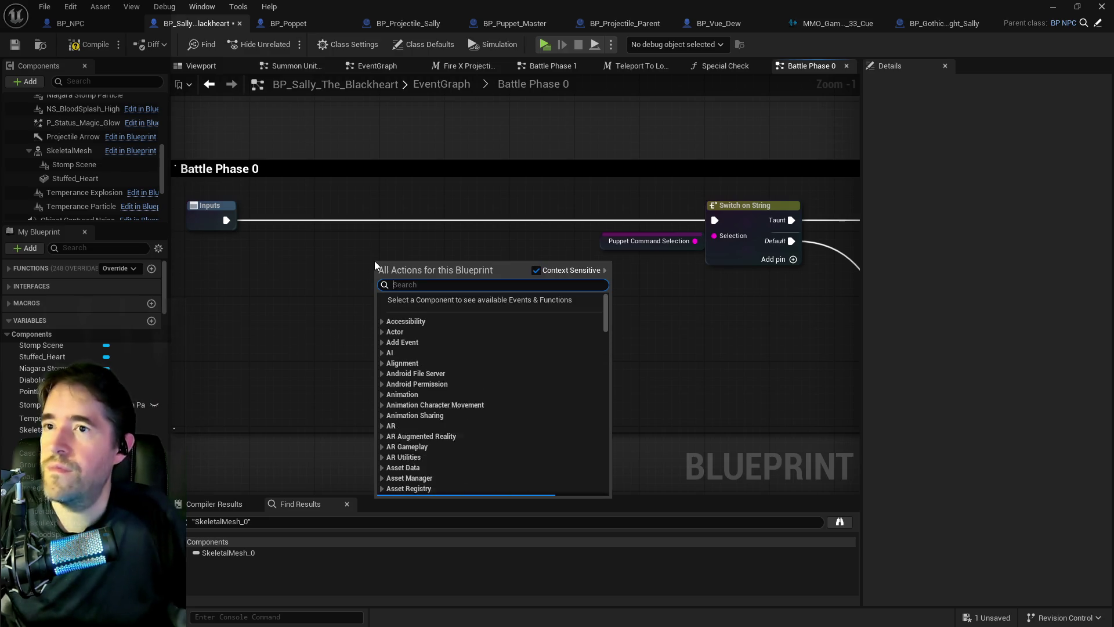
{"action": "type", "text": "te"}
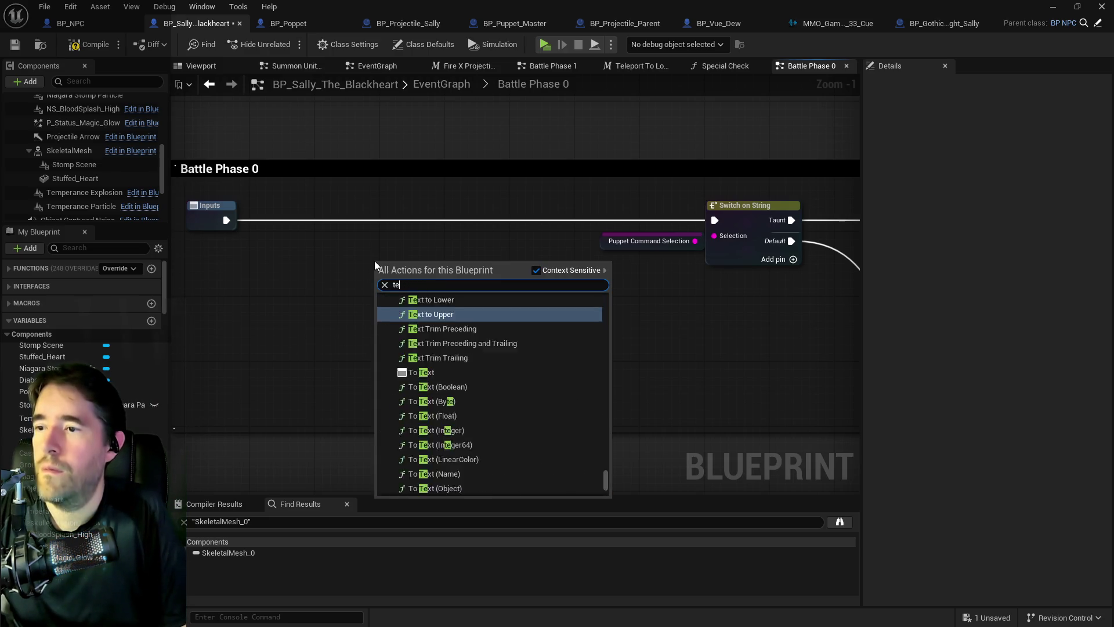
{"action": "type", "text": "leport to loc"}
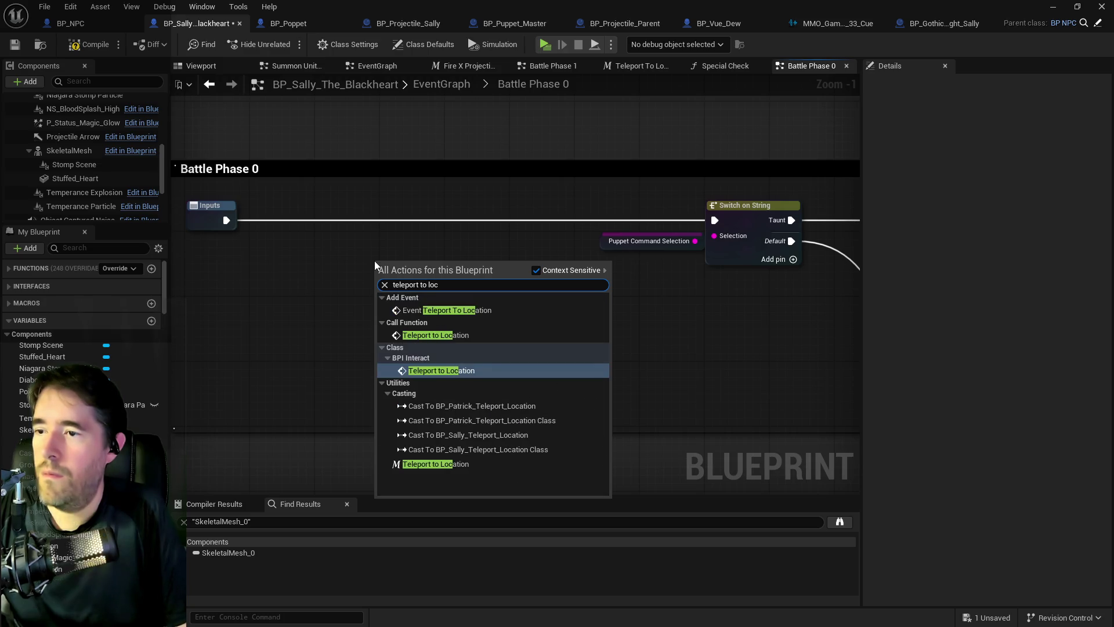
{"action": "left_click", "coordinate": [435, 465]}
{"action": "left_click_drag", "start_coordinate": [430, 295], "coordinate": [418, 216]}
{"action": "left_click", "coordinate": [416, 247]}
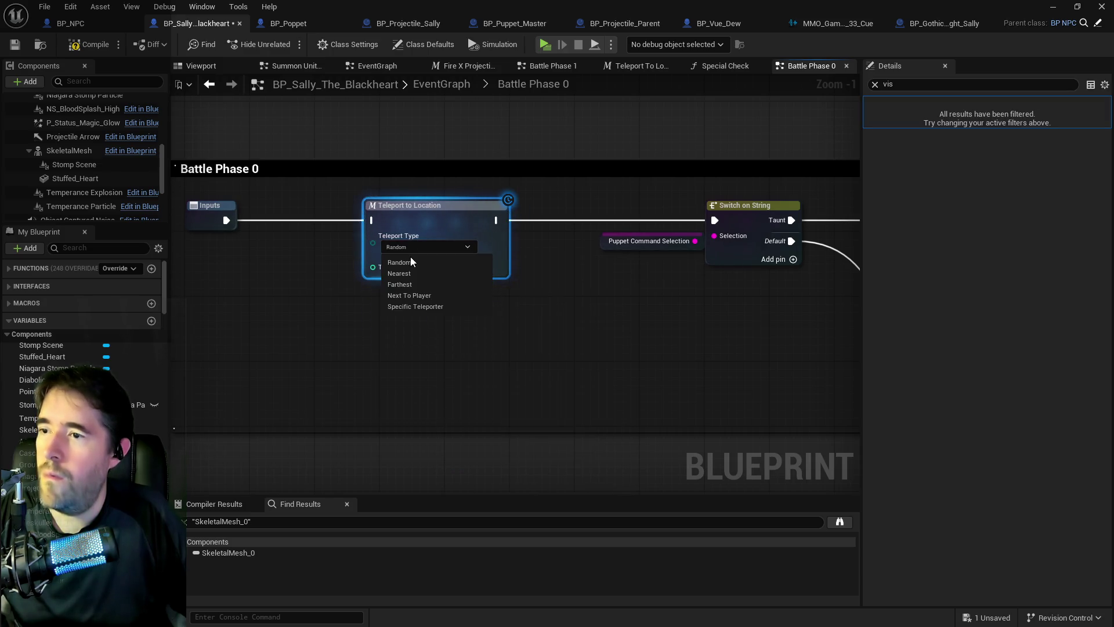
{"action": "left_click", "coordinate": [396, 307]}
{"action": "left_click", "coordinate": [445, 267]}
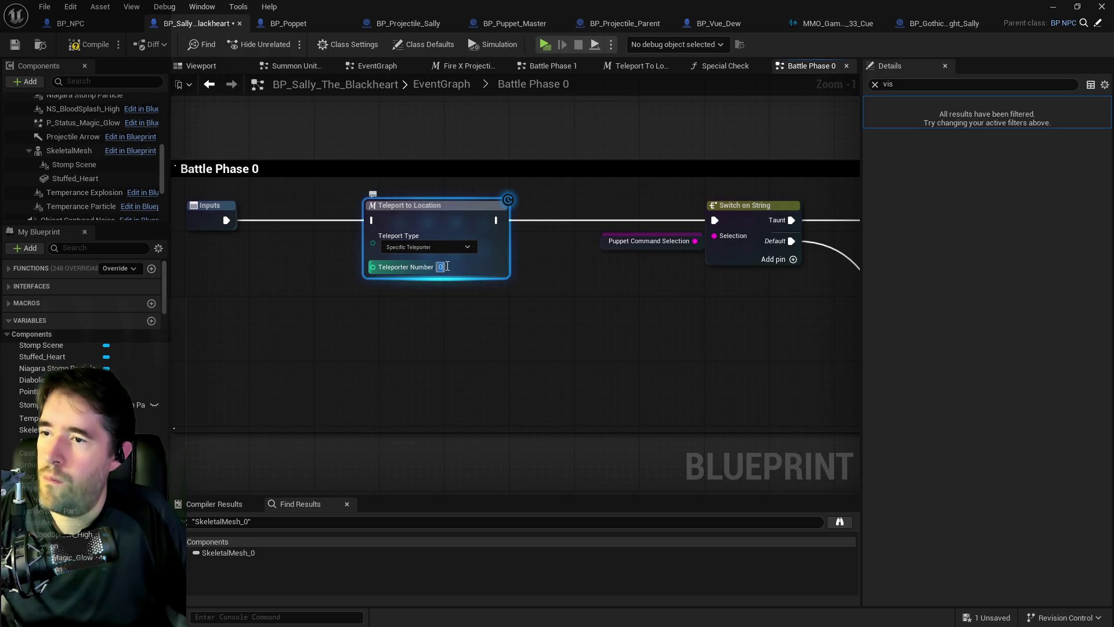
Chain Inputs → Teleport to Location → Switch on String, nudge Puppet Command Selection left, then view the level's rafts
{"action": "left_click_drag", "start_coordinate": [226, 220], "coordinate": [373, 220]}
{"action": "left_click_drag", "start_coordinate": [414, 212], "coordinate": [382, 212]}
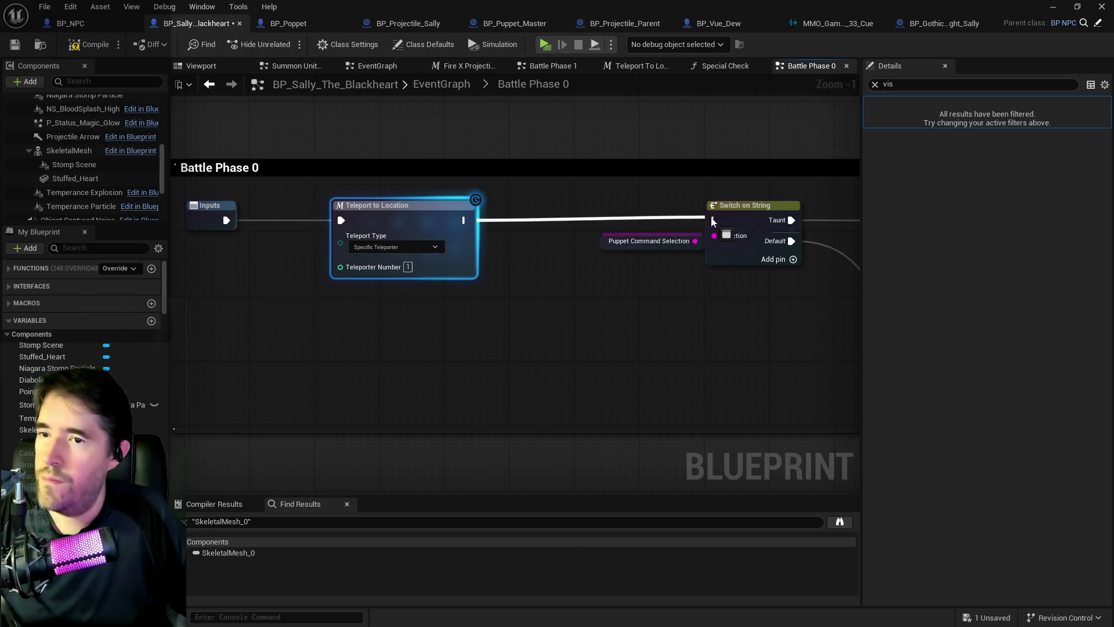
{"action": "left_click_drag", "start_coordinate": [713, 221], "coordinate": [713, 220]}
{"action": "left_click_drag", "start_coordinate": [308, 217], "coordinate": [276, 221]}
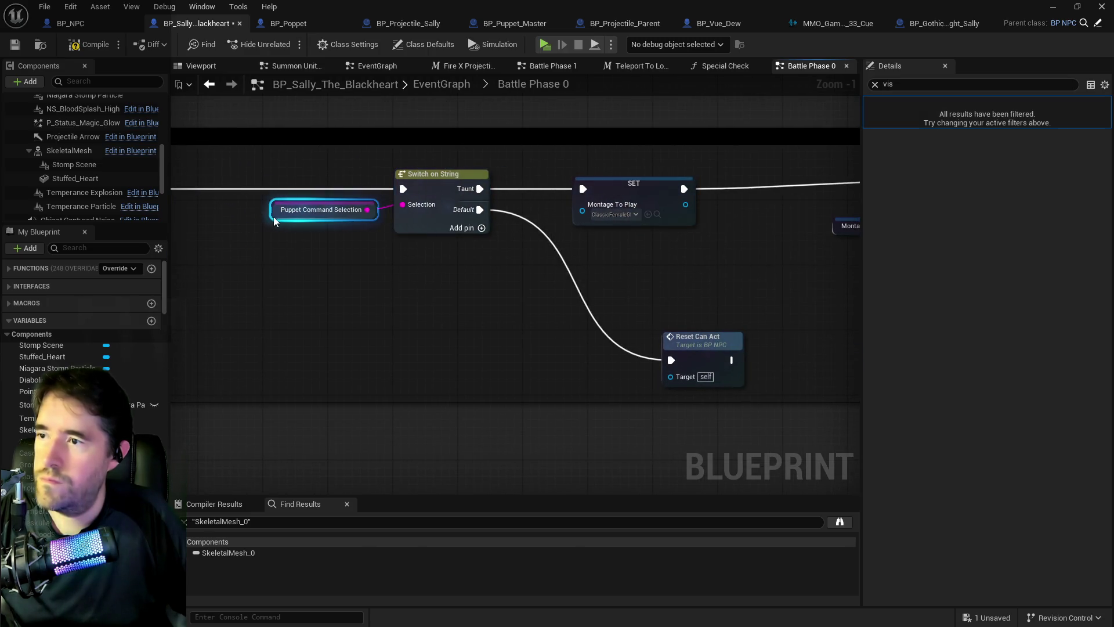
{"action": "scroll", "coordinate": [325, 230], "scroll_direction": "down", "scroll_amount": 2}
{"action": "left_click_drag", "start_coordinate": [448, 254], "coordinate": [274, 250]}
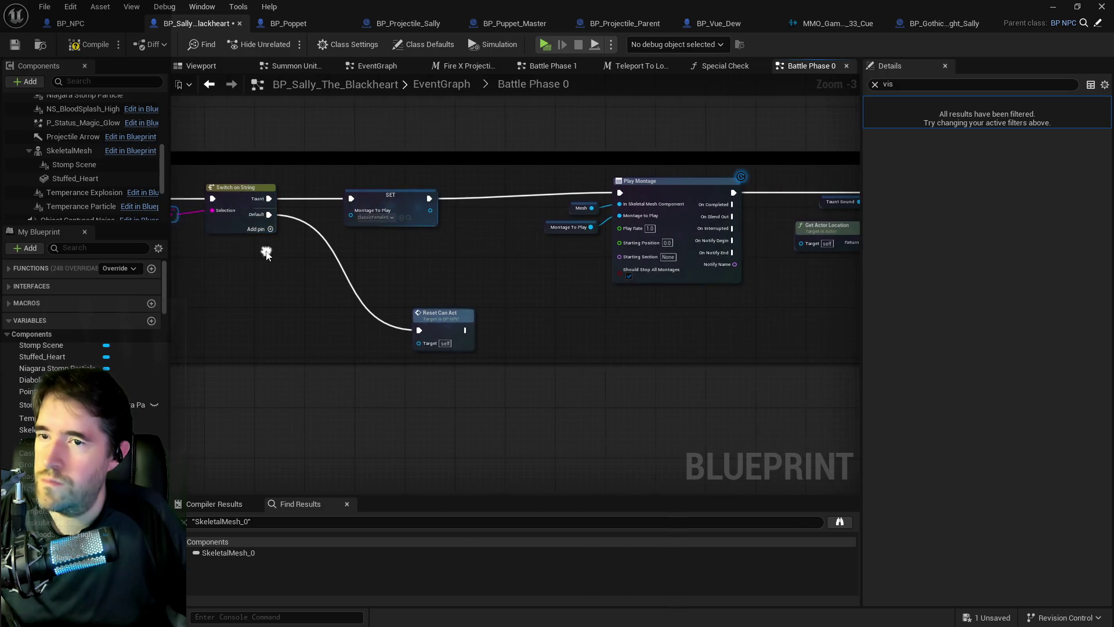
{"action": "mouse_move", "coordinate": [341, 248]}
{"action": "left_mouse_down"}
{"action": "mouse_move", "coordinate": [780, 244]}
{"action": "mouse_move", "coordinate": [379, 242]}
{"action": "mouse_move", "coordinate": [568, 245]}
{"action": "left_mouse_up"}
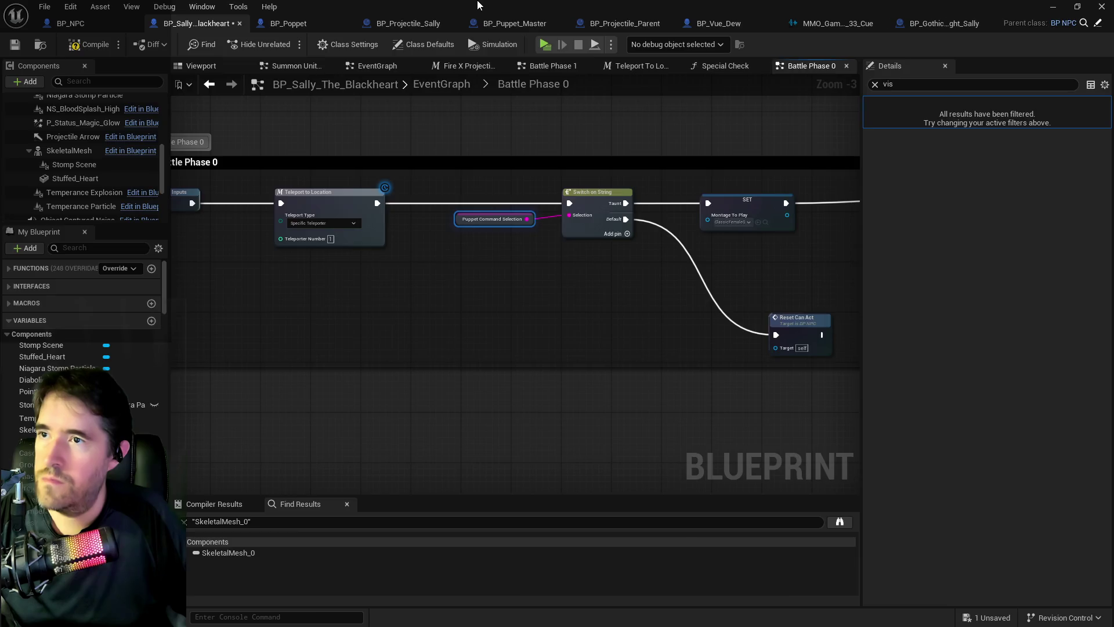
{"action": "key", "text": "alt+Tab"}
{"action": "left_click_drag", "start_coordinate": [423, 236], "coordinate": [424, 236]}
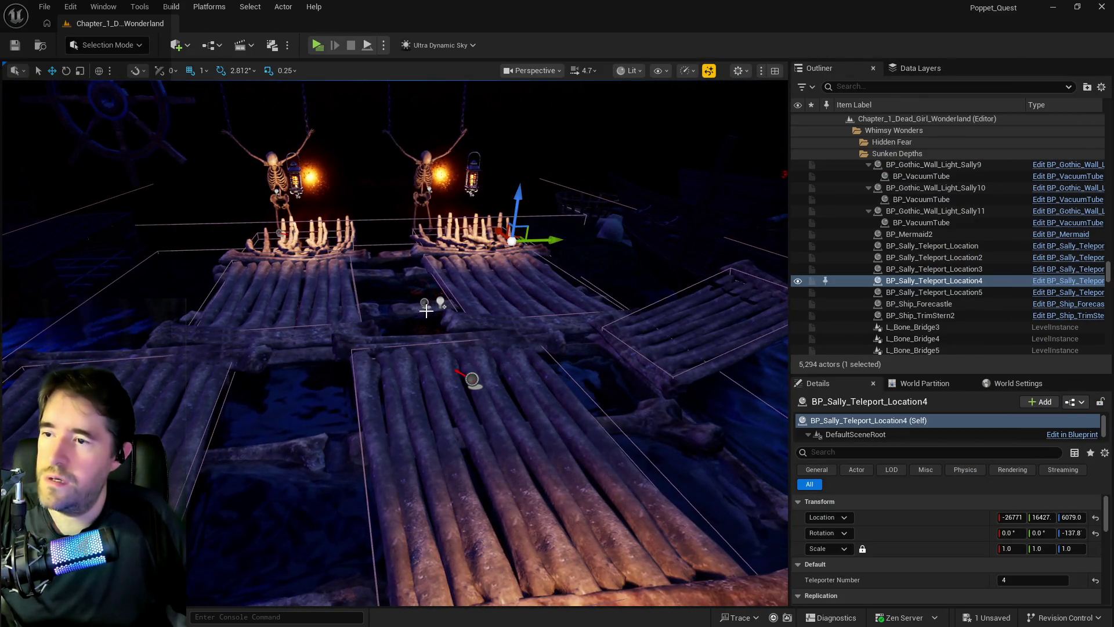
Select BP_Enemy_Spawner3 and drag its Spawn Actor Transform point across the rafts
{"action": "left_click", "coordinate": [441, 302]}
{"action": "left_click_drag", "start_coordinate": [441, 303], "coordinate": [441, 302]}
{"action": "mouse_move", "coordinate": [313, 237]}
{"action": "left_mouse_down"}
{"action": "mouse_move", "coordinate": [551, 246]}
{"action": "mouse_move", "coordinate": [708, 271]}
{"action": "left_mouse_up"}
Return to the Sally Blueprint editor, maximize it, and pan to the Battle Phase 0 graph
{"action": "key", "text": "alt+Tab"}
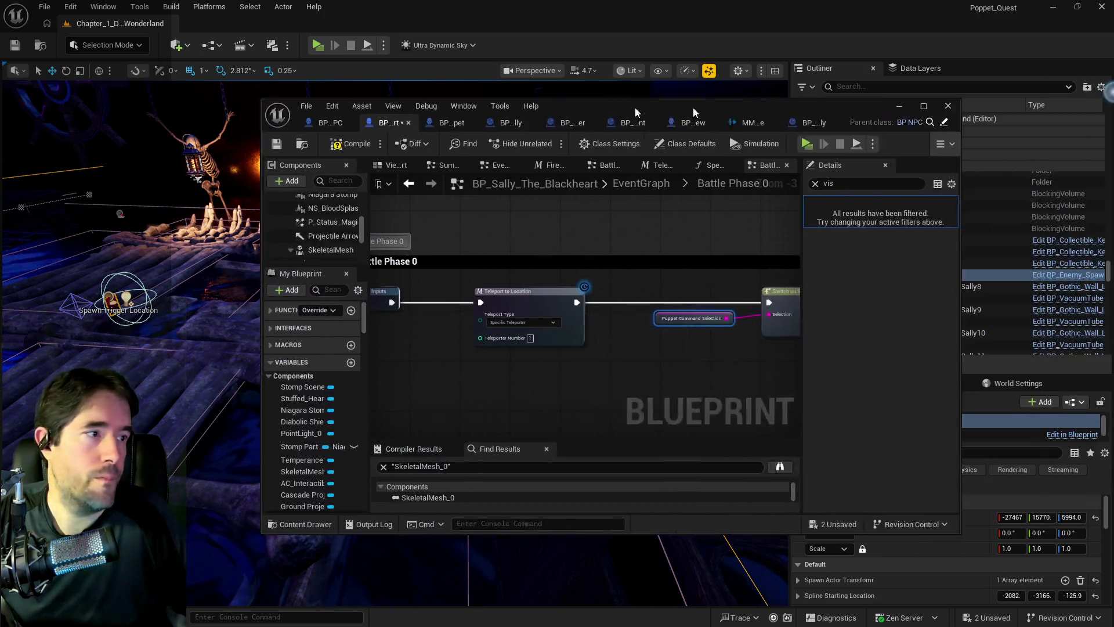
{"action": "left_click_drag", "start_coordinate": [693, 107], "coordinate": [299, 113]}
{"action": "double_click", "coordinate": [298, 112]}
{"action": "left_click_drag", "start_coordinate": [251, 286], "coordinate": [397, 287]}
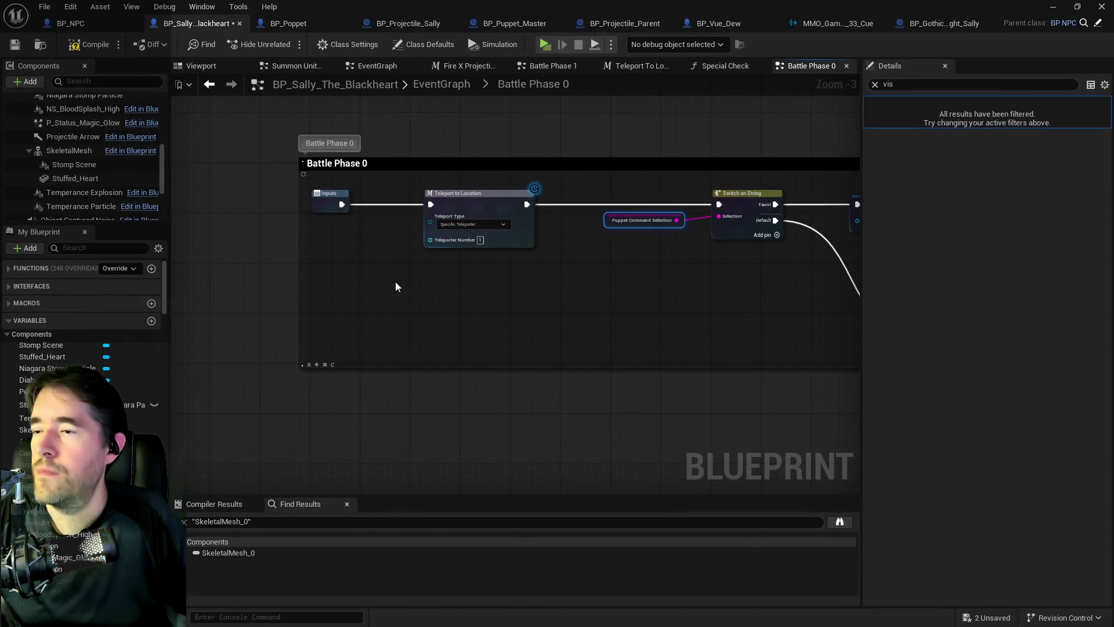
In the Teleport To Location macro, select and copy the SpawnActor, Delay and Set Actor Hidden In Game nodes
{"action": "left_click_drag", "start_coordinate": [527, 302], "coordinate": [378, 336]}
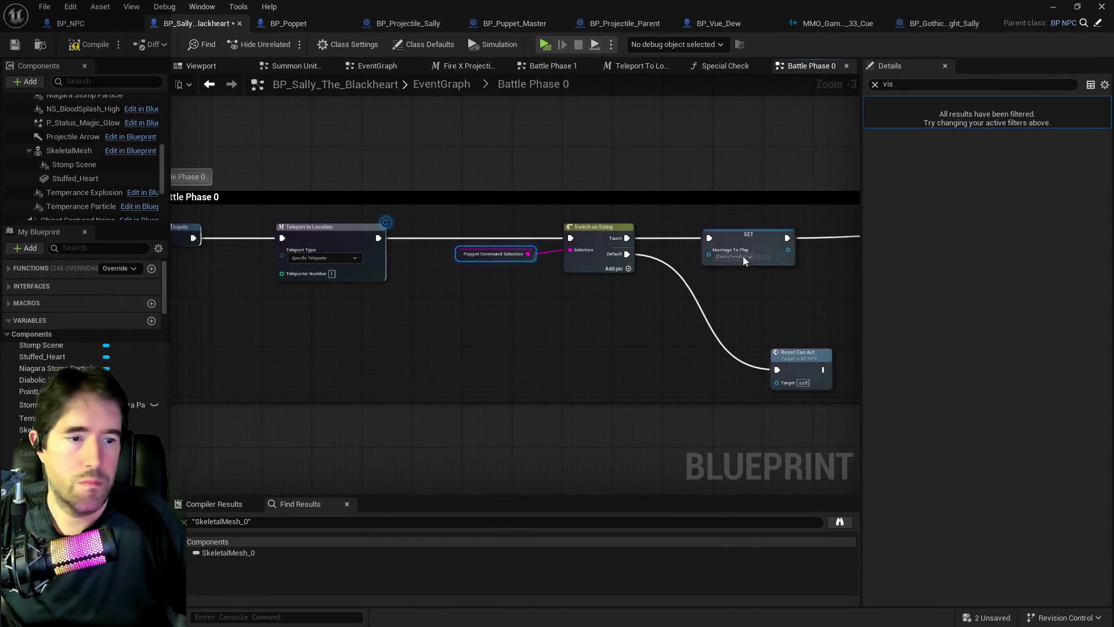
{"action": "double_click", "coordinate": [320, 236]}
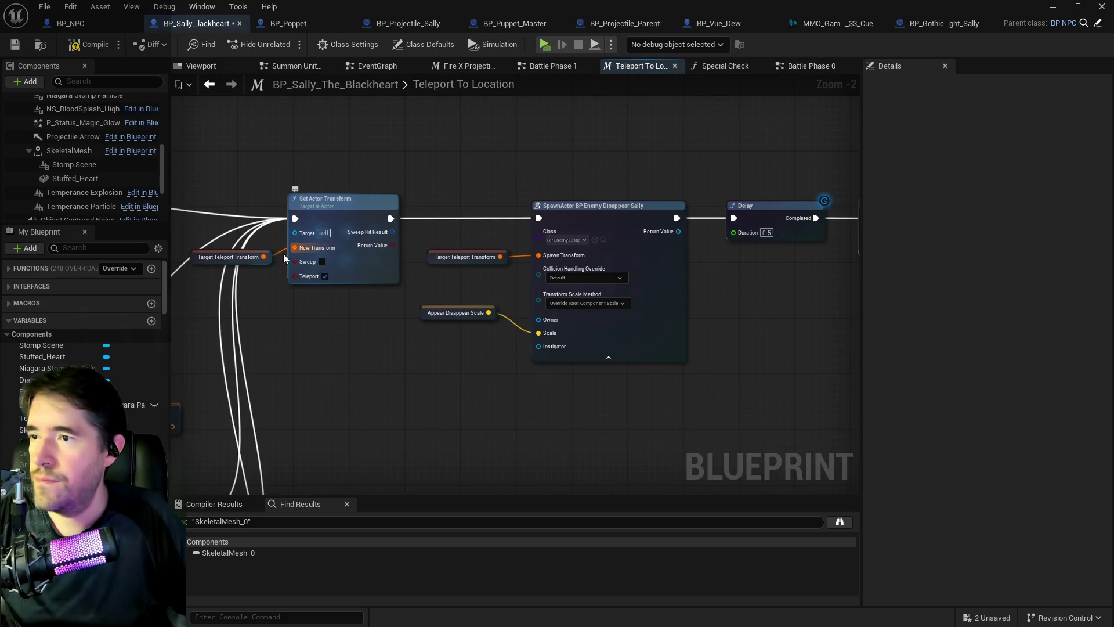
{"action": "mouse_move", "coordinate": [272, 263]}
{"action": "left_mouse_down"}
{"action": "mouse_move", "coordinate": [360, 262]}
{"action": "mouse_move", "coordinate": [281, 262]}
{"action": "left_mouse_up"}
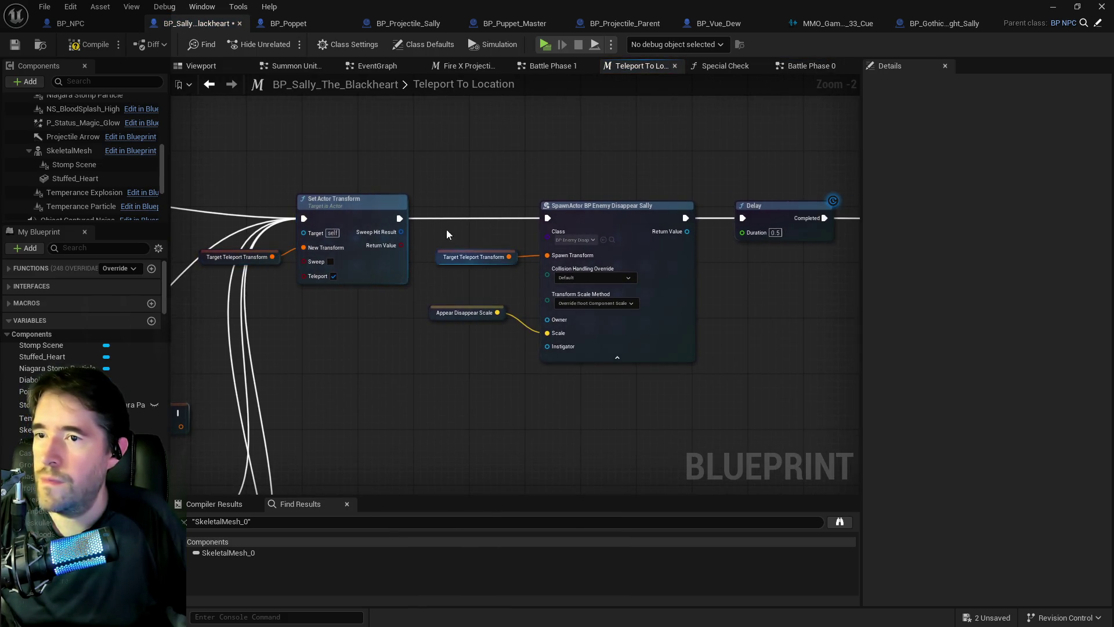
{"action": "mouse_move", "coordinate": [428, 196]}
{"action": "left_mouse_down"}
{"action": "mouse_move", "coordinate": [700, 365]}
{"action": "mouse_move", "coordinate": [1033, 336]}
{"action": "mouse_move", "coordinate": [656, 372]}
{"action": "left_mouse_up"}
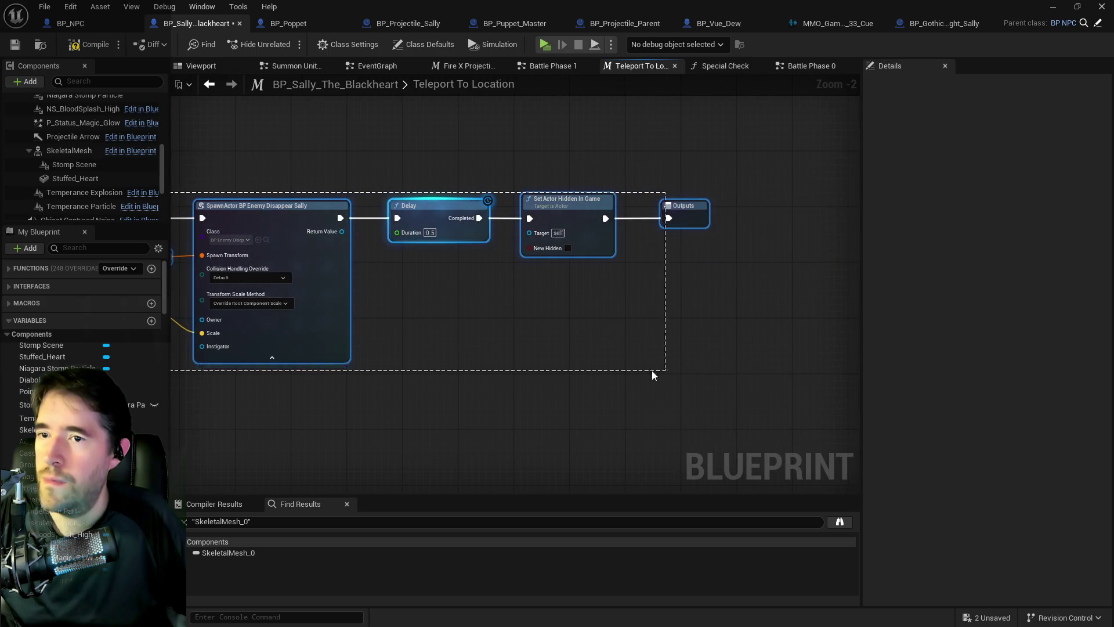
{"action": "left_click_drag", "start_coordinate": [580, 351], "coordinate": [757, 331]}
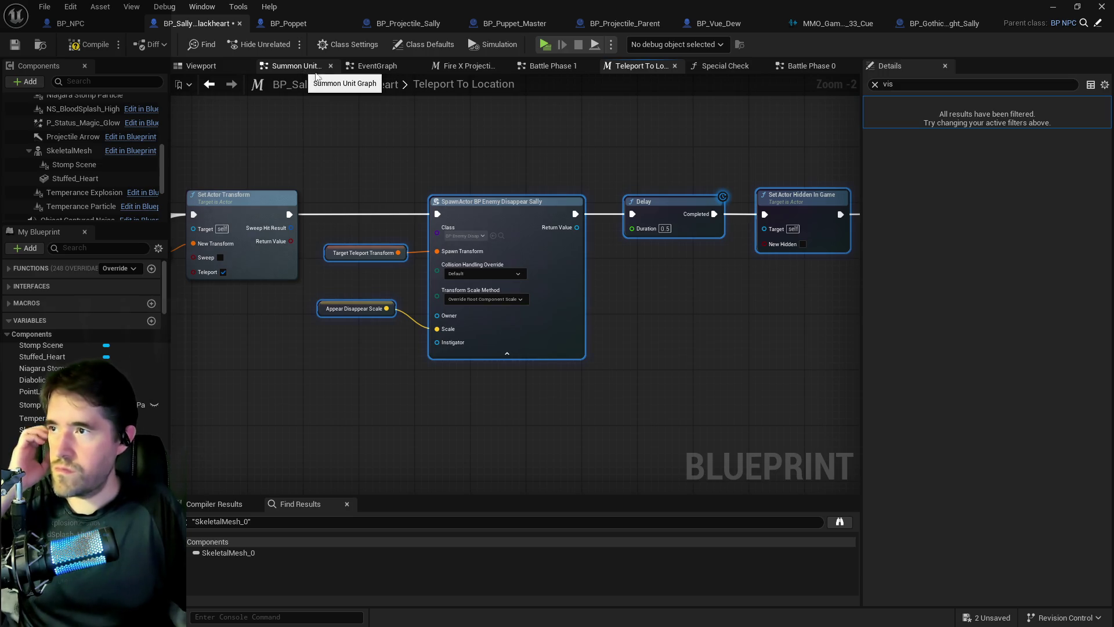
{"action": "double_click", "coordinate": [484, 83]}
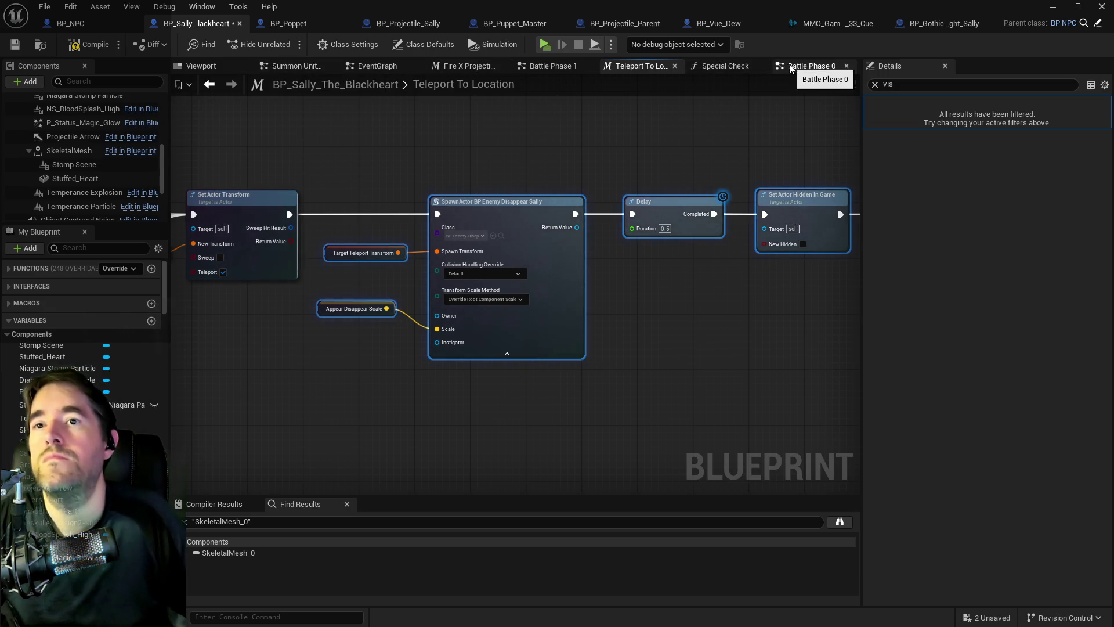
Paste those nodes into Battle Phase 0 and wire Inputs into SpawnActor Enemy Disappear Sally
{"action": "left_click", "coordinate": [808, 66]}
{"action": "left_click_drag", "start_coordinate": [375, 264], "coordinate": [407, 296]}
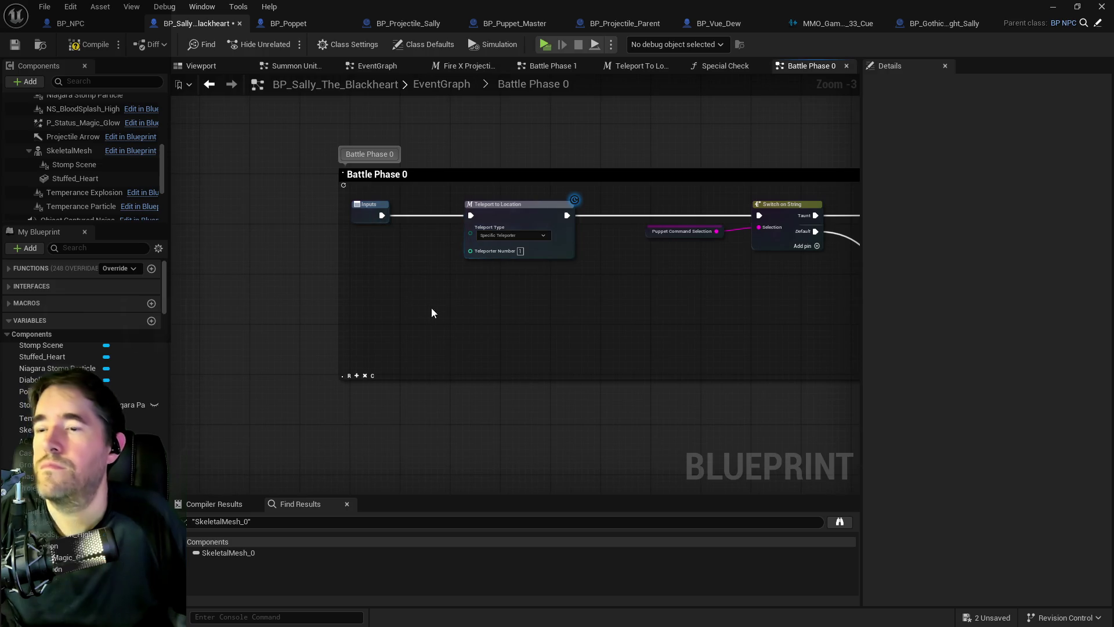
{"action": "key", "text": "ctrl+v"}
{"action": "left_click_drag", "start_coordinate": [386, 216], "coordinate": [382, 297]}
{"action": "mouse_move", "coordinate": [703, 293]}
{"action": "left_mouse_down"}
{"action": "mouse_move", "coordinate": [515, 299]}
{"action": "mouse_move", "coordinate": [355, 282]}
{"action": "mouse_move", "coordinate": [379, 278]}
{"action": "mouse_move", "coordinate": [288, 213]}
{"action": "mouse_move", "coordinate": [489, 227]}
{"action": "left_mouse_up"}
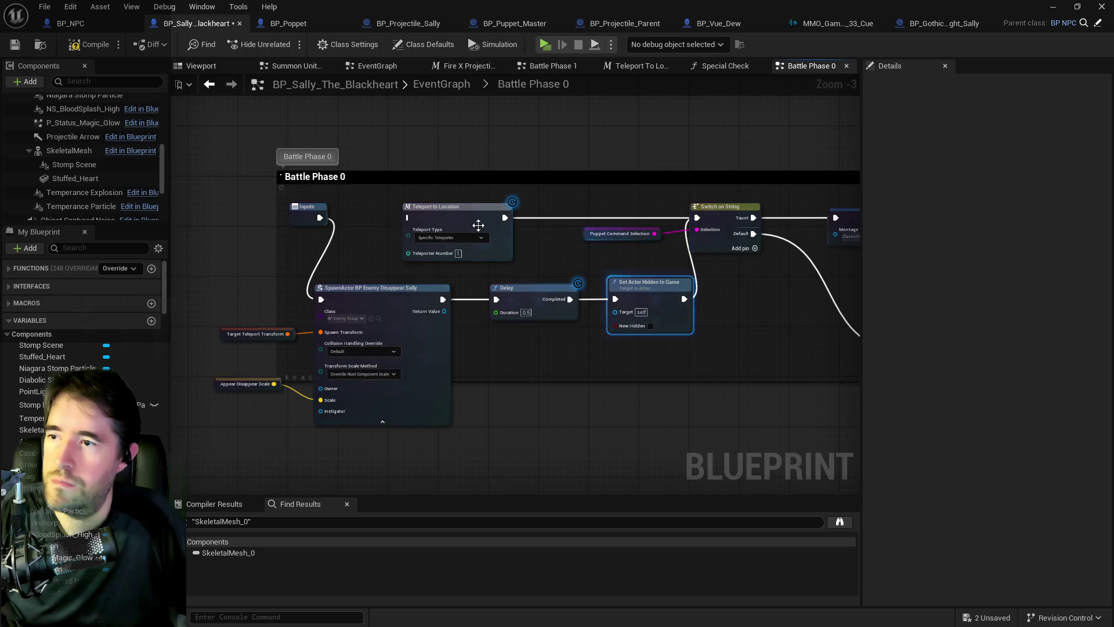
Connect Set Actor Hidden In Game to Switch on String and delete Teleport to Location
{"action": "left_click", "coordinate": [185, 221]}
{"action": "left_click_drag", "start_coordinate": [164, 226], "coordinate": [192, 226]}
{"action": "left_click", "coordinate": [545, 209]}
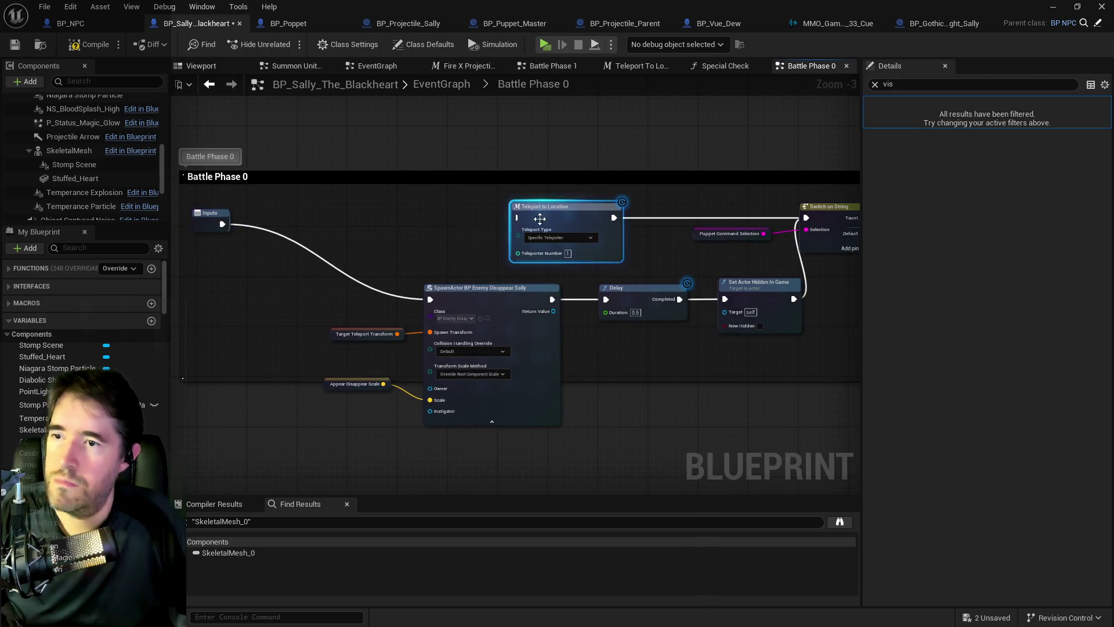
{"action": "key", "text": "Delete"}
Move the pasted spawn, delay and hide nodes up into the main execution line
{"action": "left_click_drag", "start_coordinate": [323, 294], "coordinate": [763, 390]}
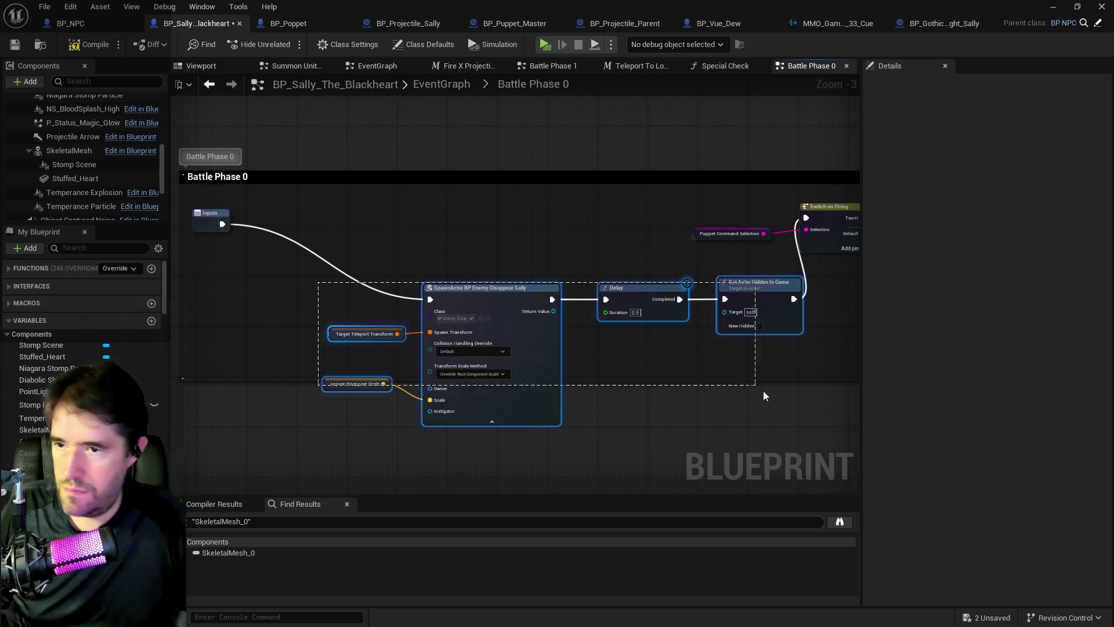
{"action": "mouse_move", "coordinate": [752, 299]}
{"action": "left_mouse_down"}
{"action": "mouse_move", "coordinate": [651, 242]}
{"action": "mouse_move", "coordinate": [667, 211]}
{"action": "mouse_move", "coordinate": [640, 222]}
{"action": "left_mouse_up"}
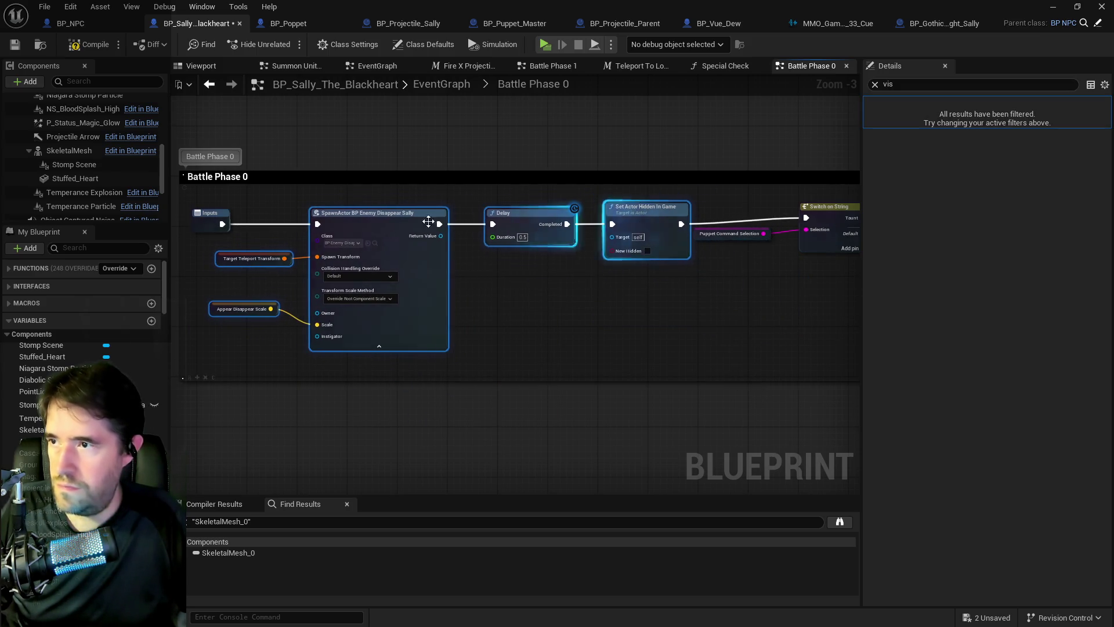
{"action": "scroll", "coordinate": [71, 182], "scroll_direction": "up", "scroll_amount": 3}
{"action": "scroll", "coordinate": [72, 183], "scroll_direction": "down", "scroll_amount": 4}
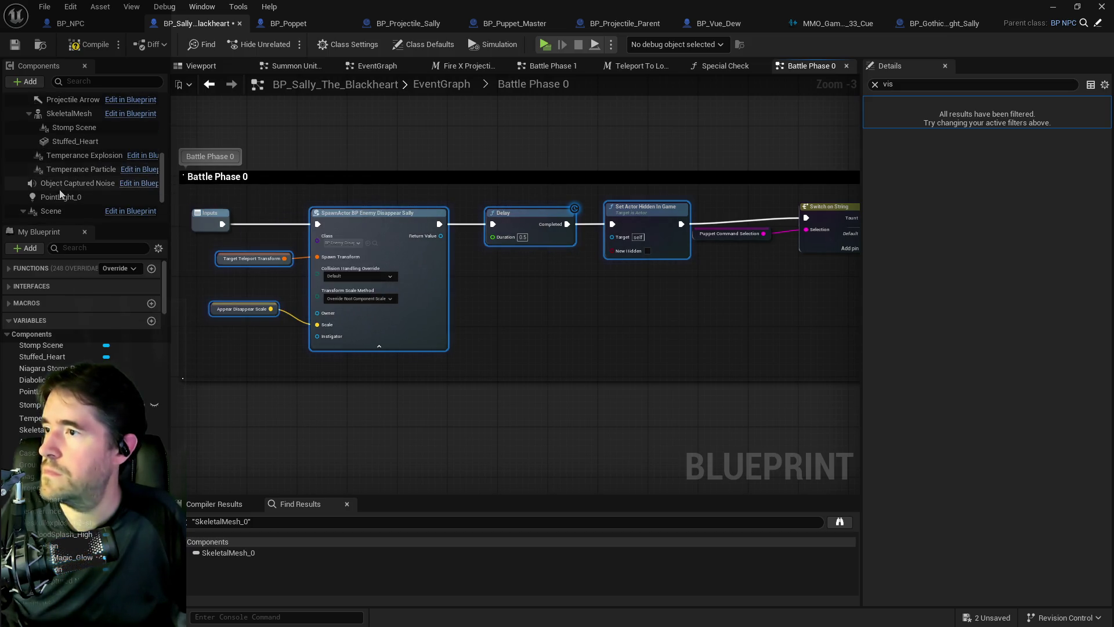
Turn on the Visible setting for the SkeletalMesh component
{"action": "left_click", "coordinate": [70, 114]}
{"action": "left_click", "coordinate": [975, 165]}
{"action": "scroll", "coordinate": [124, 168], "scroll_direction": "up", "scroll_amount": 3}
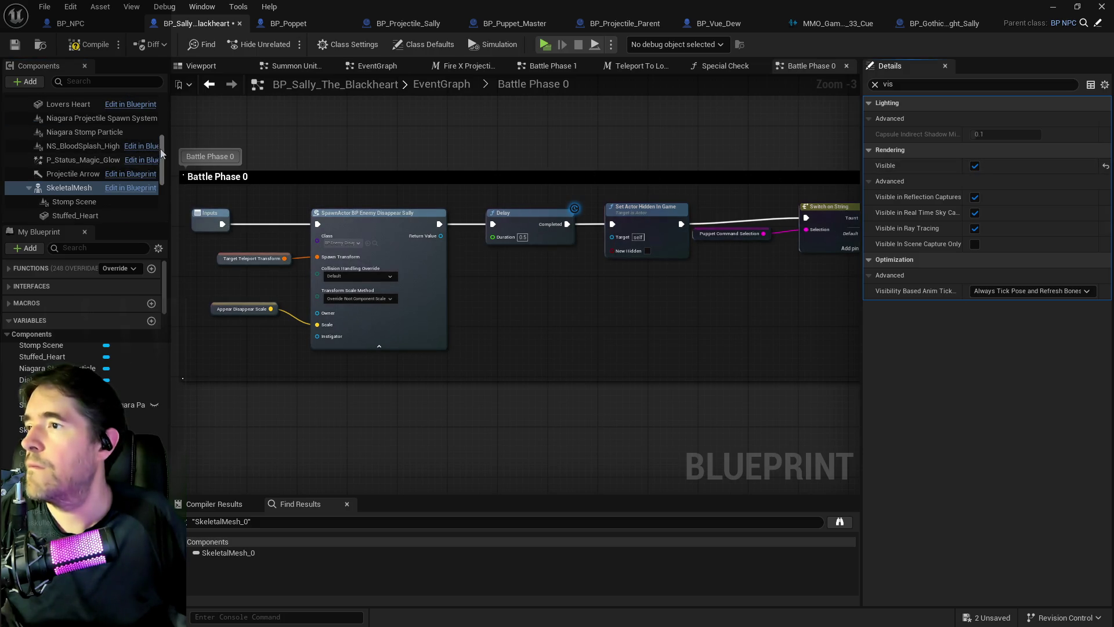
Show the class defaults filtered by 'hidd' and pan to the Delay and Switch on String
{"action": "left_click", "coordinate": [424, 44]}
{"action": "left_click", "coordinate": [883, 84]}
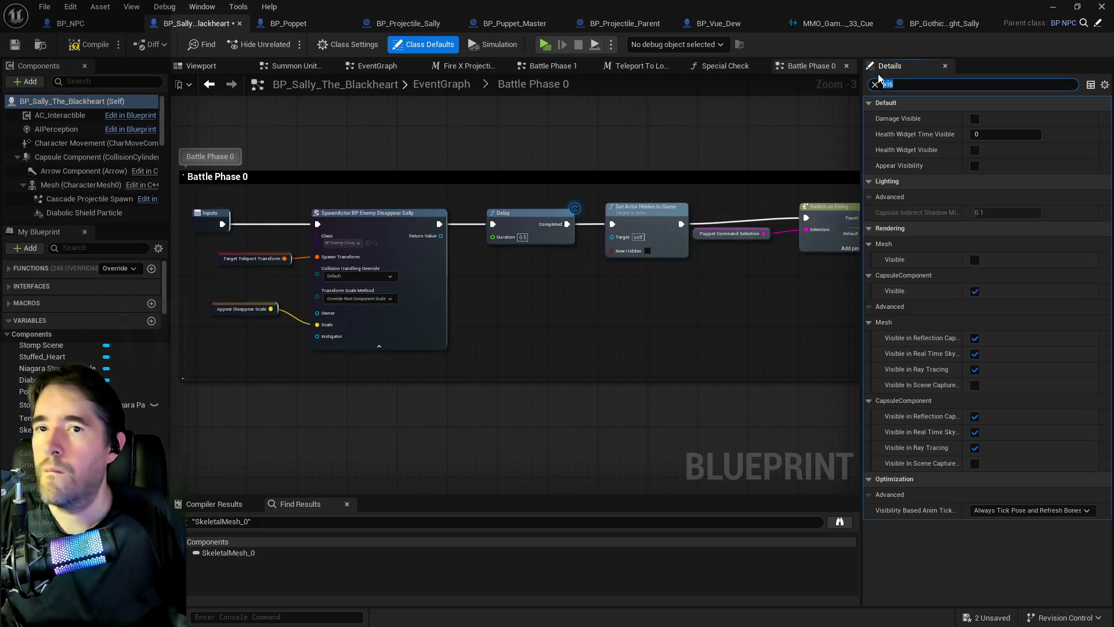
{"action": "type", "text": "hidd"}
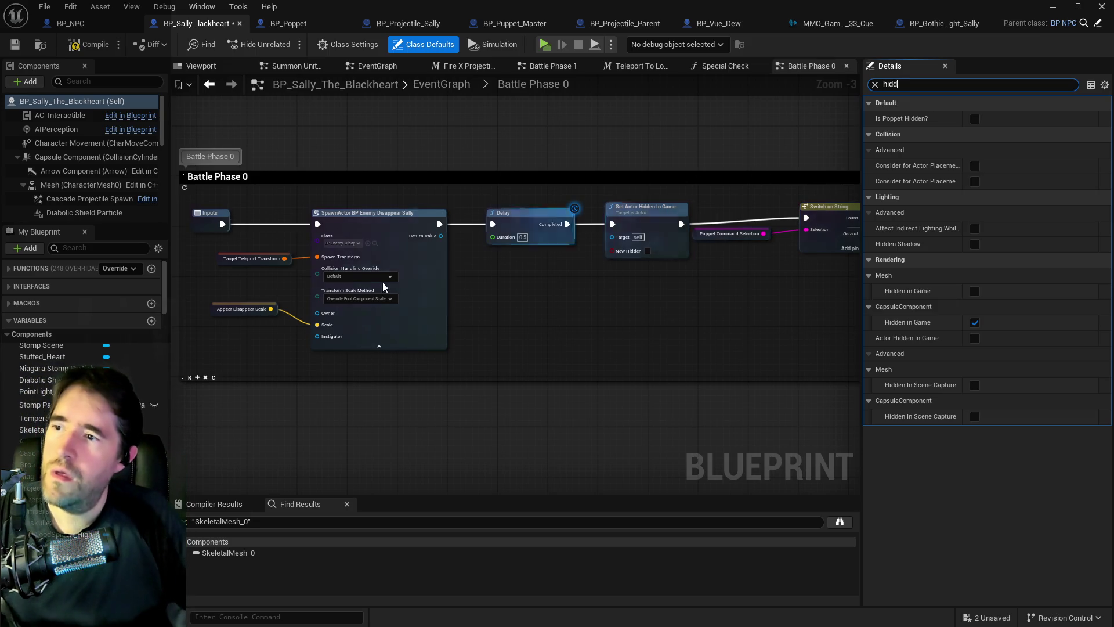
{"action": "left_click_drag", "start_coordinate": [295, 236], "coordinate": [248, 233]}
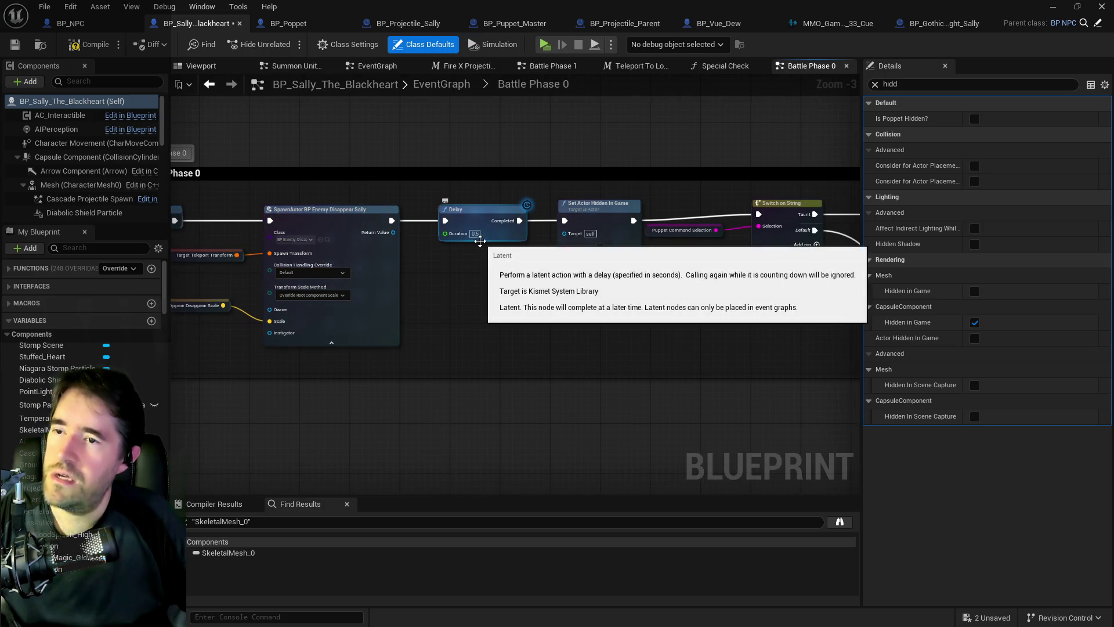
{"action": "left_click_drag", "start_coordinate": [487, 252], "coordinate": [394, 266]}
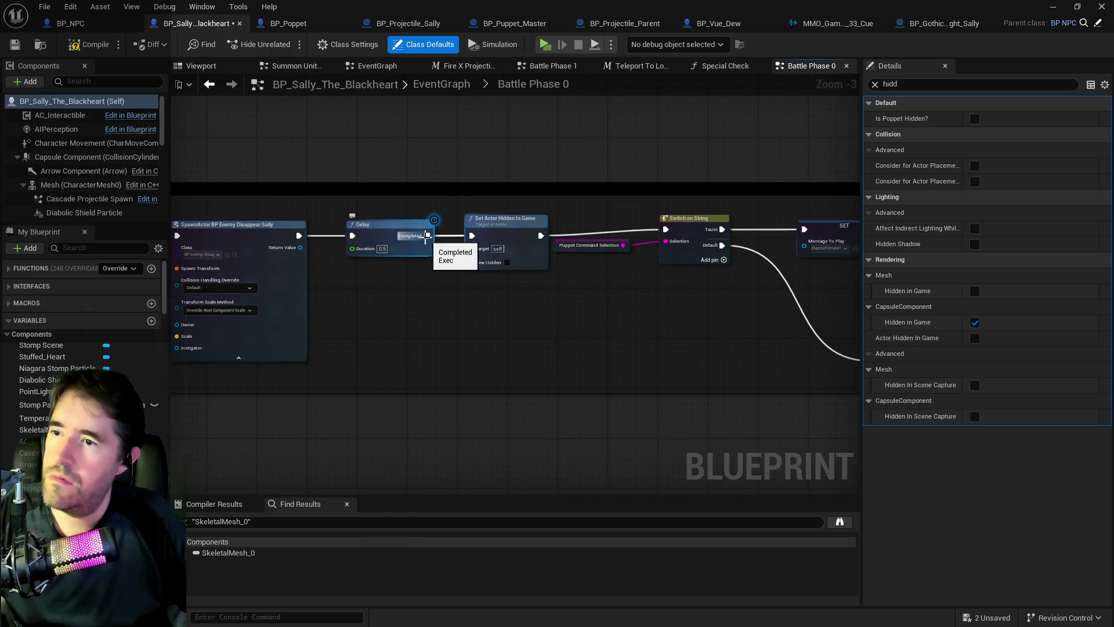
{"action": "scroll", "coordinate": [56, 174], "scroll_direction": "down", "scroll_amount": 4}
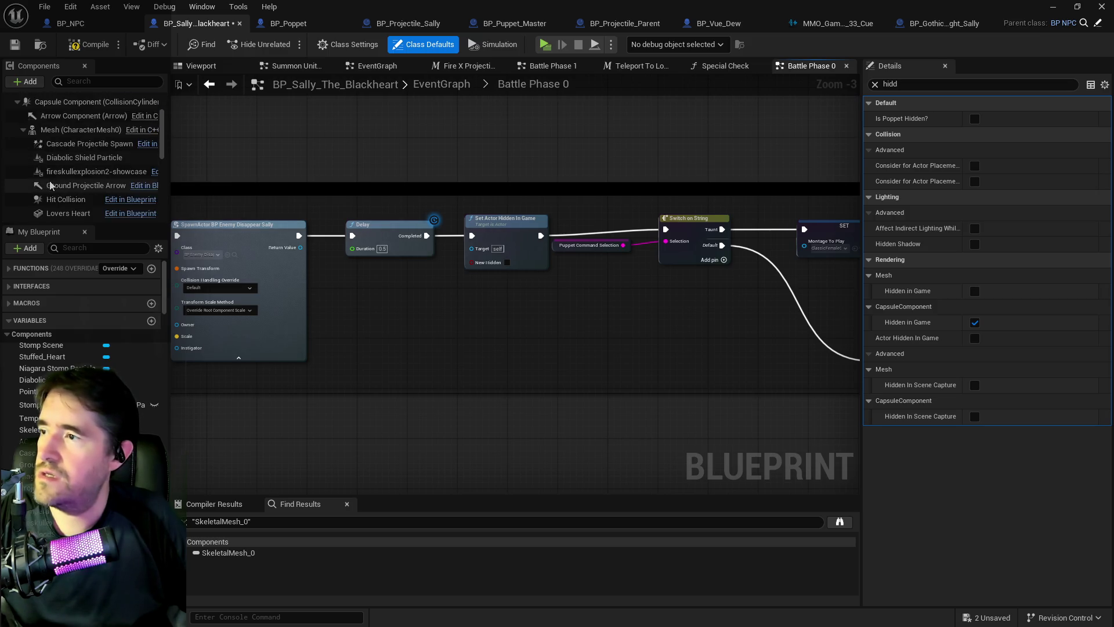
{"action": "scroll", "coordinate": [55, 175], "scroll_direction": "down", "scroll_amount": 4}
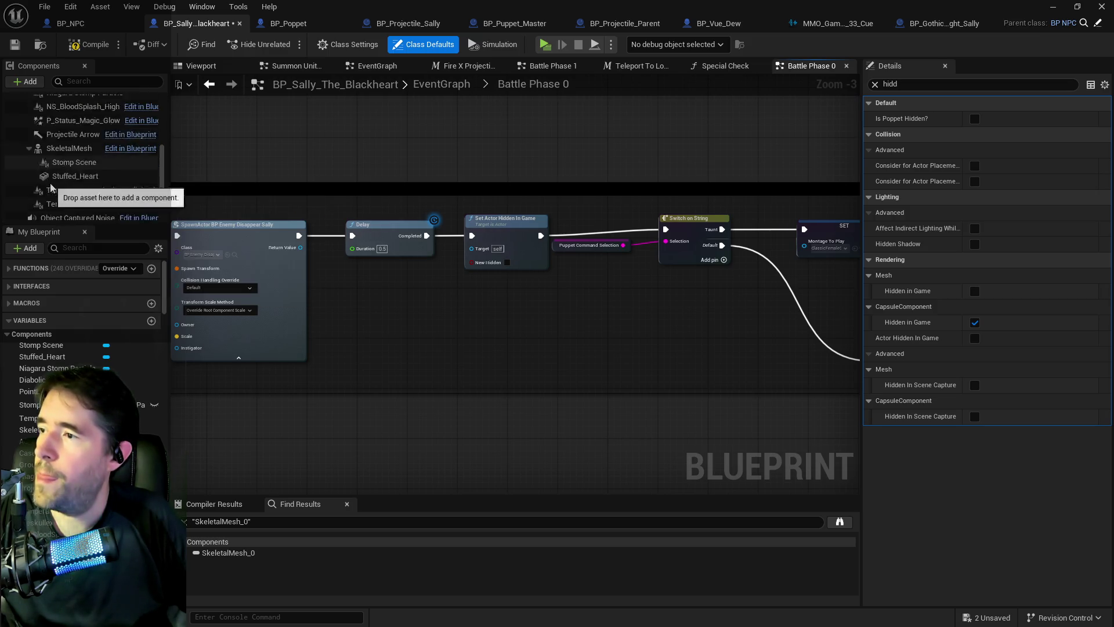
Add a Skeletal Mesh getter with a Set Visibility node, New Visibility ticked
{"action": "left_click", "coordinate": [64, 111]}
{"action": "left_click_drag", "start_coordinate": [63, 111], "coordinate": [442, 227]}
{"action": "left_click_drag", "start_coordinate": [394, 295], "coordinate": [454, 297]}
{"action": "type", "text": "set vis"}
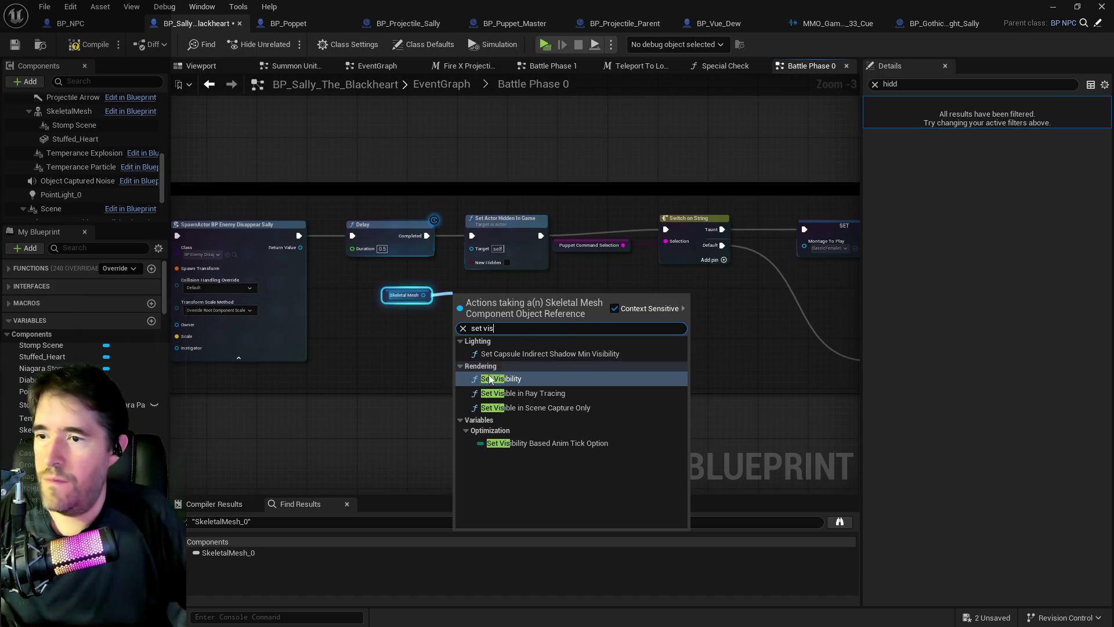
{"action": "key", "text": "Return"}
{"action": "left_click_drag", "start_coordinate": [515, 308], "coordinate": [524, 301]}
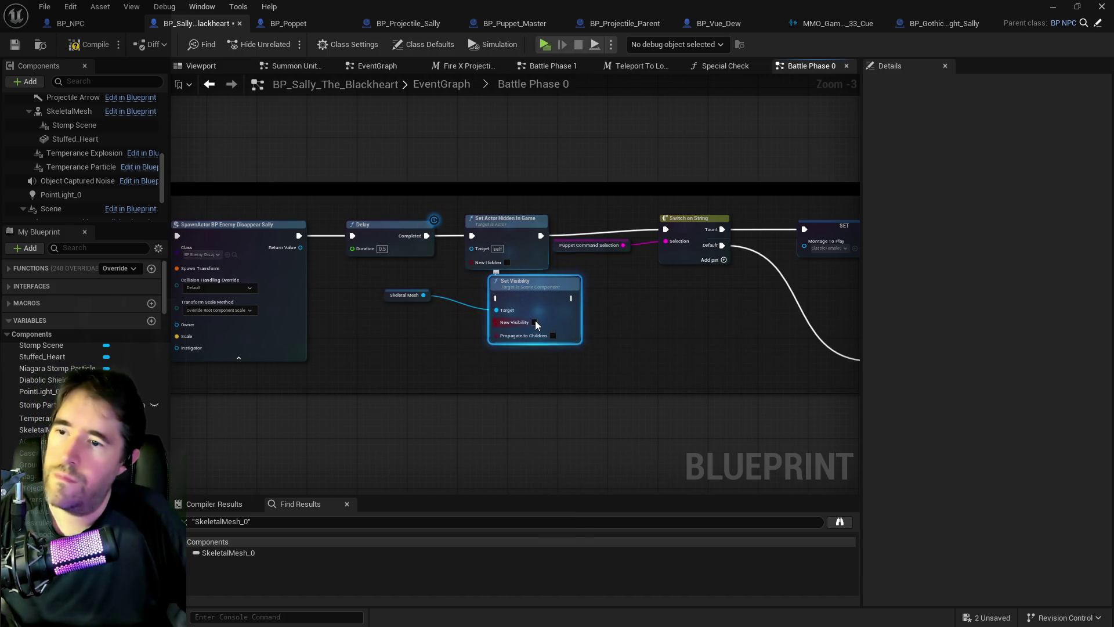
{"action": "left_click", "coordinate": [535, 323]}
Wire Delay into Set Visibility and on to Switch on String, deleting Set Actor Hidden In Game
{"action": "mouse_move", "coordinate": [427, 236]}
{"action": "left_mouse_down"}
{"action": "mouse_move", "coordinate": [498, 318]}
{"action": "mouse_move", "coordinate": [496, 298]}
{"action": "left_mouse_up"}
{"action": "left_click_drag", "start_coordinate": [573, 299], "coordinate": [666, 232]}
{"action": "left_click", "coordinate": [519, 230]}
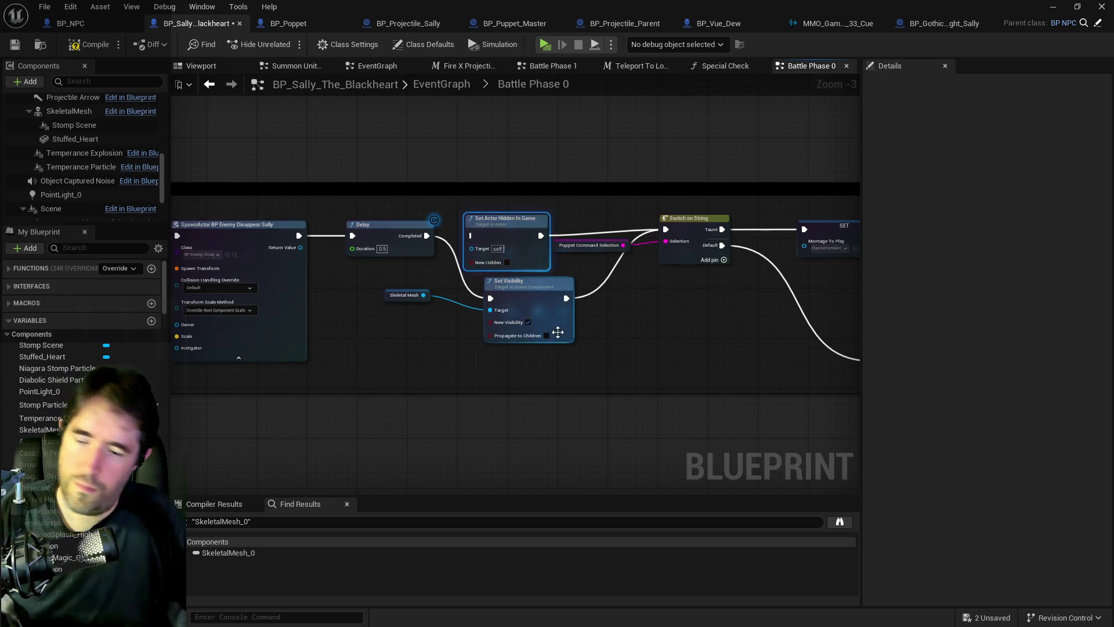
{"action": "key", "text": "Delete"}
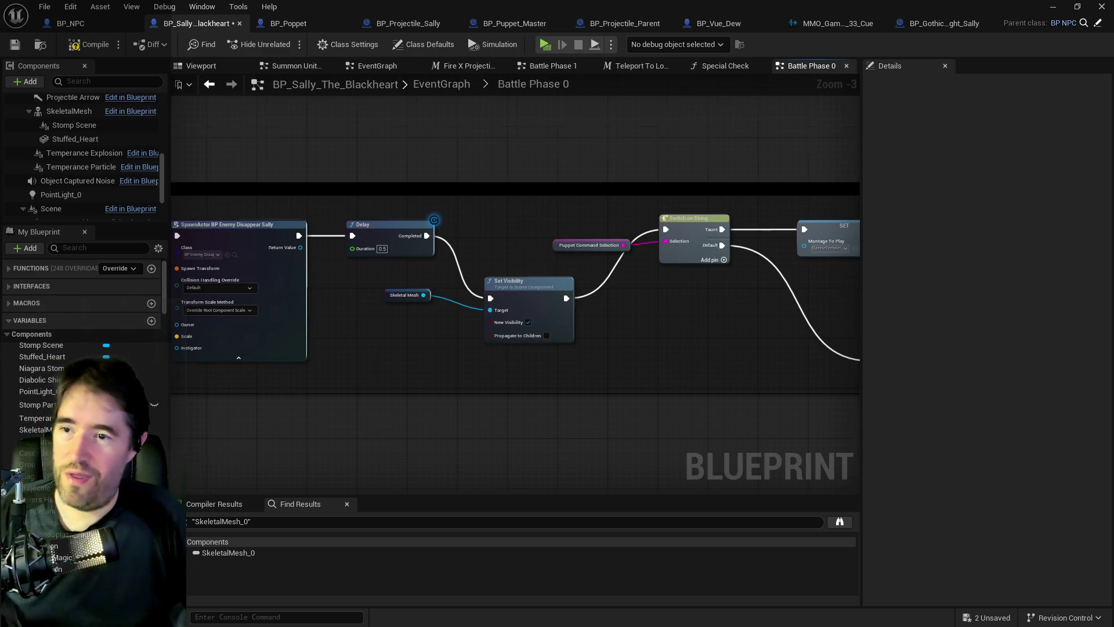
Tidy the layout so Set Visibility and the mesh getter sit in the main chain
{"action": "left_click_drag", "start_coordinate": [616, 223], "coordinate": [472, 213]}
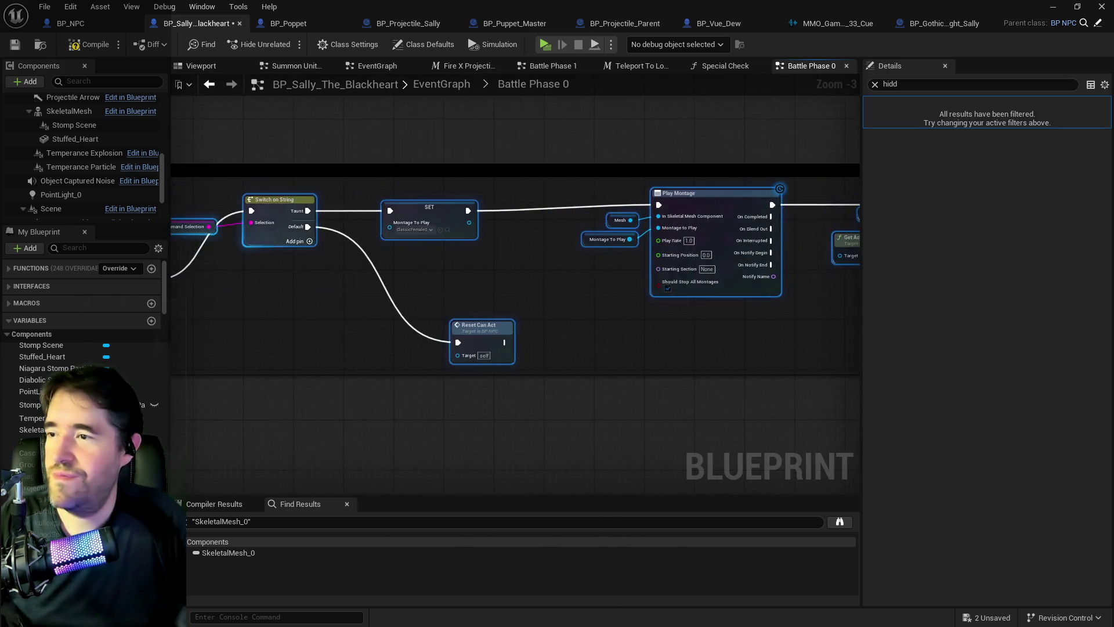
{"action": "left_click_drag", "start_coordinate": [546, 212], "coordinate": [724, 212]}
{"action": "left_click_drag", "start_coordinate": [441, 349], "coordinate": [232, 256]}
{"action": "left_click_drag", "start_coordinate": [387, 286], "coordinate": [462, 222]}
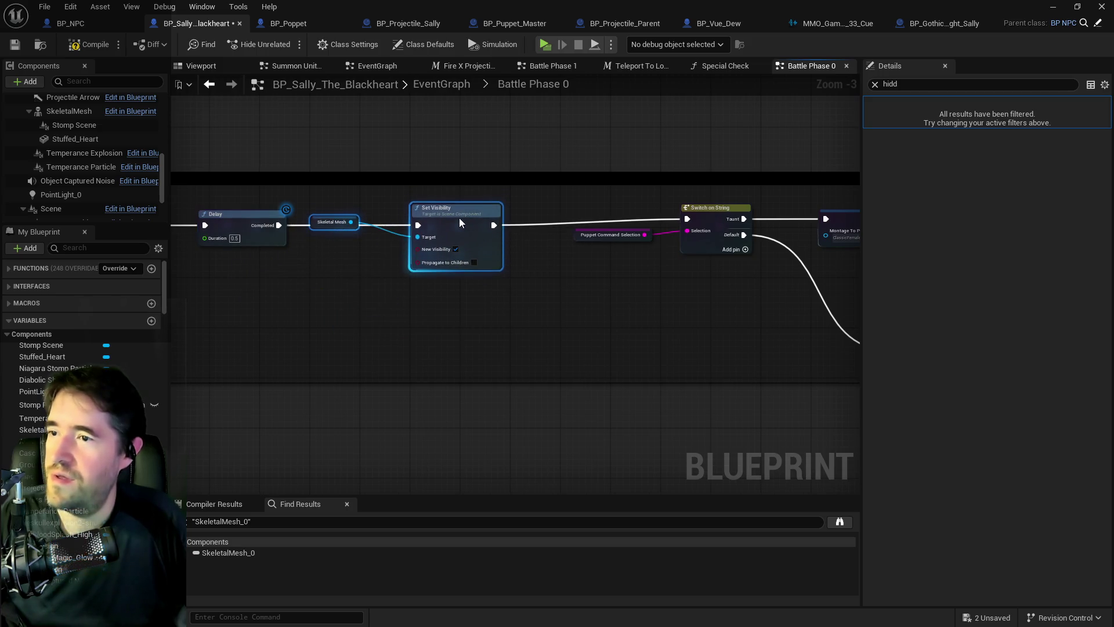
{"action": "left_click_drag", "start_coordinate": [321, 222], "coordinate": [319, 248]}
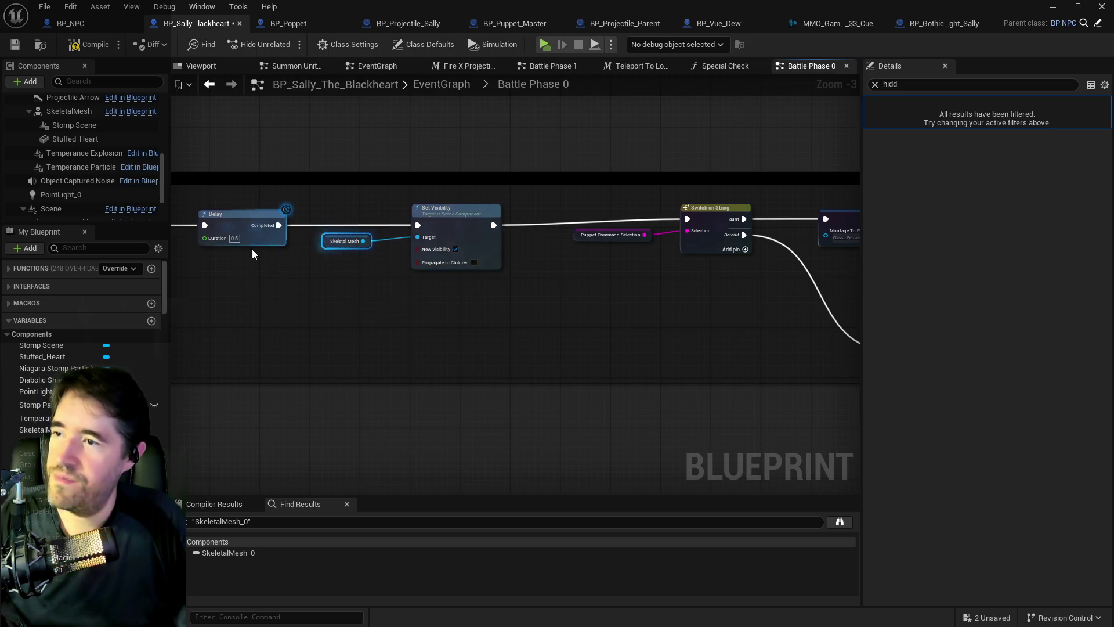
{"action": "scroll", "coordinate": [69, 191], "scroll_direction": "up", "scroll_amount": 3}
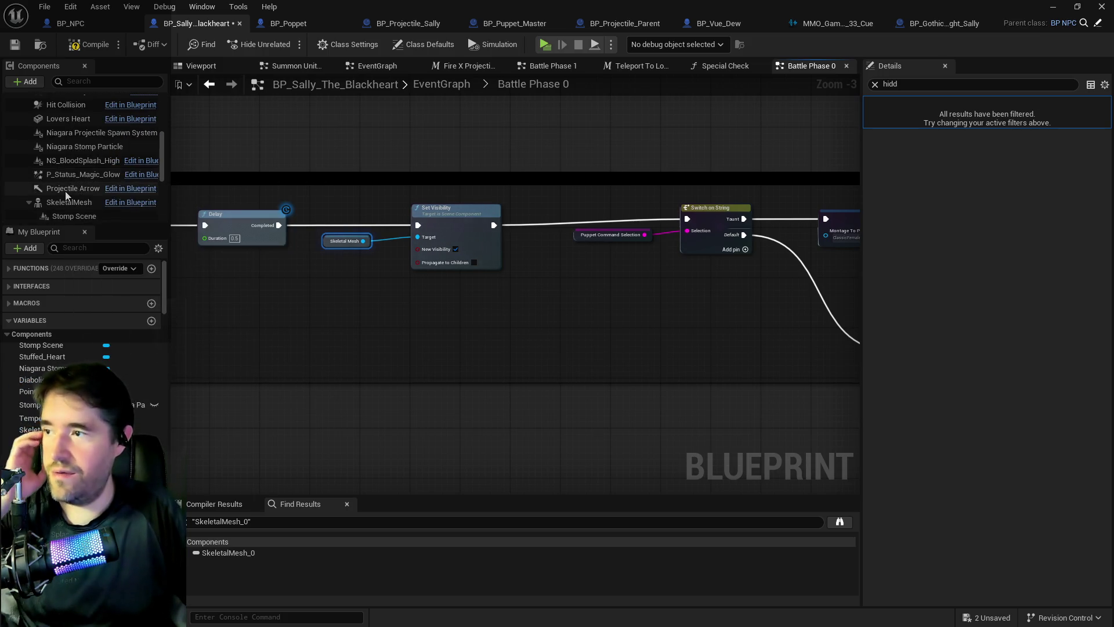
Untick Visible on the SkeletalMesh component using a 'vis' Details filter
{"action": "left_click", "coordinate": [69, 202]}
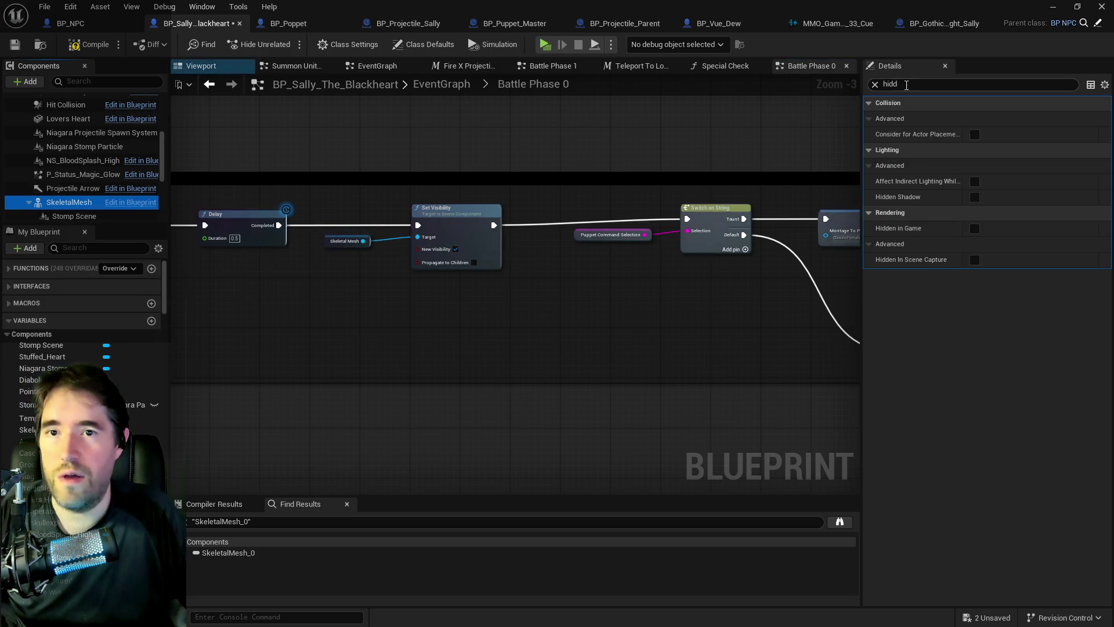
{"action": "left_click", "coordinate": [895, 83]}
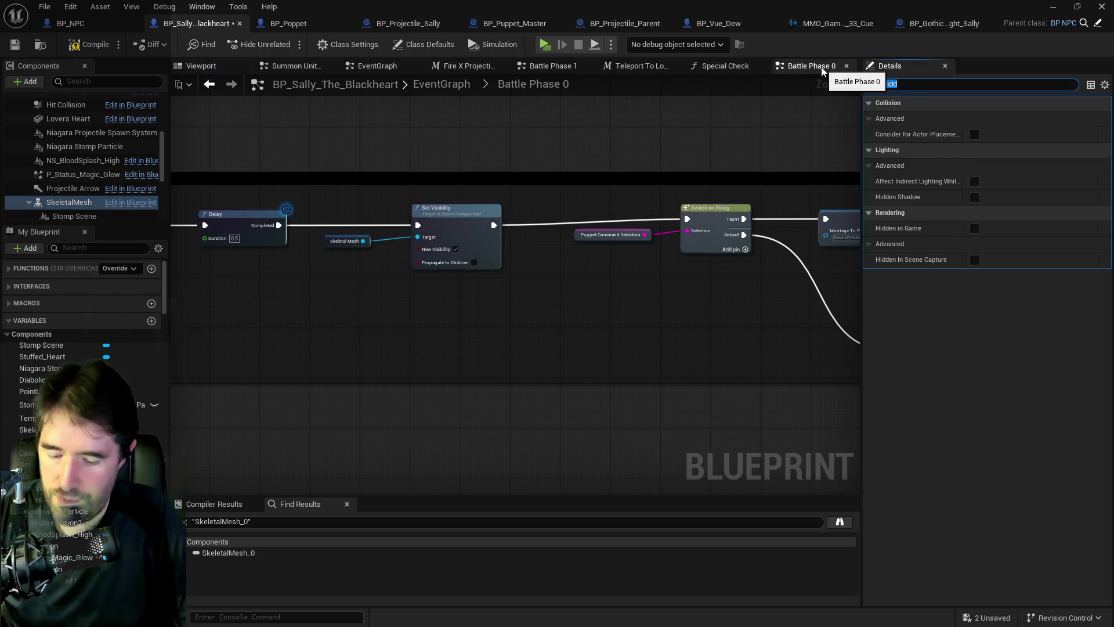
{"action": "type", "text": "vis"}
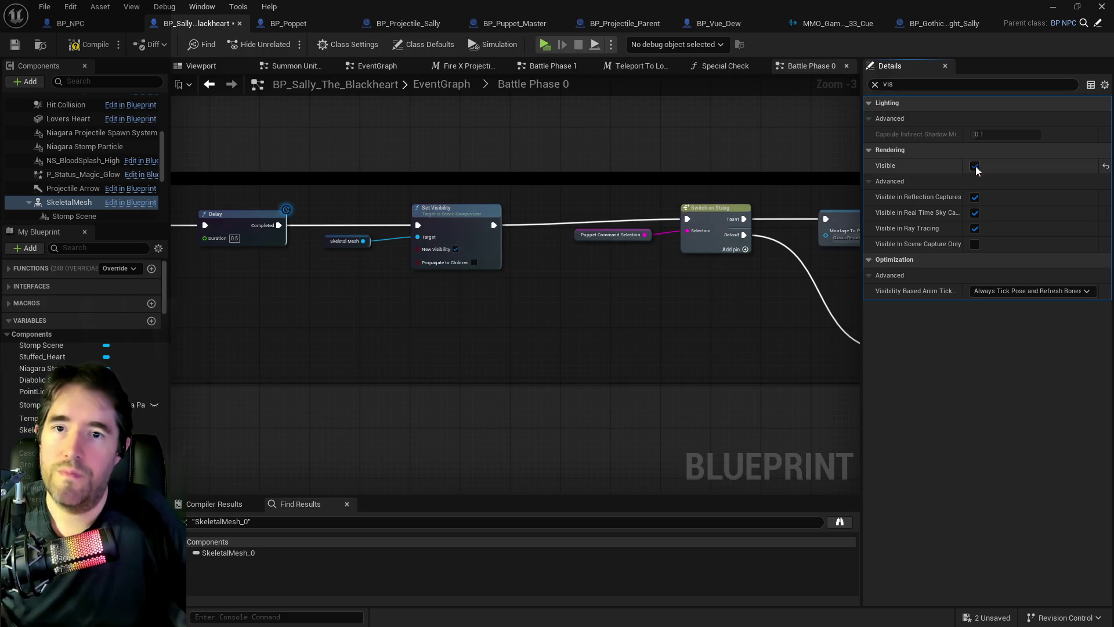
{"action": "left_click", "coordinate": [975, 167]}
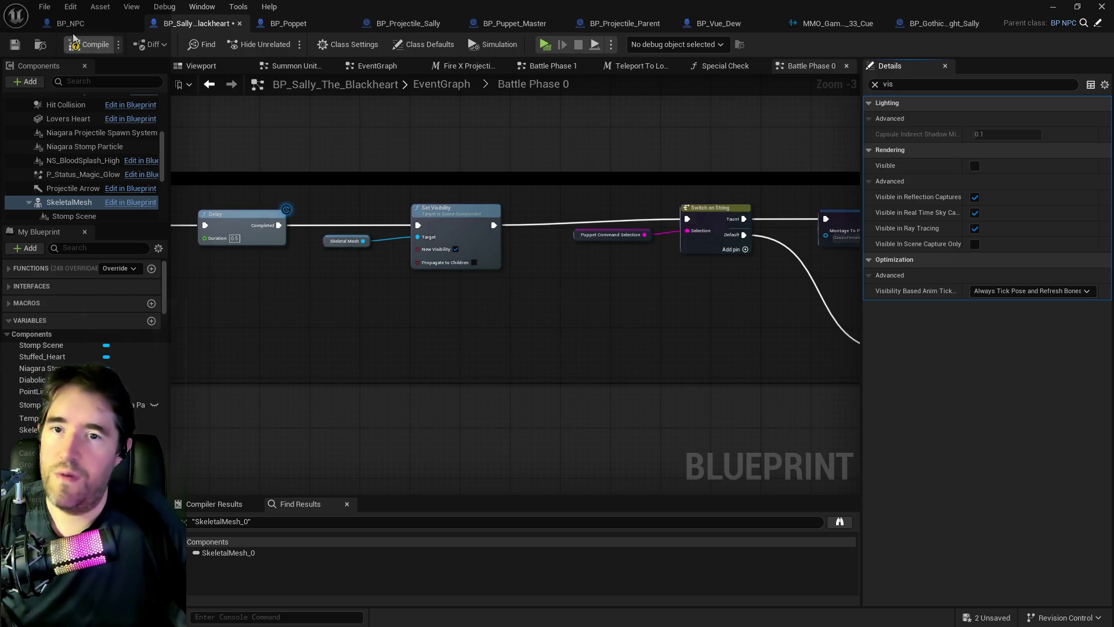
Save the blueprint and pan to Play Sound at Location and Reset Can Act
{"action": "left_click", "coordinate": [13, 44]}
{"action": "mouse_move", "coordinate": [686, 349]}
{"action": "left_mouse_down"}
{"action": "mouse_move", "coordinate": [396, 303]}
{"action": "mouse_move", "coordinate": [552, 311]}
{"action": "mouse_move", "coordinate": [473, 275]}
{"action": "left_mouse_up"}
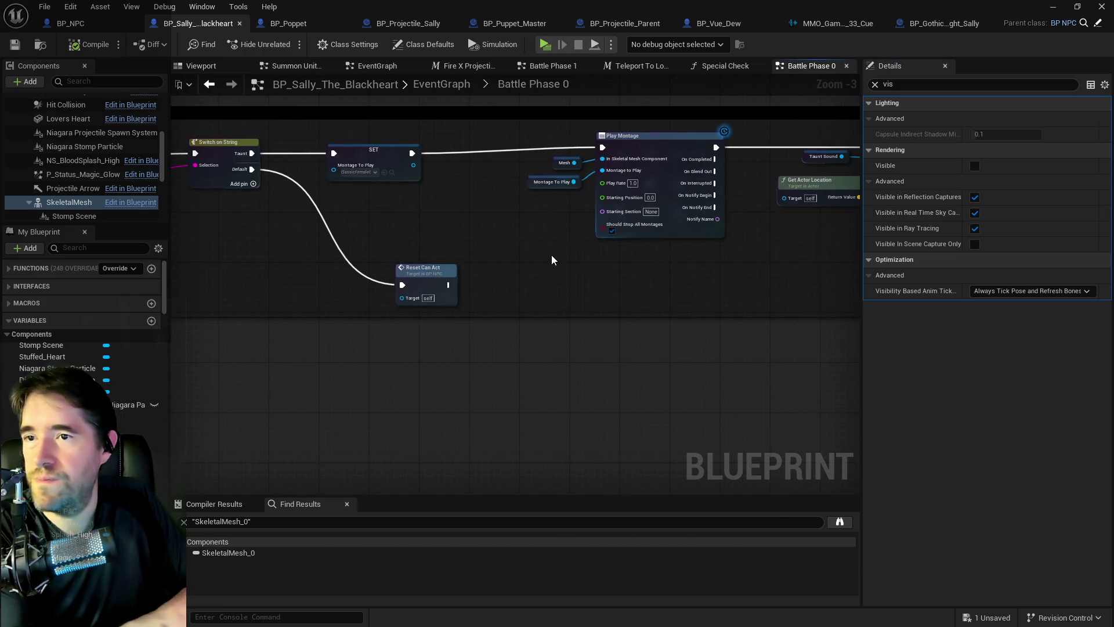
{"action": "mouse_move", "coordinate": [552, 260]}
{"action": "left_mouse_down"}
{"action": "mouse_move", "coordinate": [497, 249]}
{"action": "mouse_move", "coordinate": [482, 232]}
{"action": "mouse_move", "coordinate": [451, 244]}
{"action": "mouse_move", "coordinate": [458, 269]}
{"action": "mouse_move", "coordinate": [769, 314]}
{"action": "mouse_move", "coordinate": [666, 252]}
{"action": "mouse_move", "coordinate": [360, 278]}
{"action": "mouse_move", "coordinate": [490, 248]}
{"action": "left_mouse_up"}
Add a Delay node beside the SET node
{"action": "right_click", "coordinate": [491, 247]}
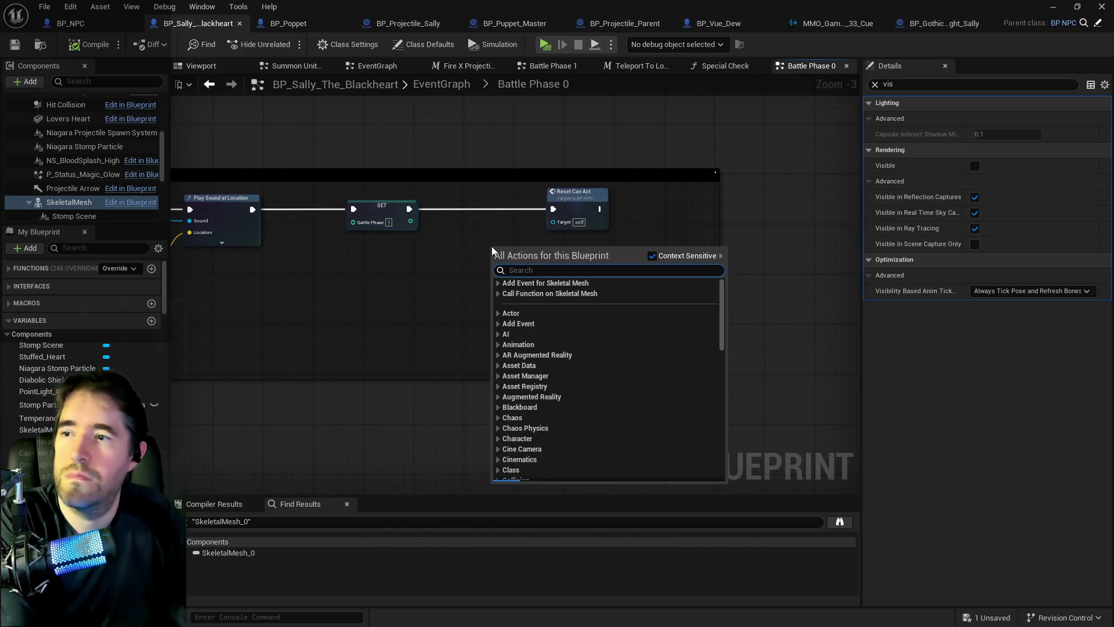
{"action": "type", "text": "delay"}
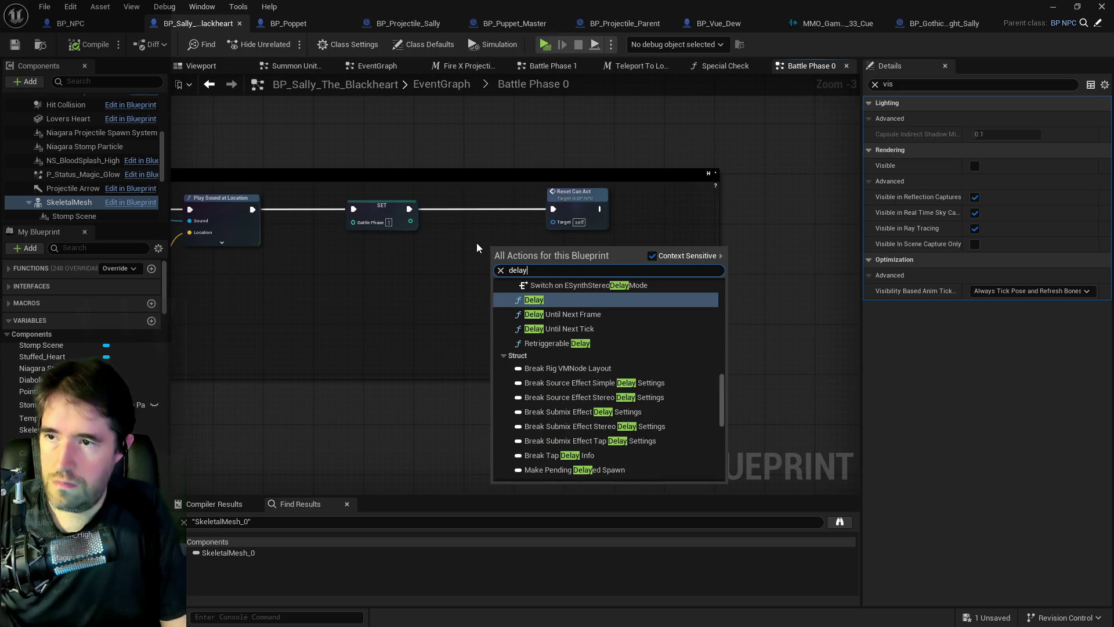
{"action": "left_click", "coordinate": [543, 299]}
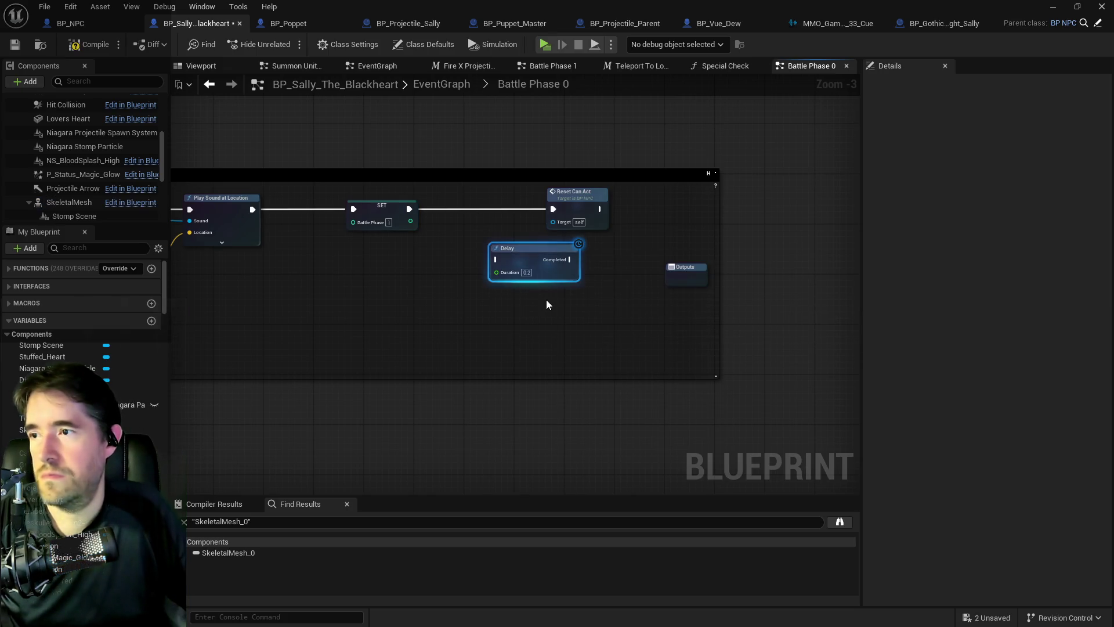
{"action": "left_click_drag", "start_coordinate": [532, 255], "coordinate": [426, 264]}
{"action": "left_click_drag", "start_coordinate": [541, 289], "coordinate": [508, 333]}
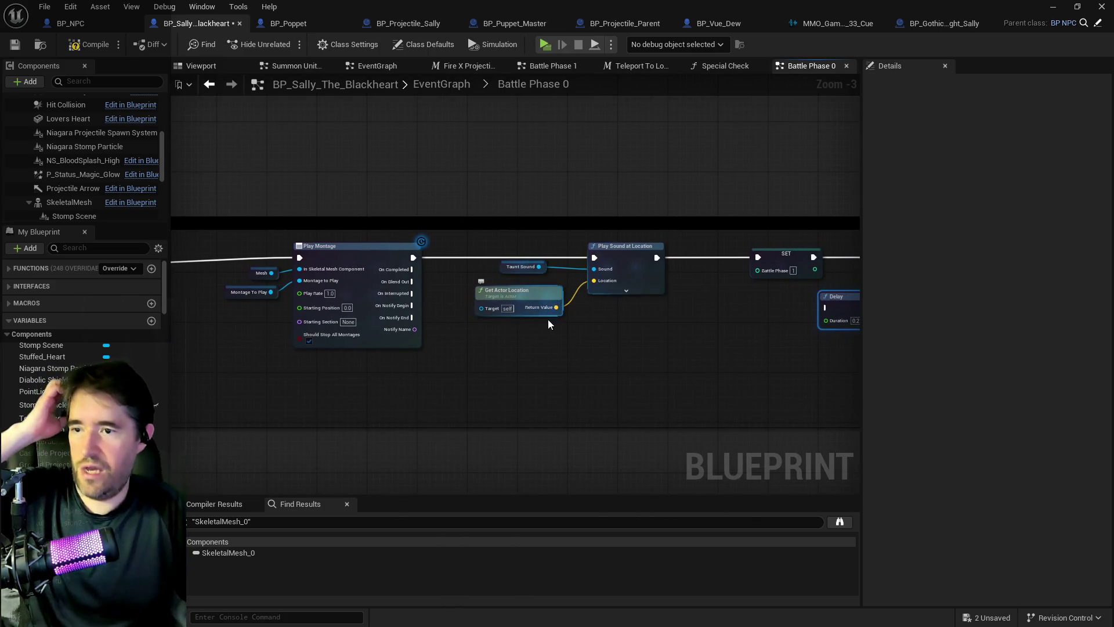
{"action": "mouse_move", "coordinate": [548, 325]}
{"action": "left_mouse_down"}
{"action": "mouse_move", "coordinate": [484, 322]}
{"action": "mouse_move", "coordinate": [429, 298]}
{"action": "left_mouse_up"}
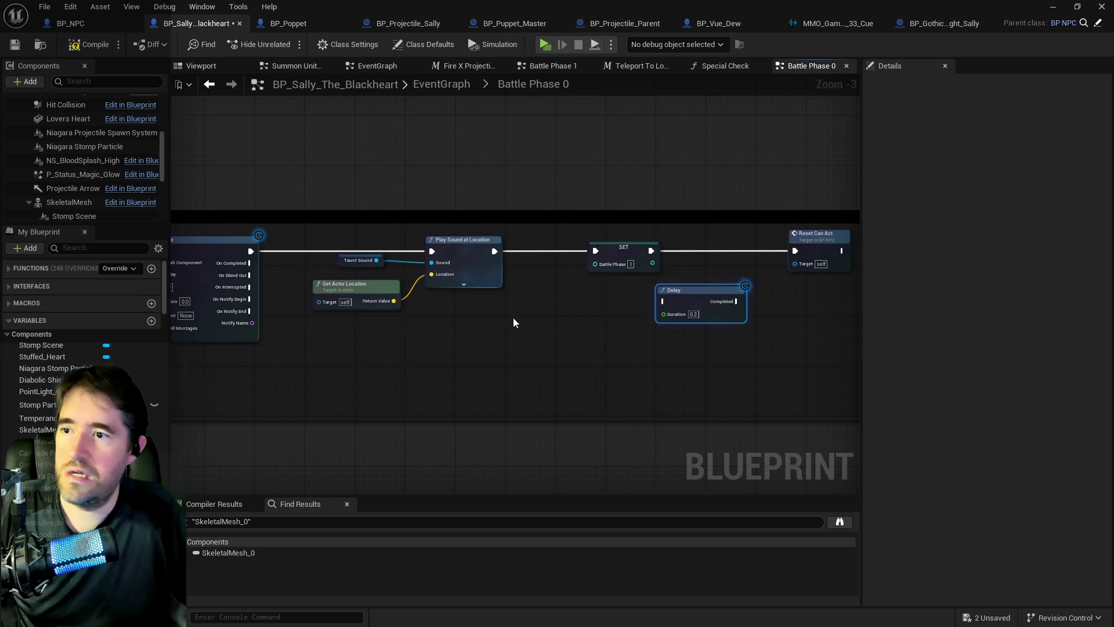
Add Spawn Sound at Location from Taunt Sound, driven by the montage node's execution
{"action": "left_click", "coordinate": [374, 284]}
{"action": "left_click_drag", "start_coordinate": [376, 260], "coordinate": [508, 308]}
{"action": "type", "text": "spawn sound"}
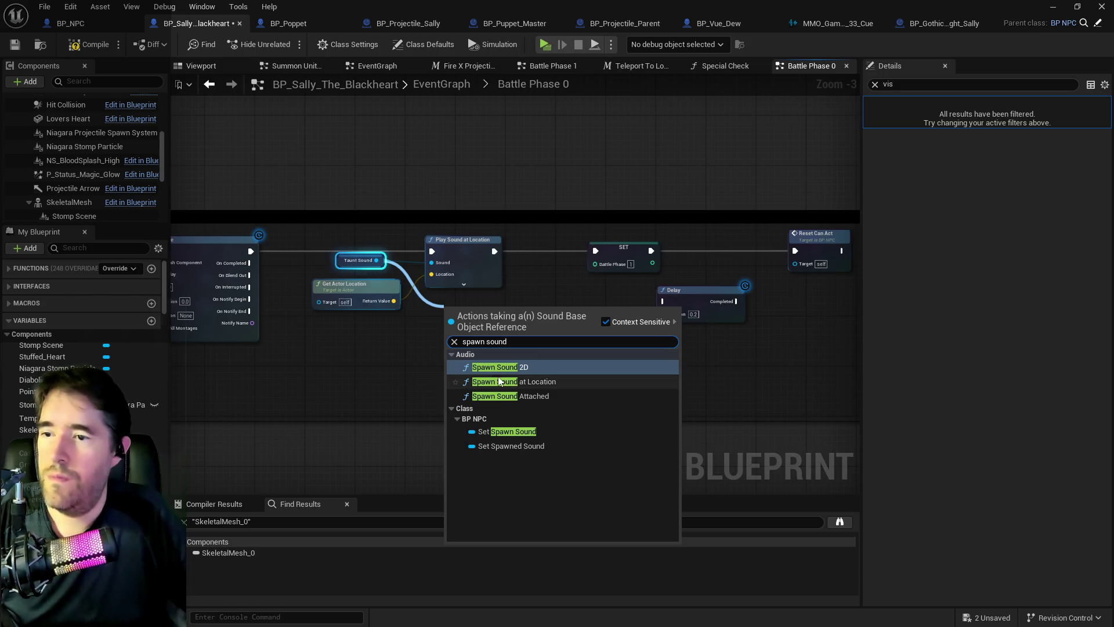
{"action": "left_click", "coordinate": [499, 381]}
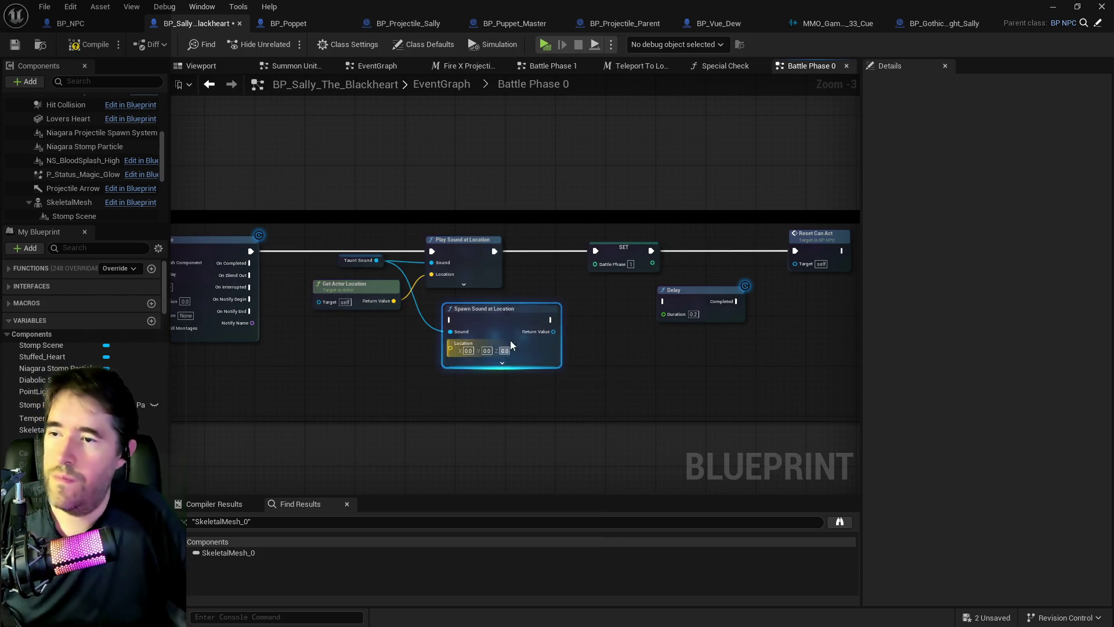
{"action": "left_click_drag", "start_coordinate": [251, 251], "coordinate": [451, 320]}
{"action": "mouse_move", "coordinate": [354, 284]}
{"action": "left_mouse_down"}
{"action": "mouse_move", "coordinate": [372, 309]}
{"action": "mouse_move", "coordinate": [332, 315]}
{"action": "mouse_move", "coordinate": [450, 343]}
{"action": "left_mouse_up"}
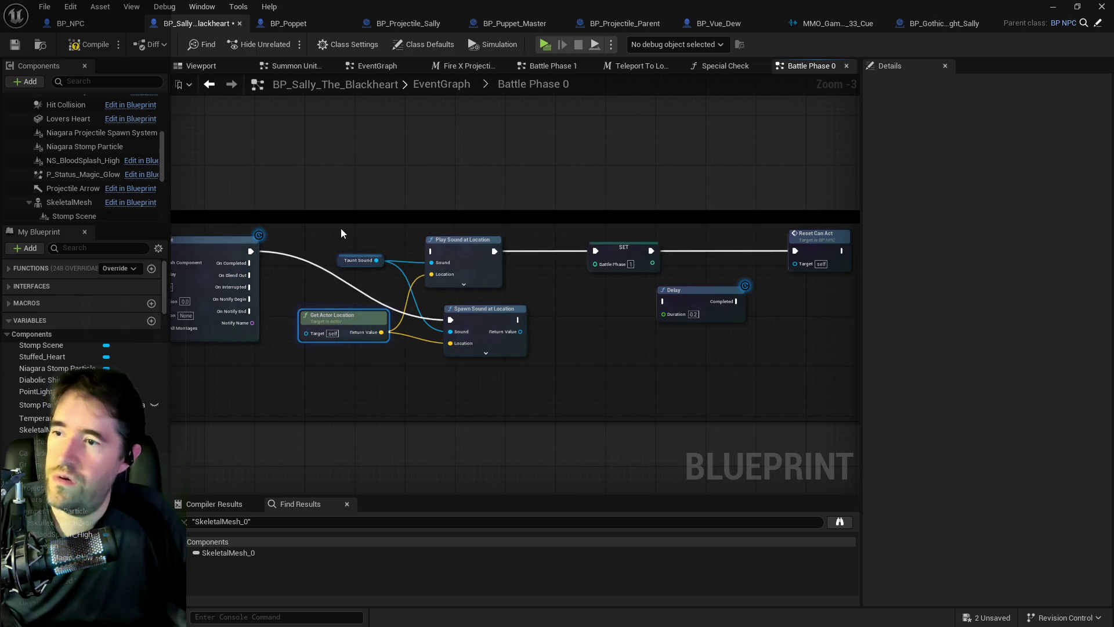
Delete Play Sound at Location and move Spawn Sound and Get Actor Location into its place
{"action": "left_click_drag", "start_coordinate": [428, 283], "coordinate": [432, 283]}
{"action": "key", "text": "Delete"}
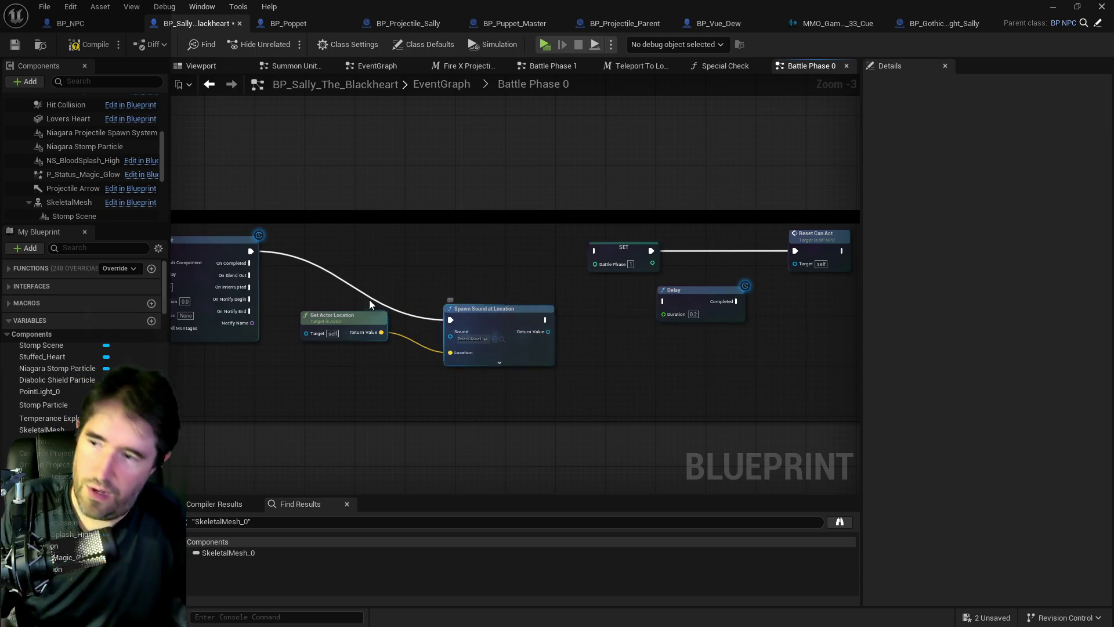
{"action": "left_click_drag", "start_coordinate": [340, 296], "coordinate": [529, 341]}
{"action": "key", "text": "ctrl+z"}
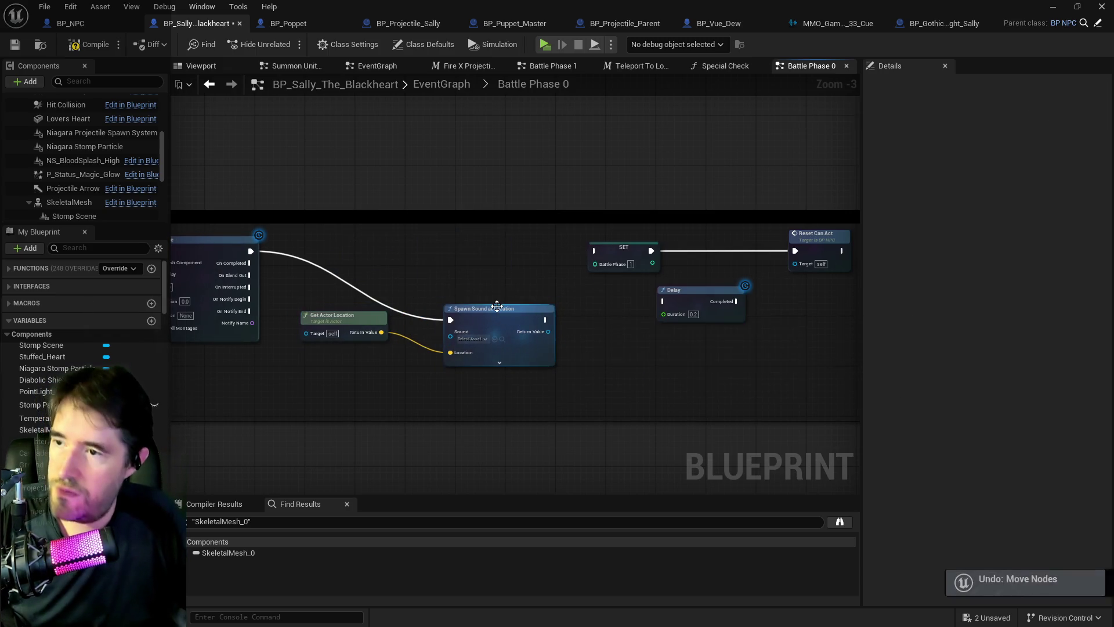
{"action": "key", "text": "ctrl+z"}
{"action": "left_click", "coordinate": [461, 254]}
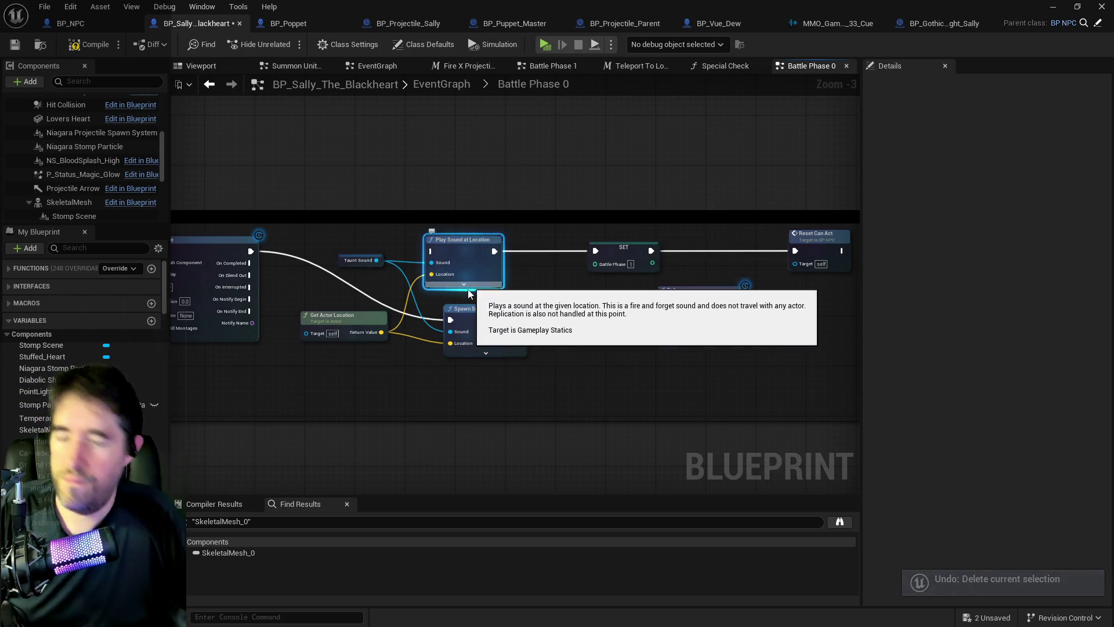
{"action": "key", "text": "Delete"}
{"action": "mouse_move", "coordinate": [490, 309]}
{"action": "left_mouse_down"}
{"action": "mouse_move", "coordinate": [485, 247]}
{"action": "mouse_move", "coordinate": [479, 254]}
{"action": "left_mouse_up"}
{"action": "left_click_drag", "start_coordinate": [348, 316], "coordinate": [361, 284]}
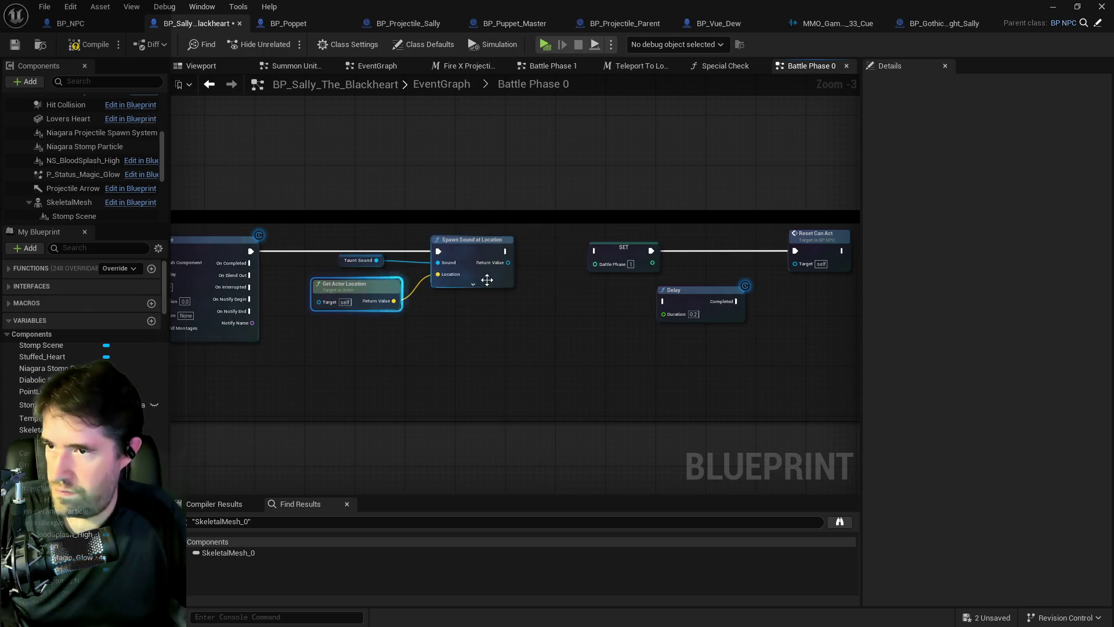
{"action": "left_click_drag", "start_coordinate": [504, 251], "coordinate": [615, 304]}
Feed the spawned sound's Get Sound and Get Duration into the Delay time
{"action": "type", "text": "get so"}
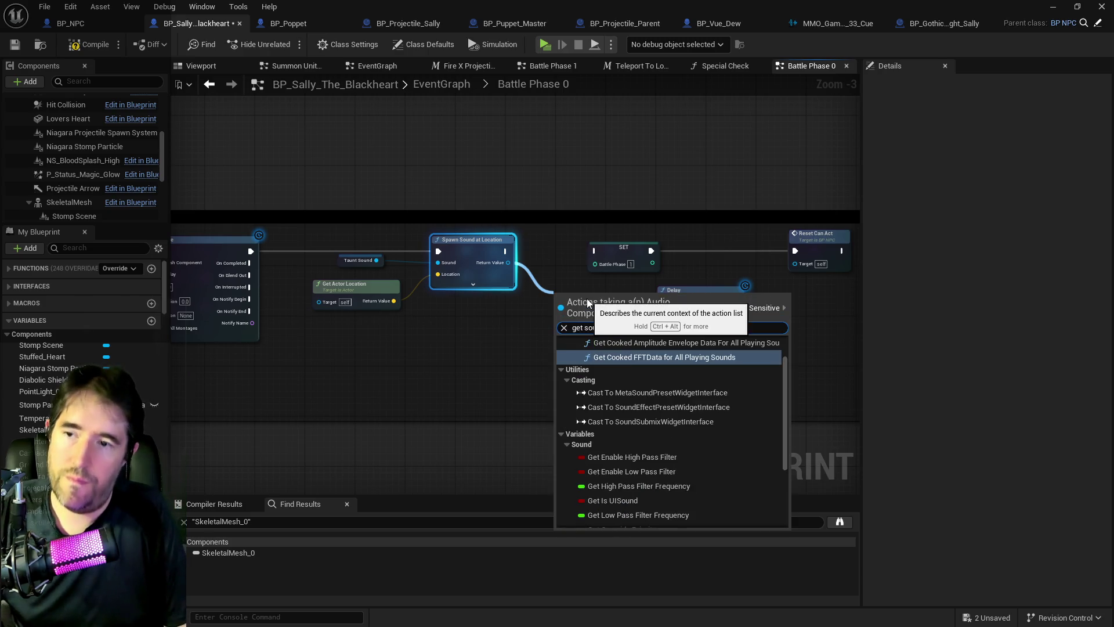
{"action": "type", "text": "und"}
{"action": "scroll", "coordinate": [618, 393], "scroll_direction": "down", "scroll_amount": 3}
{"action": "left_click", "coordinate": [605, 492]}
{"action": "left_click_drag", "start_coordinate": [609, 298], "coordinate": [646, 343]}
{"action": "type", "text": "duration"}
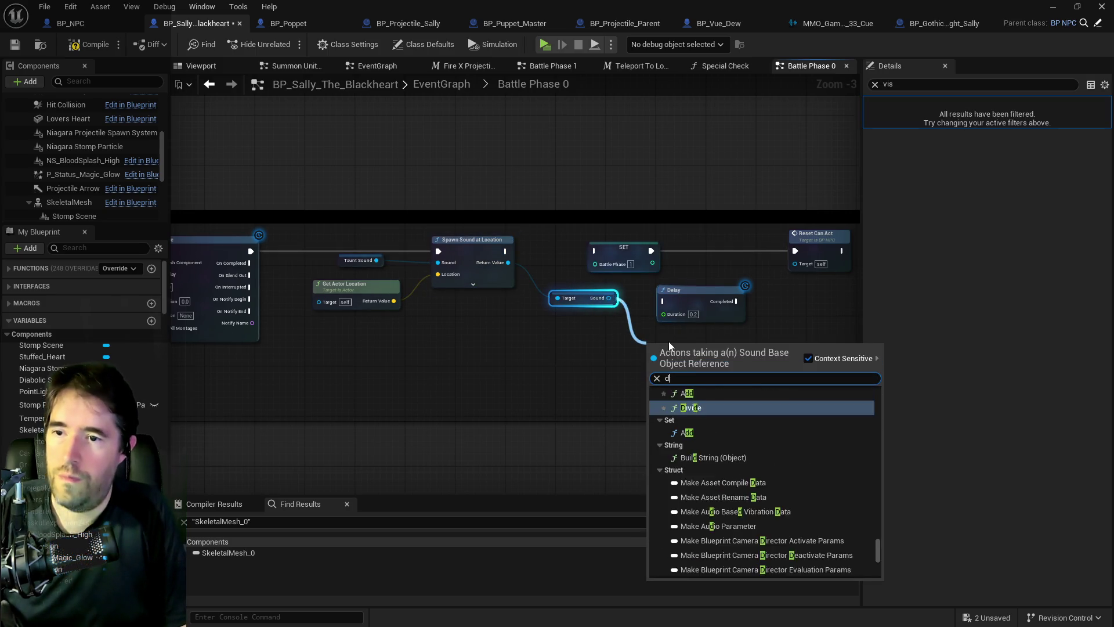
{"action": "left_click", "coordinate": [728, 415]}
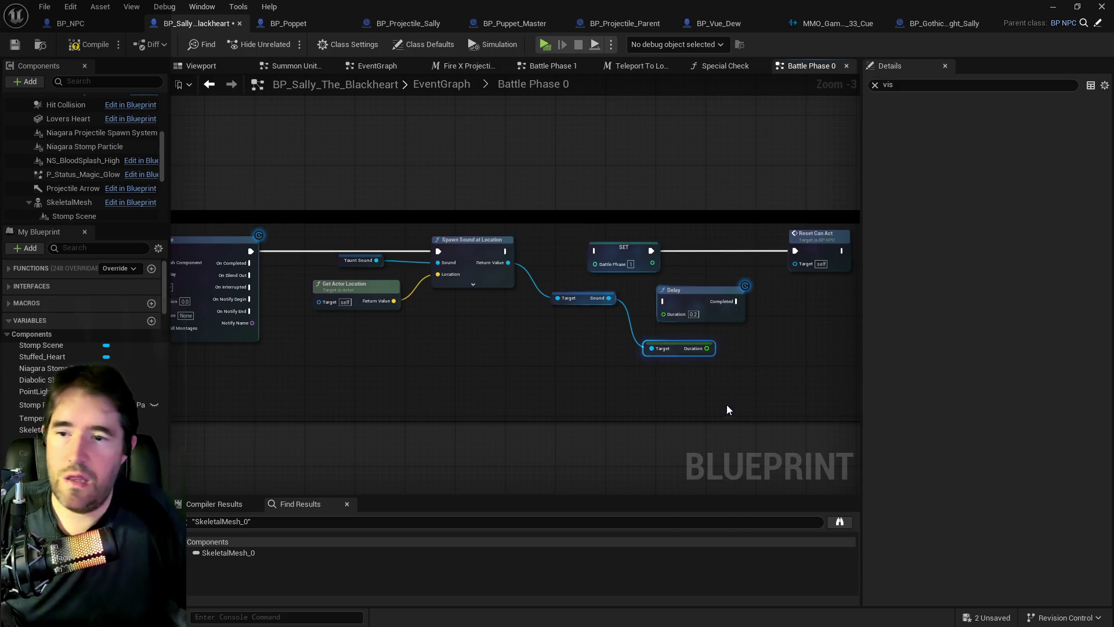
{"action": "left_click_drag", "start_coordinate": [657, 336], "coordinate": [663, 314]}
Shift SET and Reset Can Act right, then remove the Get Sound and Get Duration nodes
{"action": "left_click", "coordinate": [638, 264]}
{"action": "left_click", "coordinate": [466, 277], "text": "ctrl"}
{"action": "left_click_drag", "start_coordinate": [466, 277], "coordinate": [646, 278]}
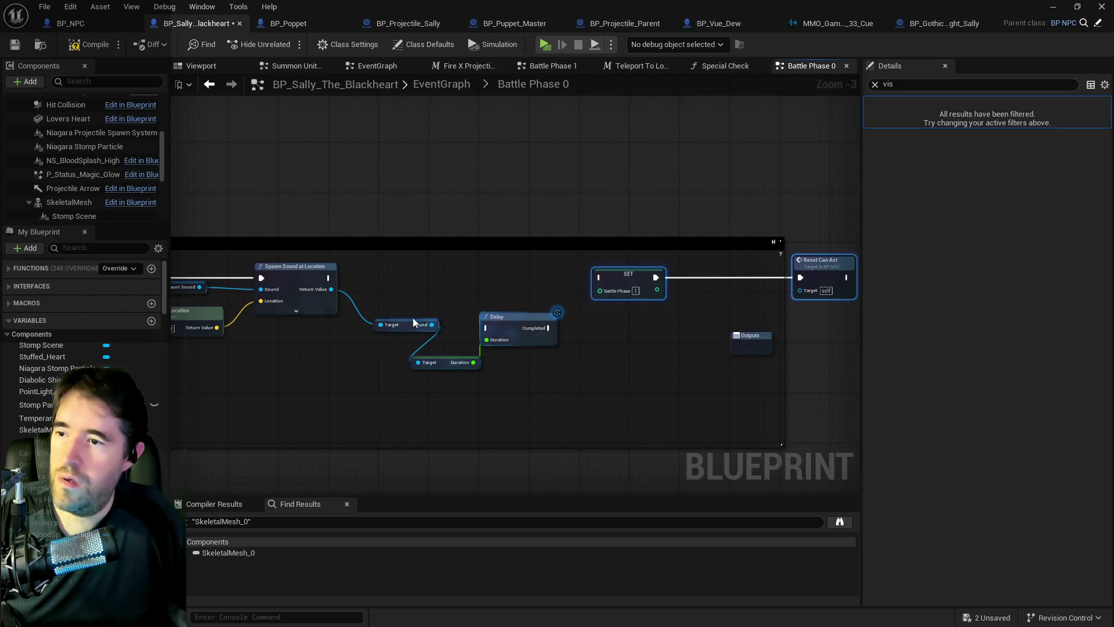
{"action": "left_click_drag", "start_coordinate": [408, 329], "coordinate": [382, 343]}
{"action": "left_click_drag", "start_coordinate": [508, 330], "coordinate": [508, 286]}
{"action": "mouse_move", "coordinate": [445, 358]}
{"action": "left_mouse_down"}
{"action": "mouse_move", "coordinate": [433, 307]}
{"action": "mouse_move", "coordinate": [446, 318]}
{"action": "left_mouse_up"}
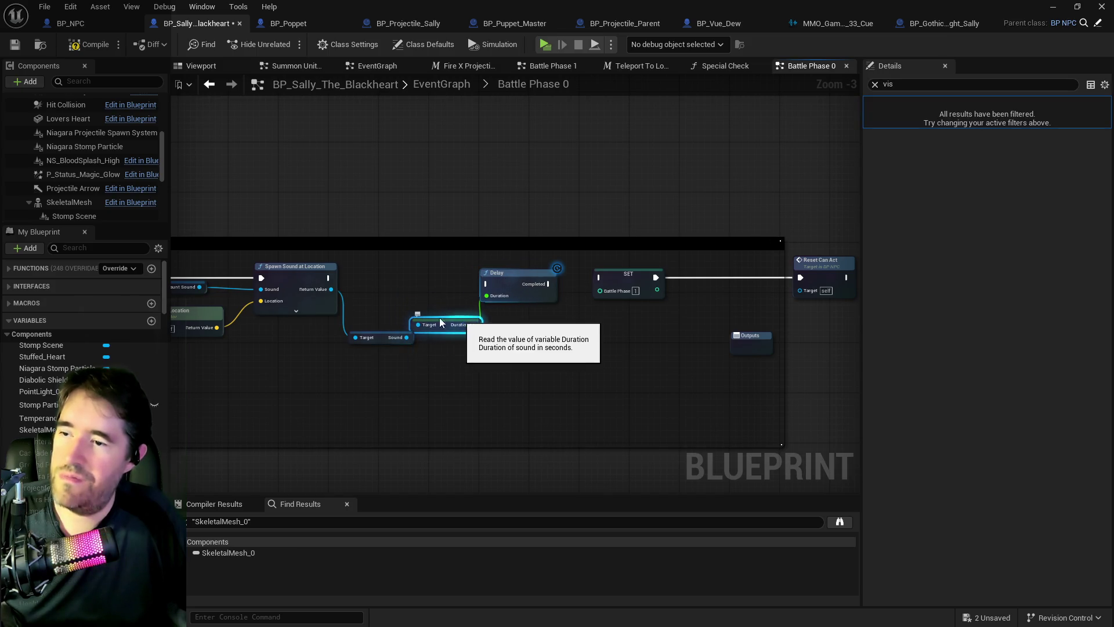
{"action": "left_click_drag", "start_coordinate": [412, 315], "coordinate": [443, 364]}
{"action": "key", "text": "Delete"}
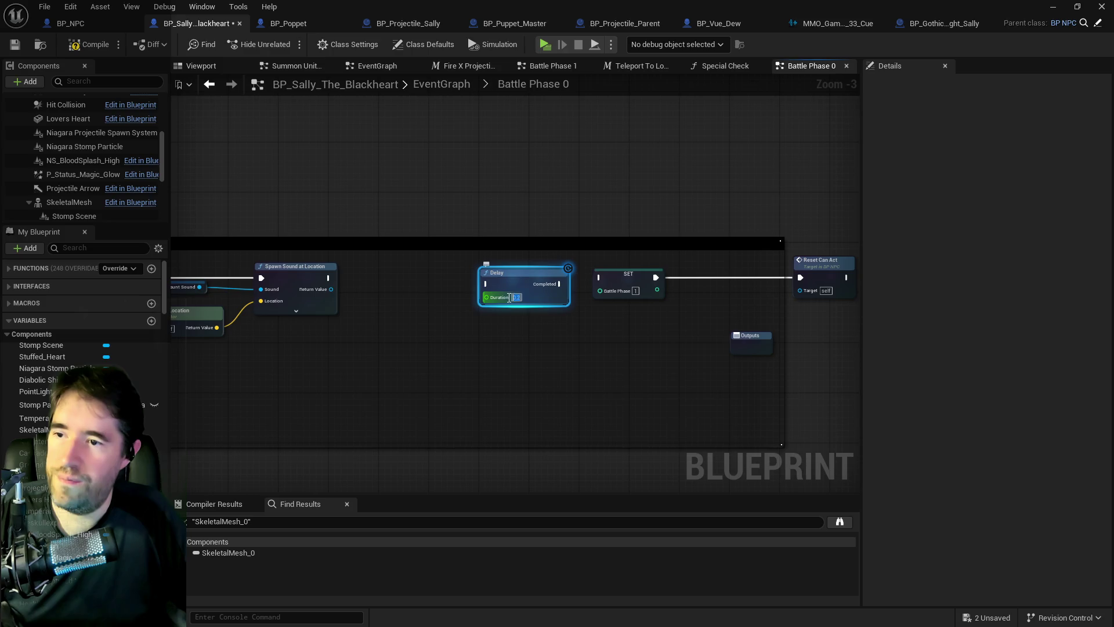
Set Delay to 2.0 seconds and wire Spawn Sound → Delay → SET → Reset Can Act
{"action": "type", "text": "2"}
{"action": "left_click", "coordinate": [430, 329]}
{"action": "left_click_drag", "start_coordinate": [328, 278], "coordinate": [621, 282]}
{"action": "mouse_move", "coordinate": [656, 277]}
{"action": "left_mouse_down"}
{"action": "mouse_move", "coordinate": [800, 278]}
{"action": "mouse_move", "coordinate": [721, 261]}
{"action": "left_mouse_up"}
{"action": "left_click_drag", "start_coordinate": [257, 146], "coordinate": [425, 131]}
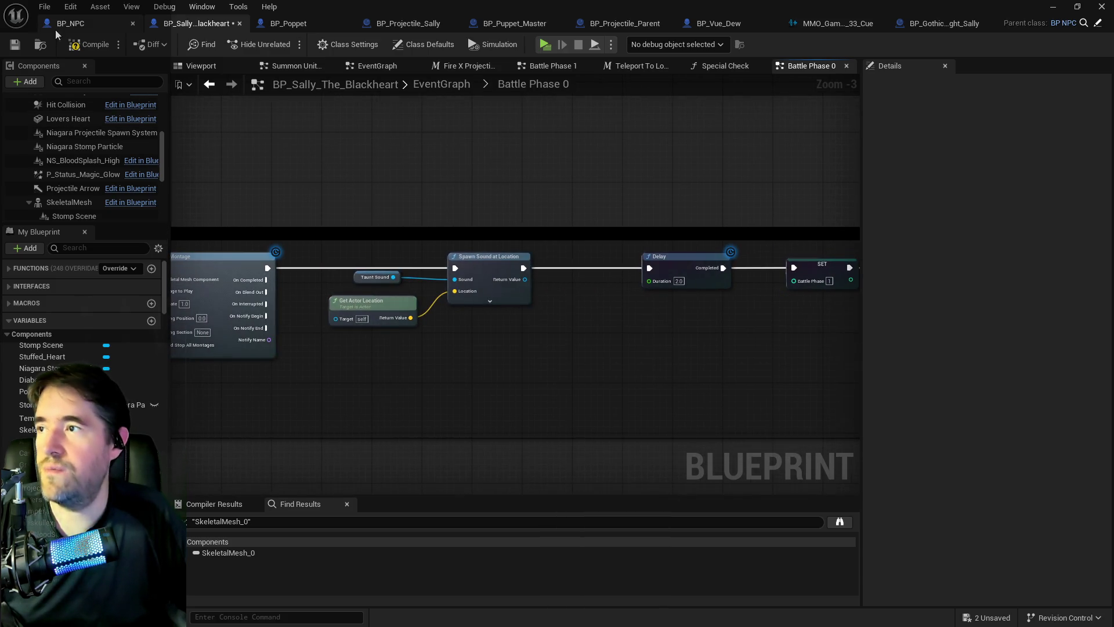
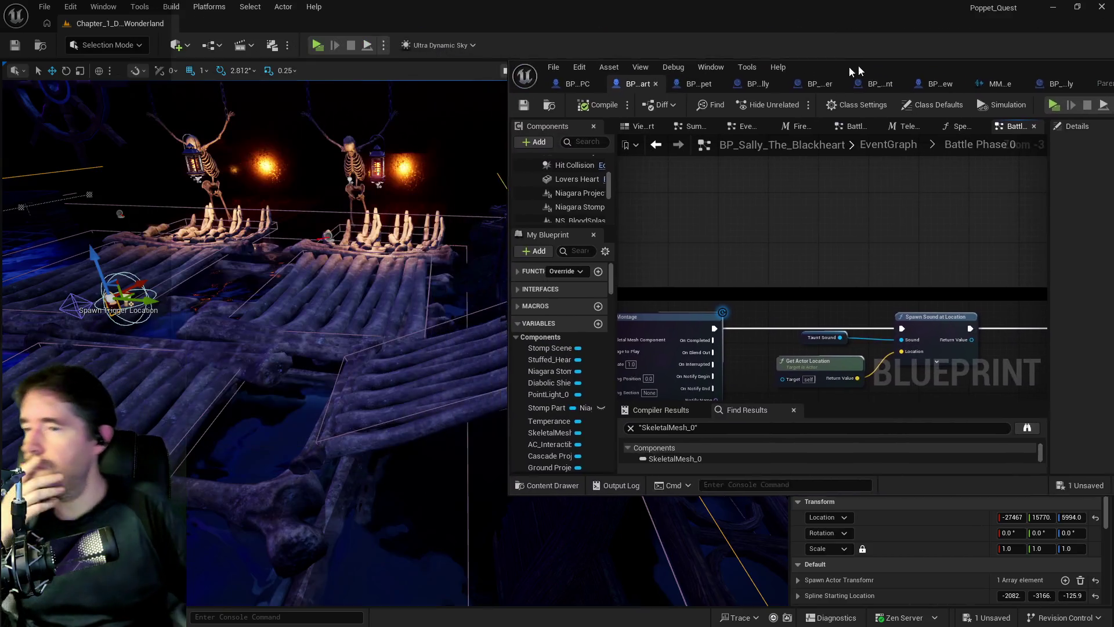
Pan the Battle Phase 0 graph past Play Montage to Reset Can Act, then save the blueprint
{"action": "scroll", "coordinate": [445, 197], "scroll_direction": "down", "scroll_amount": 2}
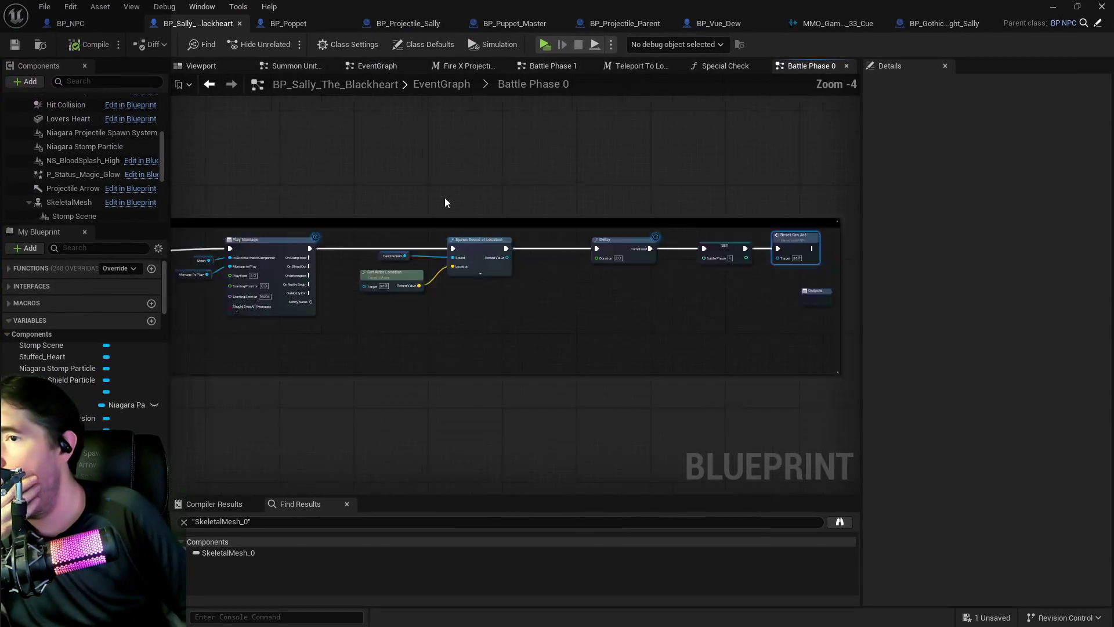
{"action": "left_click_drag", "start_coordinate": [531, 257], "coordinate": [860, 248]}
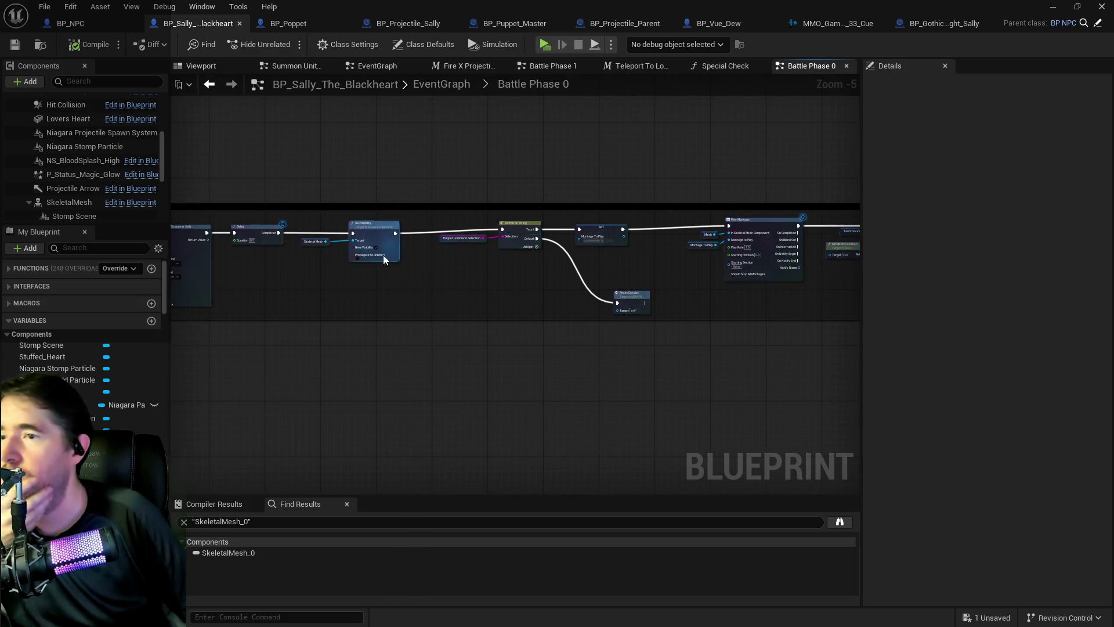
{"action": "scroll", "coordinate": [595, 289], "scroll_direction": "up", "scroll_amount": 2}
{"action": "mouse_move", "coordinate": [696, 296]}
{"action": "left_mouse_down"}
{"action": "mouse_move", "coordinate": [540, 296]}
{"action": "mouse_move", "coordinate": [621, 267]}
{"action": "mouse_move", "coordinate": [403, 266]}
{"action": "mouse_move", "coordinate": [662, 257]}
{"action": "mouse_move", "coordinate": [407, 232]}
{"action": "mouse_move", "coordinate": [592, 191]}
{"action": "mouse_move", "coordinate": [598, 178]}
{"action": "left_mouse_up"}
{"action": "left_click", "coordinate": [15, 44]}
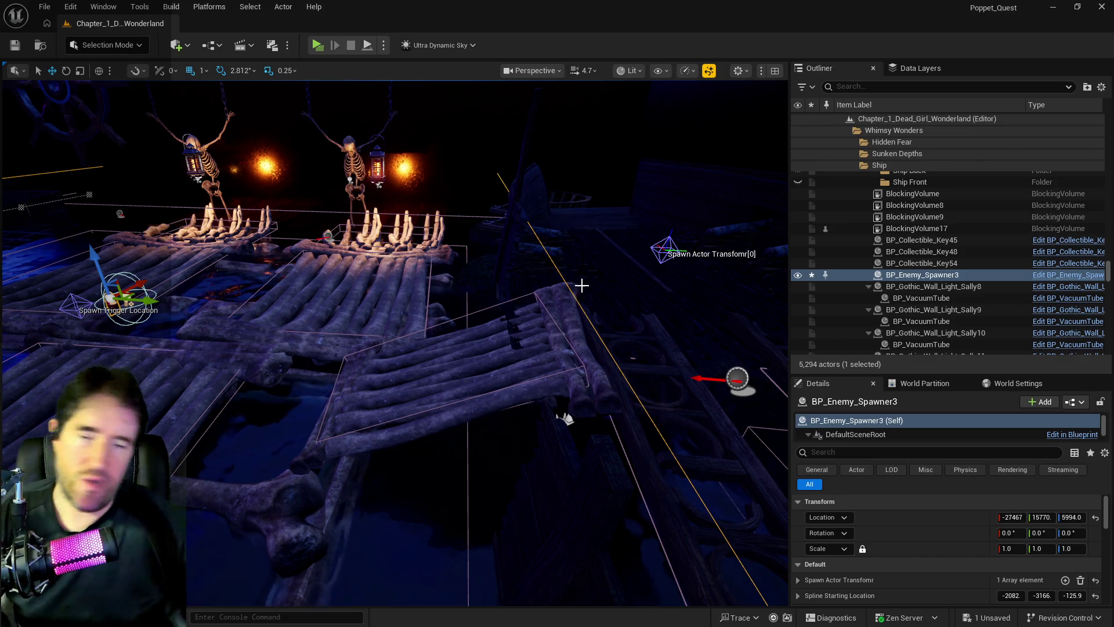
Fly the level camera to BP_Enemy_Spawner3 by the bone bridge and bring up the Content Browser
{"action": "left_click_drag", "start_coordinate": [519, 288], "coordinate": [519, 232]}
{"action": "left_click_drag", "start_coordinate": [506, 313], "coordinate": [386, 105]}
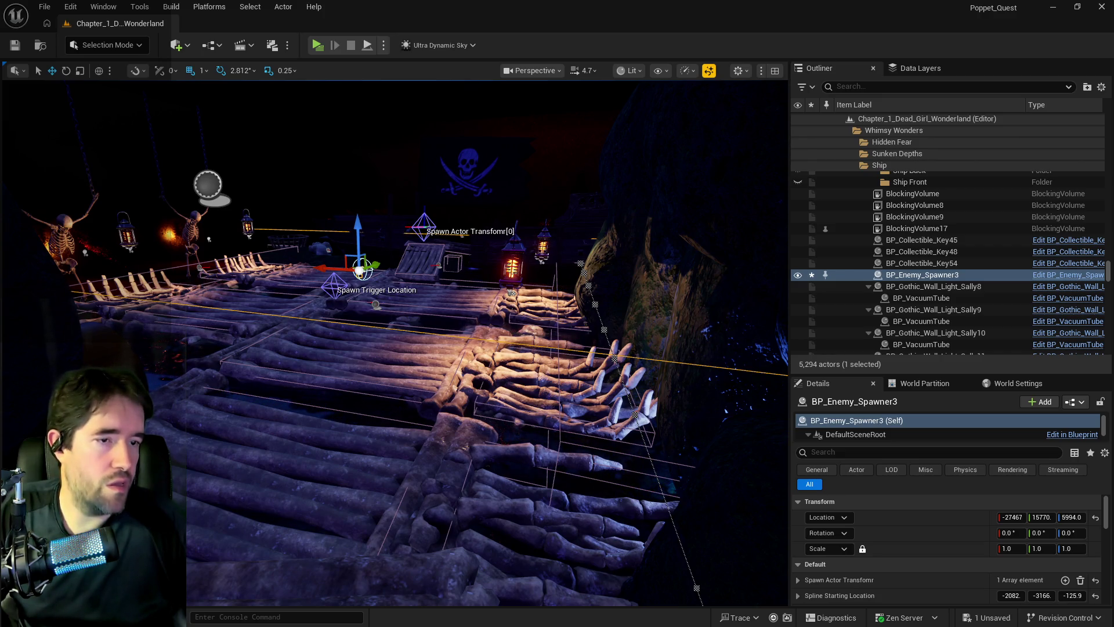
{"action": "key", "text": "ctrl+space"}
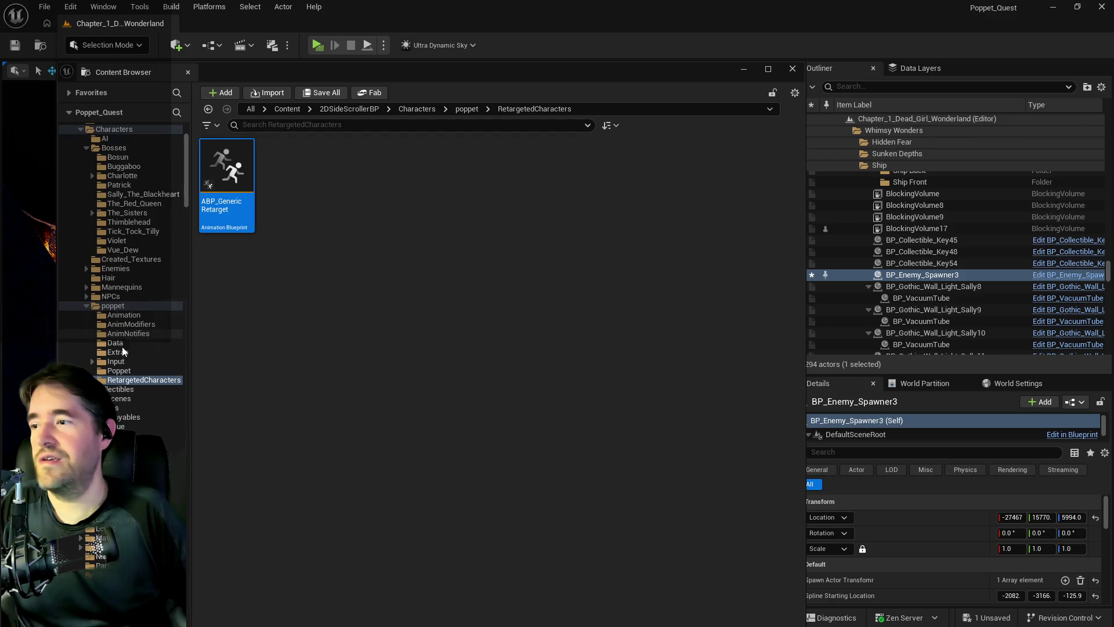
Scroll the Content Browser folder tree up to find the UI folders
{"action": "scroll", "coordinate": [124, 341], "scroll_direction": "down", "scroll_amount": 10}
{"action": "left_click_drag", "start_coordinate": [187, 258], "coordinate": [206, 622]}
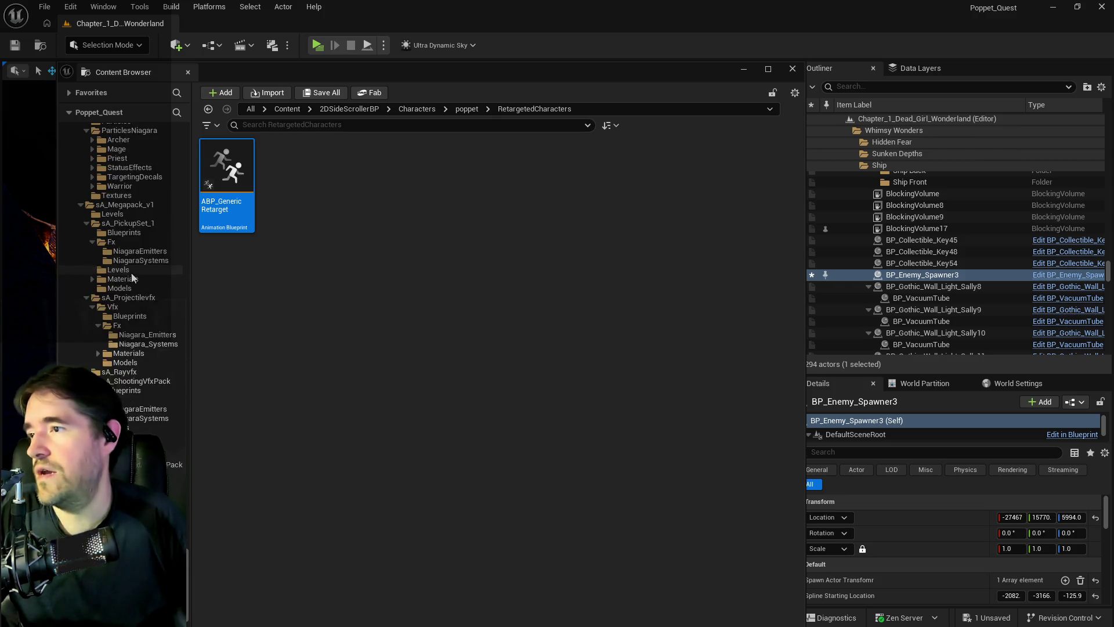
{"action": "scroll", "coordinate": [133, 276], "scroll_direction": "up", "scroll_amount": 5}
{"action": "scroll", "coordinate": [164, 315], "scroll_direction": "down", "scroll_amount": 5}
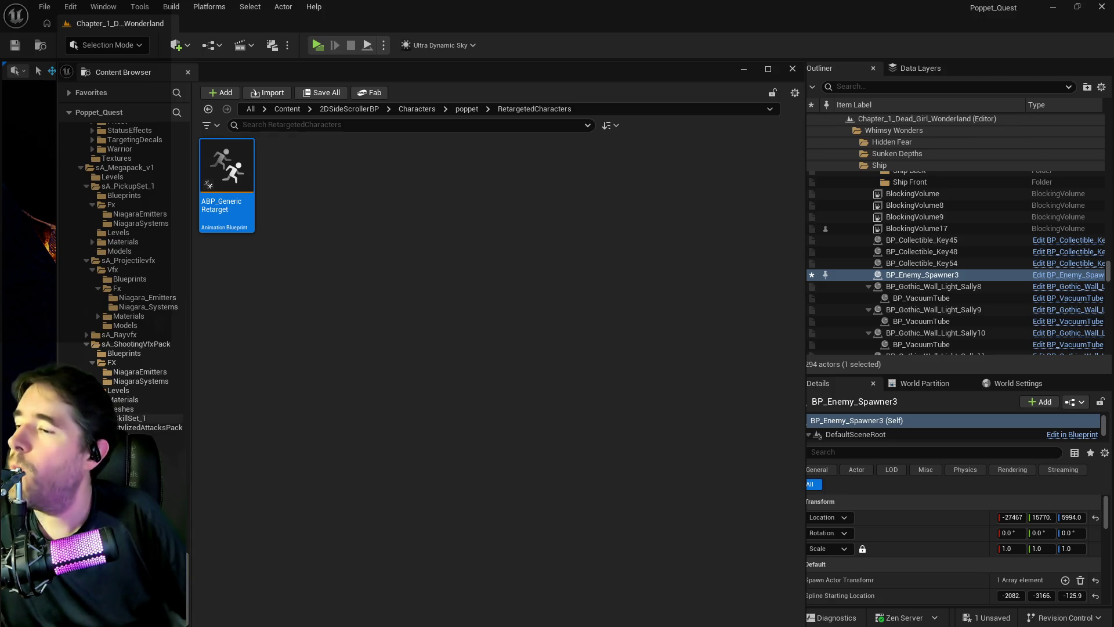
{"action": "scroll", "coordinate": [106, 325], "scroll_direction": "up", "scroll_amount": 8}
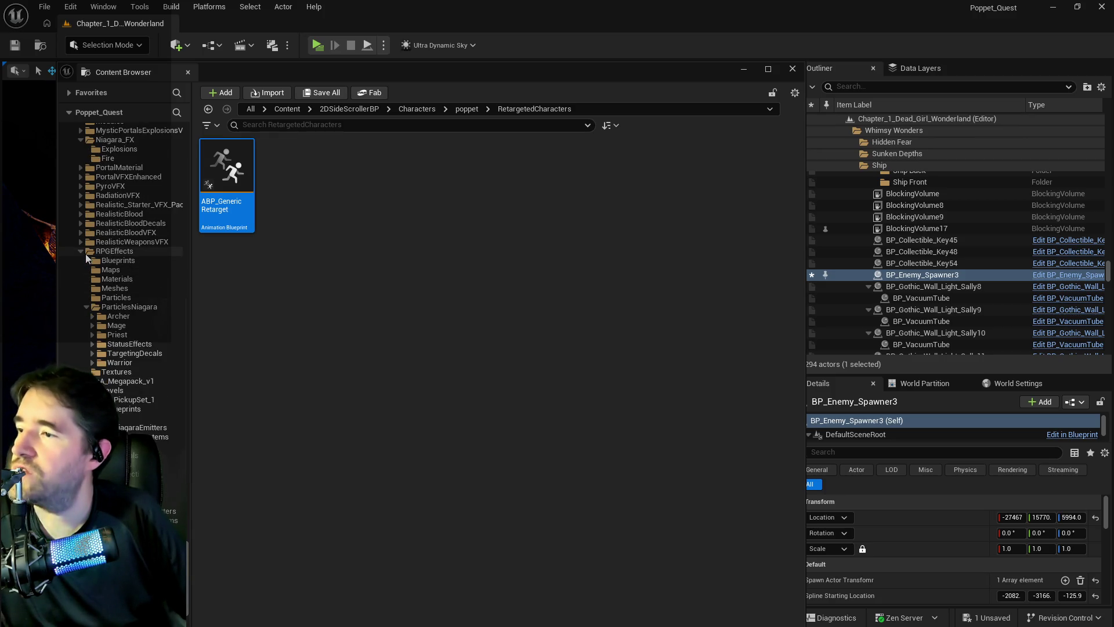
{"action": "scroll", "coordinate": [87, 255], "scroll_direction": "up", "scroll_amount": 15}
{"action": "scroll", "coordinate": [85, 197], "scroll_direction": "up", "scroll_amount": 10}
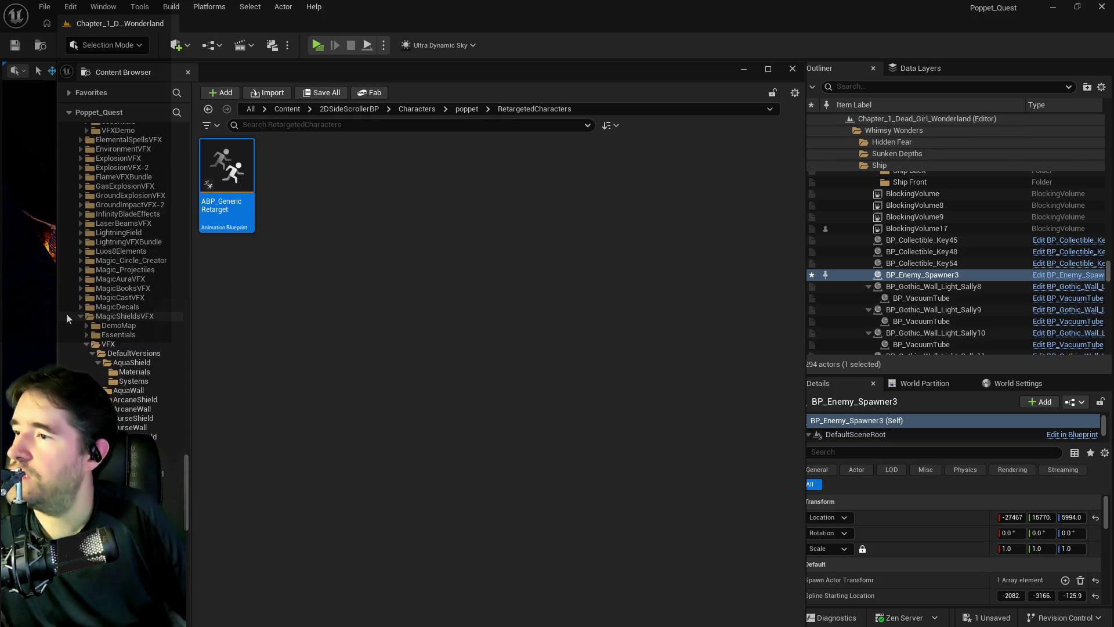
{"action": "scroll", "coordinate": [80, 318], "scroll_direction": "up", "scroll_amount": 10}
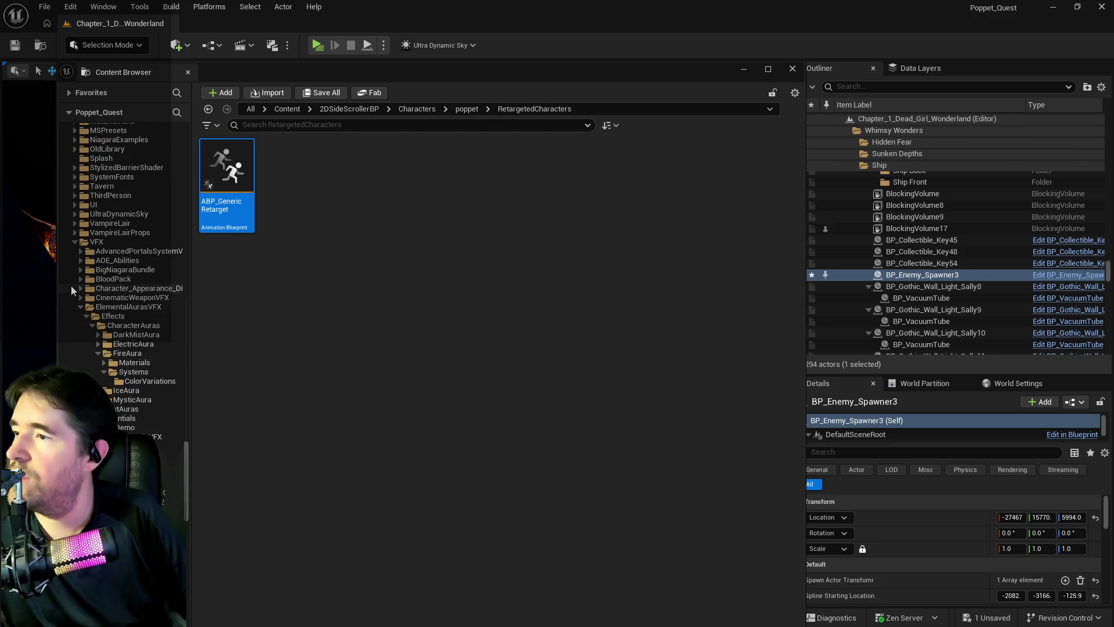
{"action": "scroll", "coordinate": [81, 273], "scroll_direction": "up", "scroll_amount": 10}
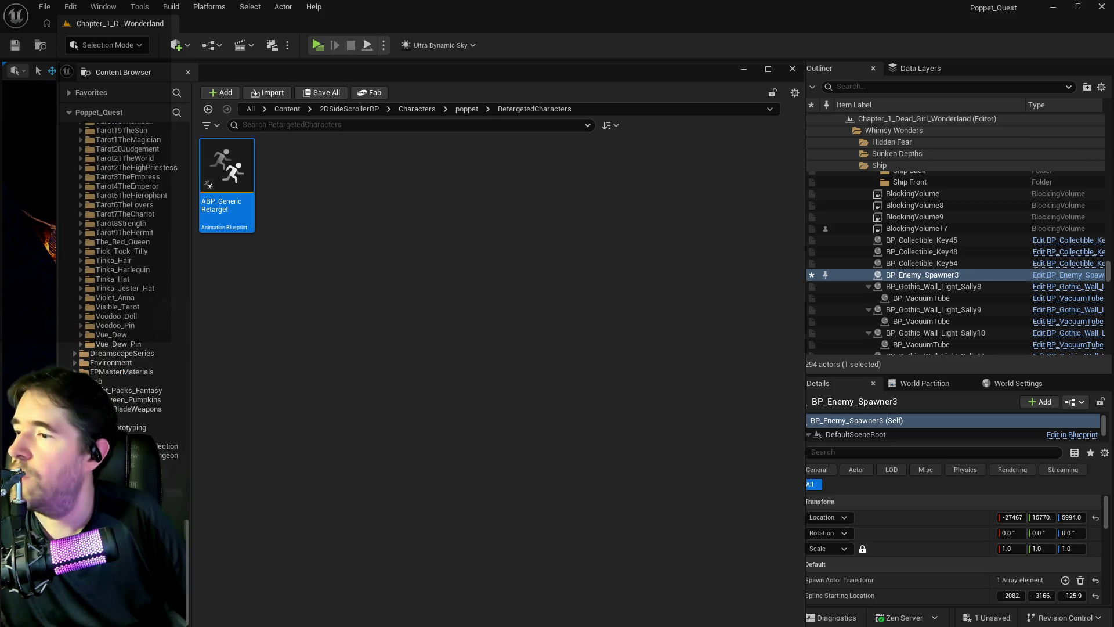
Open W_Dev_Menu from UI/UINavSimplePack/UMG/Widgets and maximize its editor
{"action": "double_click", "coordinate": [287, 152]}
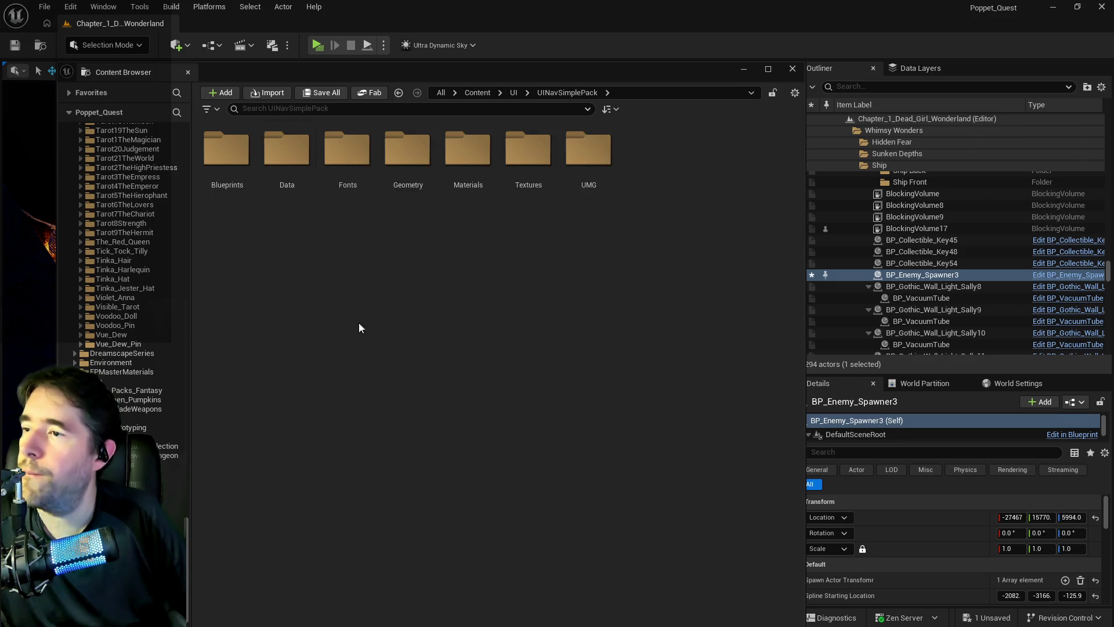
{"action": "double_click", "coordinate": [614, 151]}
{"action": "left_click", "coordinate": [307, 169]}
{"action": "double_click", "coordinate": [307, 169]}
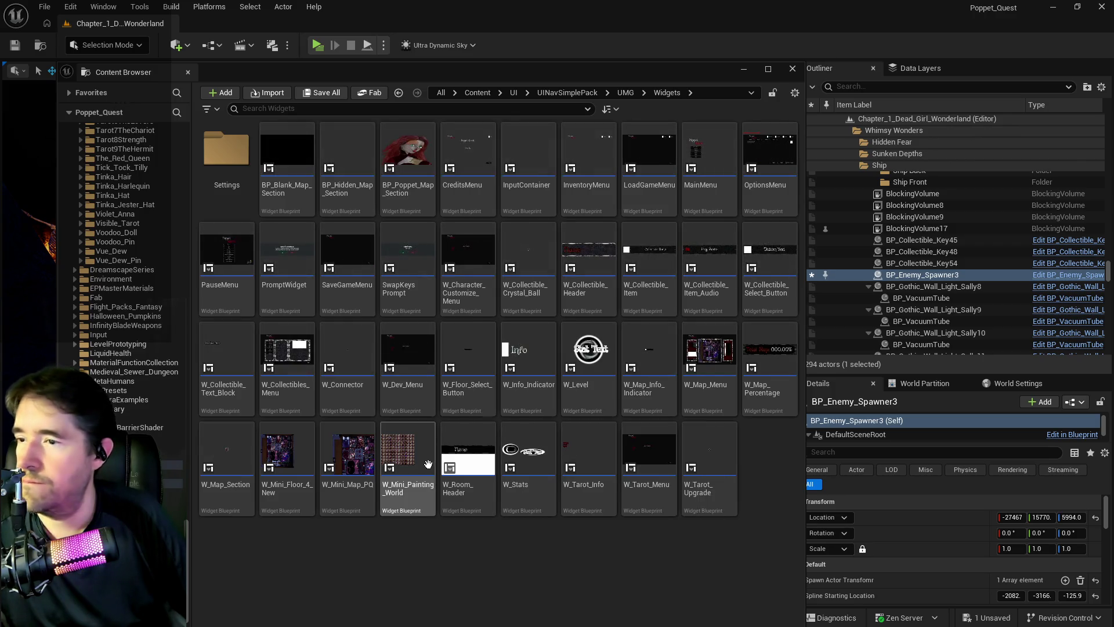
{"action": "double_click", "coordinate": [417, 371]}
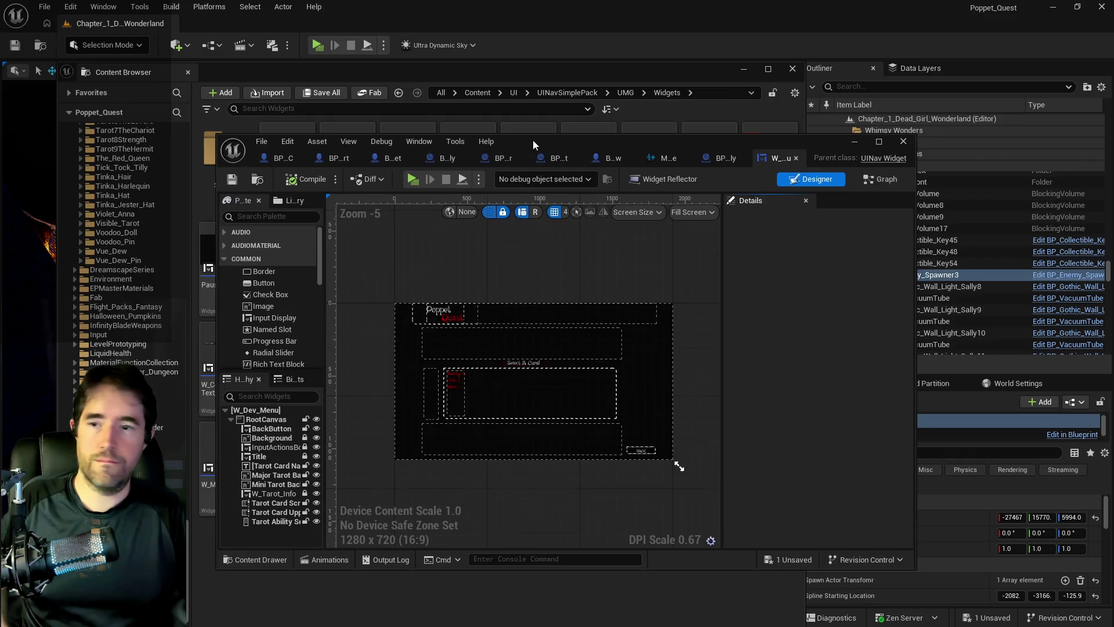
{"action": "double_click", "coordinate": [533, 141]}
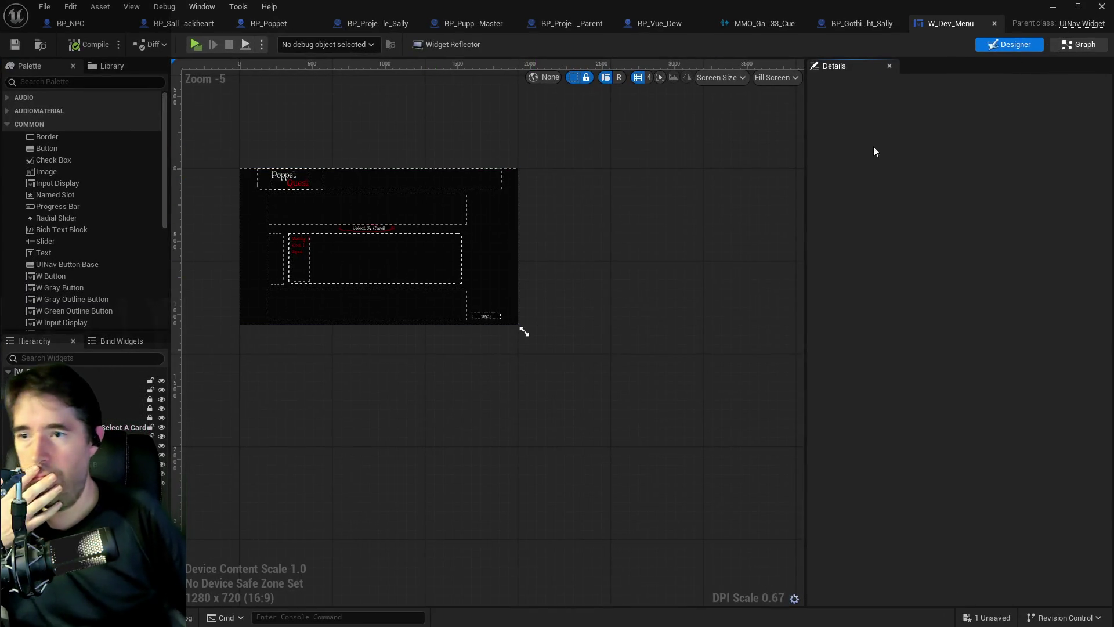
Switch W_Dev_Menu to its Graph view and zoom around the event graph
{"action": "left_click", "coordinate": [1070, 50]}
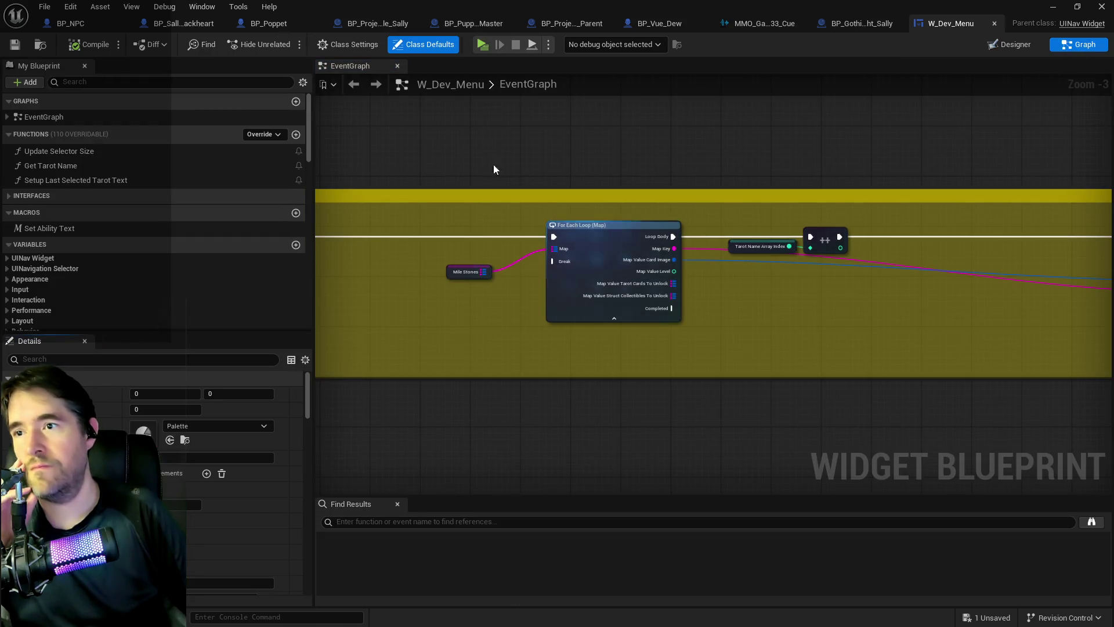
{"action": "scroll", "coordinate": [463, 255], "scroll_direction": "up", "scroll_amount": 1}
{"action": "scroll", "coordinate": [742, 344], "scroll_direction": "down", "scroll_amount": 2}
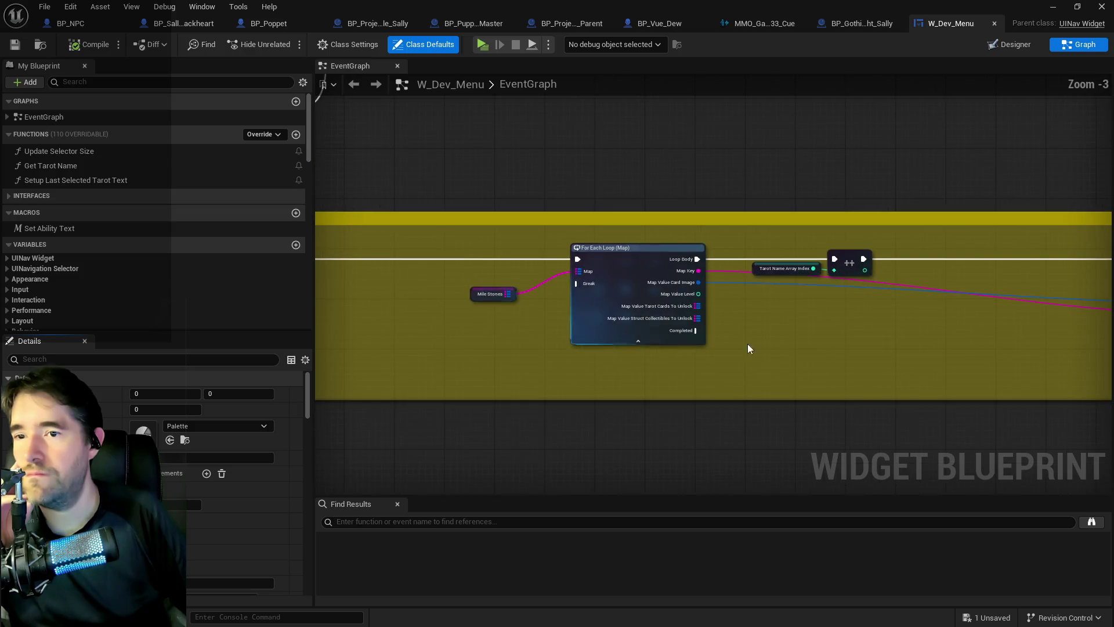
{"action": "scroll", "coordinate": [525, 283], "scroll_direction": "up", "scroll_amount": 2}
{"action": "scroll", "coordinate": [455, 263], "scroll_direction": "down", "scroll_amount": 1}
{"action": "scroll", "coordinate": [511, 244], "scroll_direction": "up", "scroll_amount": 3}
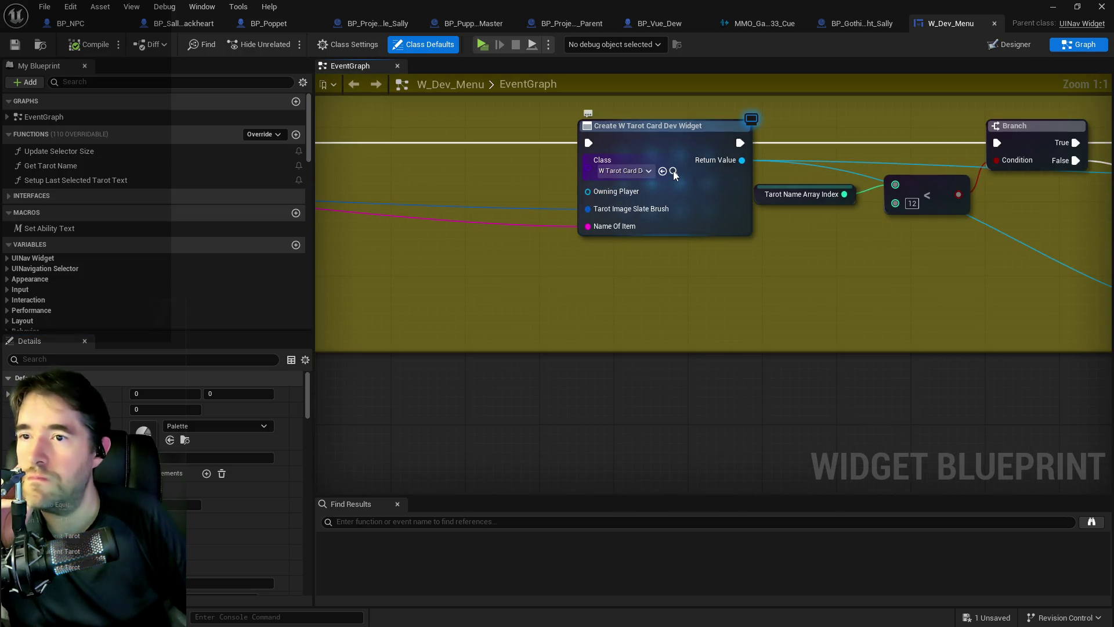
Open W_Tarot_Card_Dev from Create Widget's class pin, then return to W_Dev_Menu's Mile Stones loop
{"action": "left_click", "coordinate": [674, 179]}
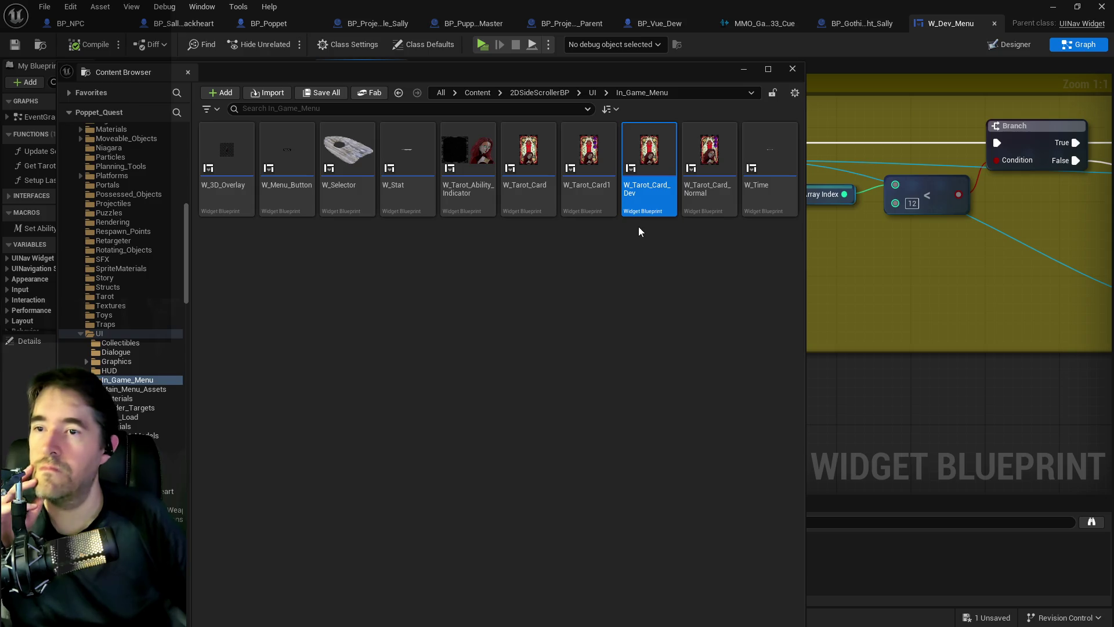
{"action": "double_click", "coordinate": [648, 181]}
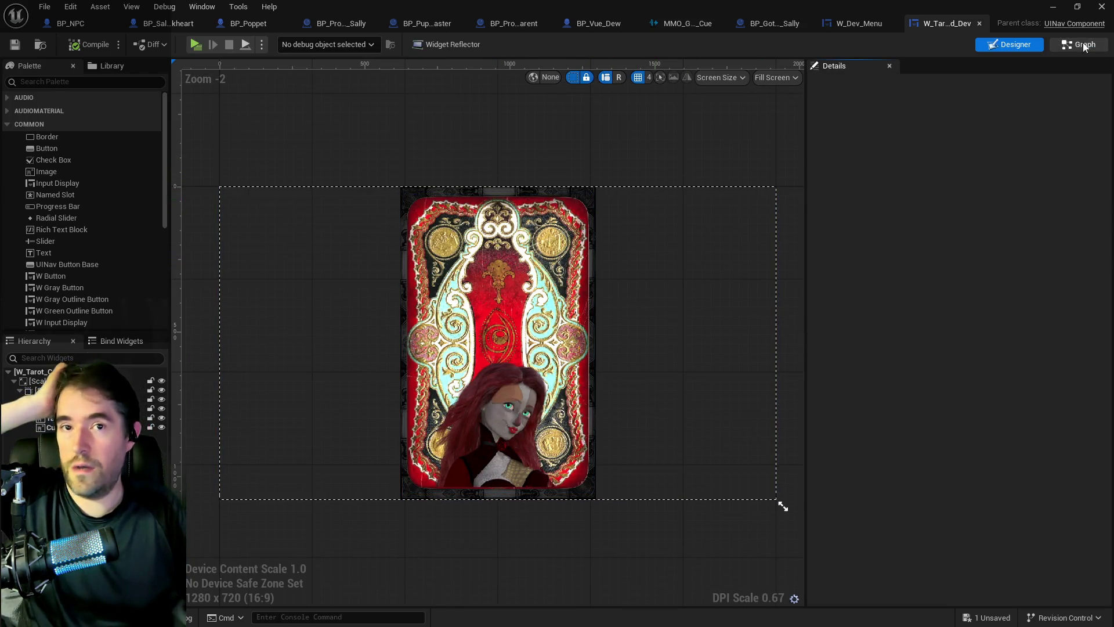
{"action": "left_click", "coordinate": [836, 23]}
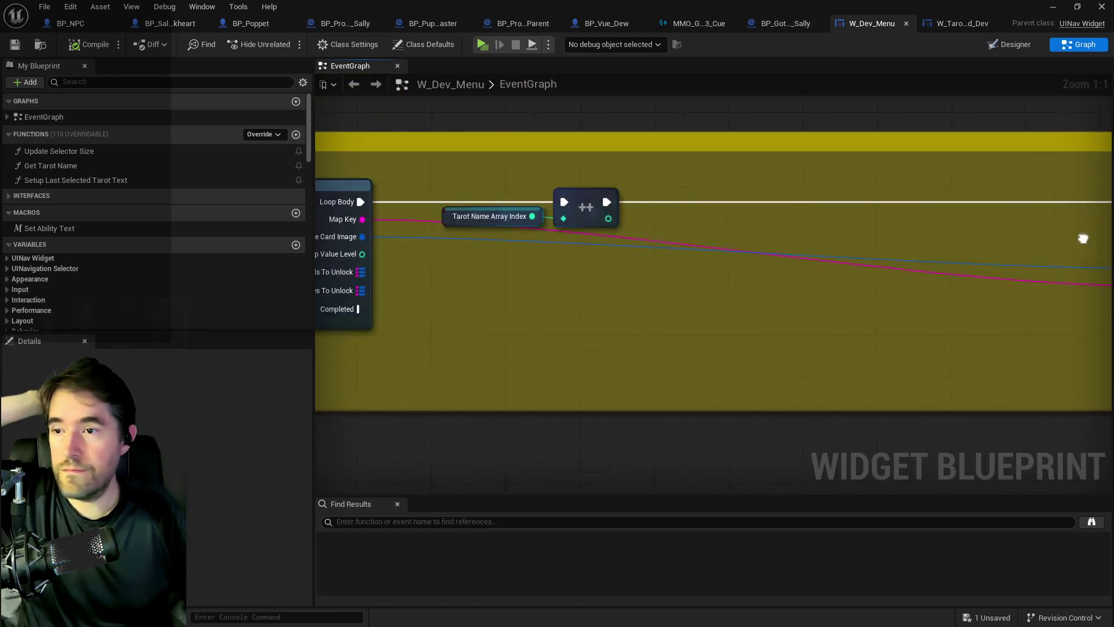
{"action": "left_click_drag", "start_coordinate": [426, 259], "coordinate": [789, 259]}
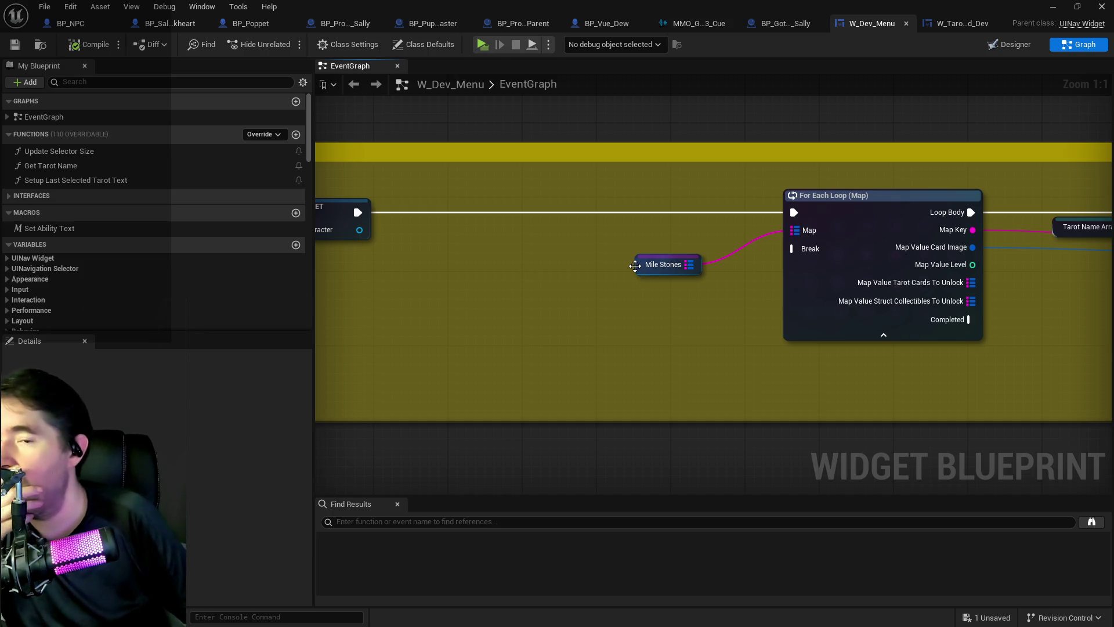
Select the Mile Stones getter, scroll its Default Value map, and browse to a referenced sprite
{"action": "left_click", "coordinate": [636, 266]}
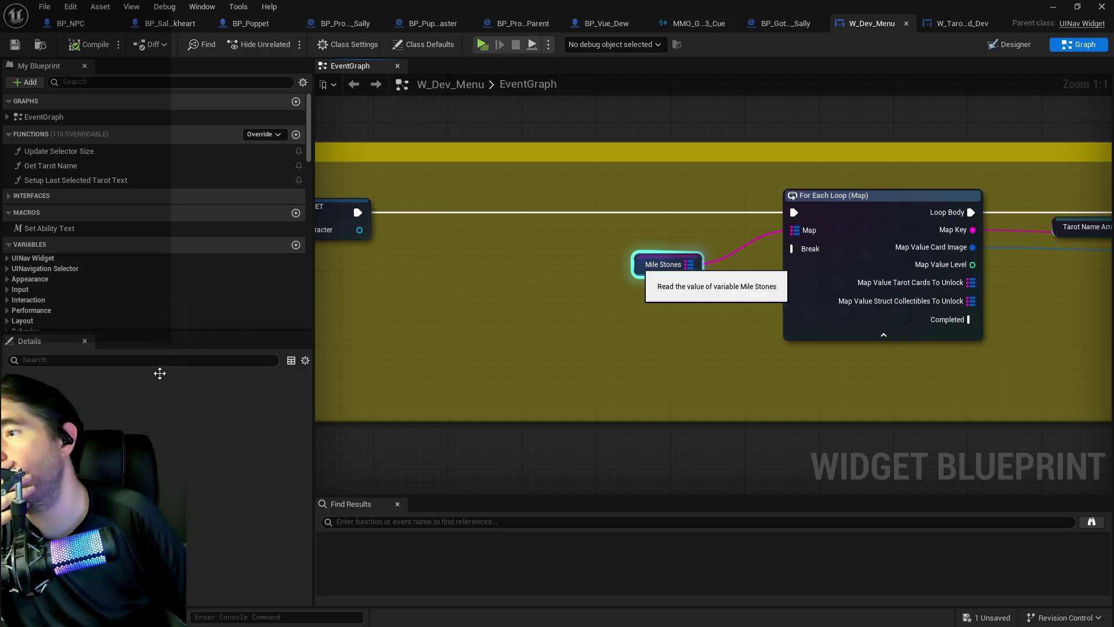
{"action": "scroll", "coordinate": [152, 411], "scroll_direction": "down", "scroll_amount": 5}
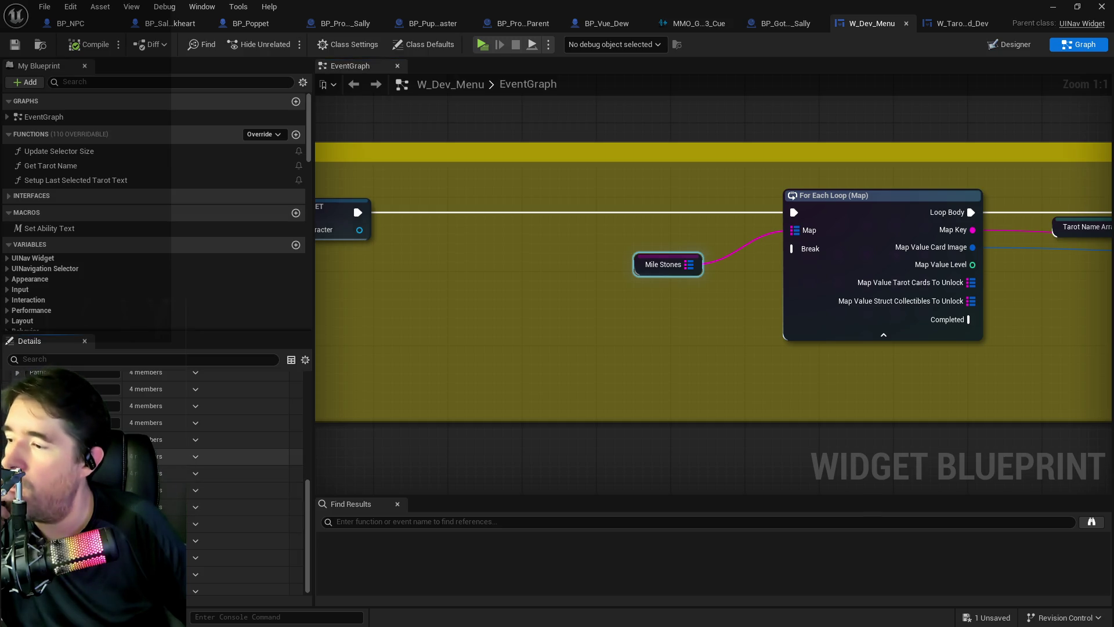
{"action": "scroll", "coordinate": [226, 481], "scroll_direction": "down", "scroll_amount": 2}
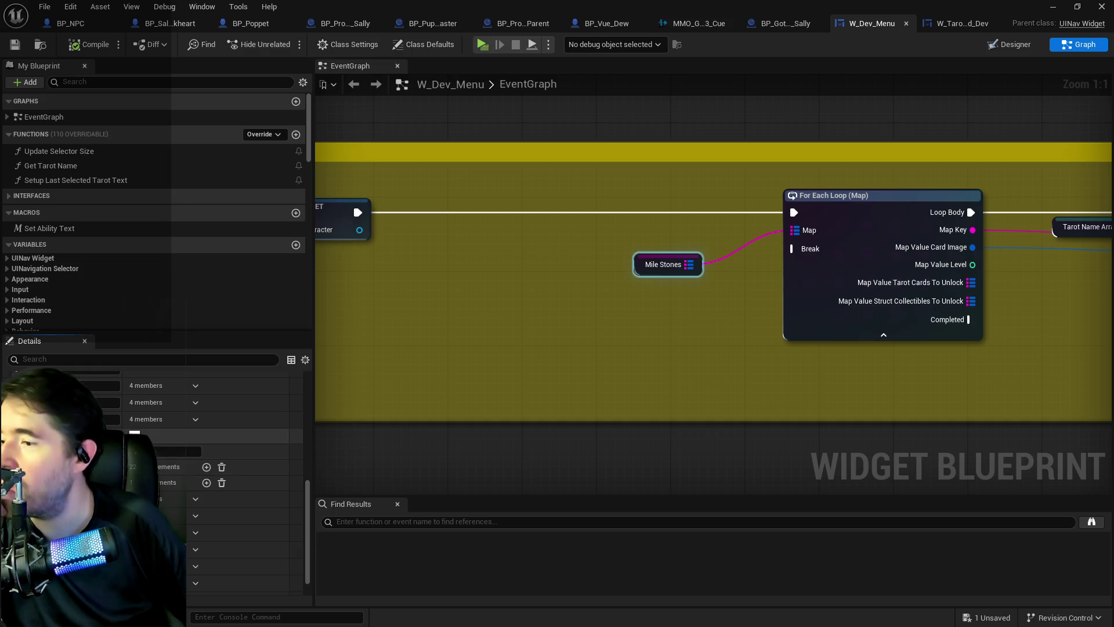
{"action": "scroll", "coordinate": [226, 481], "scroll_direction": "down", "scroll_amount": 2}
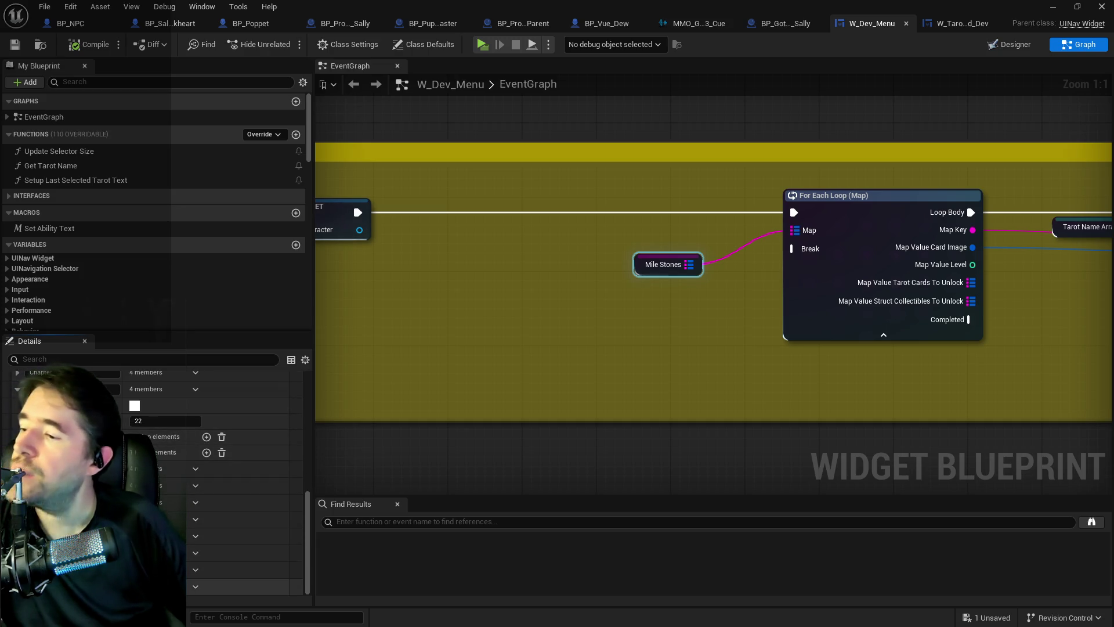
{"action": "scroll", "coordinate": [227, 482], "scroll_direction": "down", "scroll_amount": 2}
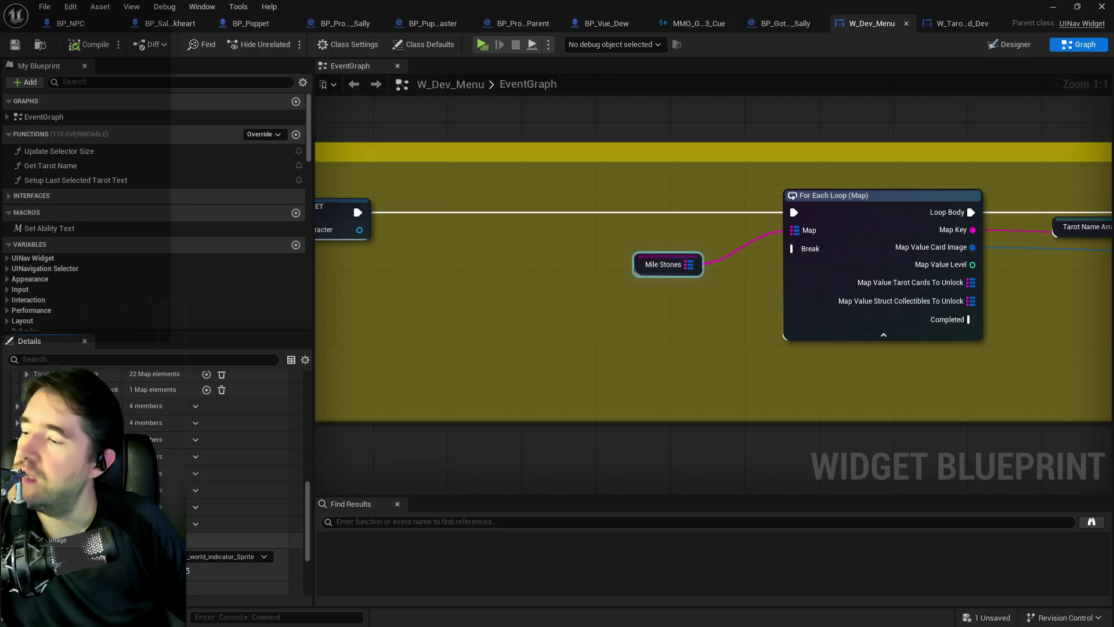
{"action": "left_click", "coordinate": [297, 557]}
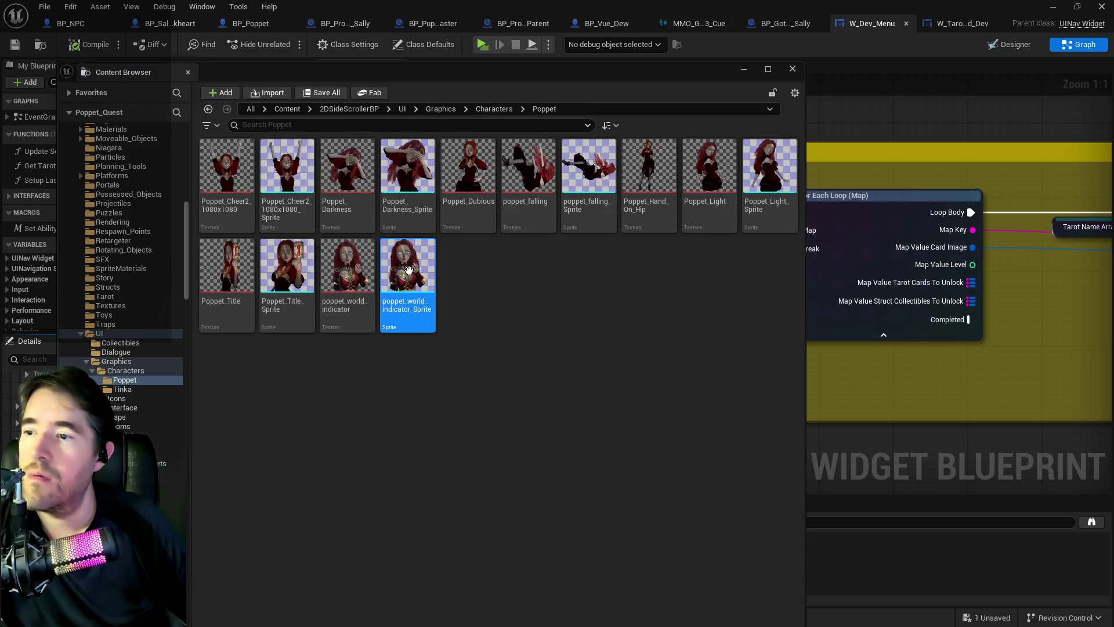
Locate the poppet_world_indicator texture in the Poppet folder, then maximize the Krita window
{"action": "mouse_move", "coordinate": [408, 270]}
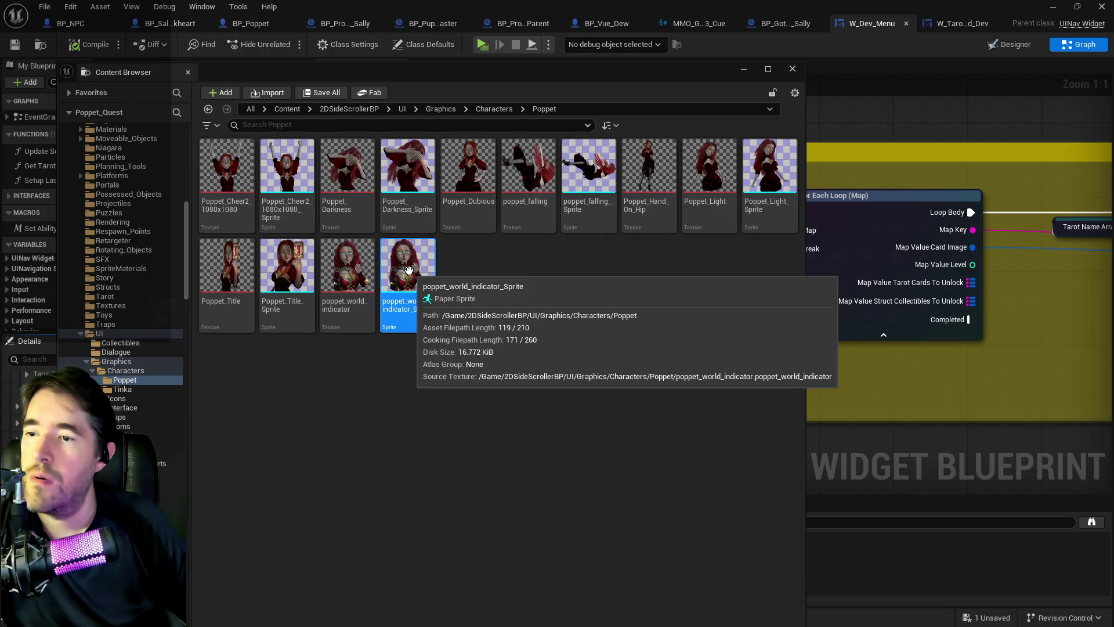
{"action": "right_click", "coordinate": [408, 269]}
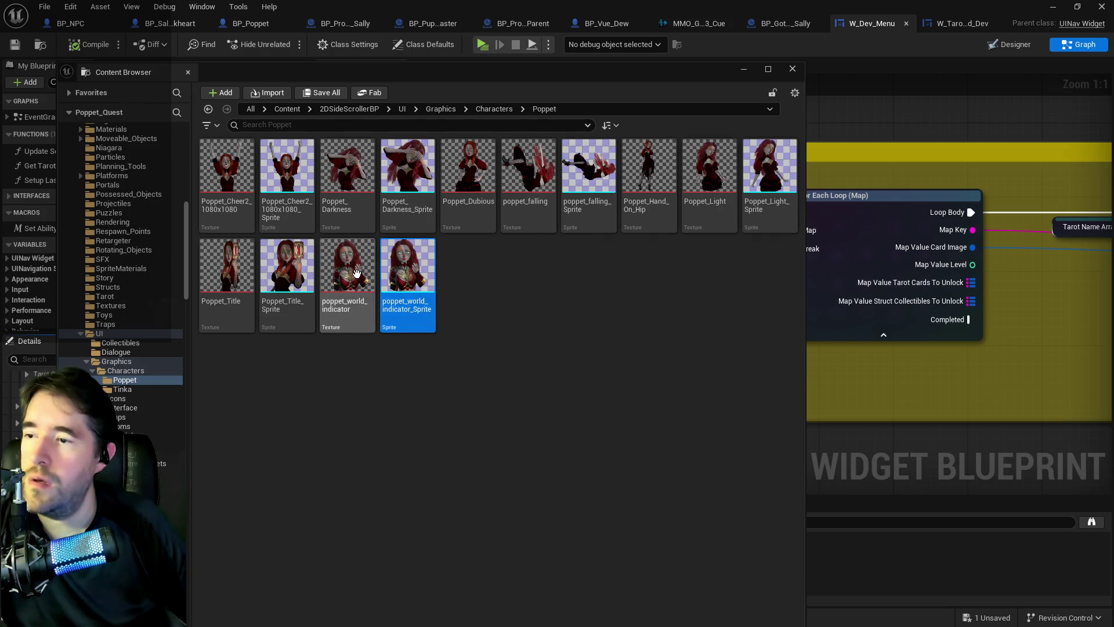
{"action": "left_click", "coordinate": [356, 272]}
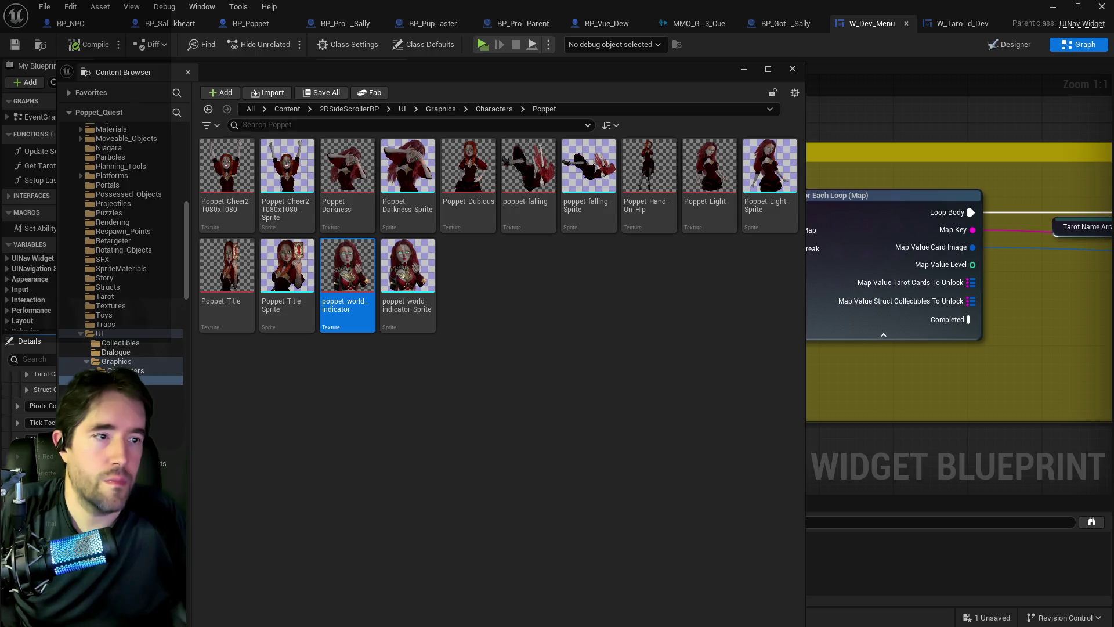
{"action": "double_click", "coordinate": [847, 65]}
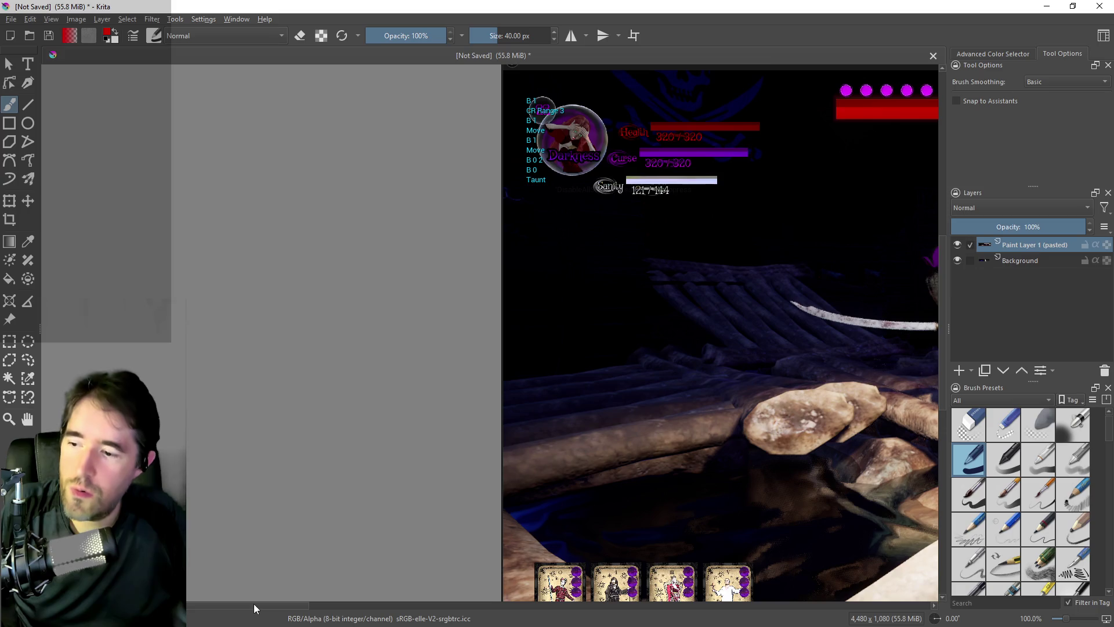
Copy a rectangular selection around the sword-wielding boss from the screenshot
{"action": "mouse_move", "coordinate": [254, 608]}
{"action": "left_mouse_down"}
{"action": "mouse_move", "coordinate": [348, 608]}
{"action": "mouse_move", "coordinate": [333, 608]}
{"action": "left_mouse_up"}
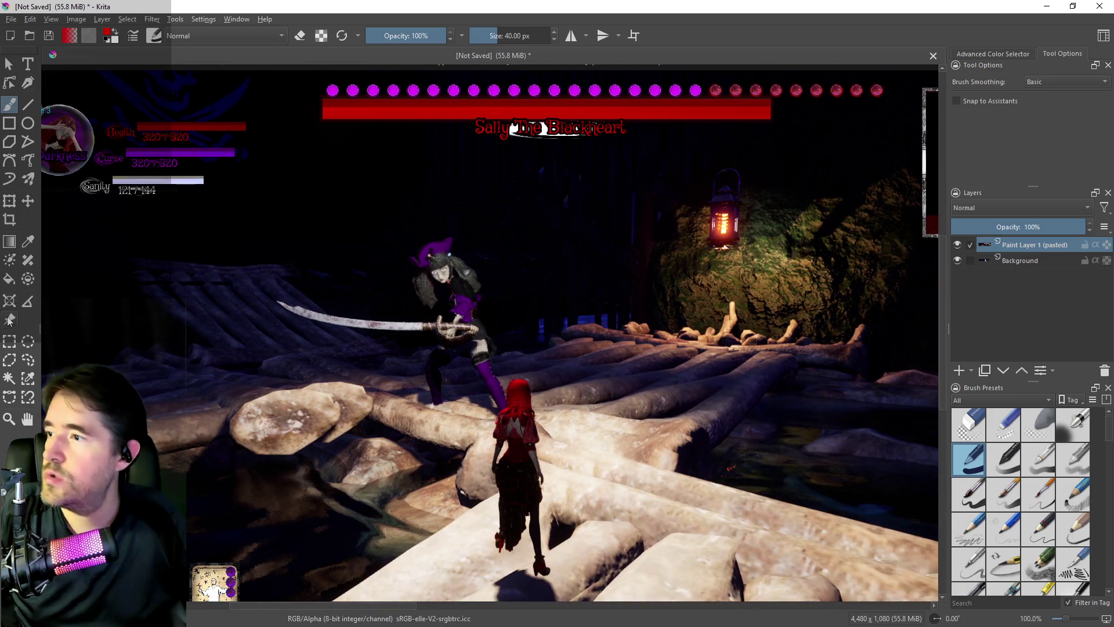
{"action": "left_click", "coordinate": [9, 342]}
{"action": "mouse_move", "coordinate": [261, 187]}
{"action": "left_mouse_down"}
{"action": "mouse_move", "coordinate": [436, 325]}
{"action": "mouse_move", "coordinate": [510, 402]}
{"action": "mouse_move", "coordinate": [547, 426]}
{"action": "mouse_move", "coordinate": [628, 449]}
{"action": "mouse_move", "coordinate": [622, 498]}
{"action": "mouse_move", "coordinate": [635, 512]}
{"action": "left_mouse_up"}
{"action": "key", "text": "ctrl+c"}
Create a new custom 200 × 200 image
{"action": "left_click", "coordinate": [11, 19]}
{"action": "left_click", "coordinate": [35, 32]}
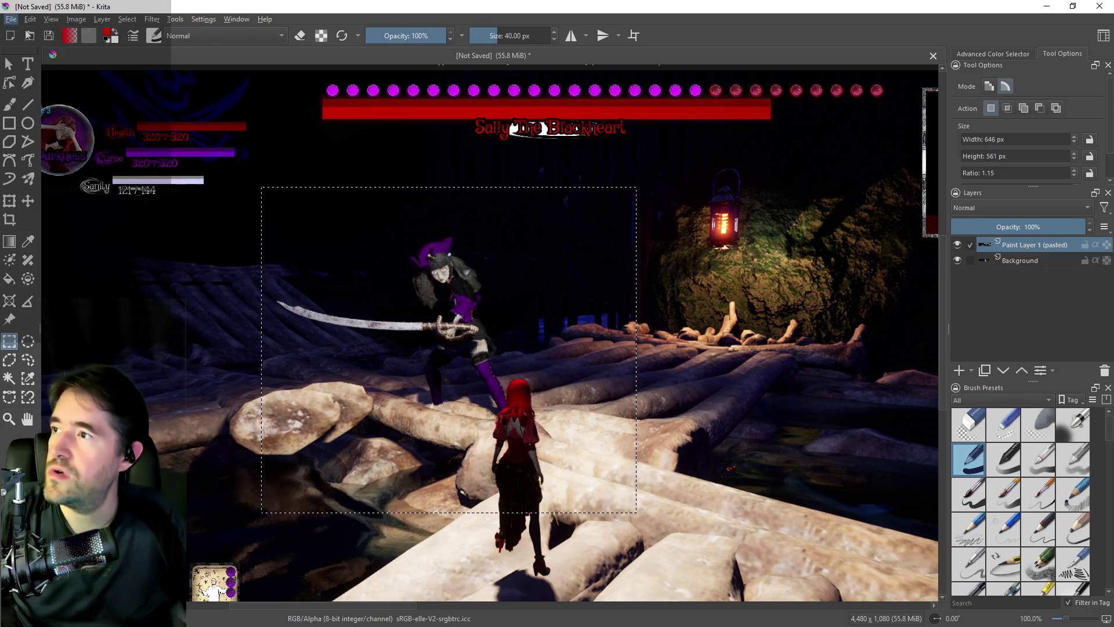
{"action": "left_click", "coordinate": [423, 186]}
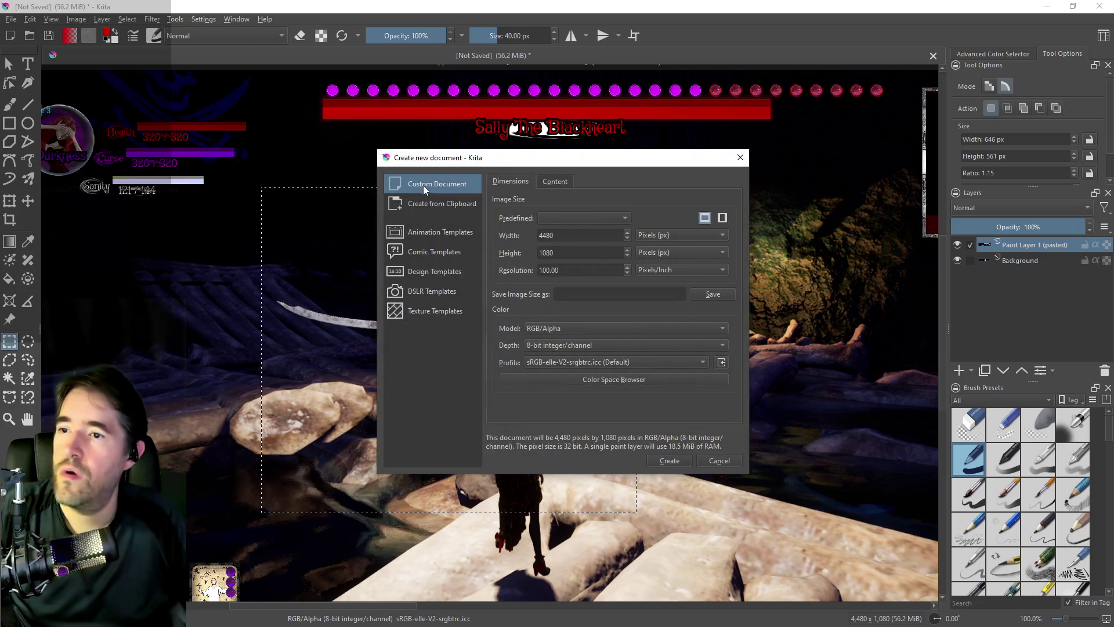
{"action": "double_click", "coordinate": [552, 235]}
{"action": "type", "text": "200"}
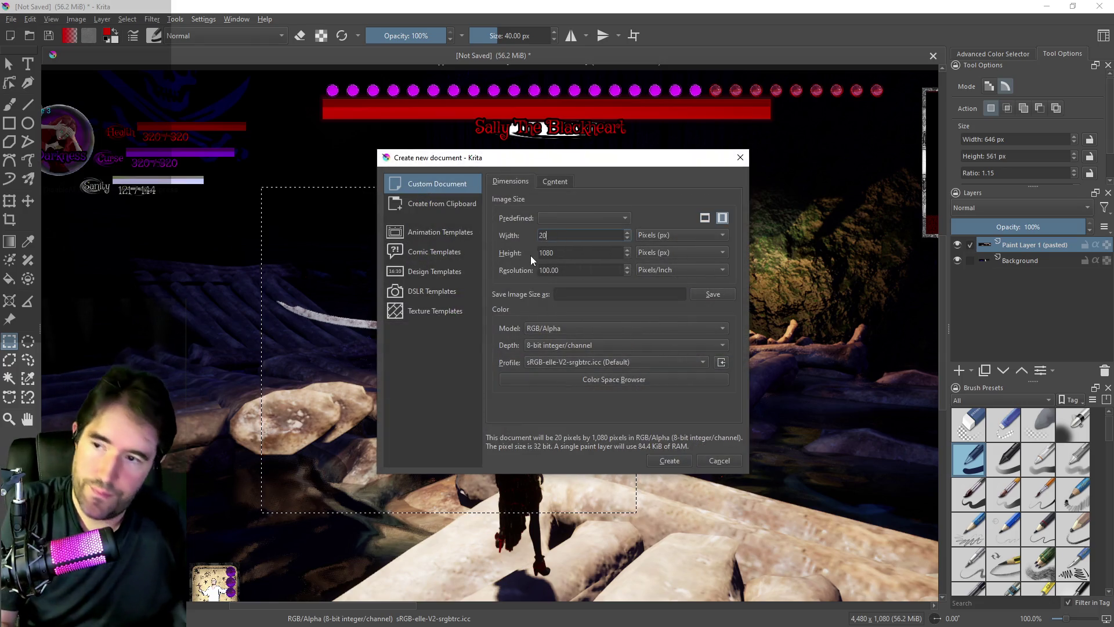
{"action": "key", "text": "Tab"}
{"action": "type", "text": "200"}
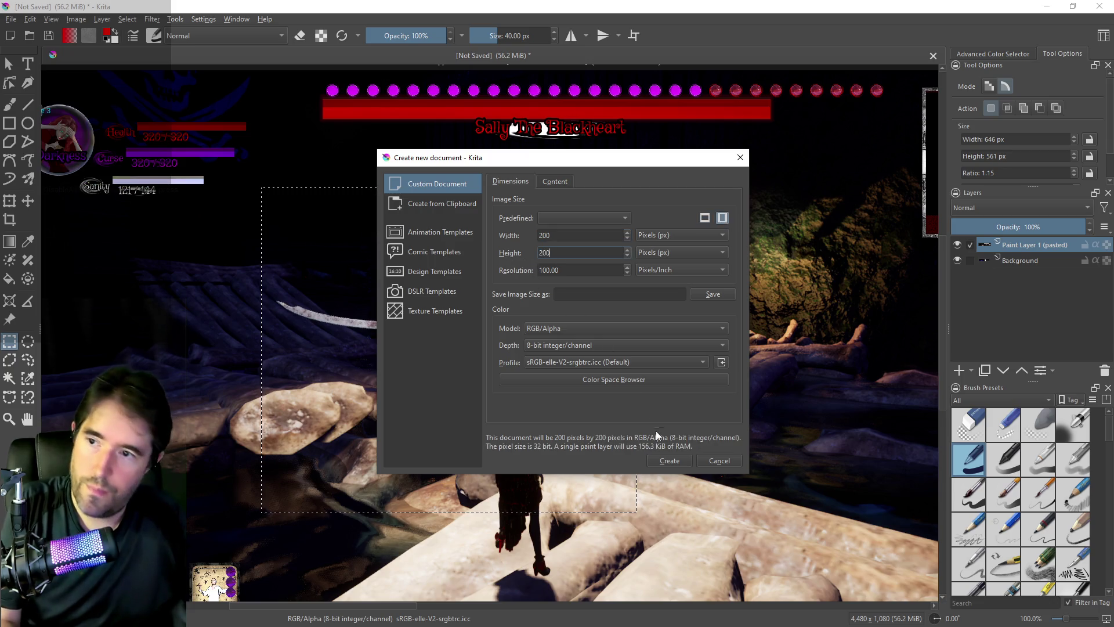
{"action": "left_click", "coordinate": [666, 459]}
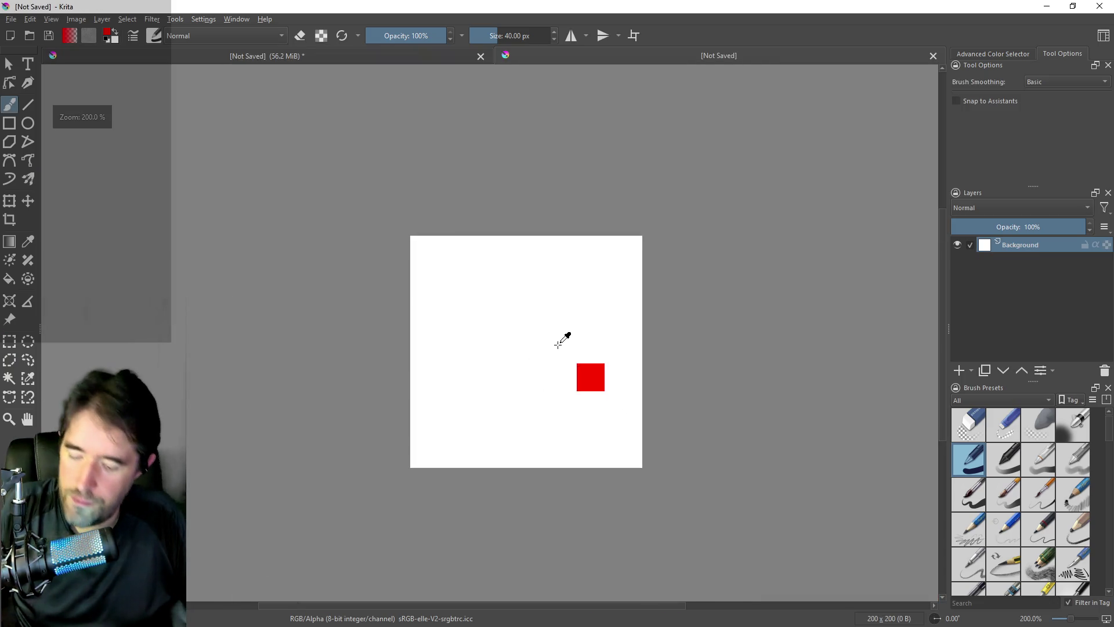
Paste the boss crop and scale it down to fit the 200 px canvas
{"action": "key", "text": "ctrl+v"}
{"action": "key", "text": "ctrl+t"}
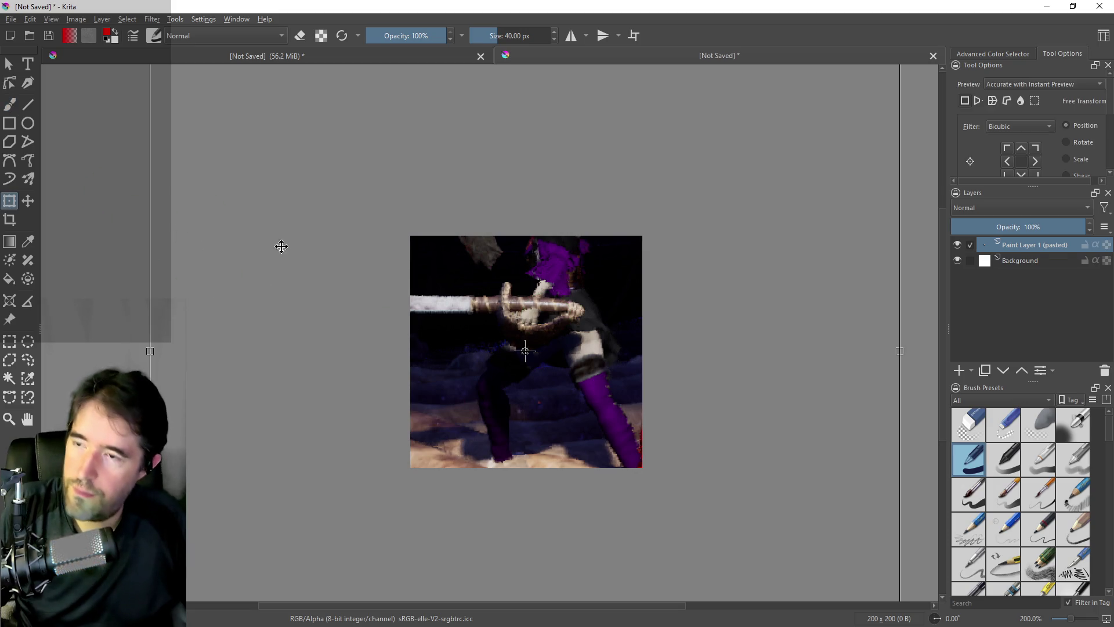
{"action": "scroll", "coordinate": [354, 232], "scroll_direction": "down", "scroll_amount": 5}
{"action": "left_click_drag", "start_coordinate": [318, 193], "coordinate": [361, 231]}
{"action": "scroll", "coordinate": [360, 231], "scroll_direction": "up", "scroll_amount": 5}
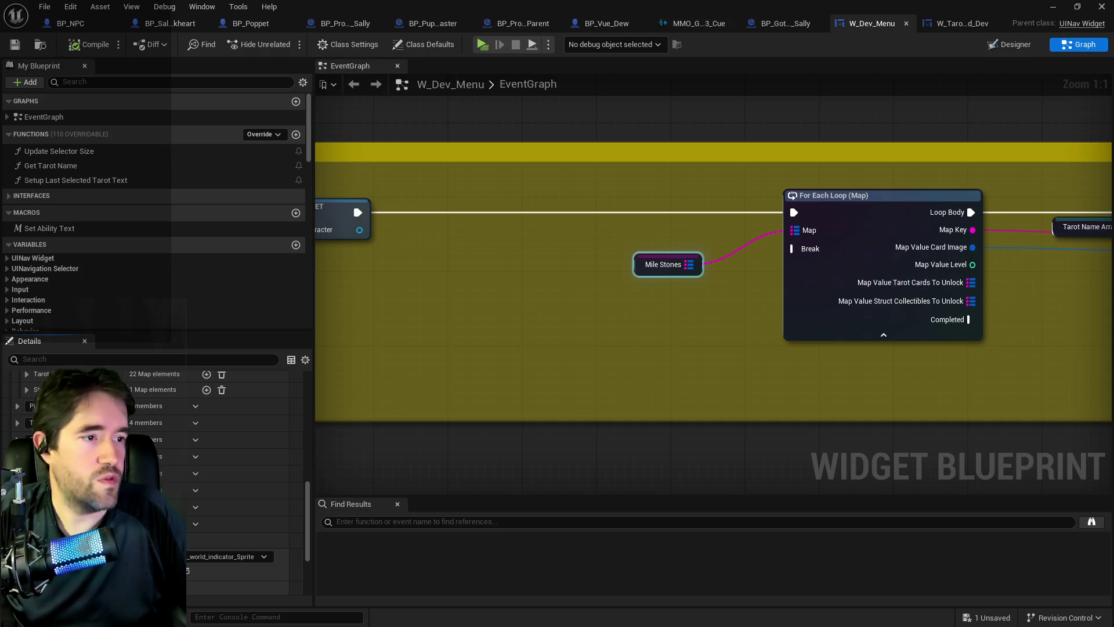
Save the imported Sally_The_Blackheart_Character texture with Save All > Save Selected, then close the browser
{"action": "key", "text": "ctrl+space"}
{"action": "left_click_drag", "start_coordinate": [854, 98], "coordinate": [582, 76]}
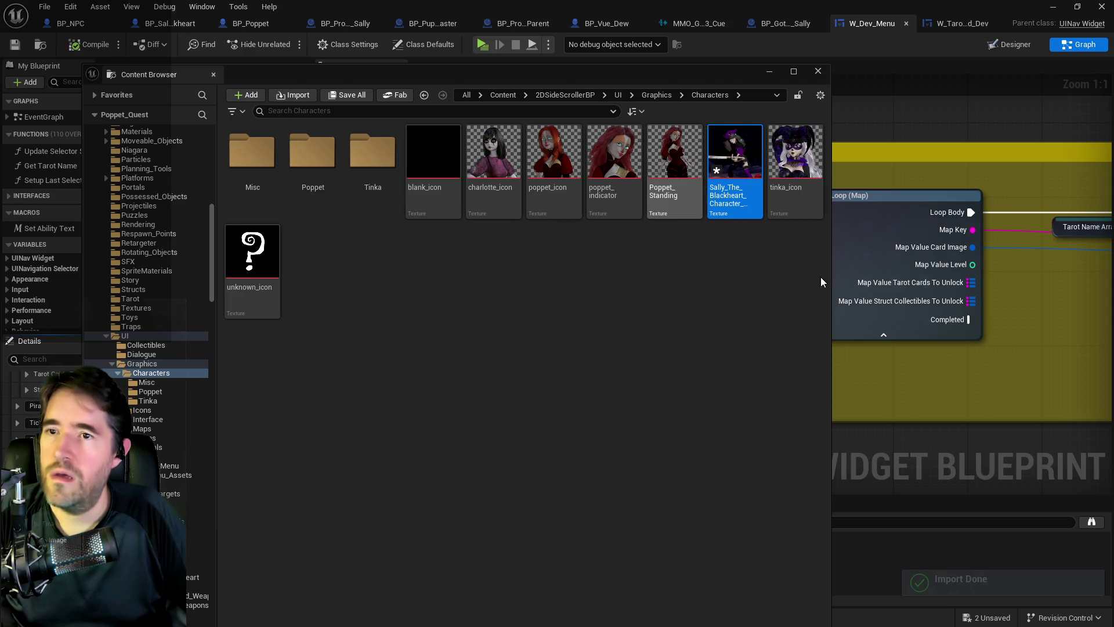
{"action": "left_click", "coordinate": [347, 97]}
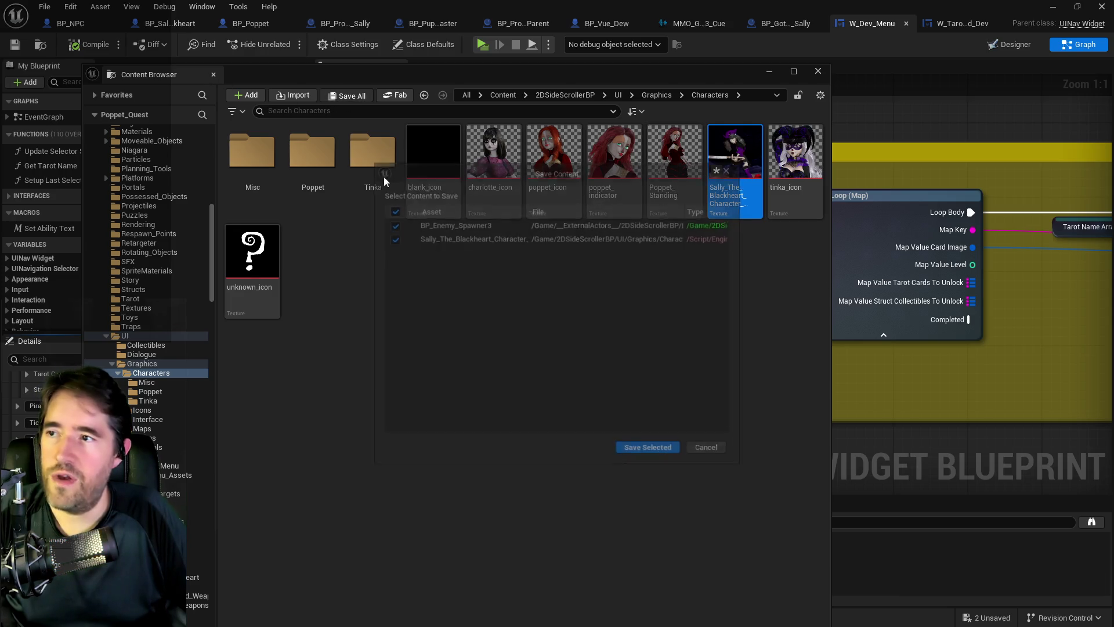
{"action": "left_click", "coordinate": [638, 452]}
{"action": "left_click", "coordinate": [352, 202]}
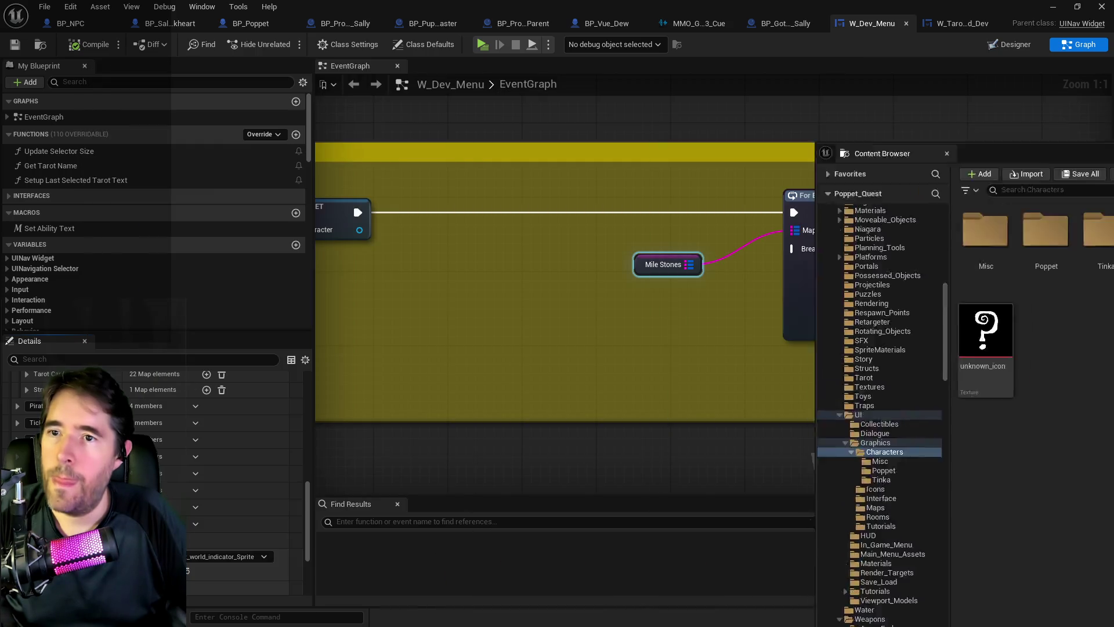
Set the Sally Mile Stones entry's Card Image to the Sally_The_Blackheart texture and save W_Dev_Menu
{"action": "scroll", "coordinate": [244, 482], "scroll_direction": "up", "scroll_amount": 2}
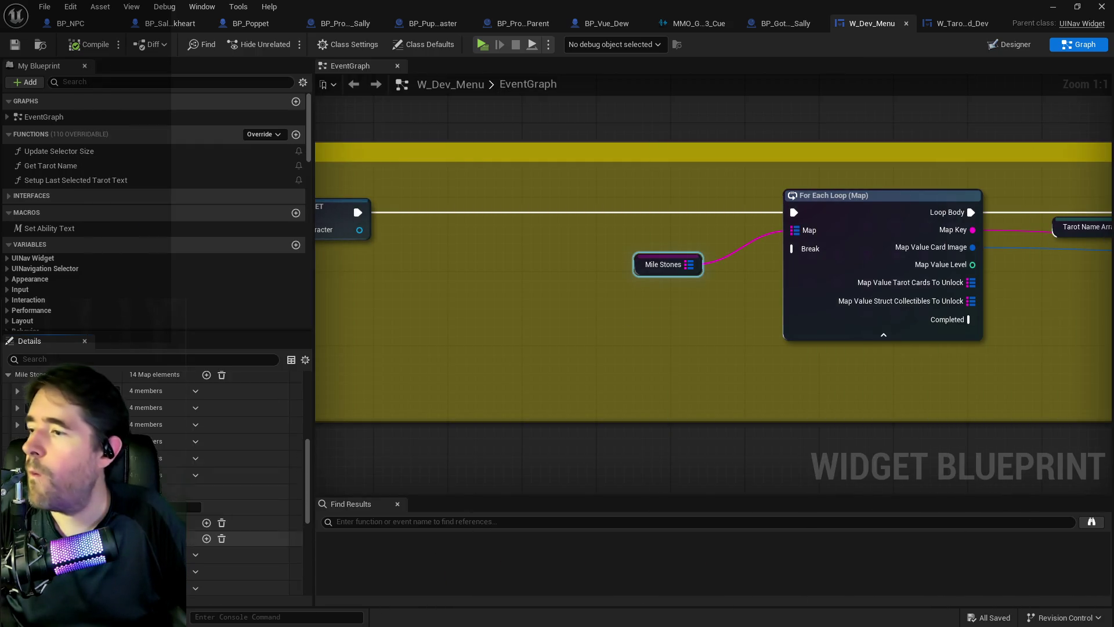
{"action": "scroll", "coordinate": [244, 482], "scroll_direction": "down", "scroll_amount": 3}
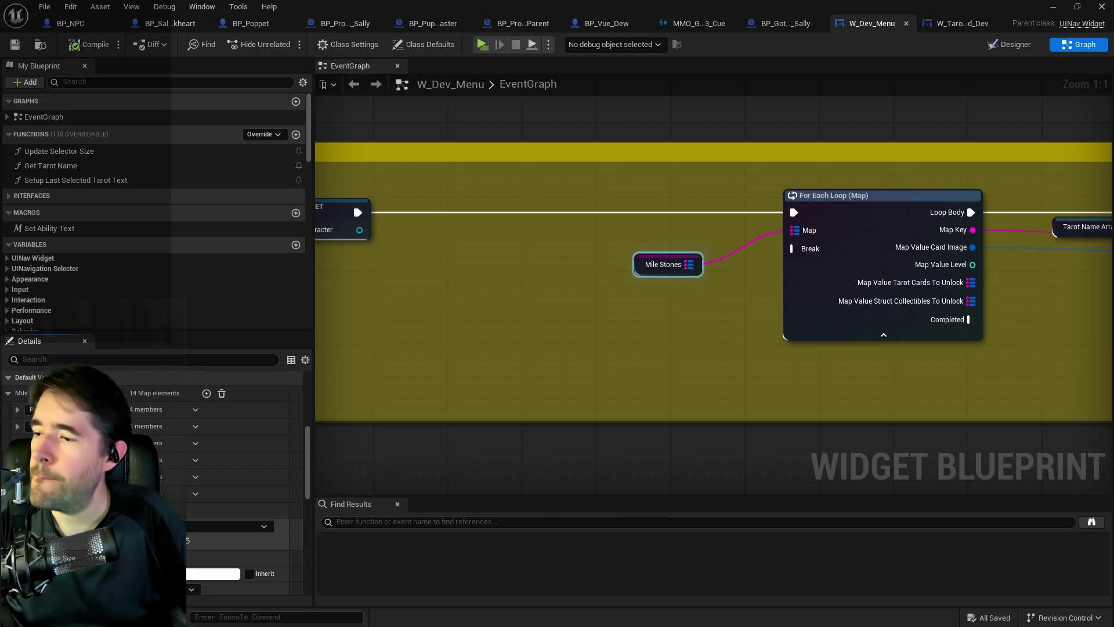
{"action": "left_click", "coordinate": [233, 527]}
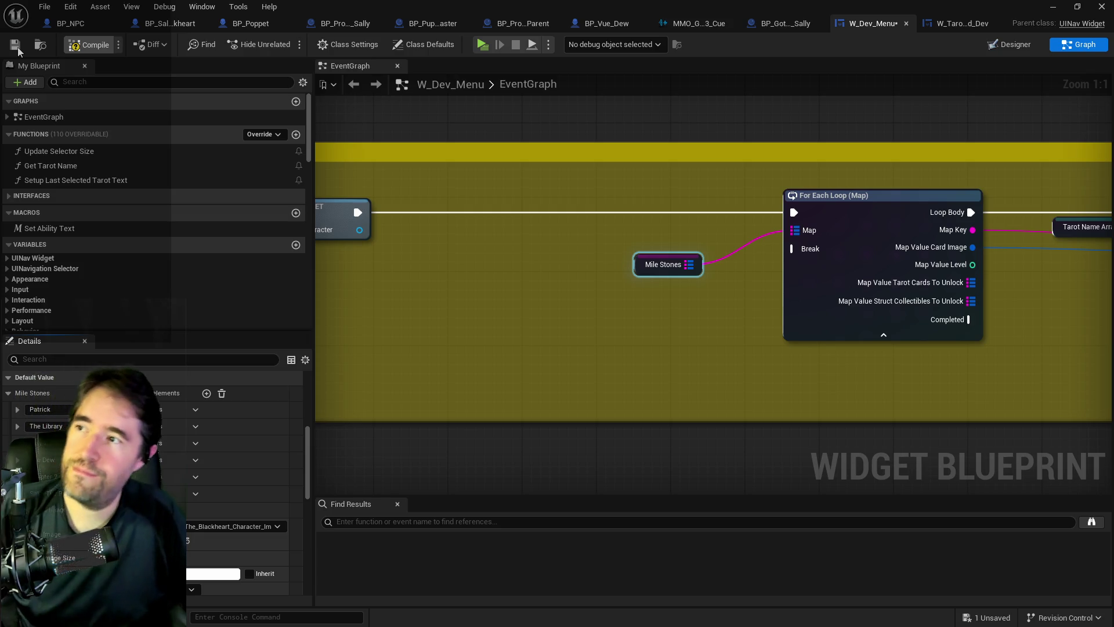
{"action": "left_click", "coordinate": [18, 50]}
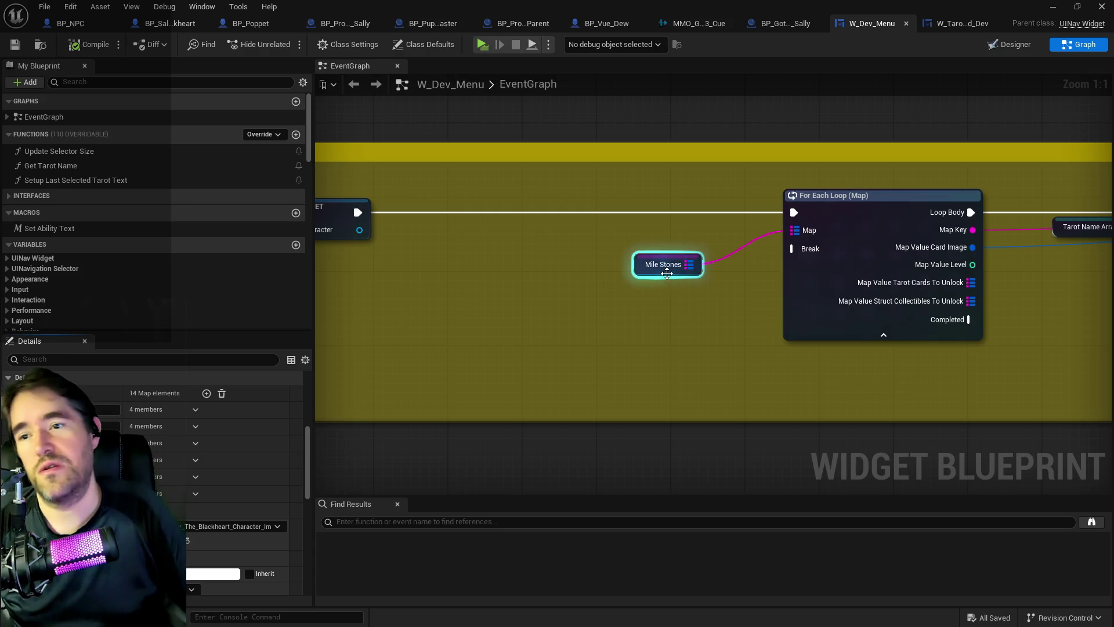
Scroll through the card images of every Mile Stones entry, then Alt+Tab back to the level editor
{"action": "scroll", "coordinate": [157, 449], "scroll_direction": "down", "scroll_amount": 3}
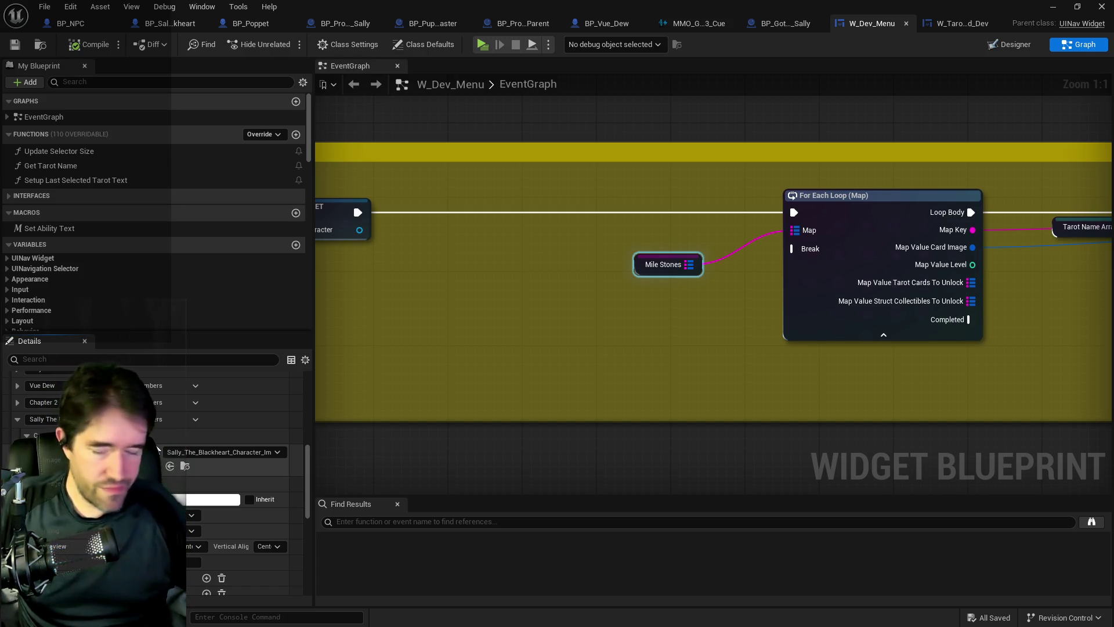
{"action": "scroll", "coordinate": [157, 448], "scroll_direction": "up", "scroll_amount": 4}
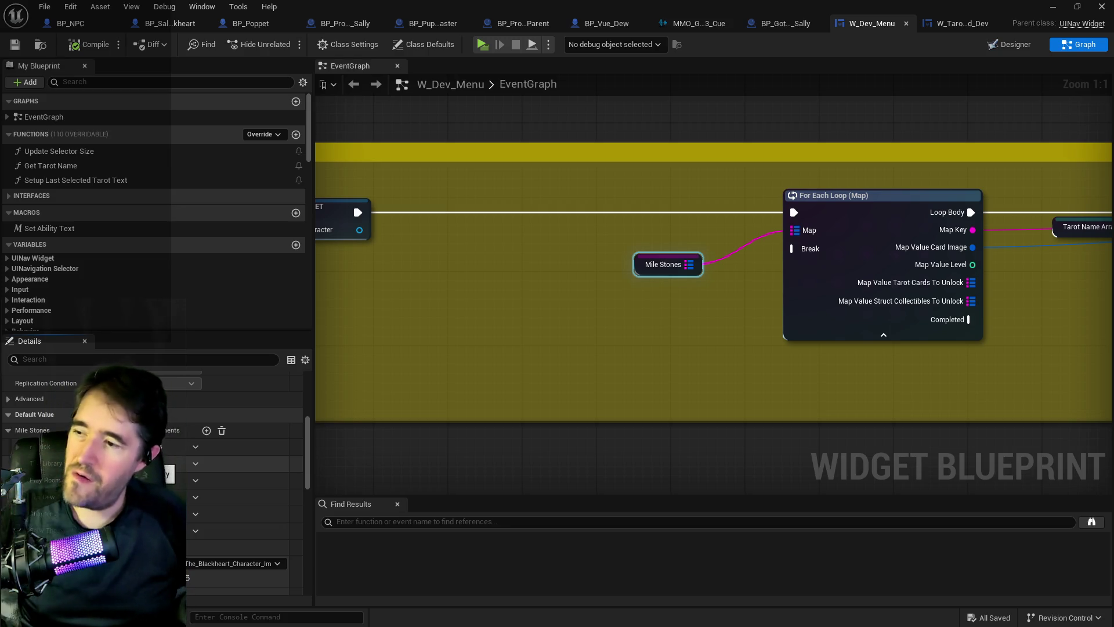
{"action": "scroll", "coordinate": [30, 409], "scroll_direction": "down", "scroll_amount": 2}
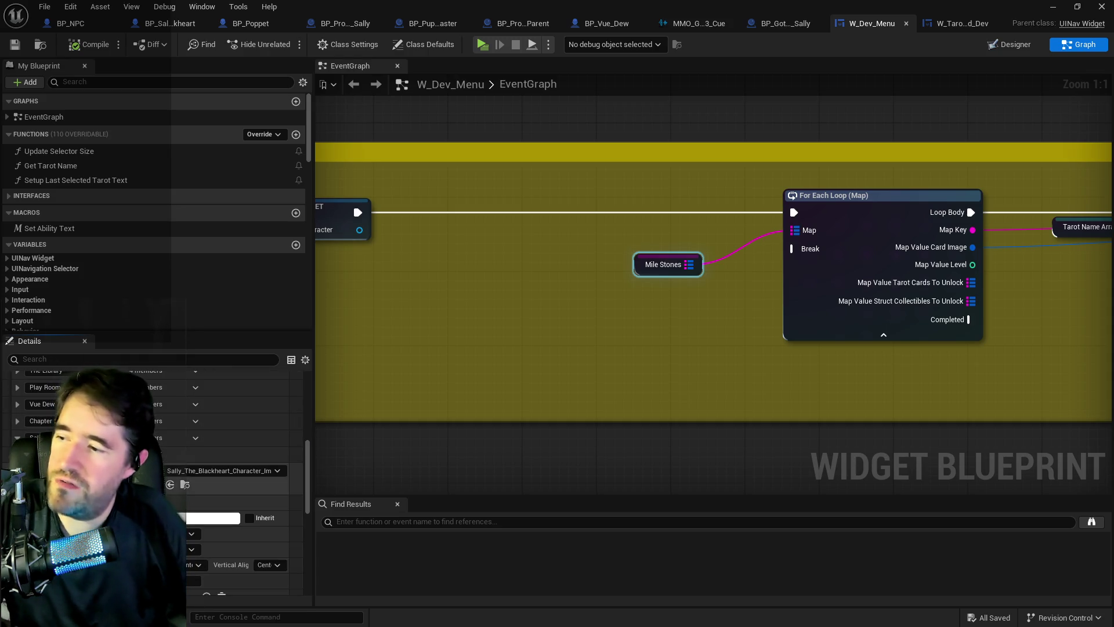
{"action": "scroll", "coordinate": [30, 409], "scroll_direction": "down", "scroll_amount": 10}
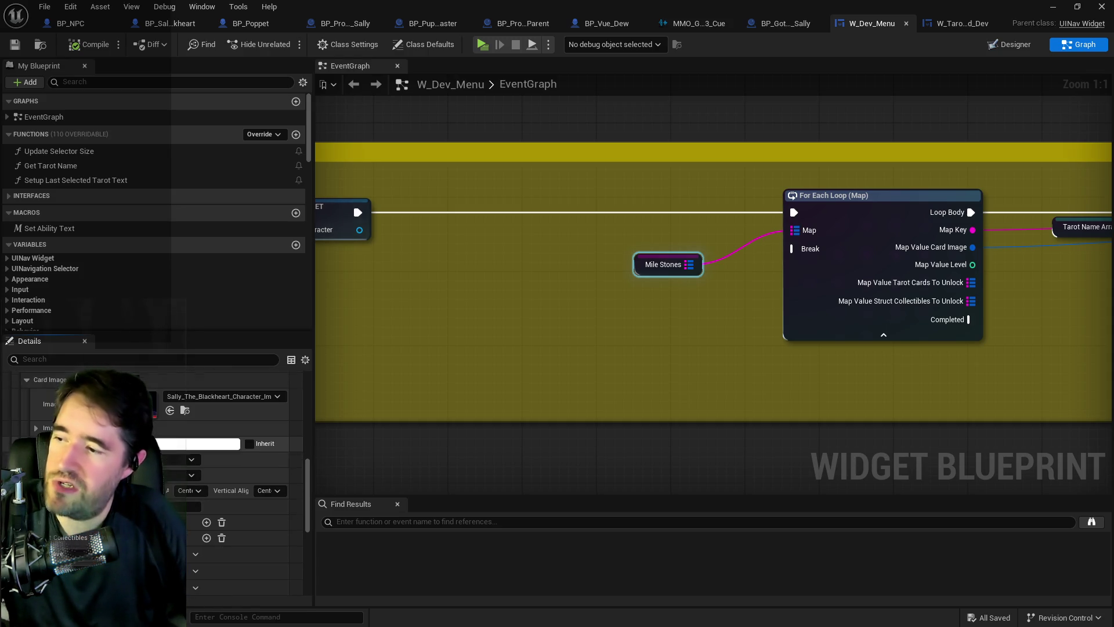
{"action": "scroll", "coordinate": [244, 465], "scroll_direction": "down", "scroll_amount": 3}
{"action": "scroll", "coordinate": [244, 464], "scroll_direction": "down", "scroll_amount": 4}
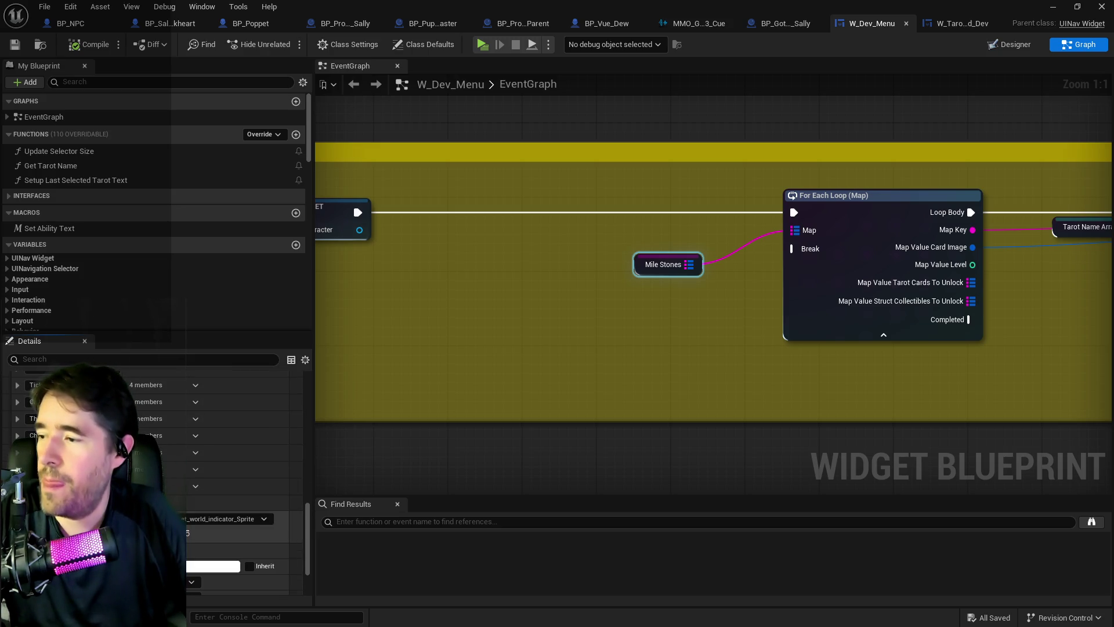
{"action": "scroll", "coordinate": [244, 464], "scroll_direction": "down", "scroll_amount": 4}
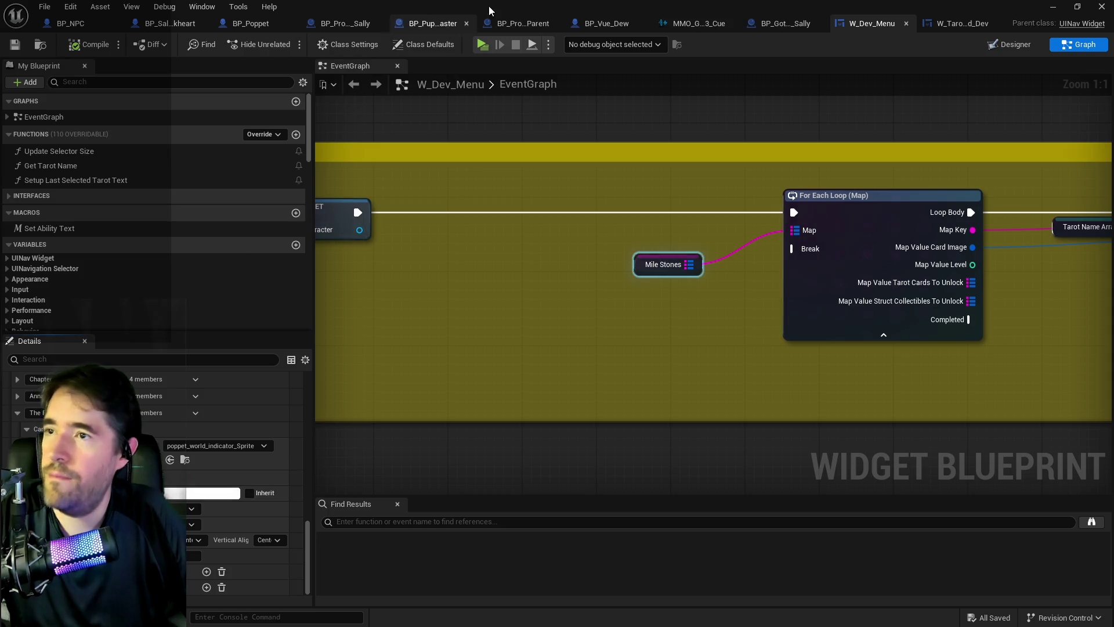
{"action": "key", "text": "alt+Tab"}
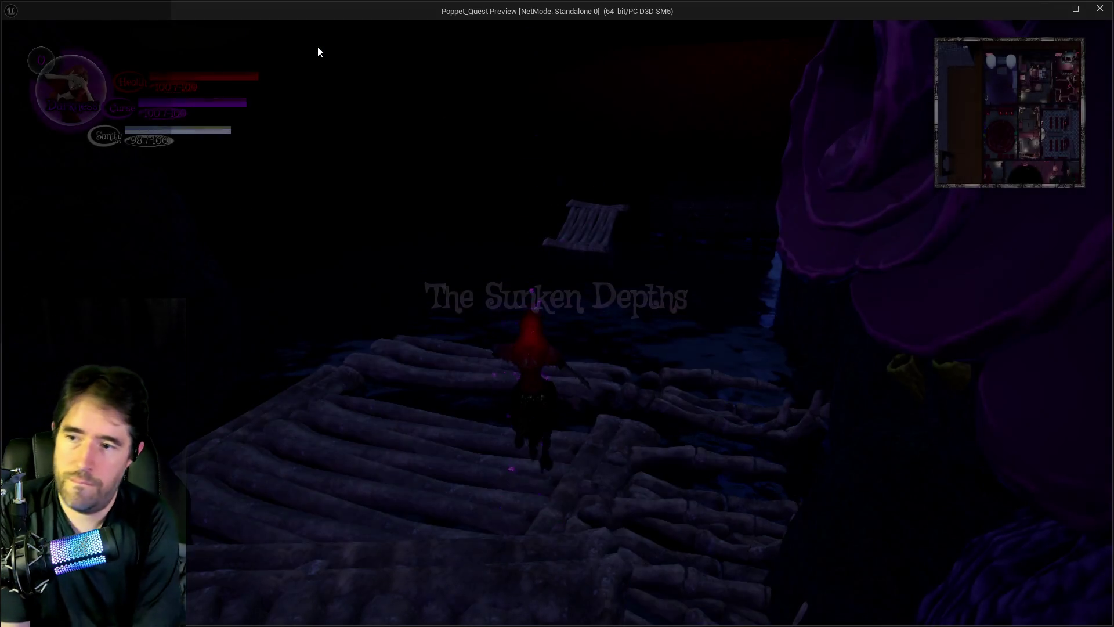
Focus the game preview and open then close the card collection to check Sally's card
{"action": "left_click", "coordinate": [469, 100]}
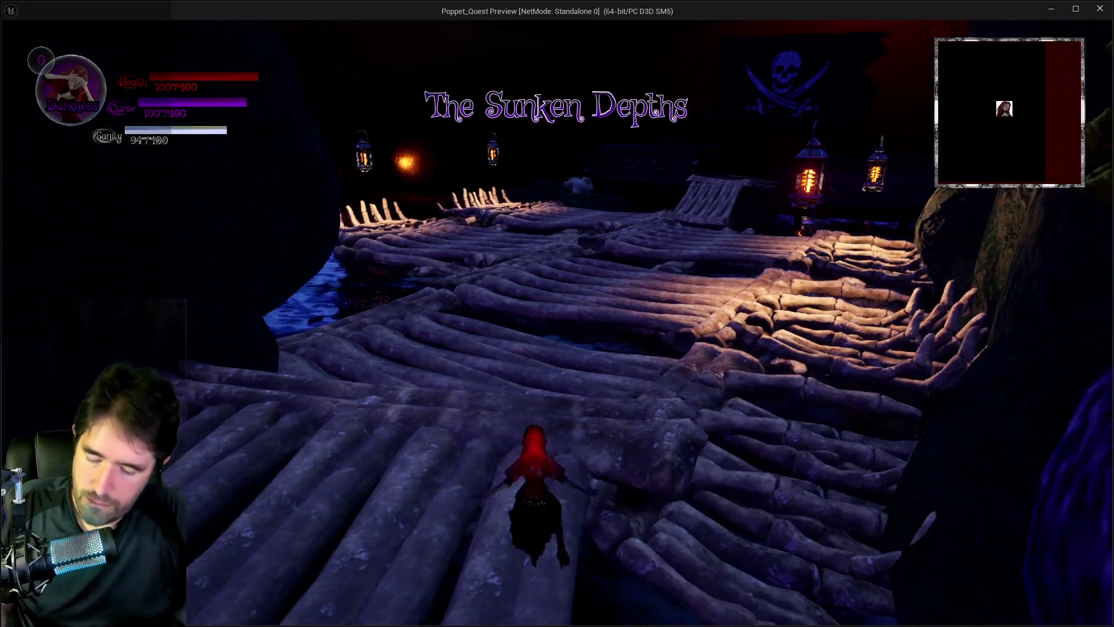
{"action": "key", "text": "Tab"}
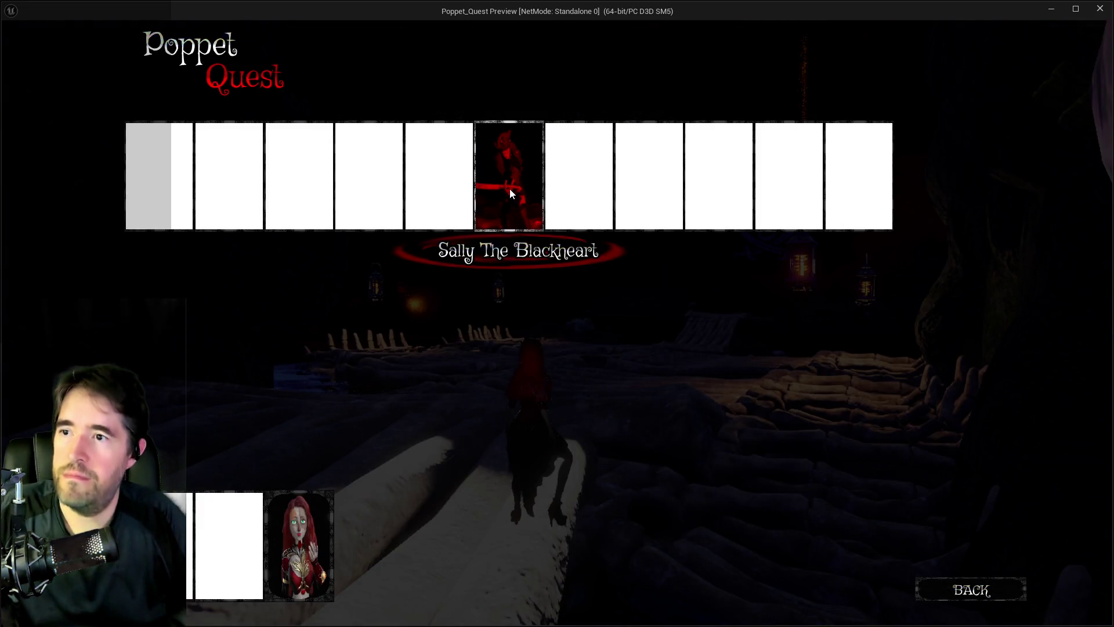
{"action": "key", "text": "Tab"}
Run across the raft toward the portal, toggling Light and Darkness, and open the tarot card menu
{"action": "key", "text": "w"}
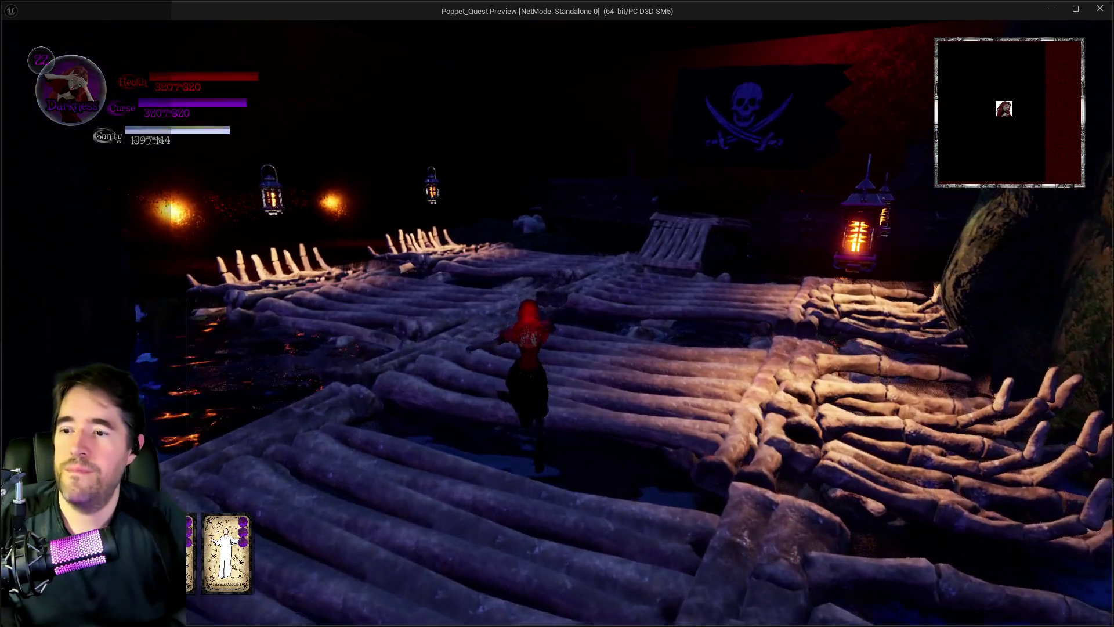
{"action": "key", "text": "w"}
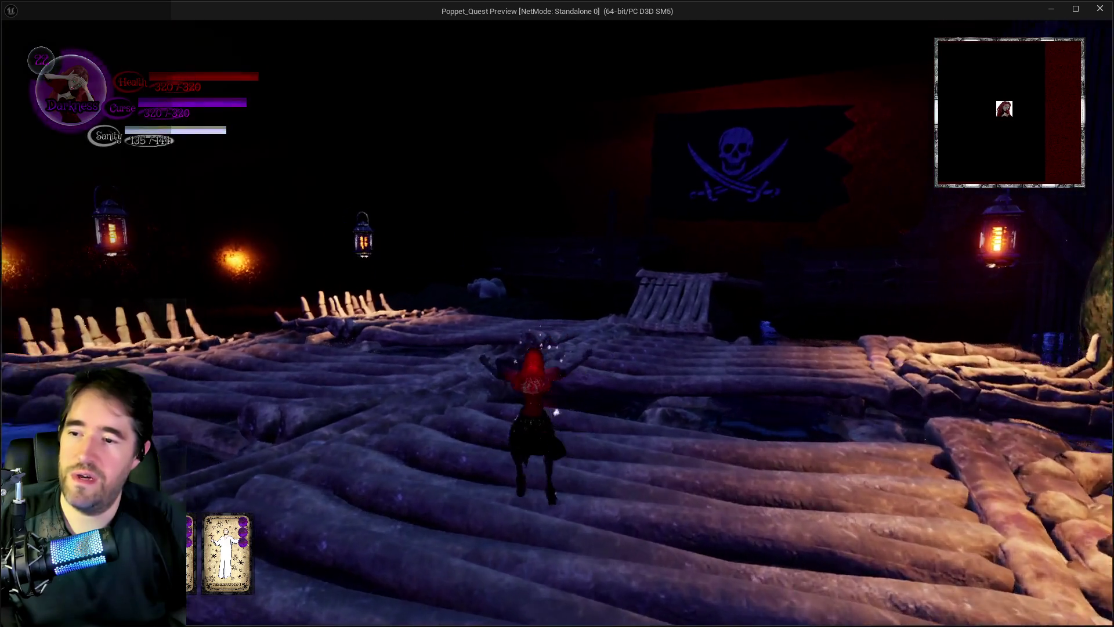
{"action": "key", "text": "w"}
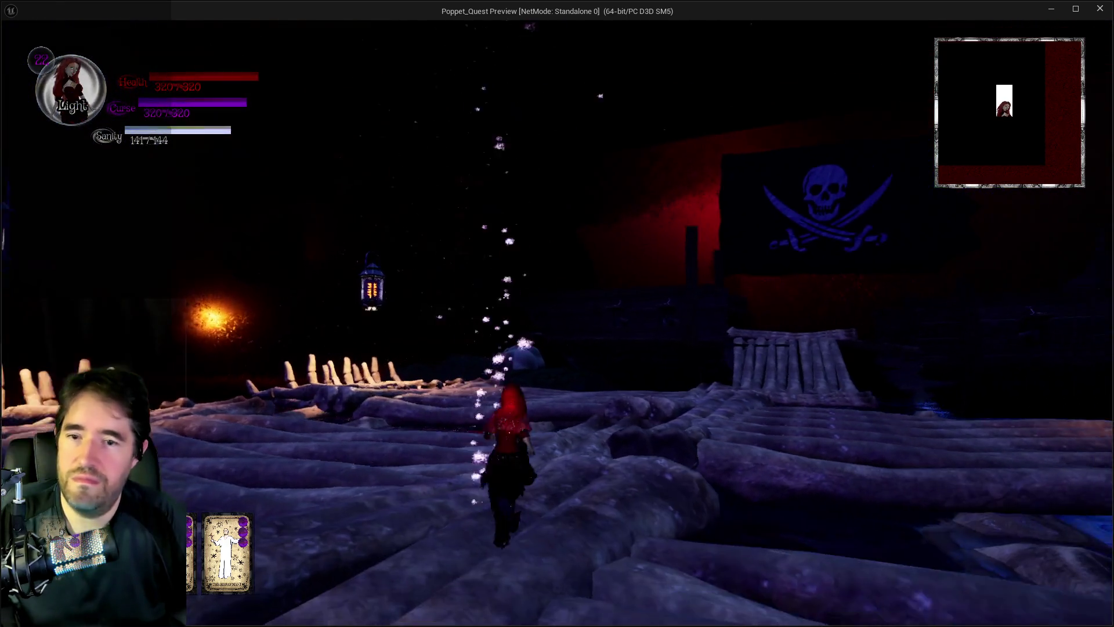
{"action": "key", "text": "w"}
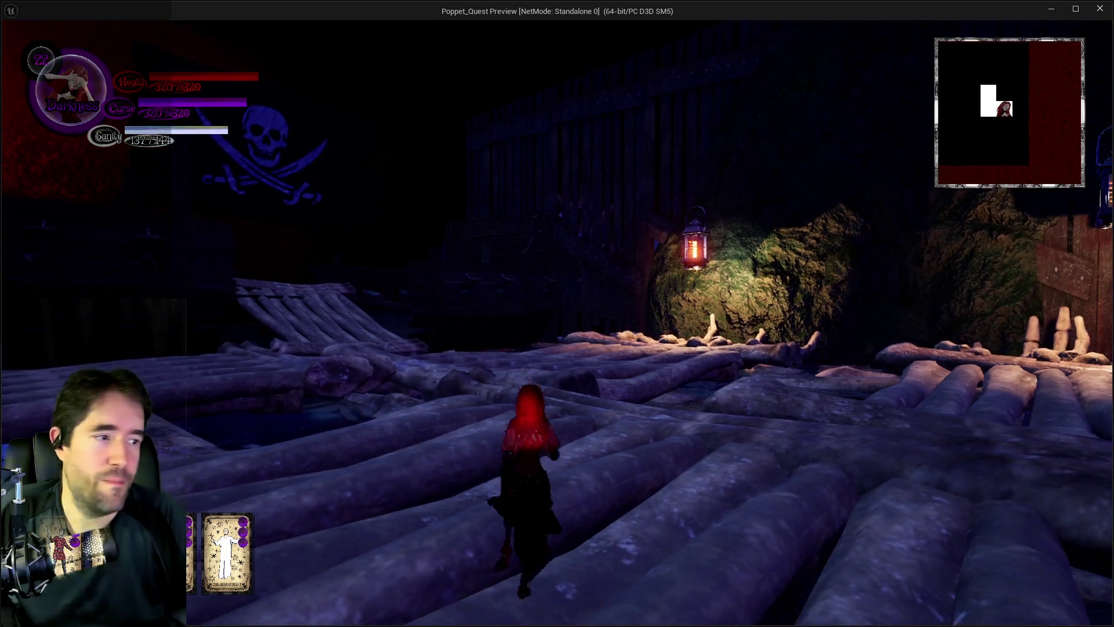
{"action": "key", "text": "w"}
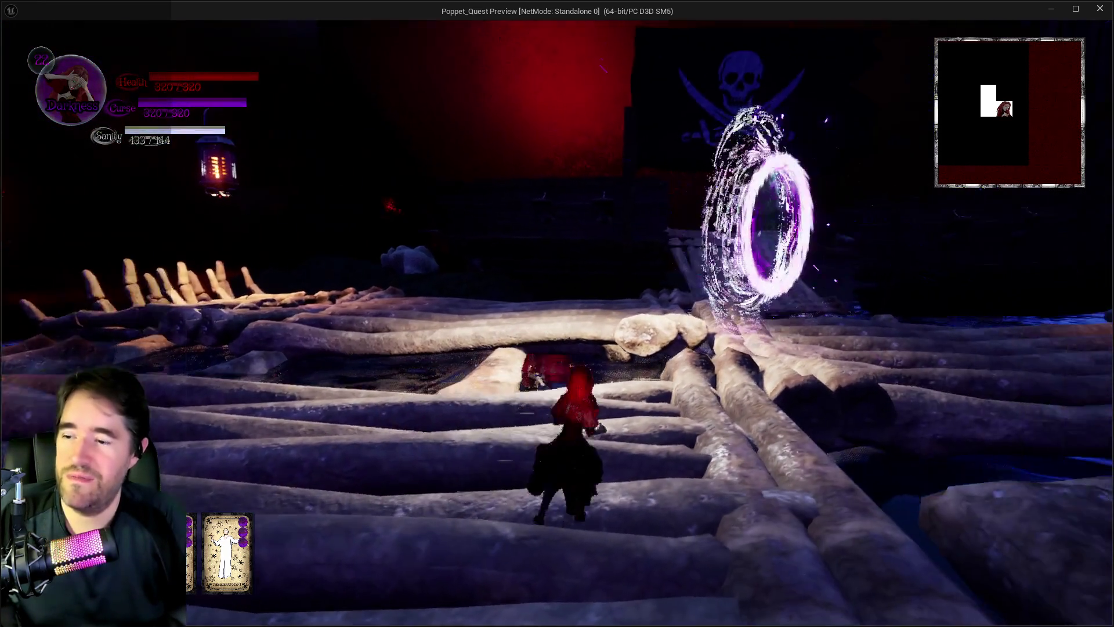
{"action": "key", "text": "Tab"}
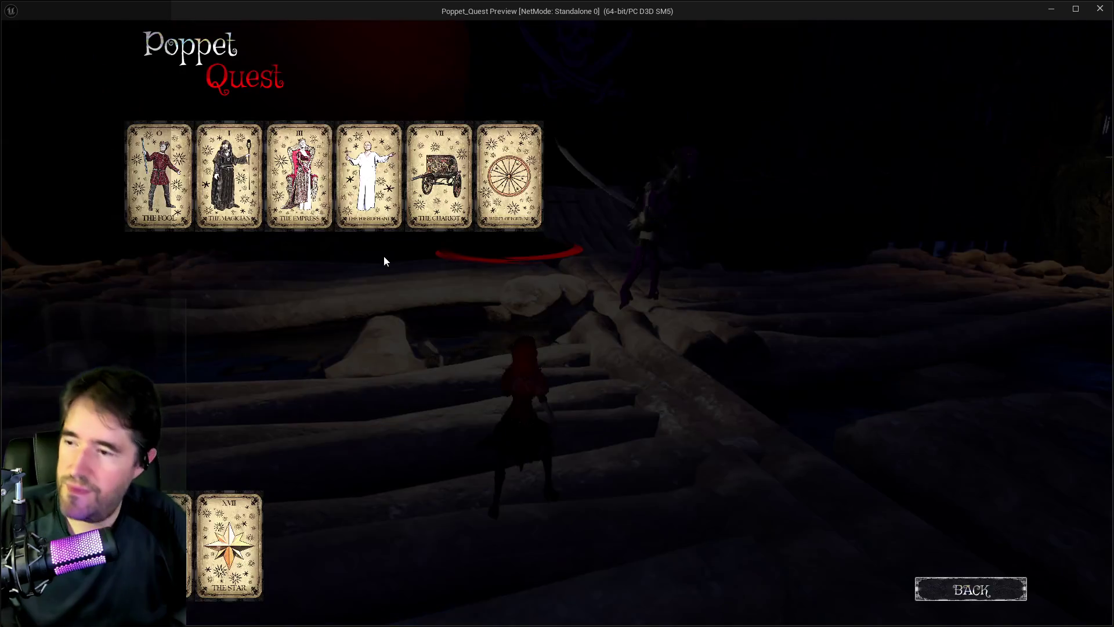
Read The Chariot, The Star and The Magician card descriptions, then close the card menu
{"action": "left_click", "coordinate": [470, 169]}
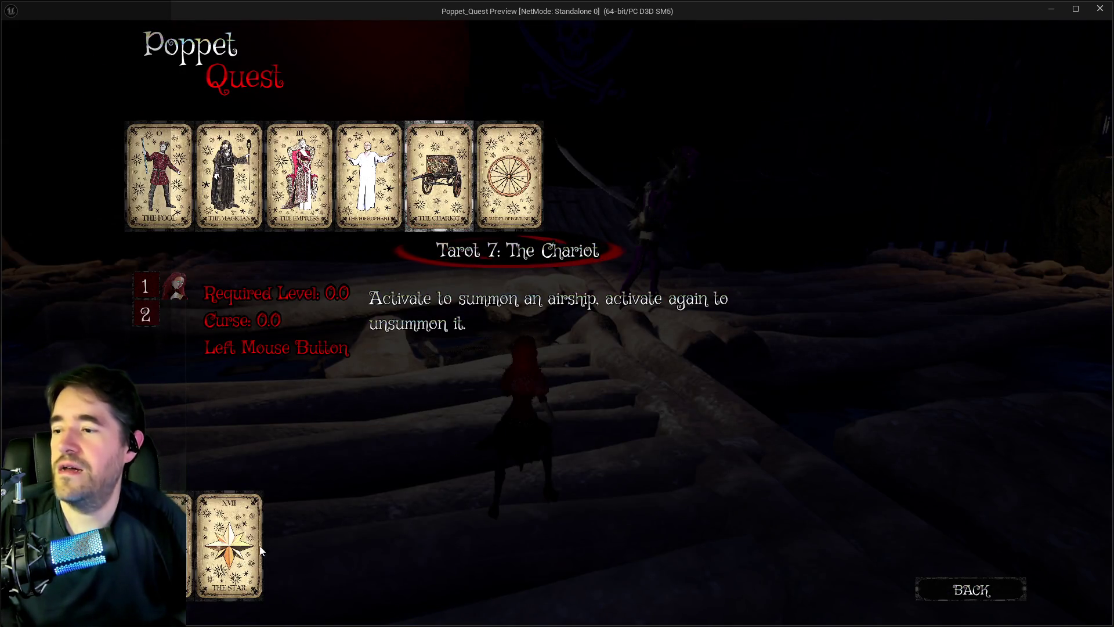
{"action": "left_click", "coordinate": [245, 580]}
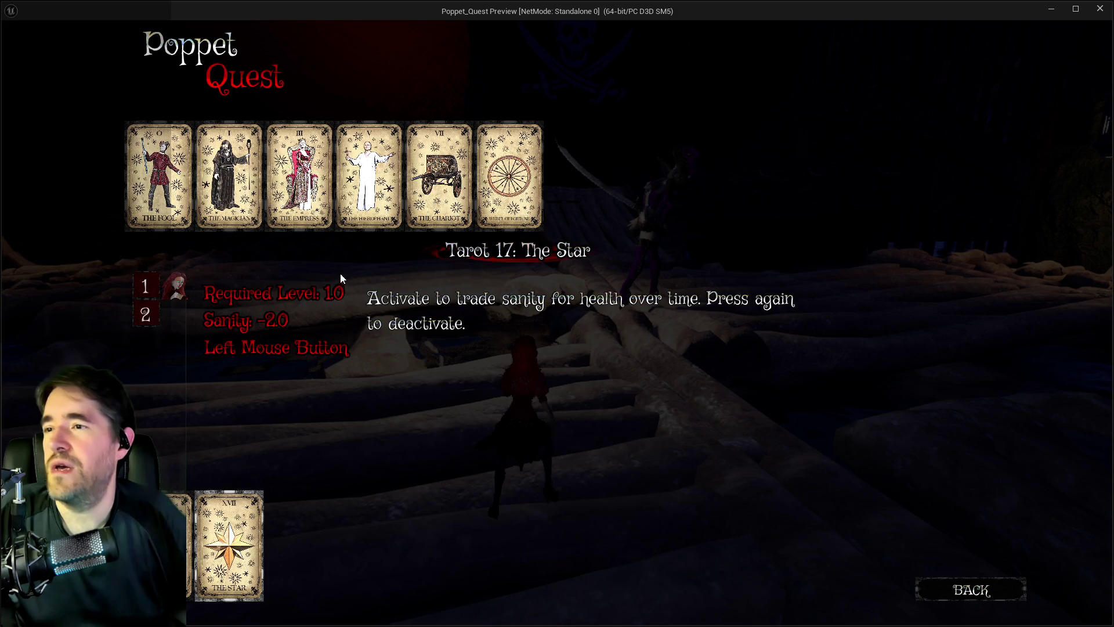
{"action": "left_click", "coordinate": [238, 214]}
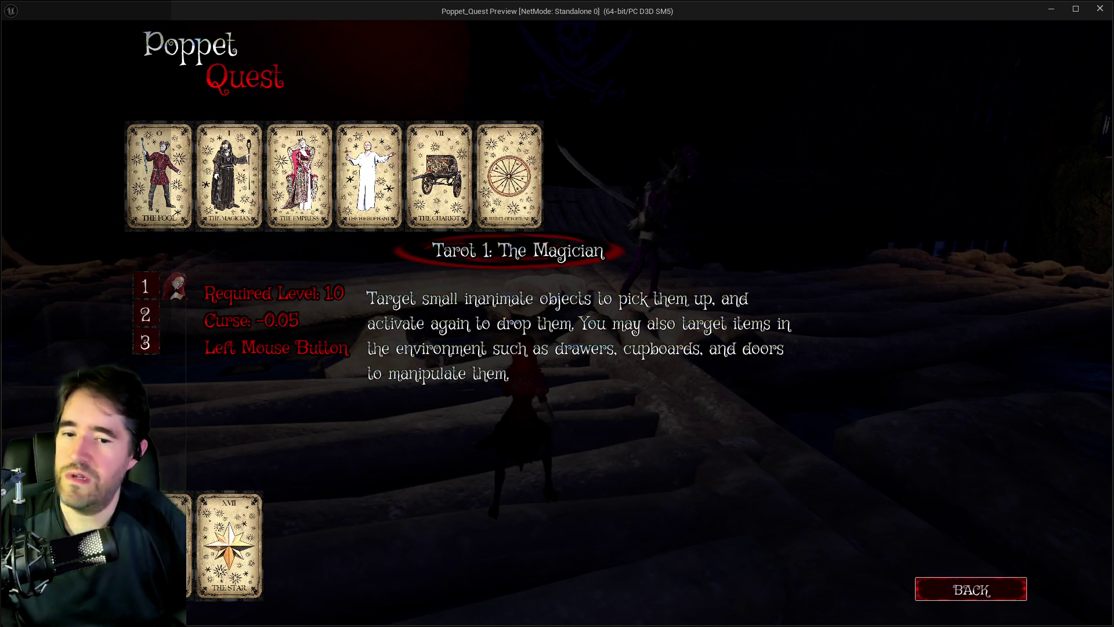
{"action": "left_click", "coordinate": [971, 589]}
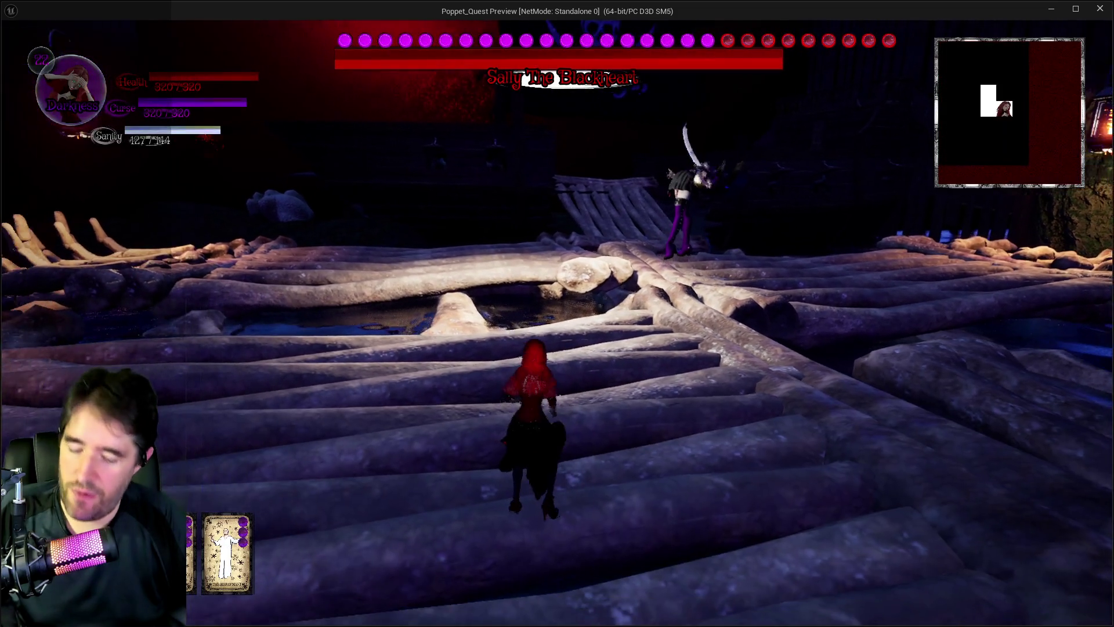
Reopen the tarot card menu to look over the cards again, then close it to resume play
{"action": "key", "text": "Tab"}
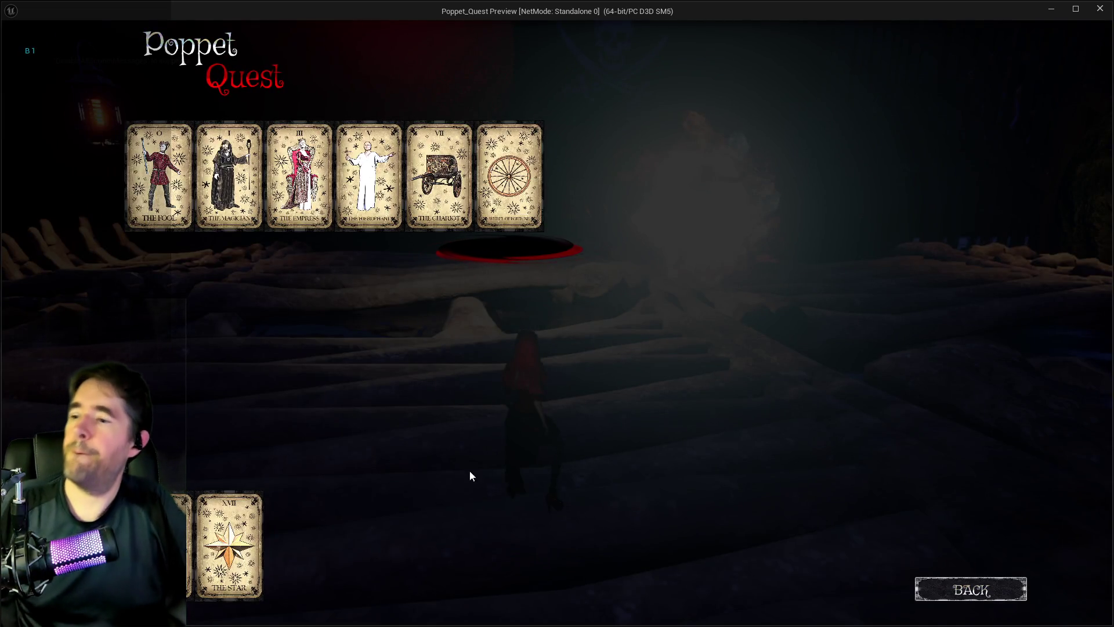
{"action": "mouse_move", "coordinate": [177, 545]}
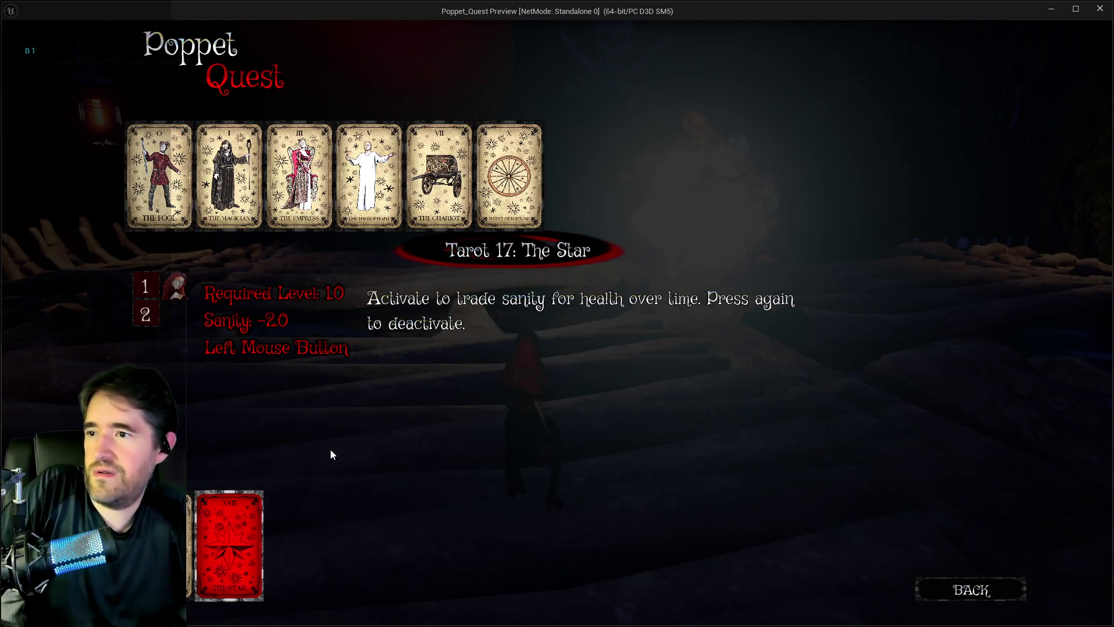
{"action": "mouse_move", "coordinate": [259, 544]}
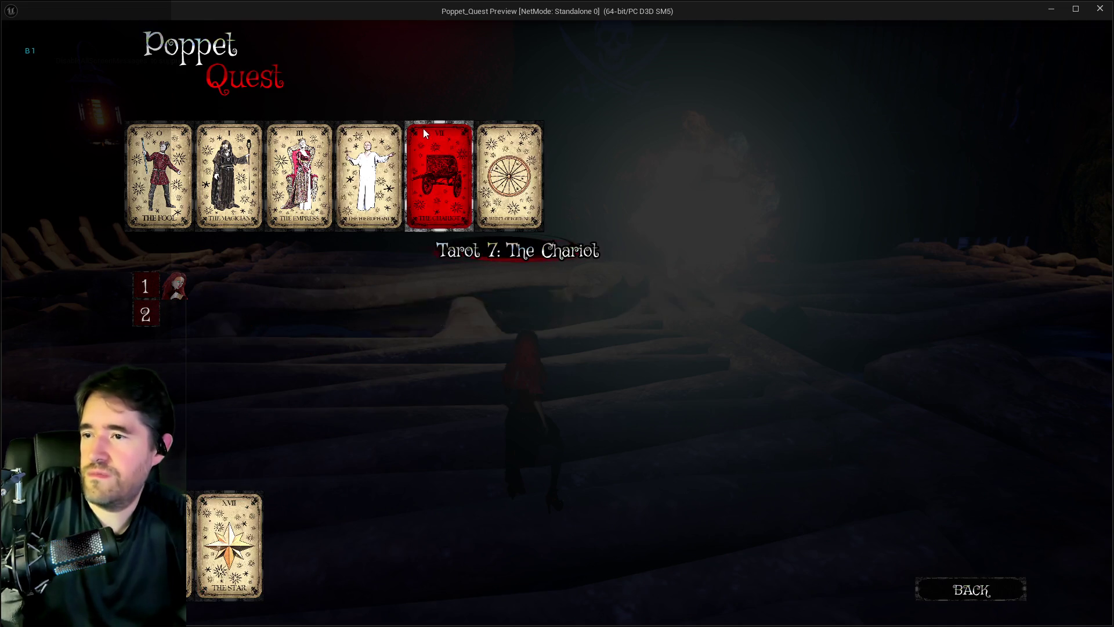
{"action": "mouse_move", "coordinate": [313, 223]}
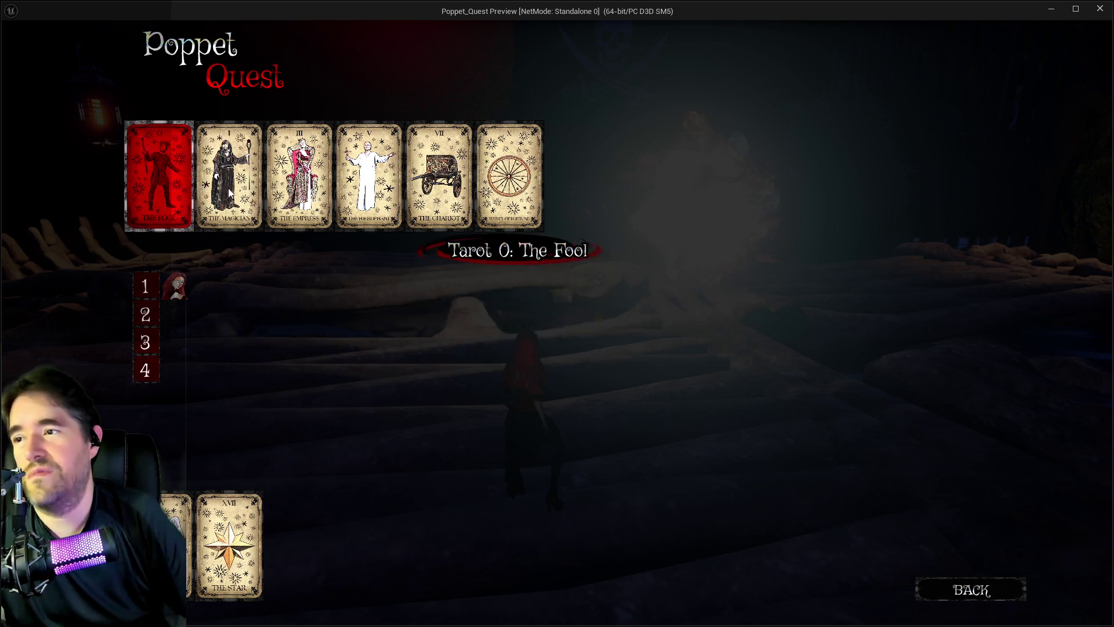
{"action": "left_click", "coordinate": [942, 588]}
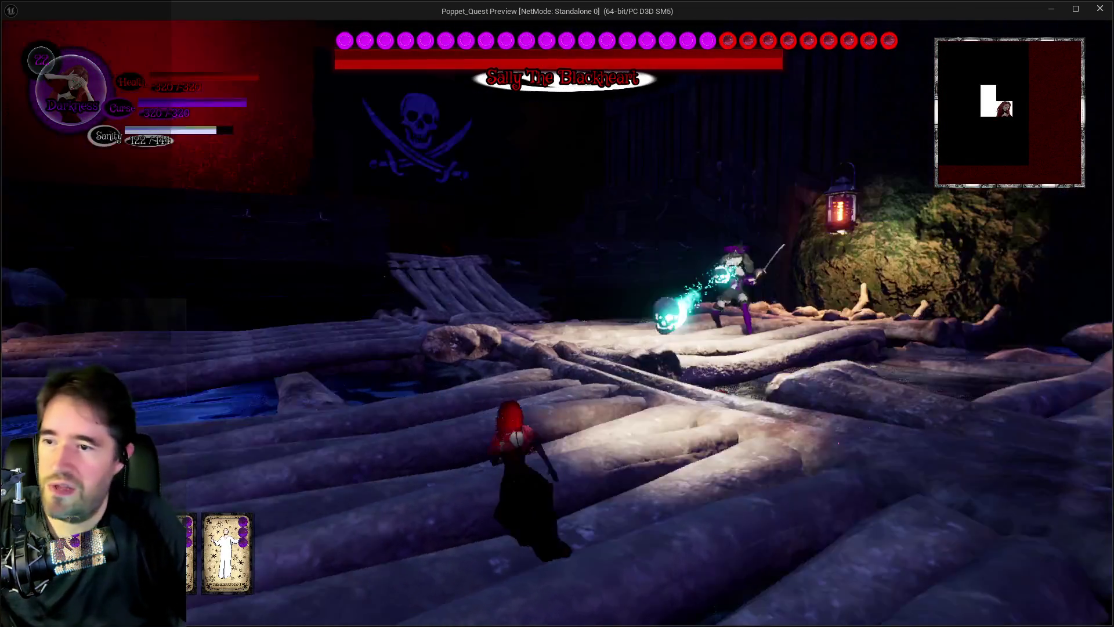
Jump and run across the log raft toward Sally the Blackheart
{"action": "key", "text": "space"}
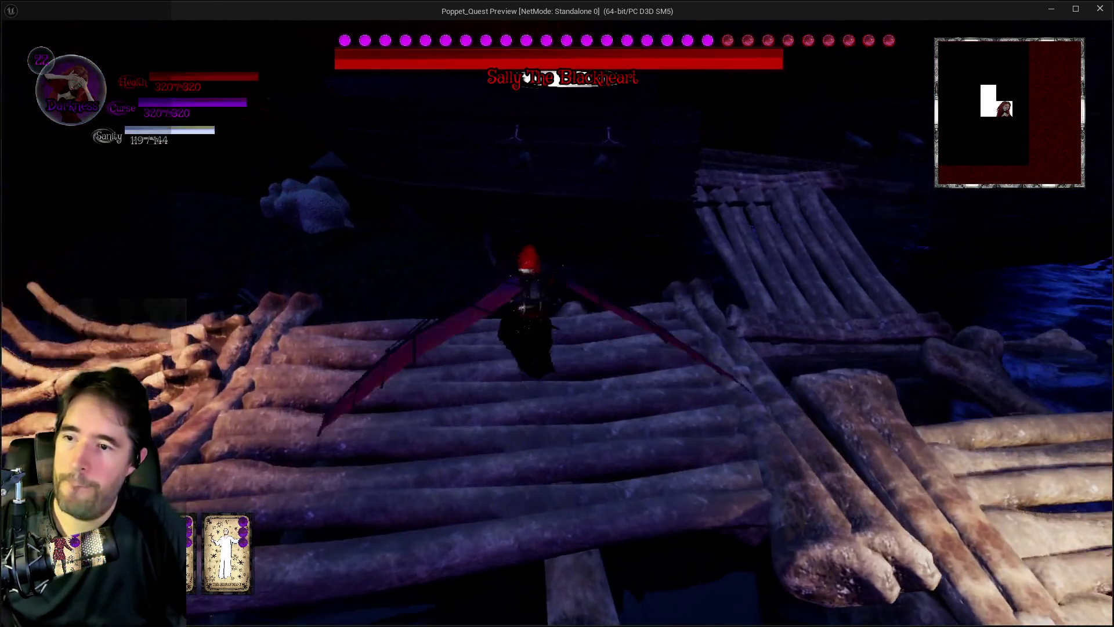
{"action": "key", "text": "w"}
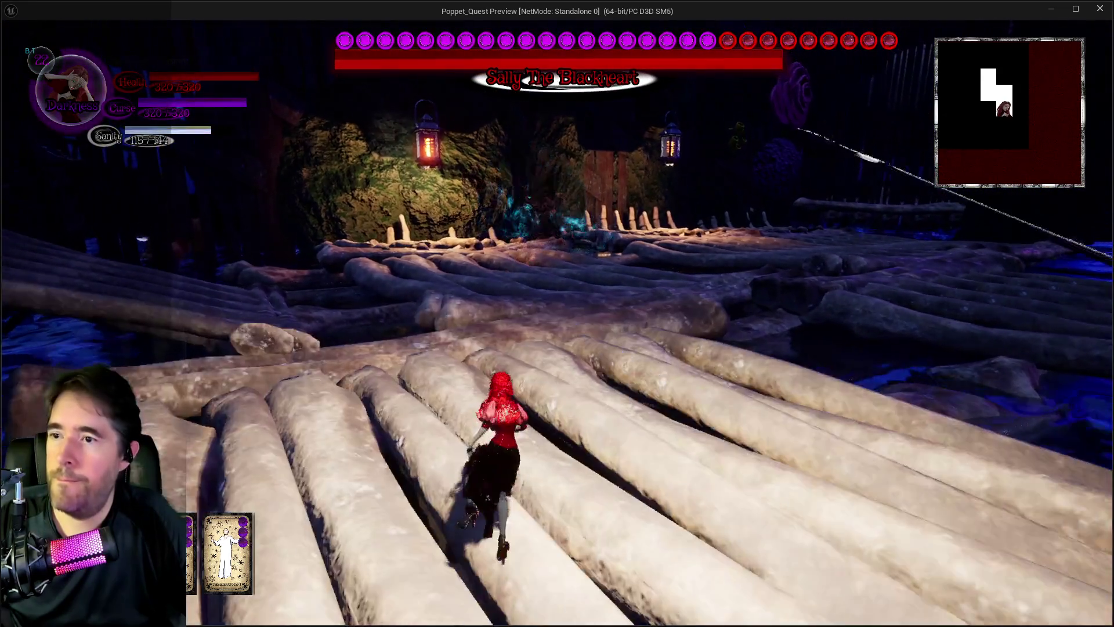
{"action": "key", "text": "w"}
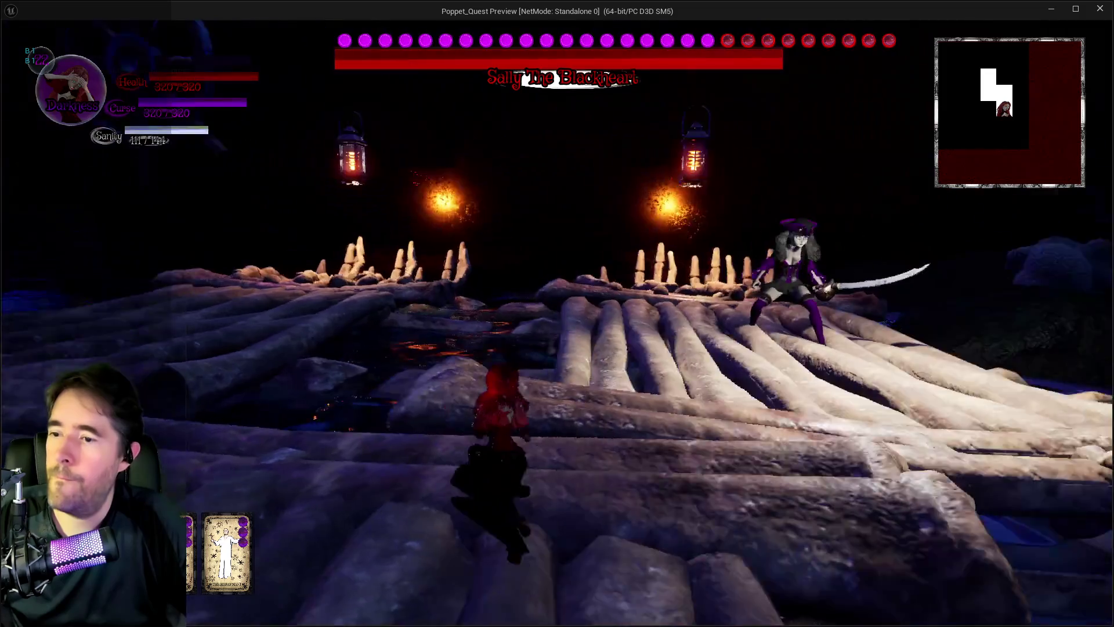
{"action": "key", "text": "w"}
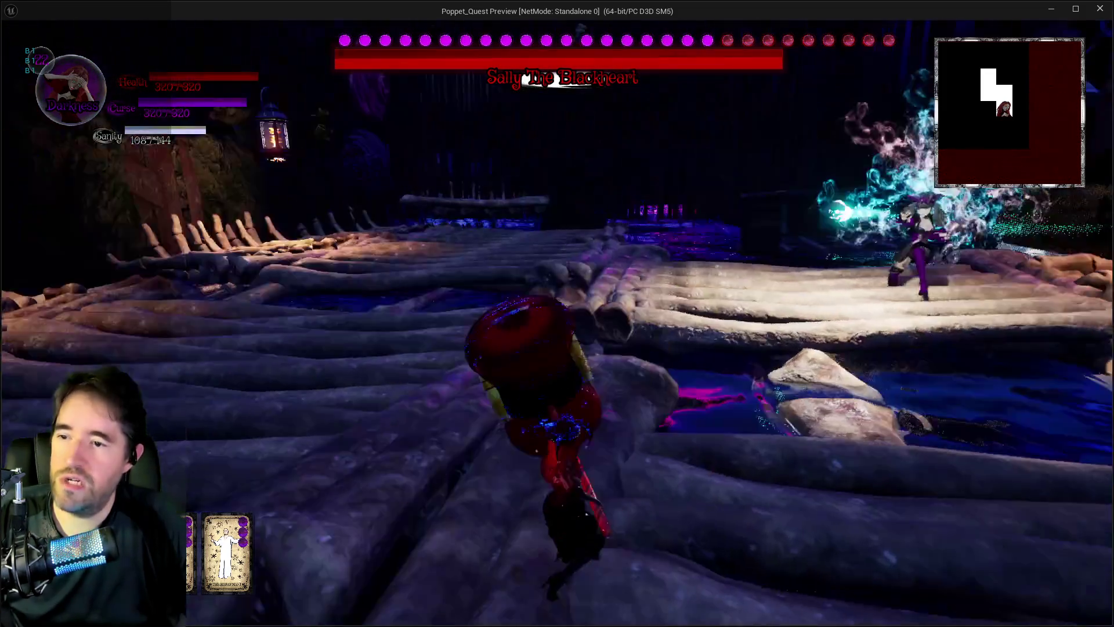
{"action": "key", "text": "w"}
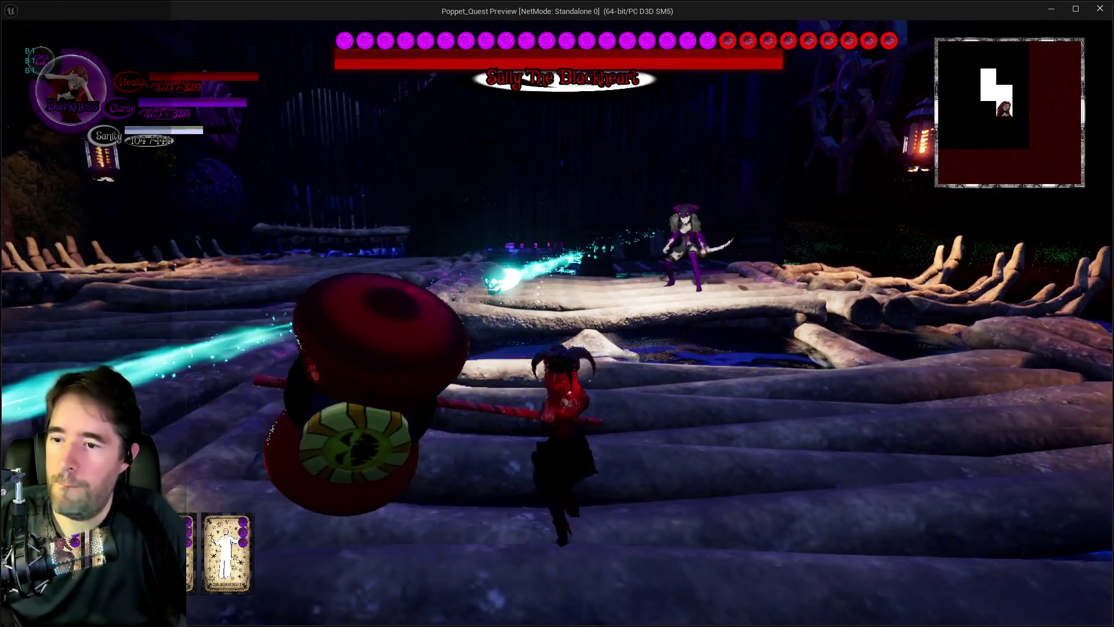
{"action": "key", "text": "w"}
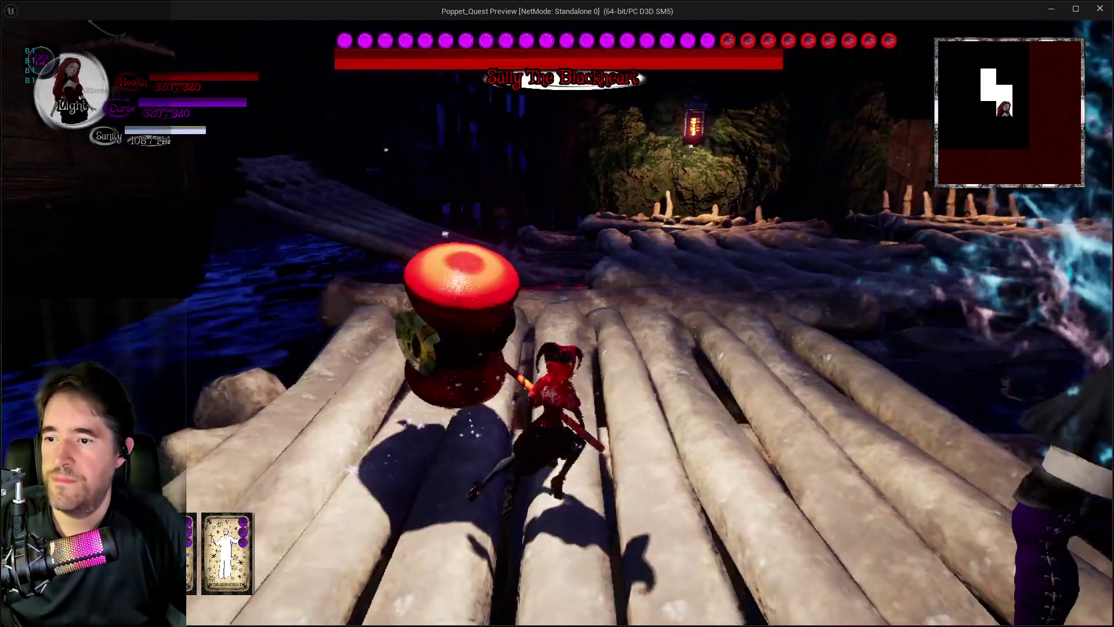
Strike Sally with the hammer several times, then stop the Standalone preview
{"action": "left_click", "coordinate": [557, 323]}
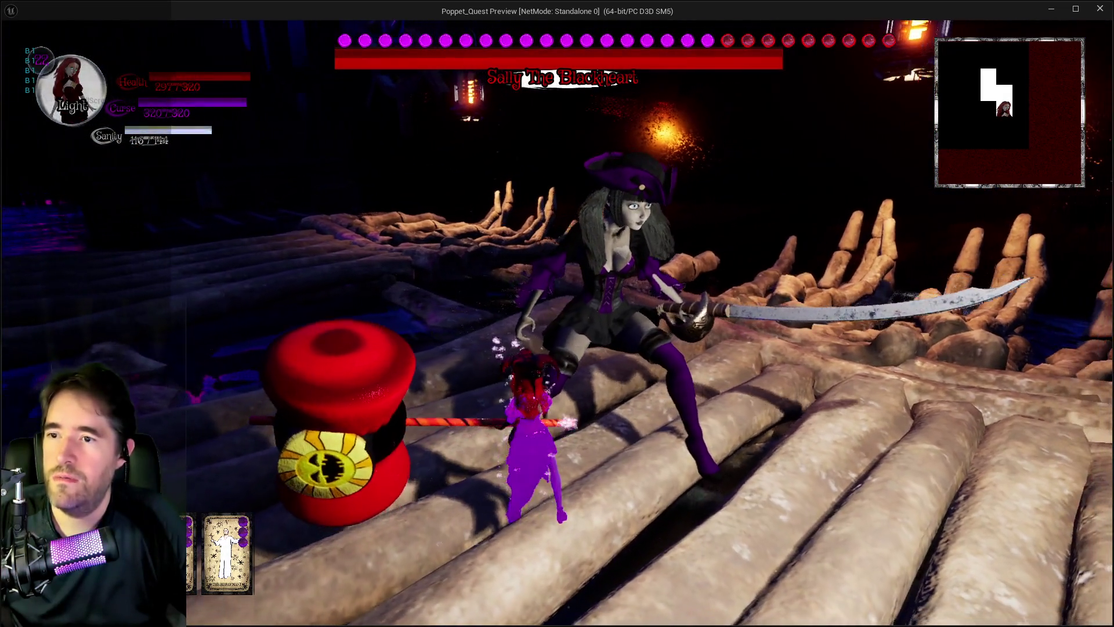
{"action": "left_click", "coordinate": [557, 322]}
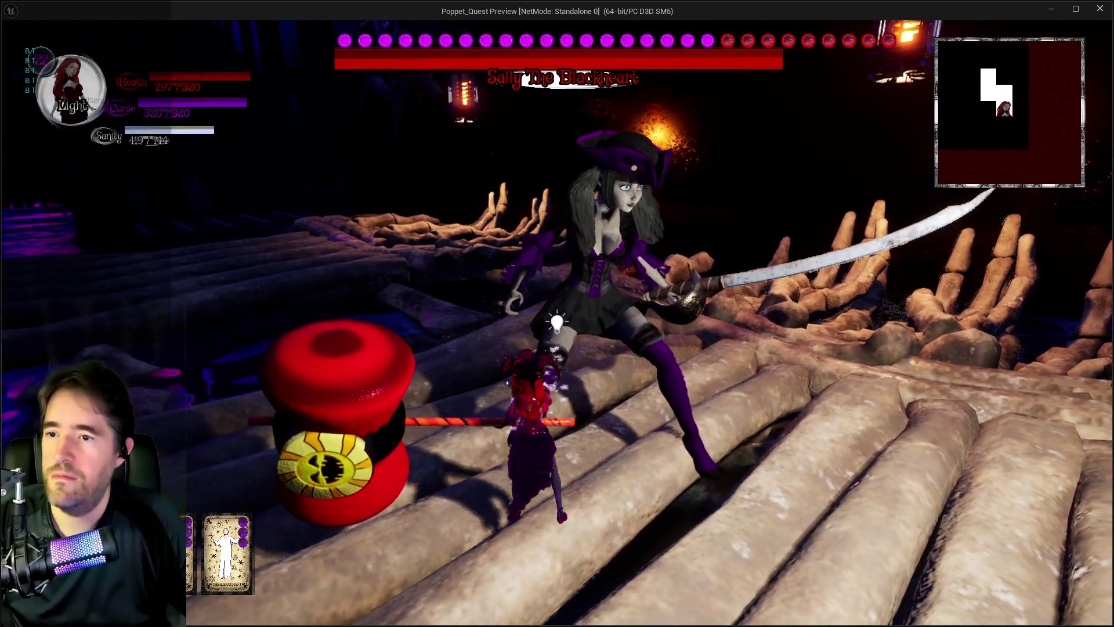
{"action": "key", "text": "w"}
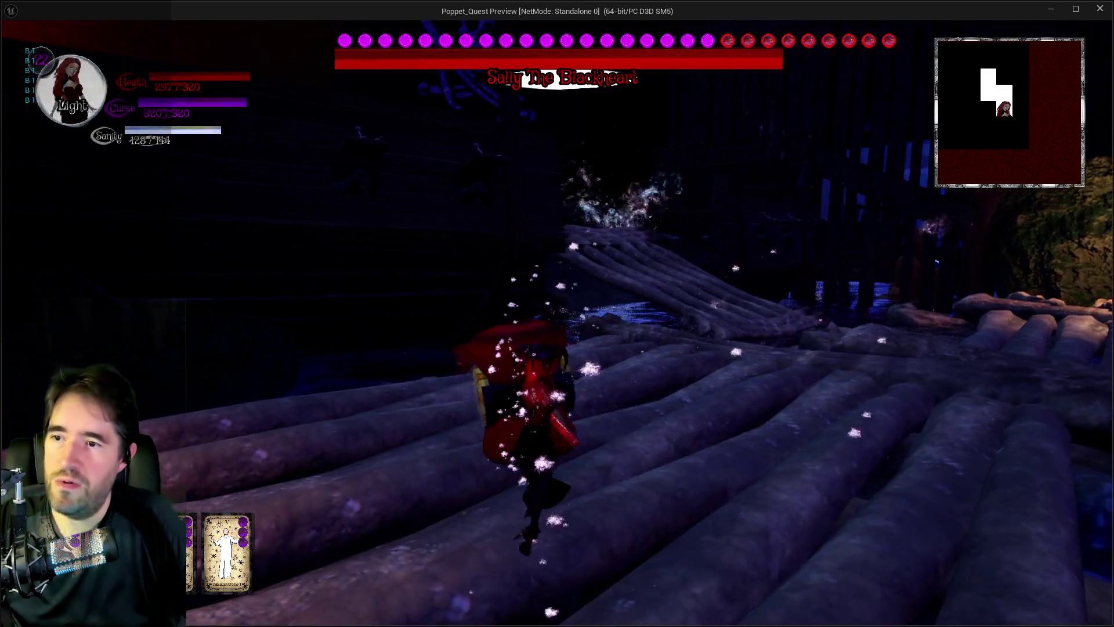
{"action": "left_click", "coordinate": [557, 322]}
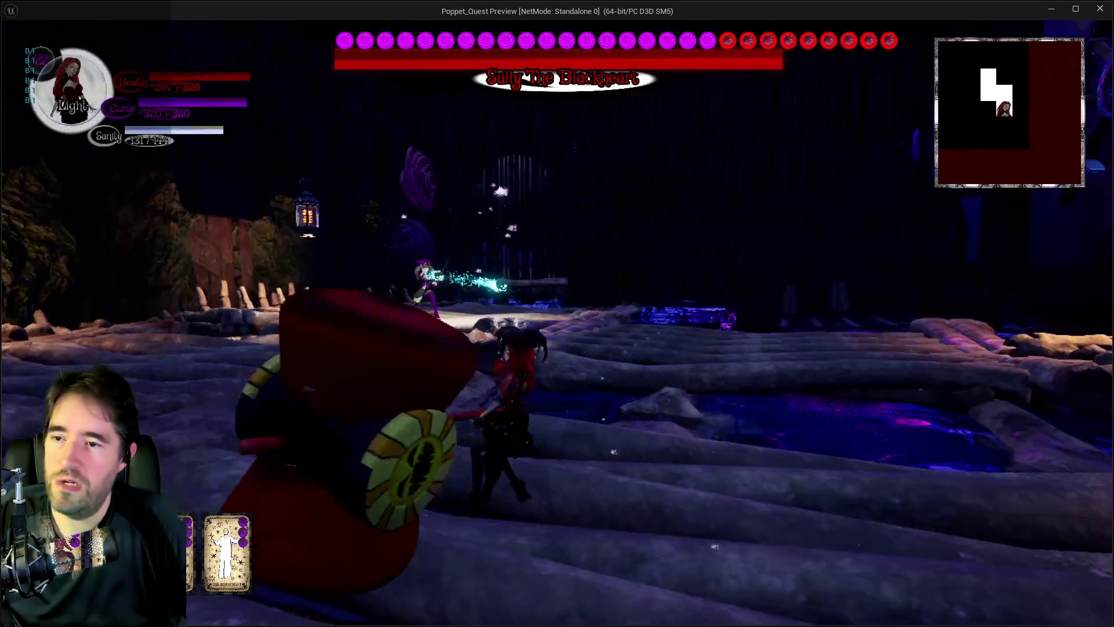
{"action": "key", "text": "w"}
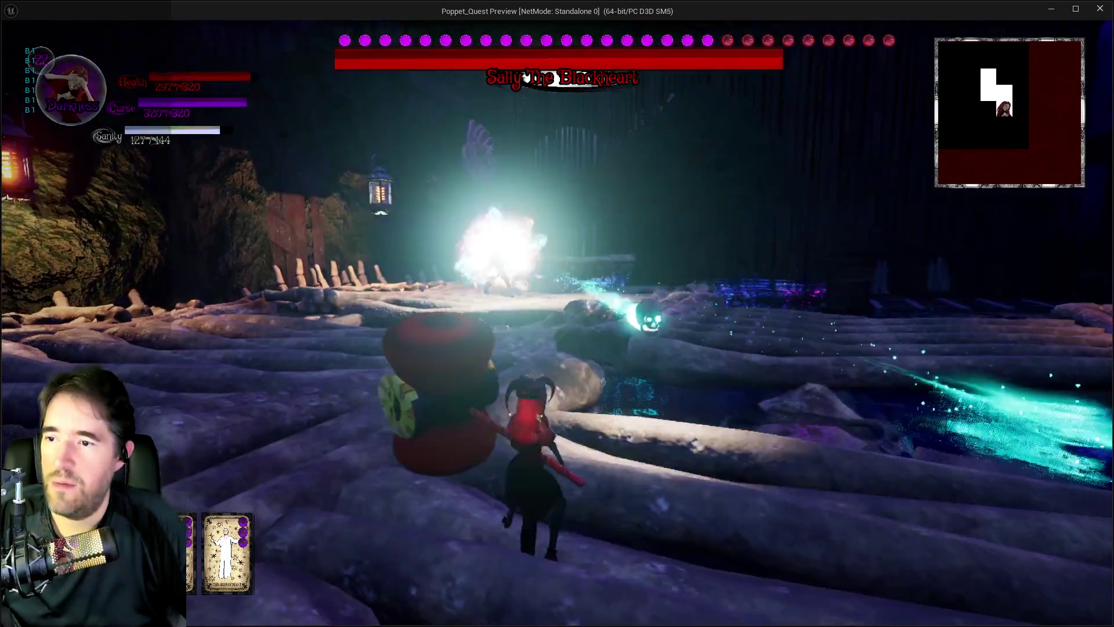
{"action": "key", "text": "w"}
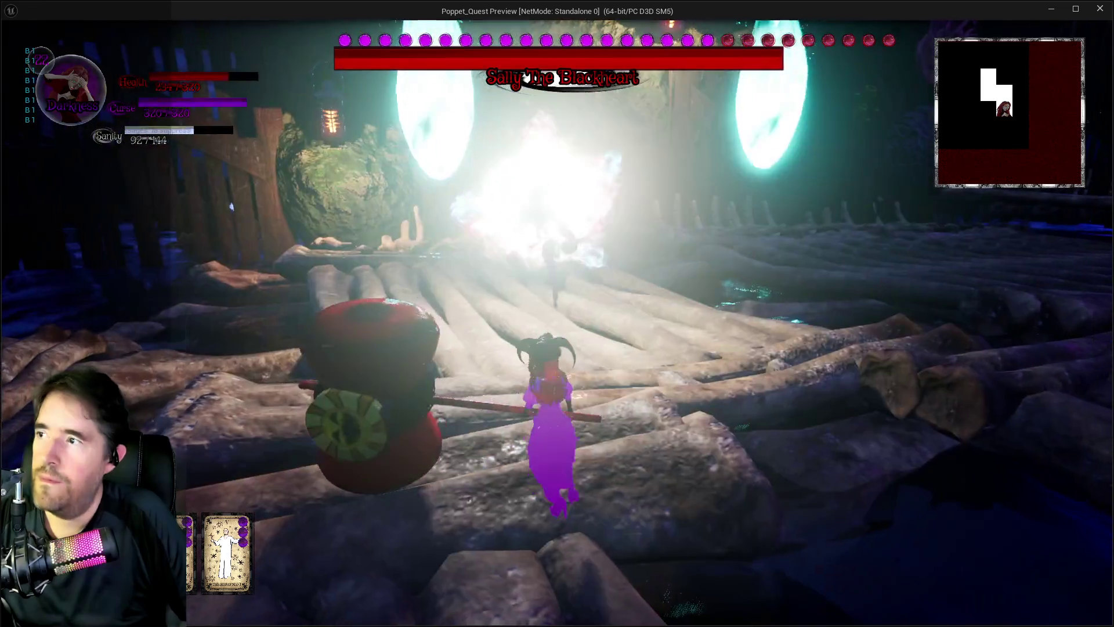
{"action": "key", "text": "Escape"}
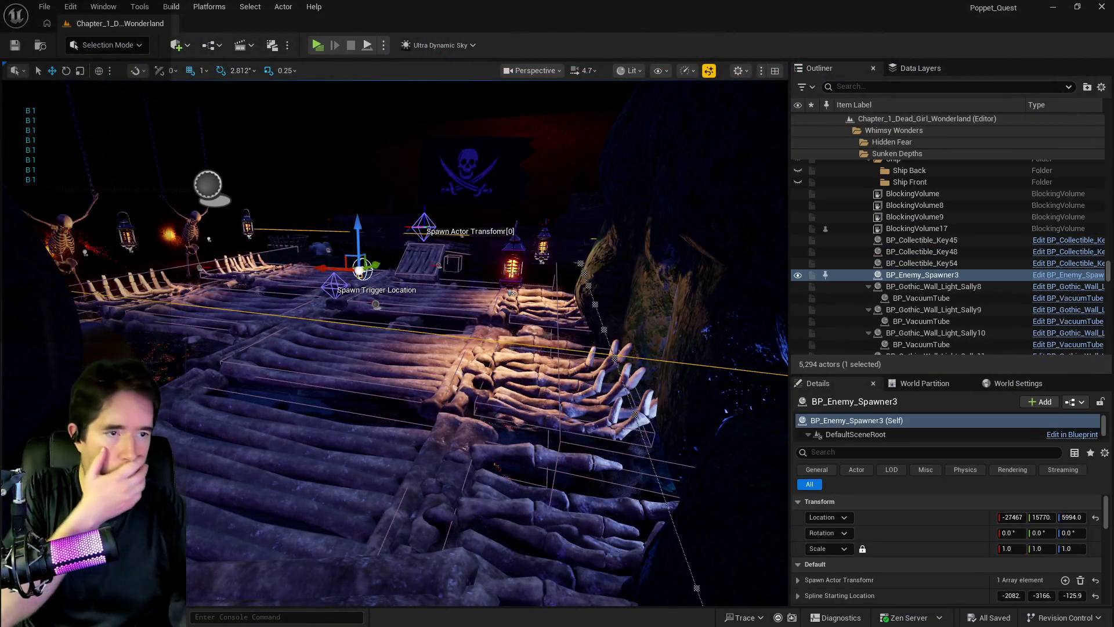
In BP_Sally_The_Blackheart, go from Battle Phase 0 to the Battle Phase 1 collapsed graph
{"action": "key", "text": "alt+Tab"}
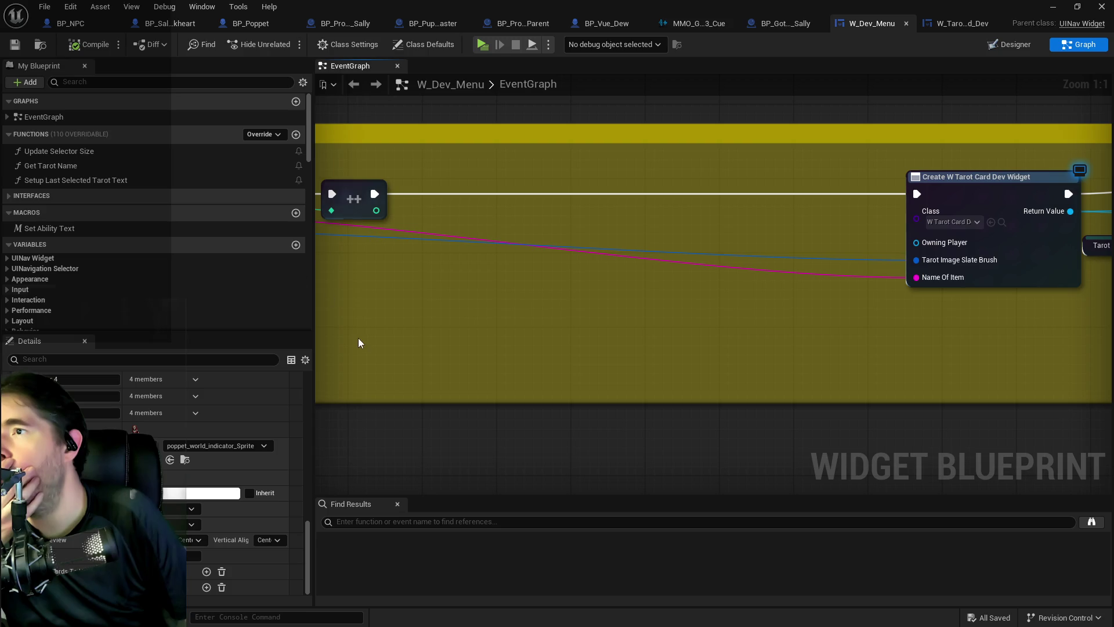
{"action": "left_click", "coordinate": [168, 23]}
{"action": "scroll", "coordinate": [675, 289], "scroll_direction": "down", "scroll_amount": 4}
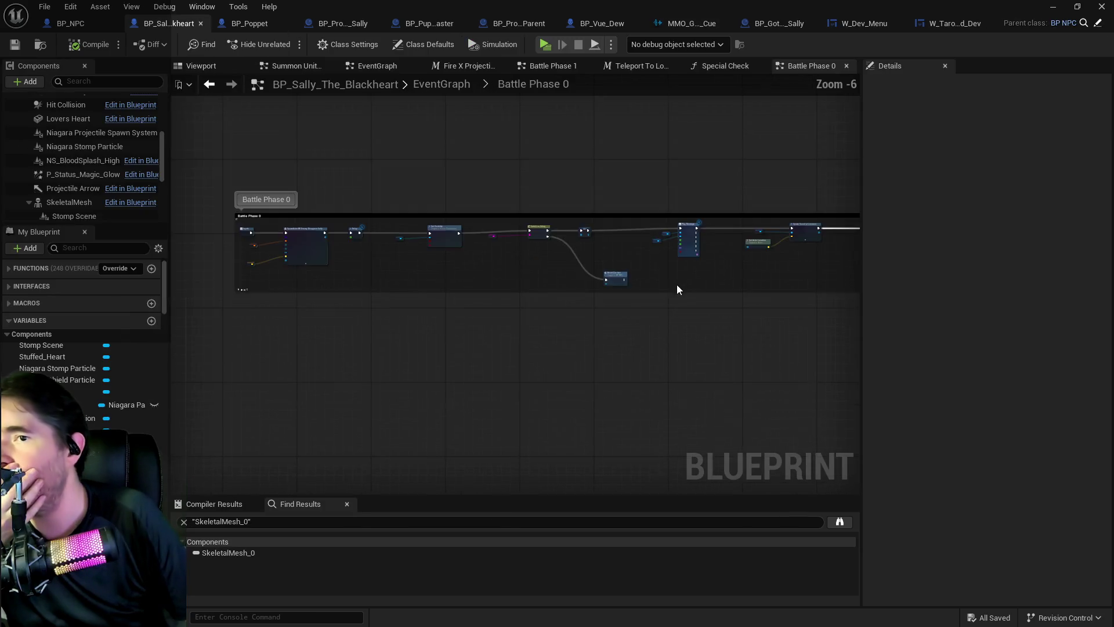
{"action": "scroll", "coordinate": [180, 303], "scroll_direction": "down", "scroll_amount": 2}
{"action": "scroll", "coordinate": [517, 248], "scroll_direction": "up", "scroll_amount": 2}
{"action": "left_click_drag", "start_coordinate": [517, 248], "coordinate": [398, 253]}
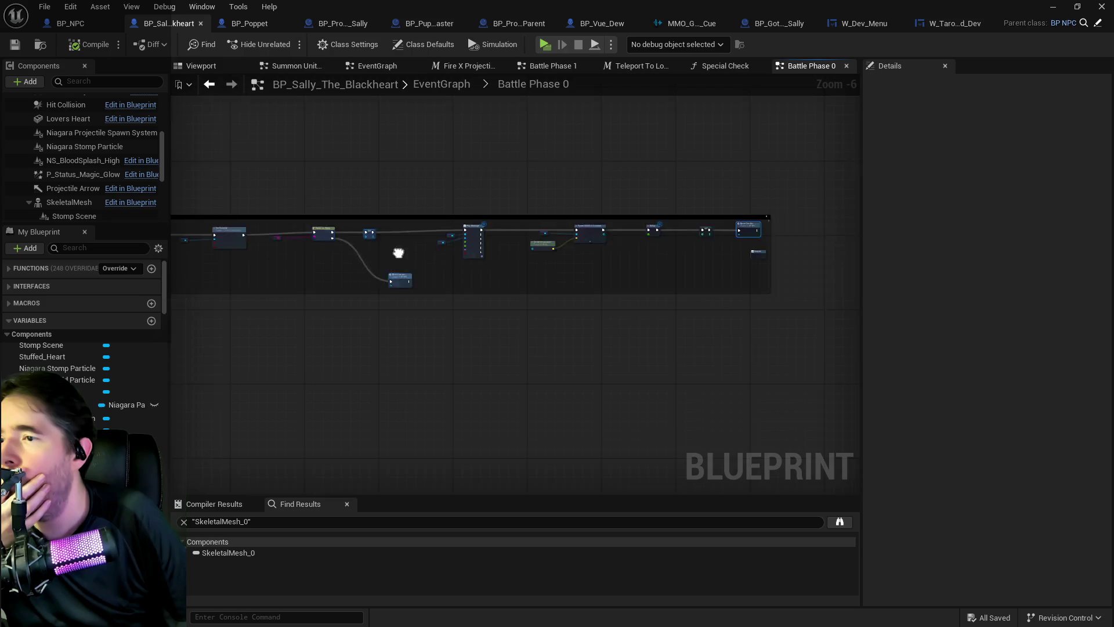
{"action": "scroll", "coordinate": [404, 244], "scroll_direction": "up", "scroll_amount": 2}
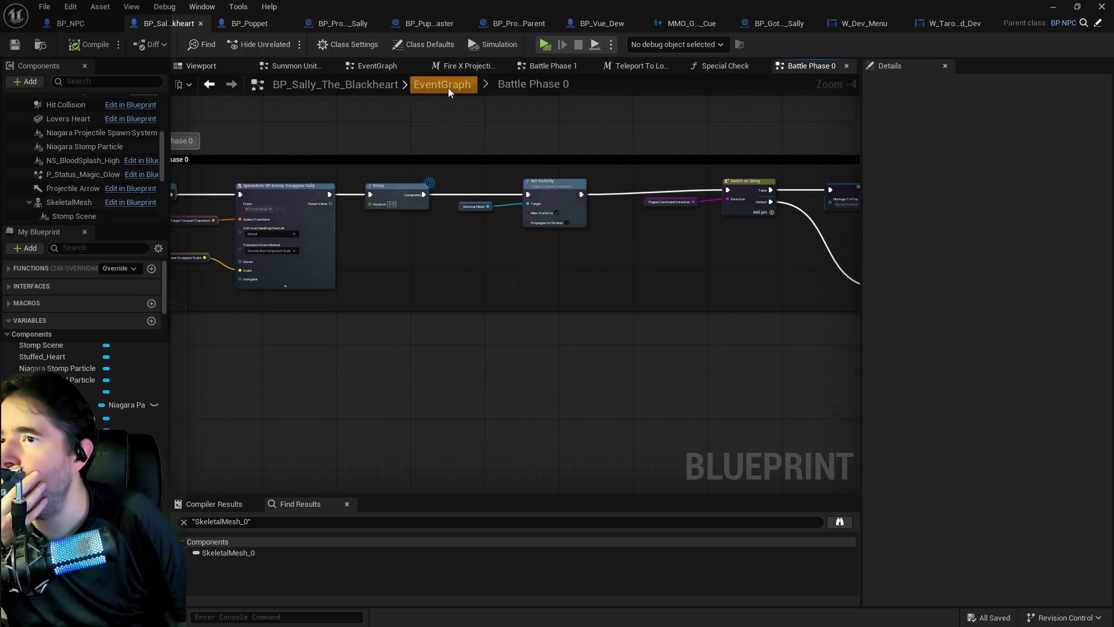
{"action": "left_click", "coordinate": [448, 88]}
{"action": "scroll", "coordinate": [418, 453], "scroll_direction": "up", "scroll_amount": 3}
{"action": "left_click", "coordinate": [781, 399]}
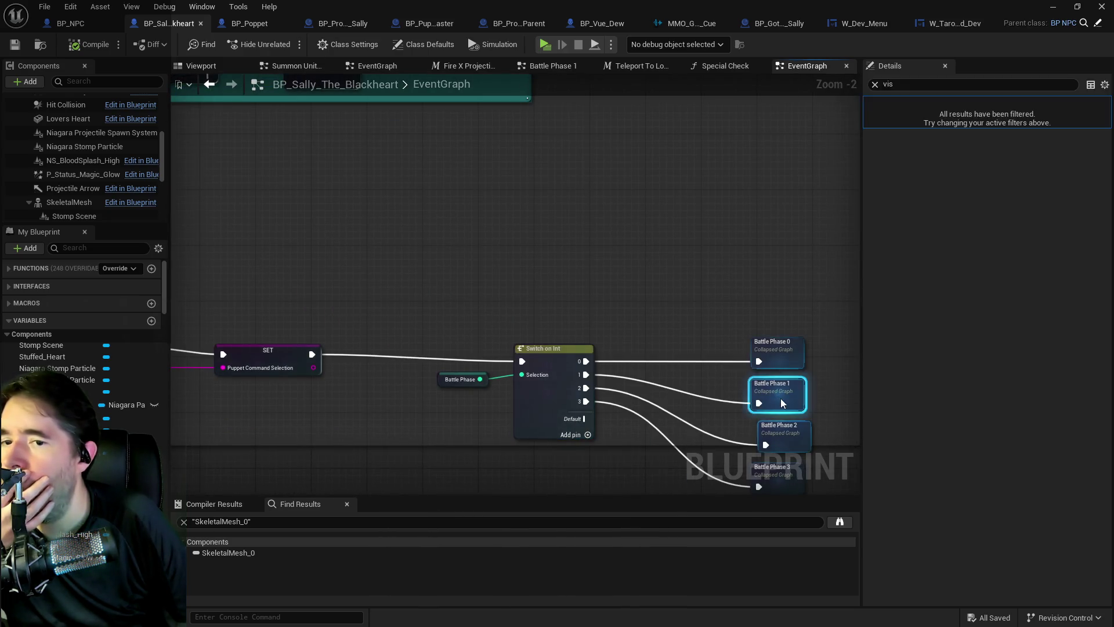
{"action": "double_click", "coordinate": [781, 399]}
{"action": "scroll", "coordinate": [354, 186], "scroll_direction": "up", "scroll_amount": 6}
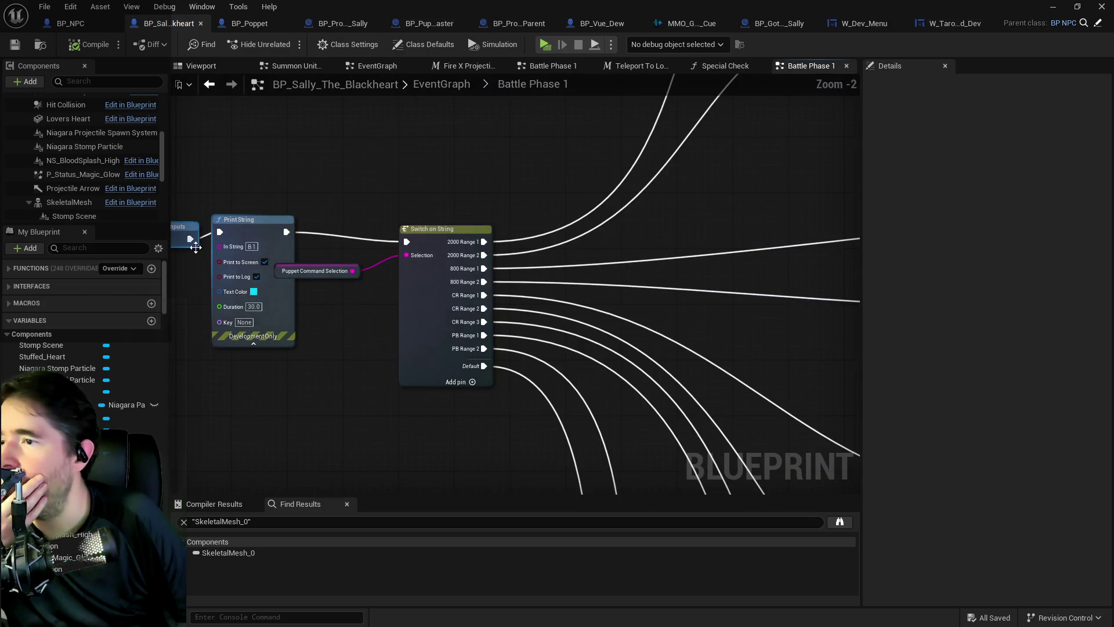
Wire Inputs straight into Switch on String, delete the Print String node, and compile
{"action": "left_click_drag", "start_coordinate": [190, 241], "coordinate": [406, 241]}
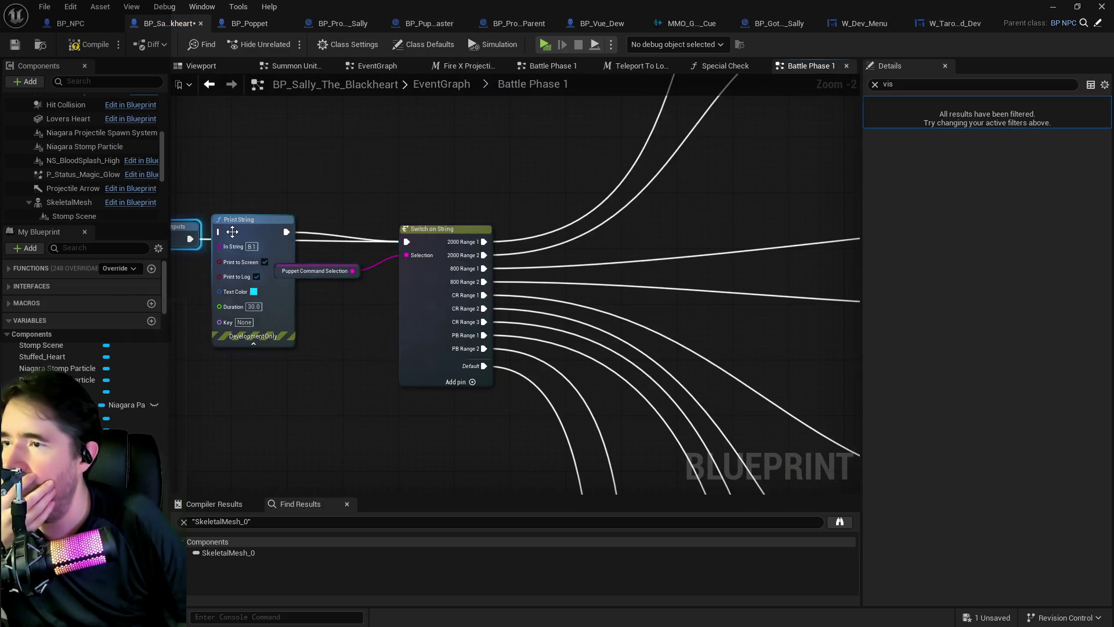
{"action": "left_click", "coordinate": [232, 231]}
{"action": "key", "text": "Delete"}
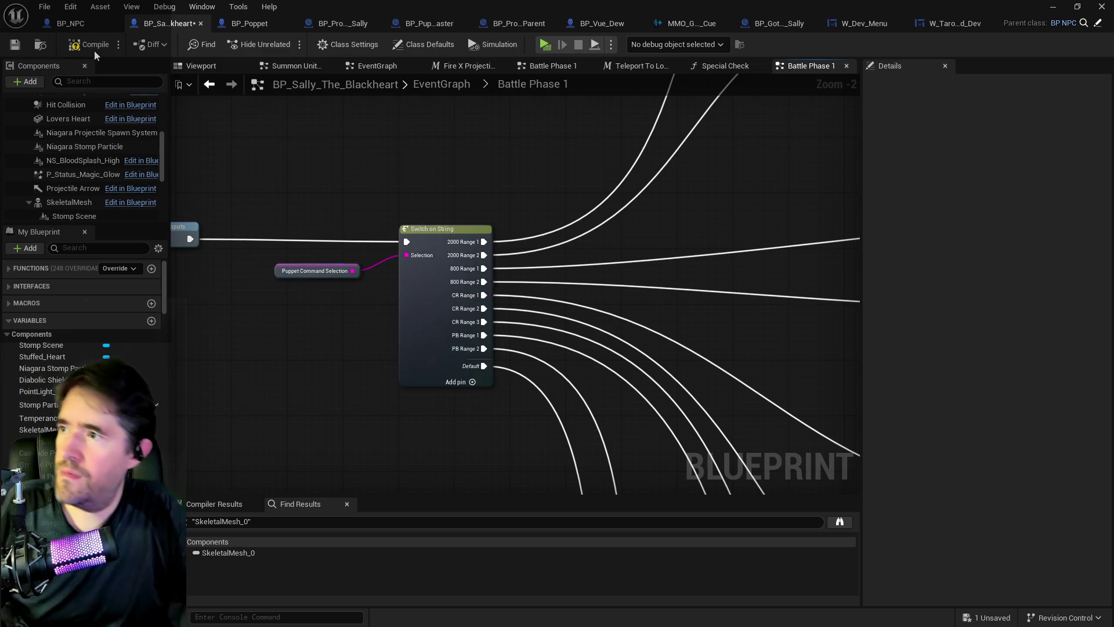
{"action": "left_click", "coordinate": [92, 45]}
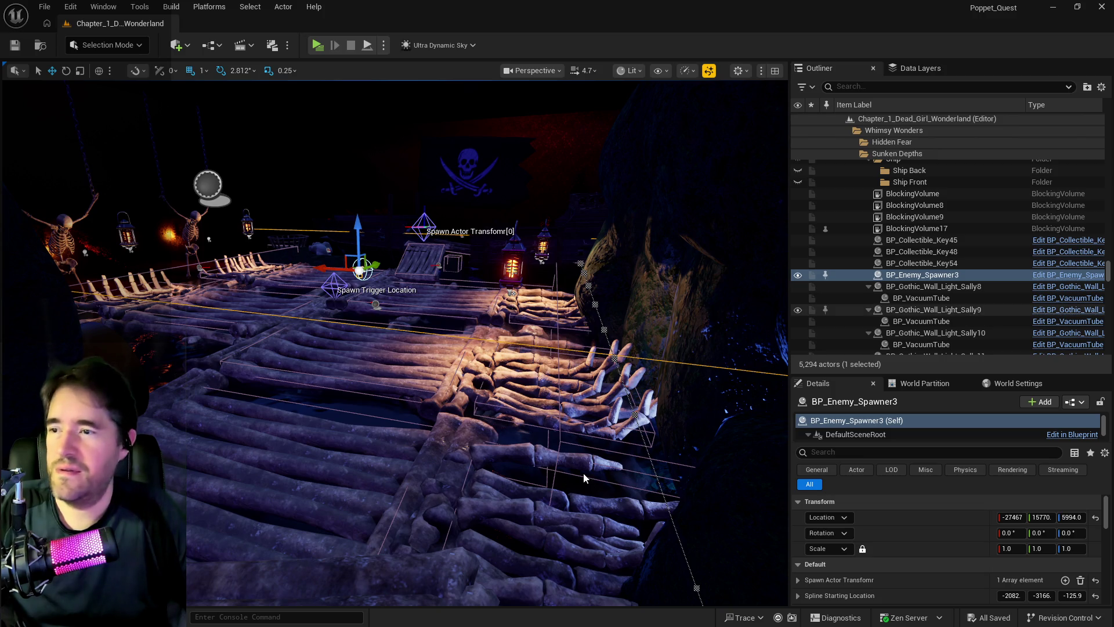
Frame BP_Enemy_Spawner3, tilt the level view toward the deck, and bring up Sally's blueprint editor
{"action": "key", "text": "f"}
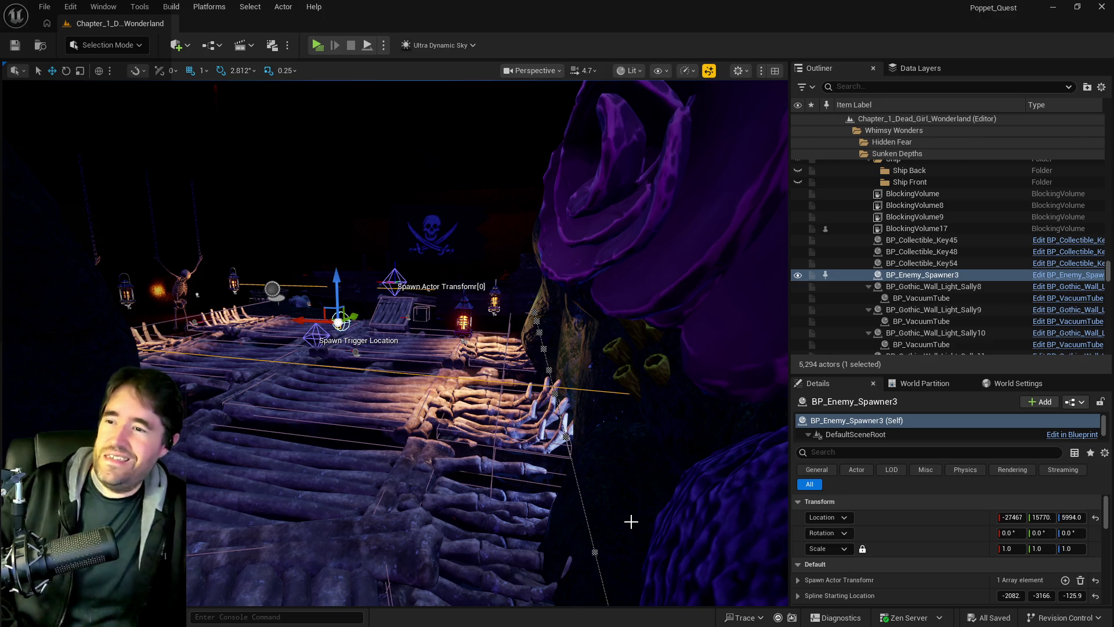
{"action": "mouse_move", "coordinate": [635, 522]}
{"action": "left_mouse_down"}
{"action": "mouse_move", "coordinate": [634, 581]}
{"action": "mouse_move", "coordinate": [656, 580]}
{"action": "mouse_move", "coordinate": [616, 563]}
{"action": "mouse_move", "coordinate": [730, 458]}
{"action": "left_mouse_up"}
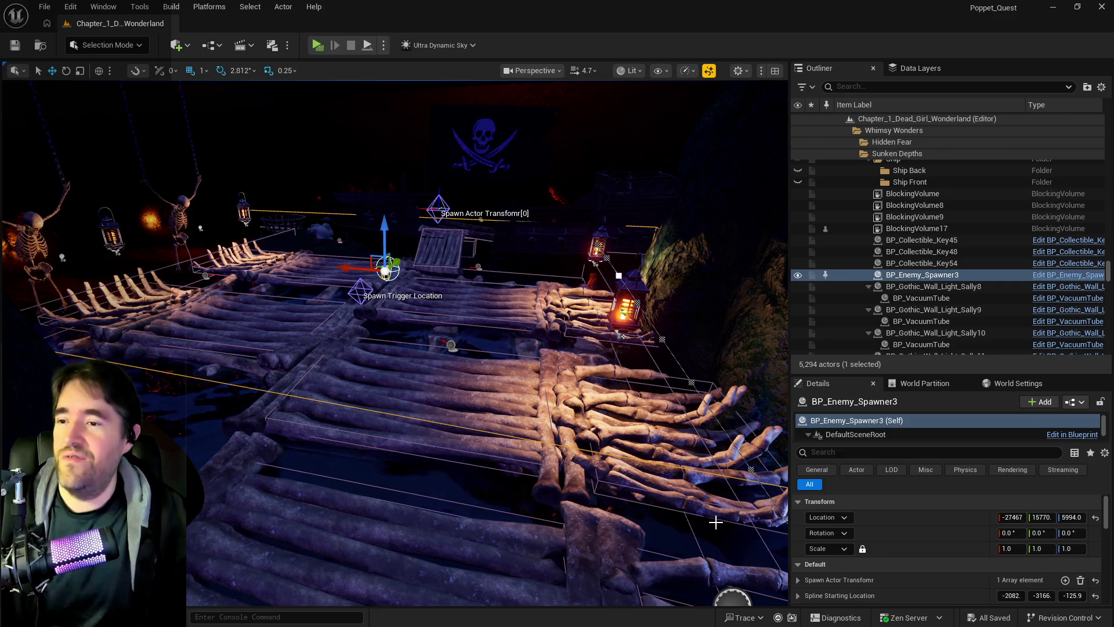
{"action": "key", "text": "alt+Tab"}
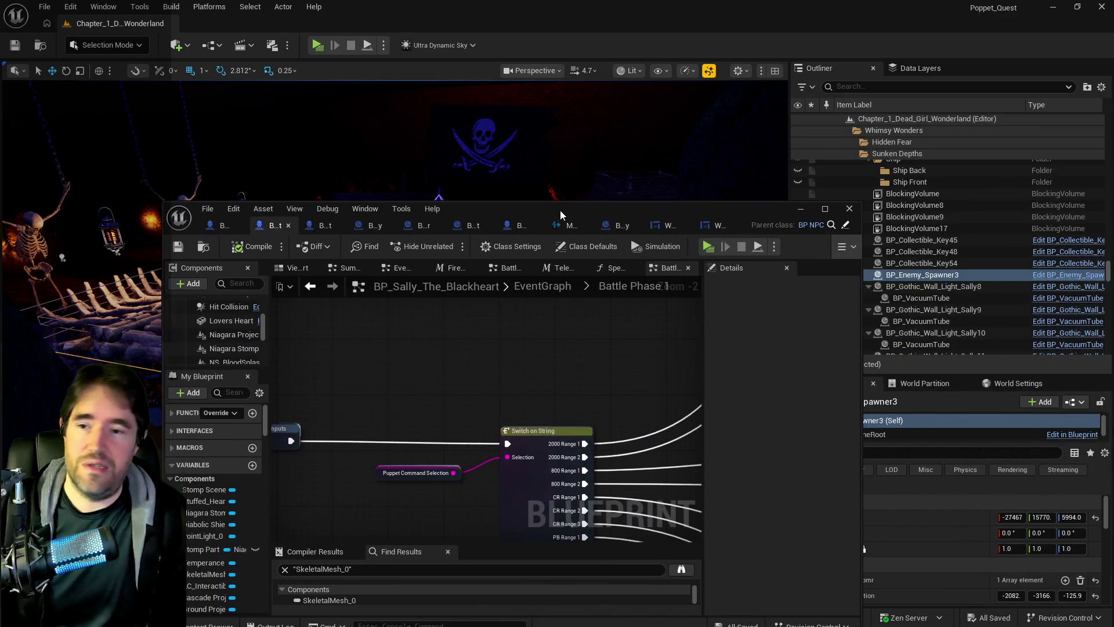
Maximize the blueprint editor and bring the Close Range and 800 Range attack chains into view
{"action": "double_click", "coordinate": [560, 210]}
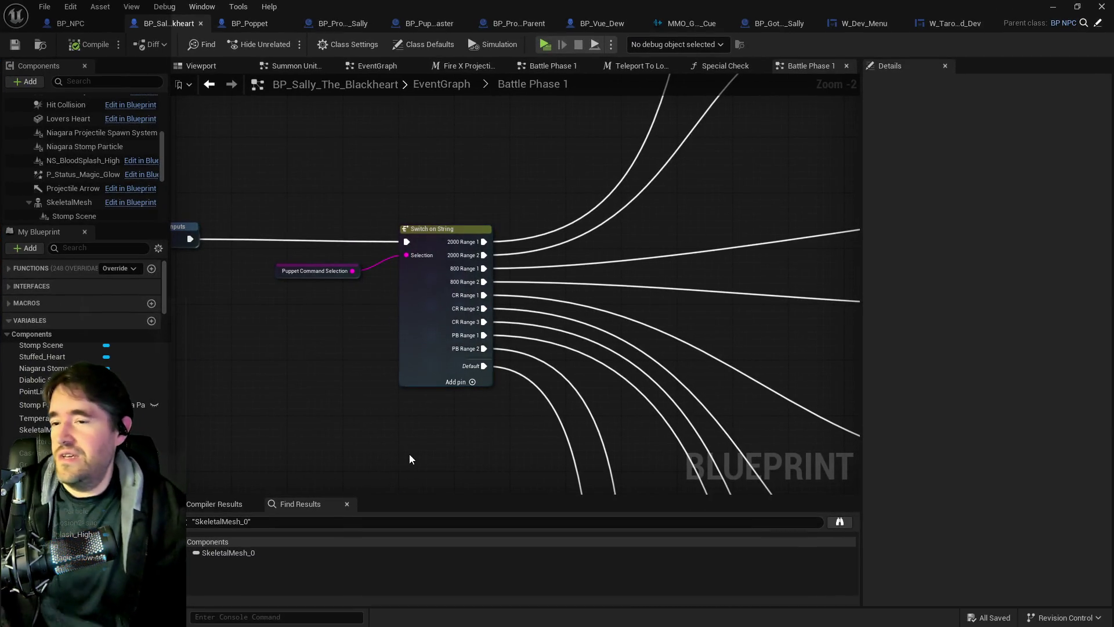
{"action": "left_click_drag", "start_coordinate": [429, 440], "coordinate": [371, 412]}
{"action": "scroll", "coordinate": [371, 412], "scroll_direction": "down", "scroll_amount": 2}
{"action": "left_click_drag", "start_coordinate": [545, 422], "coordinate": [377, 302]}
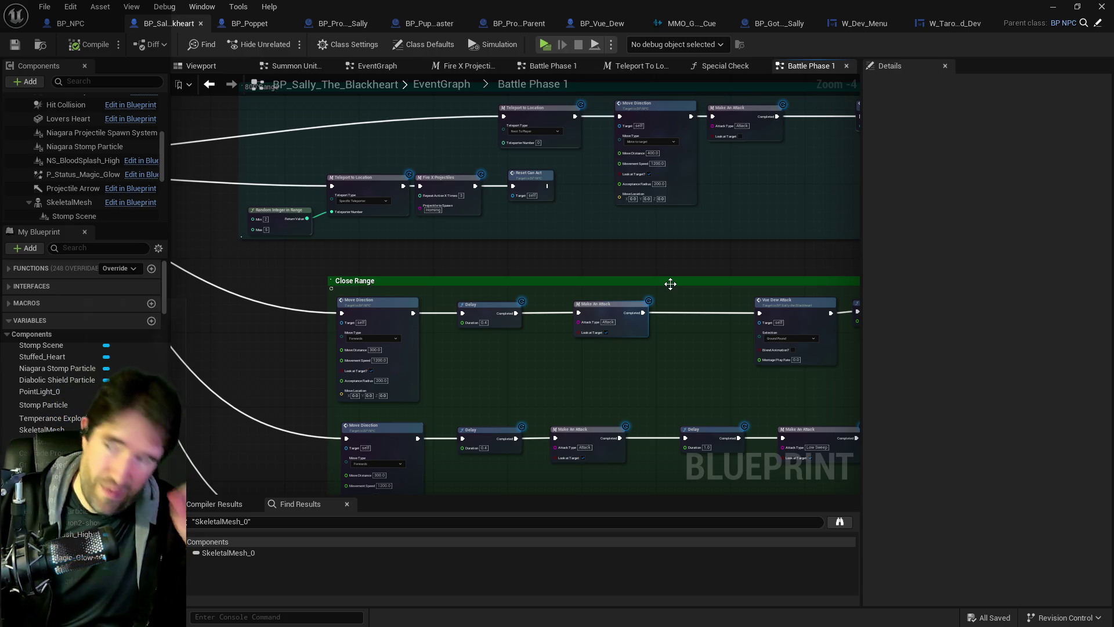
Go up to the main EventGraph and center the Event Begin Play nodes
{"action": "left_click", "coordinate": [446, 84]}
{"action": "scroll", "coordinate": [429, 194], "scroll_direction": "up", "scroll_amount": 2}
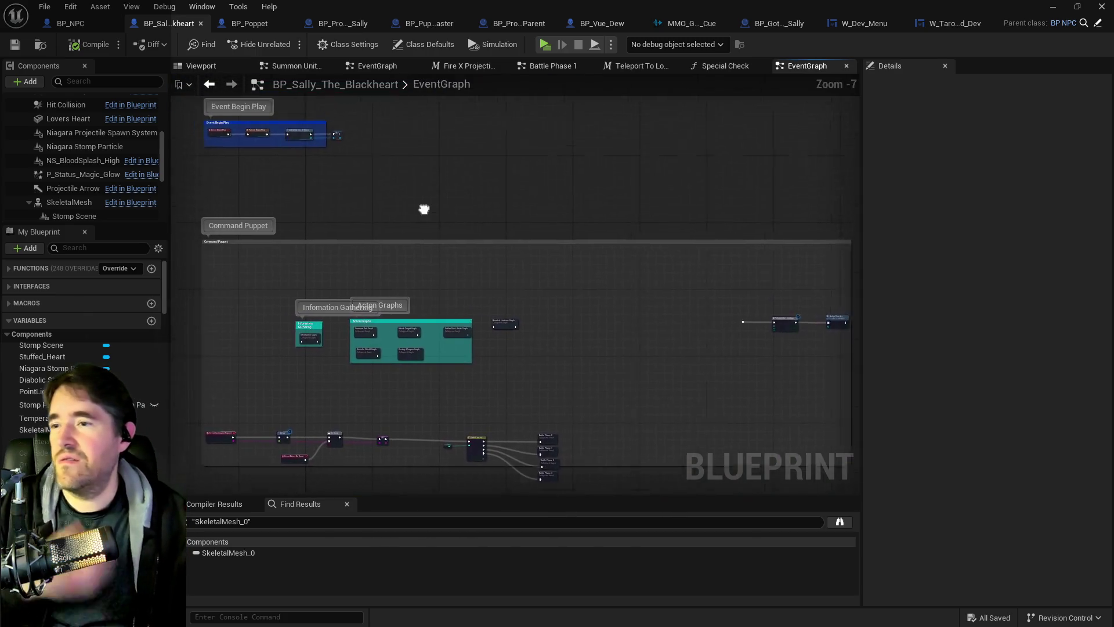
{"action": "mouse_move", "coordinate": [439, 285]}
{"action": "left_mouse_down"}
{"action": "mouse_move", "coordinate": [434, 268]}
{"action": "mouse_move", "coordinate": [449, 395]}
{"action": "left_mouse_up"}
{"action": "scroll", "coordinate": [493, 307], "scroll_direction": "up", "scroll_amount": 4}
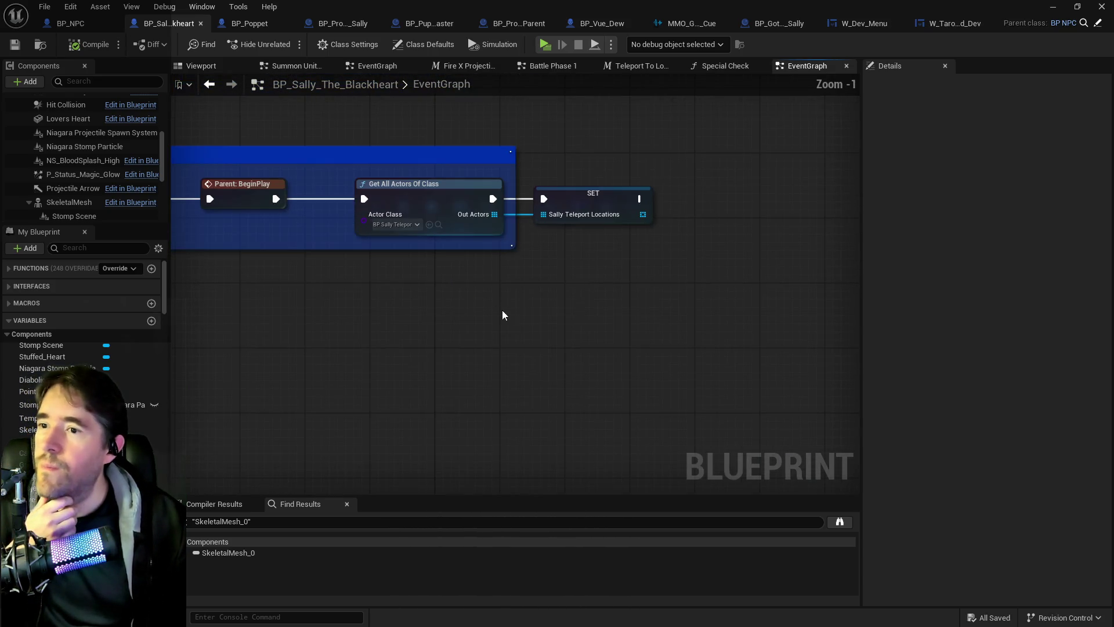
{"action": "mouse_move", "coordinate": [493, 315]}
{"action": "left_mouse_down"}
{"action": "mouse_move", "coordinate": [588, 224]}
{"action": "mouse_move", "coordinate": [562, 232]}
{"action": "mouse_move", "coordinate": [443, 219]}
{"action": "mouse_move", "coordinate": [476, 241]}
{"action": "left_mouse_up"}
{"action": "scroll", "coordinate": [628, 218], "scroll_direction": "down", "scroll_amount": 2}
{"action": "scroll", "coordinate": [628, 217], "scroll_direction": "down", "scroll_amount": 3}
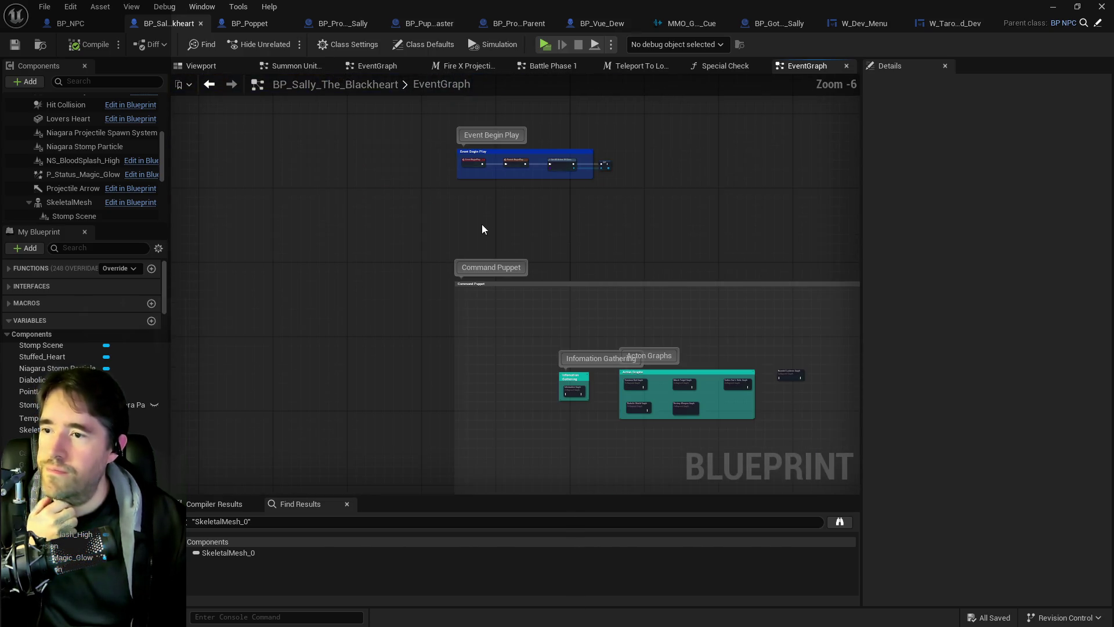
Create a 'Living' custom event node in Sally's EventGraph, then switch to BP_Poppet's main EventGraph
{"action": "right_click", "coordinate": [486, 221]}
{"action": "type", "text": "custom "}
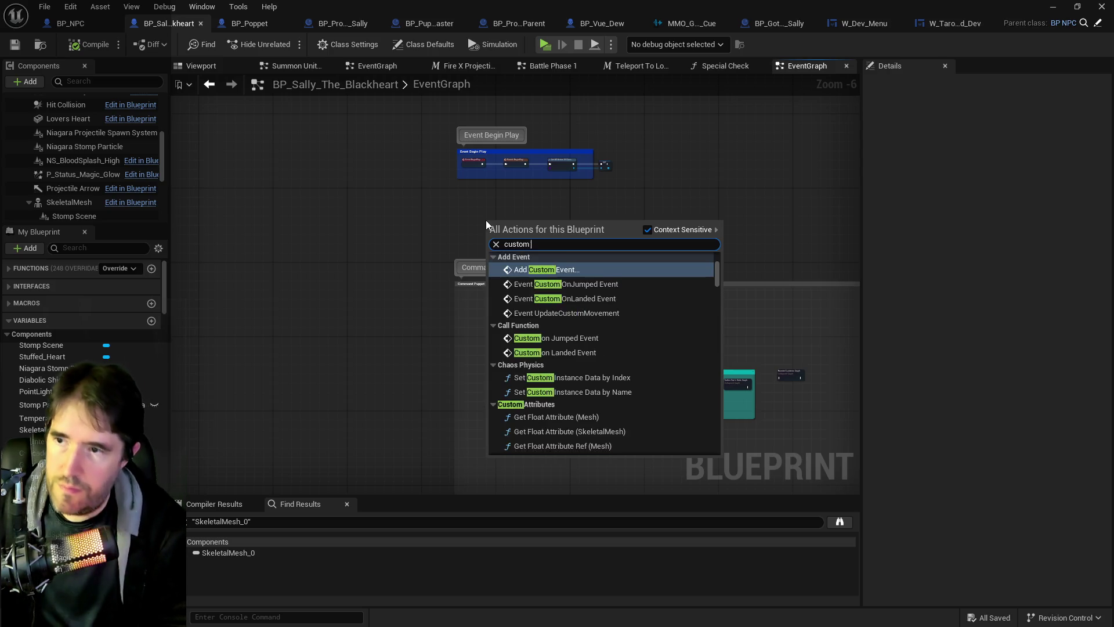
{"action": "type", "text": "event"}
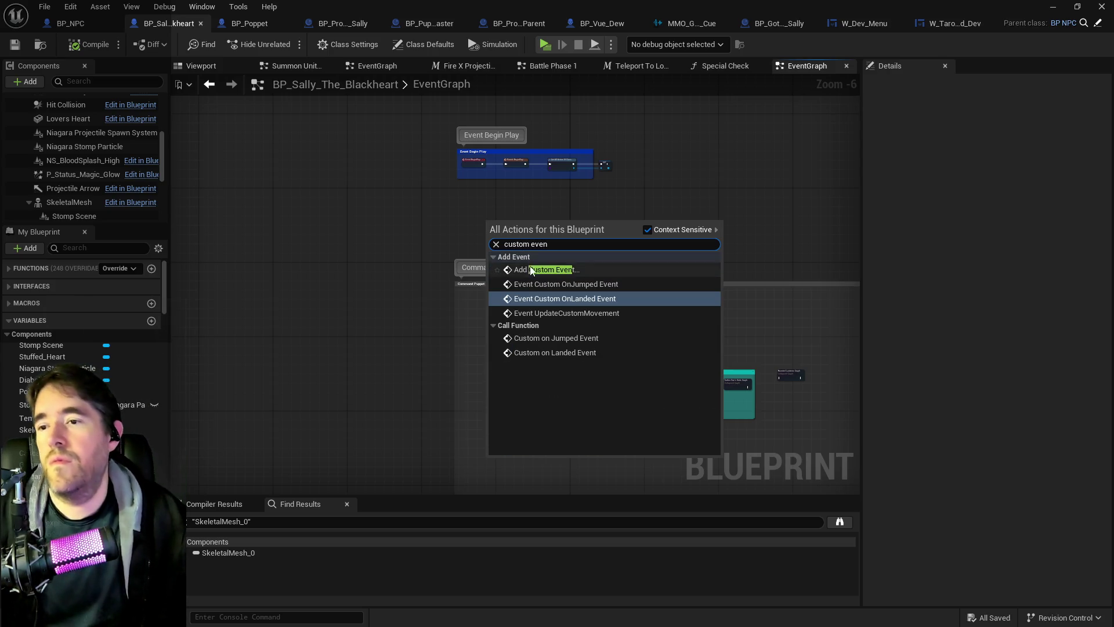
{"action": "key", "text": "Return"}
{"action": "type", "text": "Livi"}
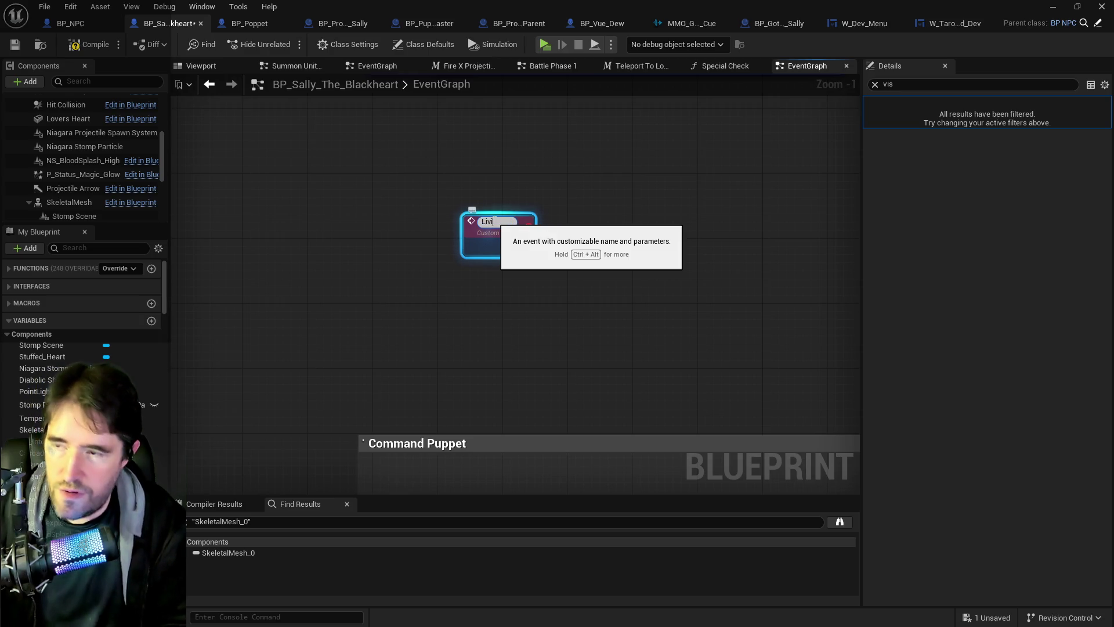
{"action": "key", "text": "Return"}
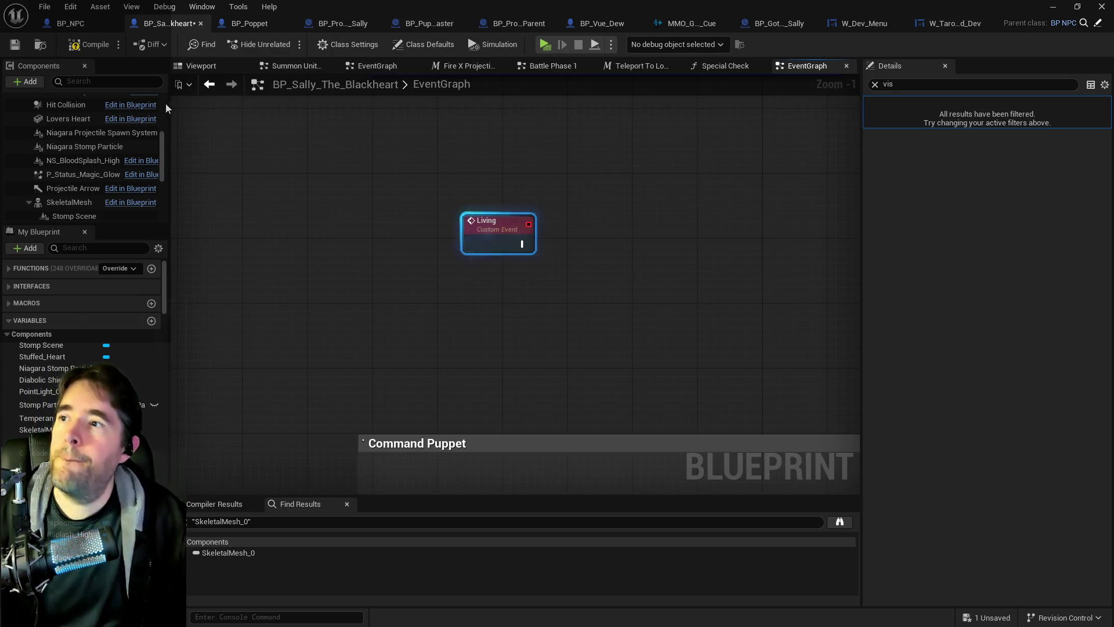
{"action": "left_click", "coordinate": [250, 24]}
{"action": "left_click", "coordinate": [391, 86]}
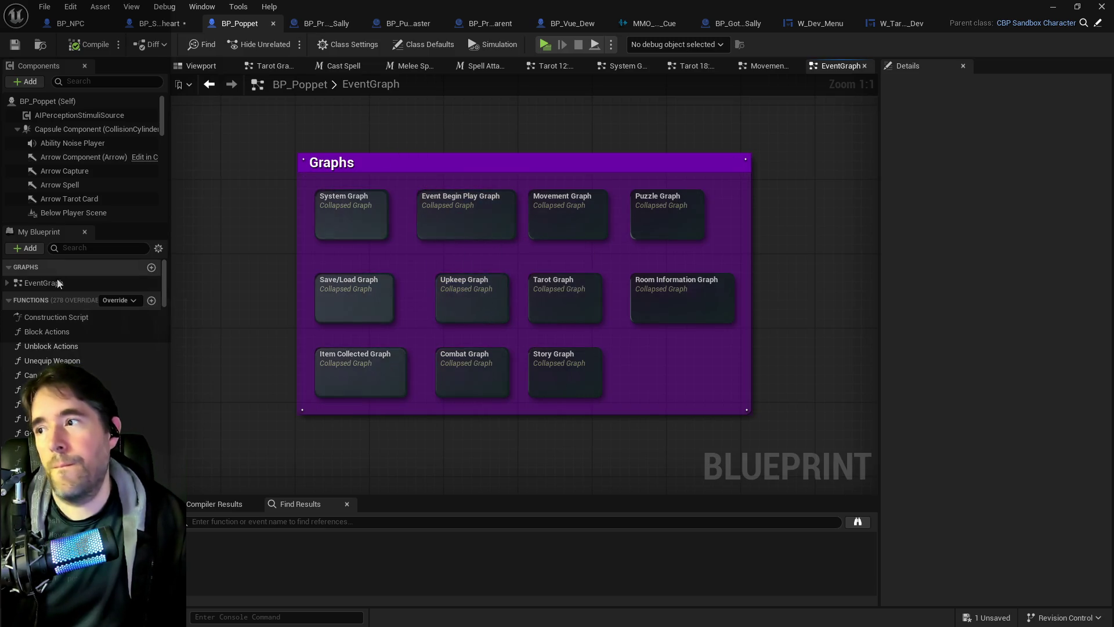
Find BP_Poppet's Living event in Upkeep Graph, select its blinking nodes, and return to Sally's blueprint
{"action": "left_click", "coordinate": [74, 249]}
{"action": "type", "text": "living"}
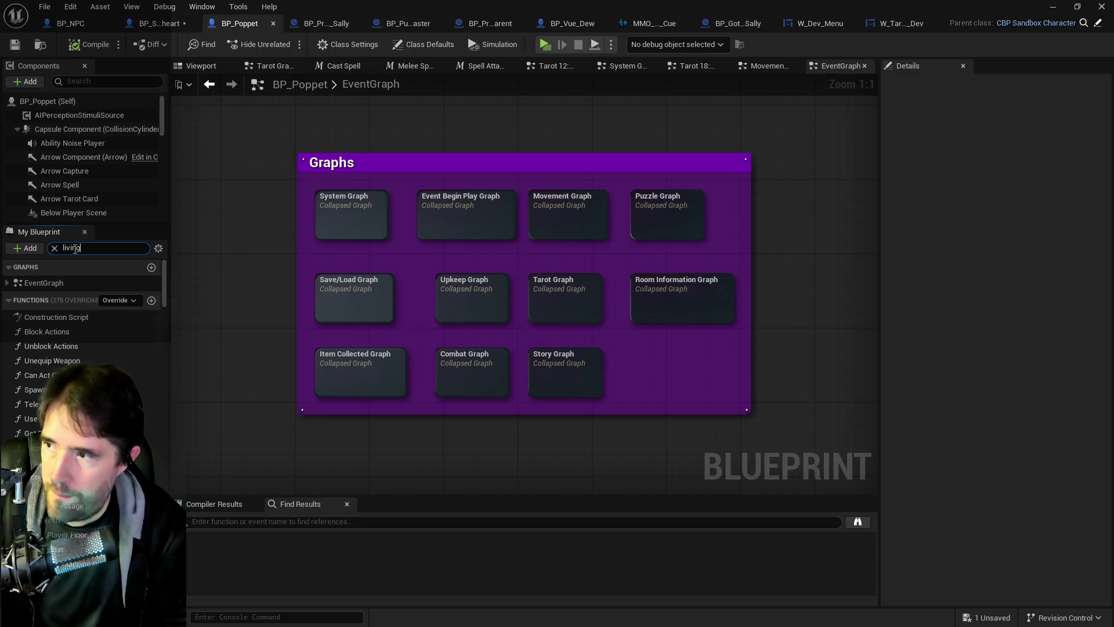
{"action": "double_click", "coordinate": [51, 305]}
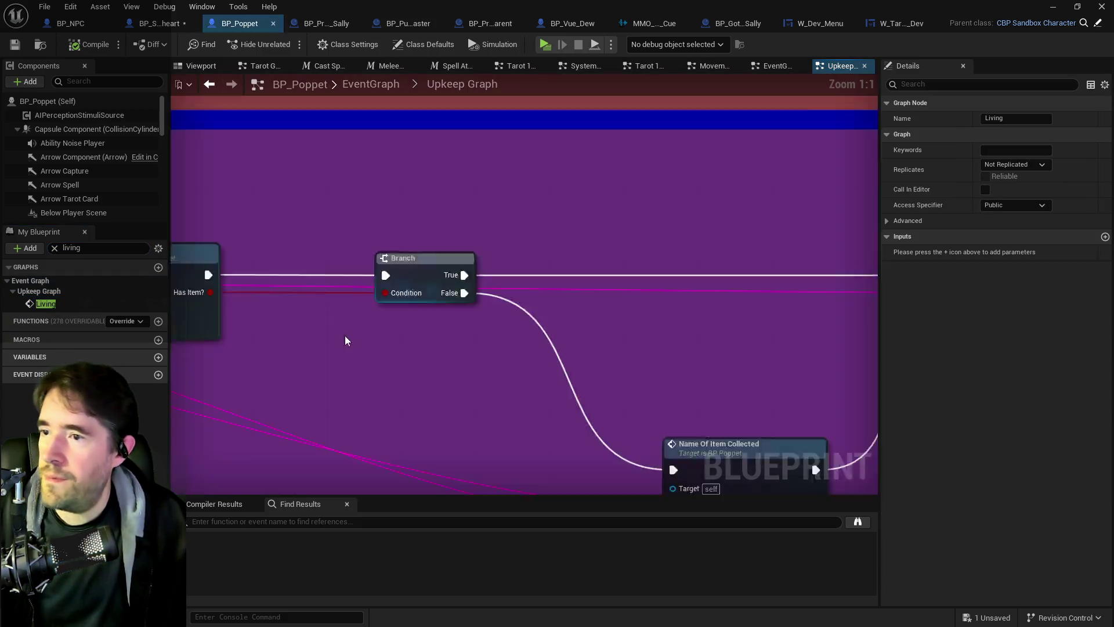
{"action": "scroll", "coordinate": [377, 325], "scroll_direction": "down", "scroll_amount": 2}
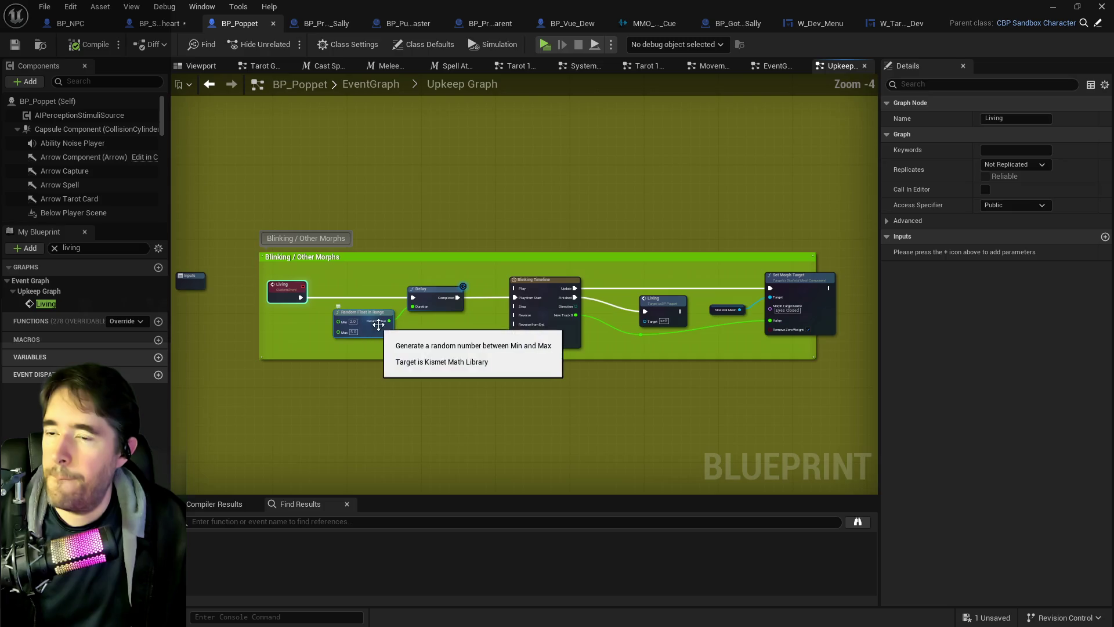
{"action": "mouse_move", "coordinate": [281, 270]}
{"action": "left_mouse_down"}
{"action": "mouse_move", "coordinate": [399, 302]}
{"action": "mouse_move", "coordinate": [736, 324]}
{"action": "mouse_move", "coordinate": [798, 343]}
{"action": "left_mouse_up"}
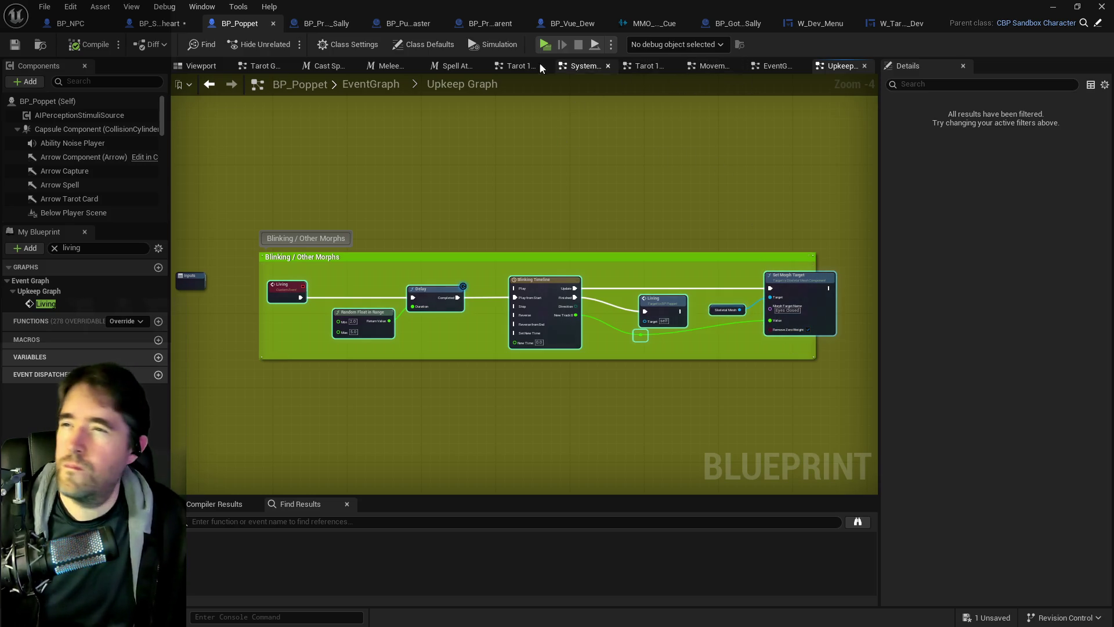
{"action": "left_click", "coordinate": [165, 33]}
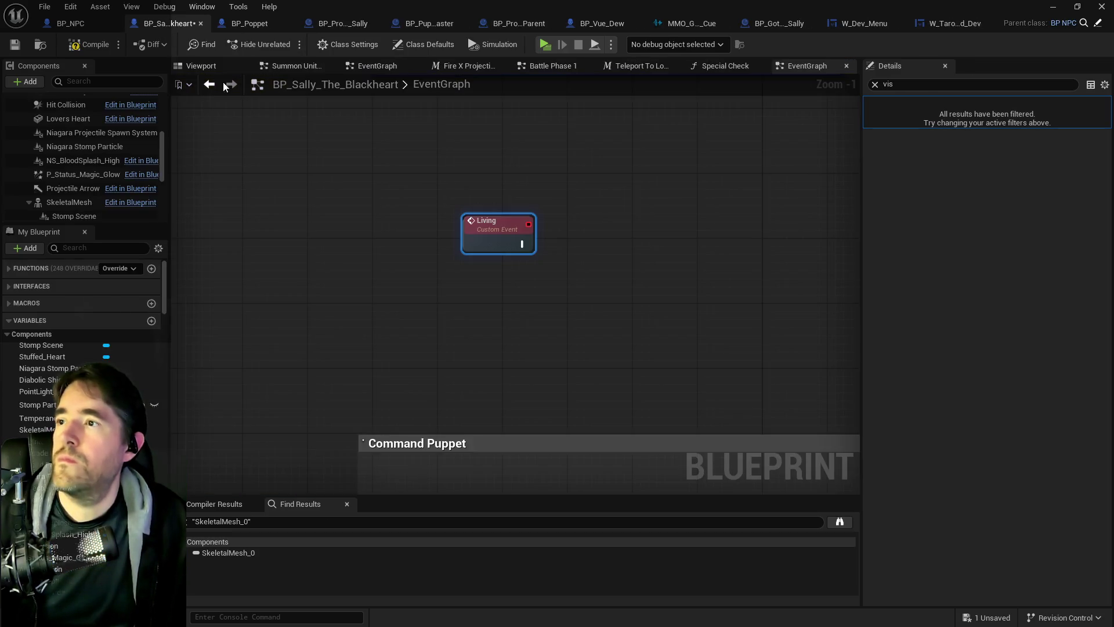
Paste the blinking nodes, wire Living into Delay, delete the leftover CustomEvent, then compile and save
{"action": "scroll", "coordinate": [506, 255], "scroll_direction": "down", "scroll_amount": 3}
{"action": "key", "text": "ctrl+v"}
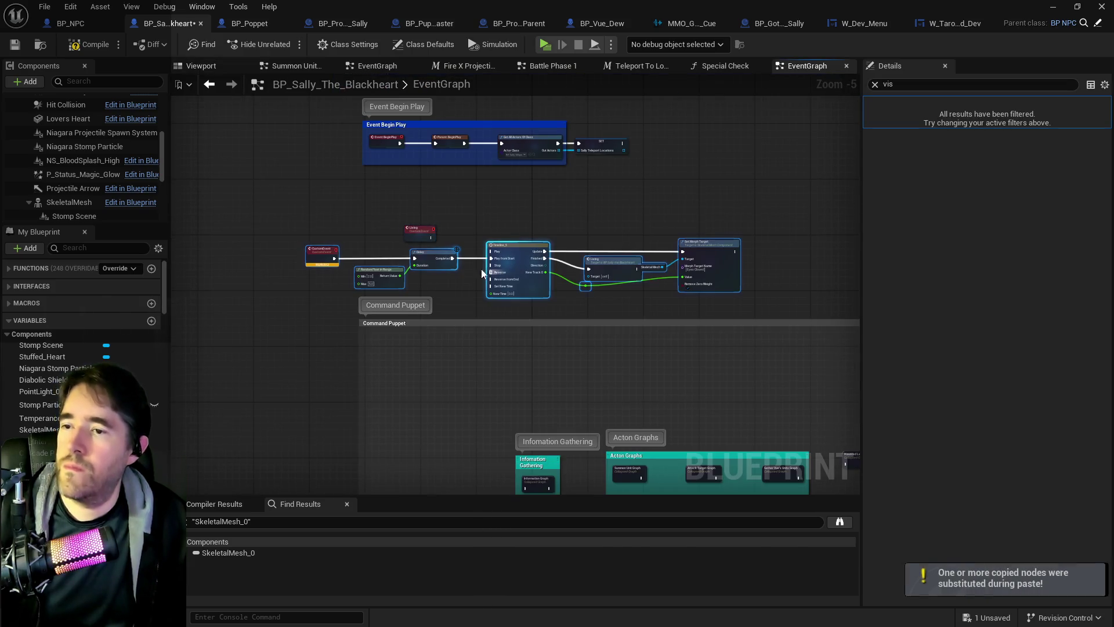
{"action": "scroll", "coordinate": [348, 249], "scroll_direction": "up", "scroll_amount": 3}
{"action": "left_click", "coordinate": [473, 239]}
{"action": "mouse_move", "coordinate": [473, 244]}
{"action": "left_mouse_down"}
{"action": "mouse_move", "coordinate": [375, 251]}
{"action": "mouse_move", "coordinate": [418, 244]}
{"action": "mouse_move", "coordinate": [482, 267]}
{"action": "left_mouse_up"}
{"action": "left_click", "coordinate": [295, 250]}
{"action": "key", "text": "Delete"}
{"action": "left_click_drag", "start_coordinate": [383, 235], "coordinate": [314, 262]}
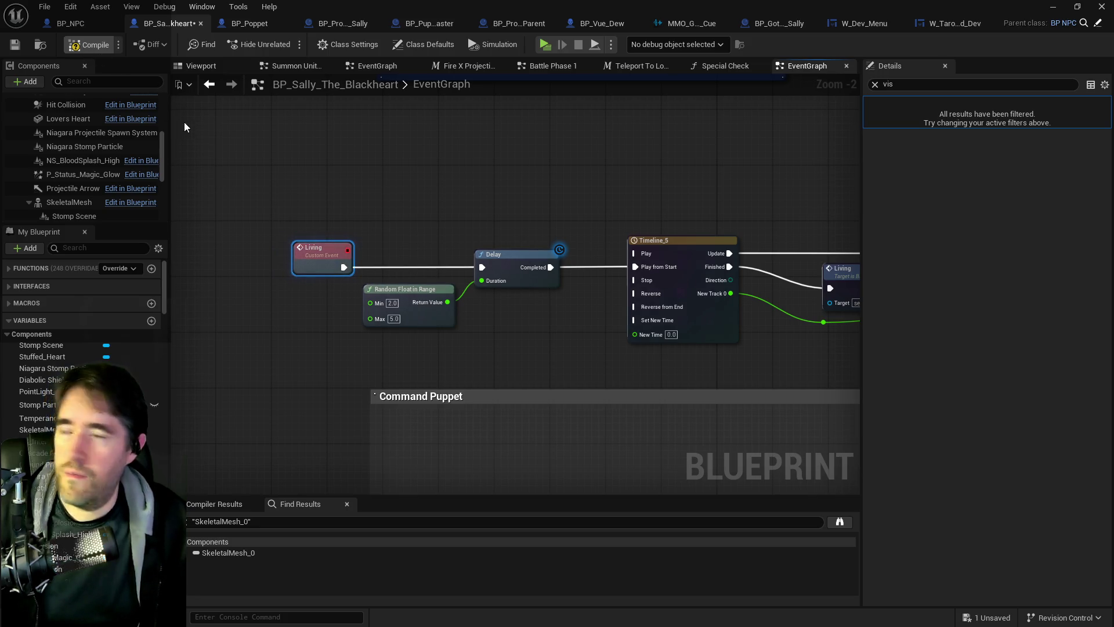
{"action": "left_click", "coordinate": [89, 44]}
{"action": "left_click", "coordinate": [14, 45]}
Inspect the blinking chain's Eyes Closed morph setting and open Timeline_5's curve
{"action": "mouse_move", "coordinate": [693, 227]}
{"action": "left_mouse_down"}
{"action": "mouse_move", "coordinate": [359, 221]}
{"action": "mouse_move", "coordinate": [524, 193]}
{"action": "mouse_move", "coordinate": [650, 210]}
{"action": "left_mouse_up"}
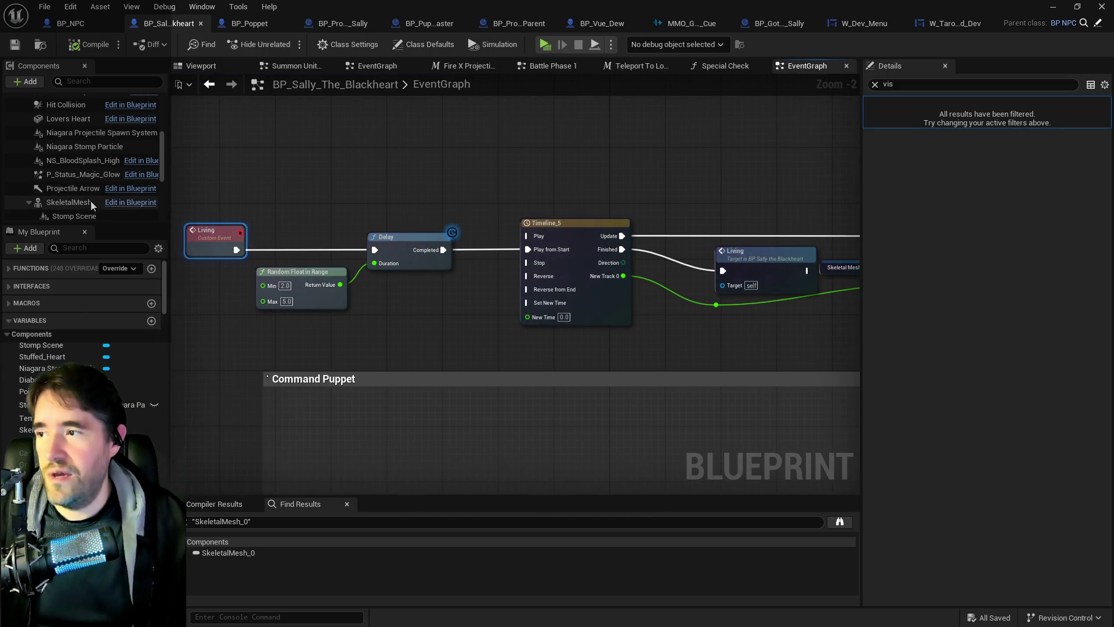
{"action": "left_click_drag", "start_coordinate": [859, 293], "coordinate": [628, 242]}
{"action": "scroll", "coordinate": [633, 255], "scroll_direction": "up", "scroll_amount": 2}
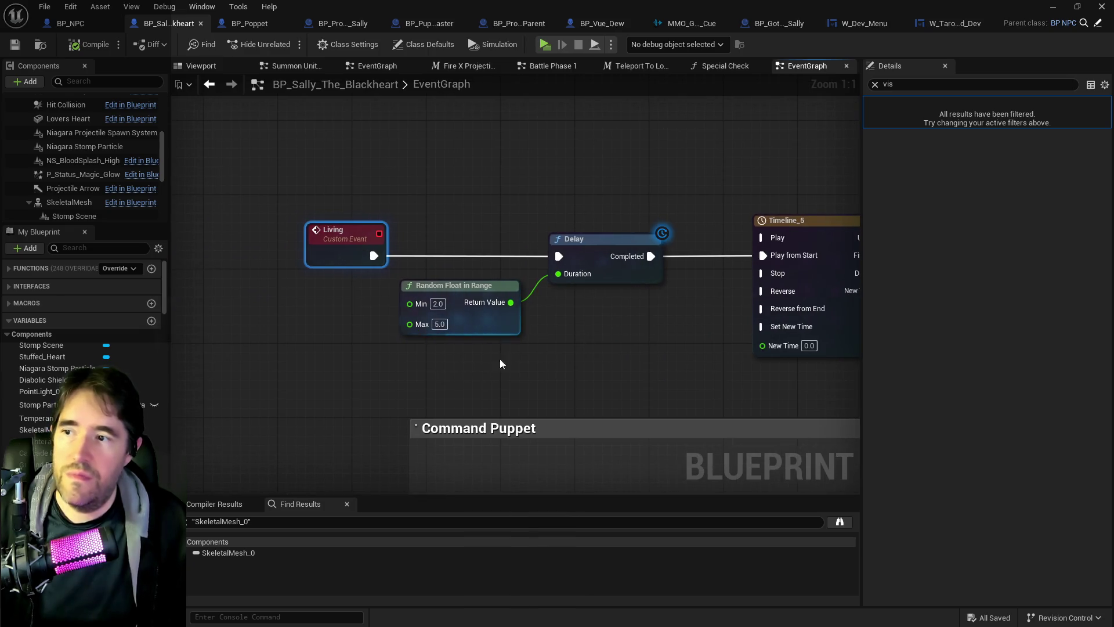
{"action": "key", "text": "alt+Left"}
{"action": "key", "text": "alt+Right"}
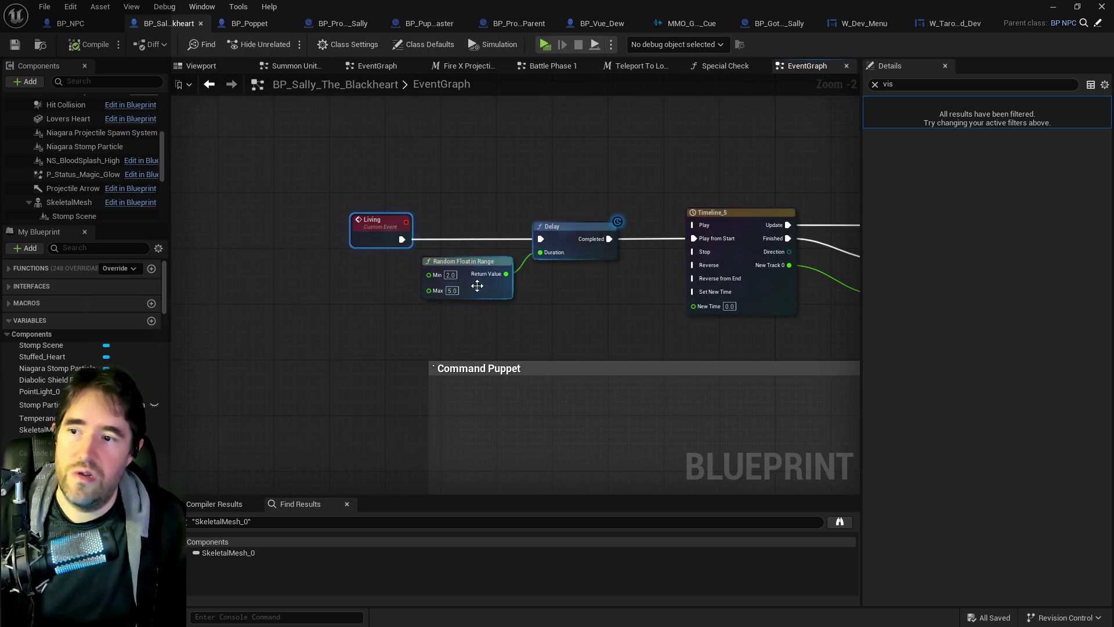
{"action": "key", "text": "alt+Left"}
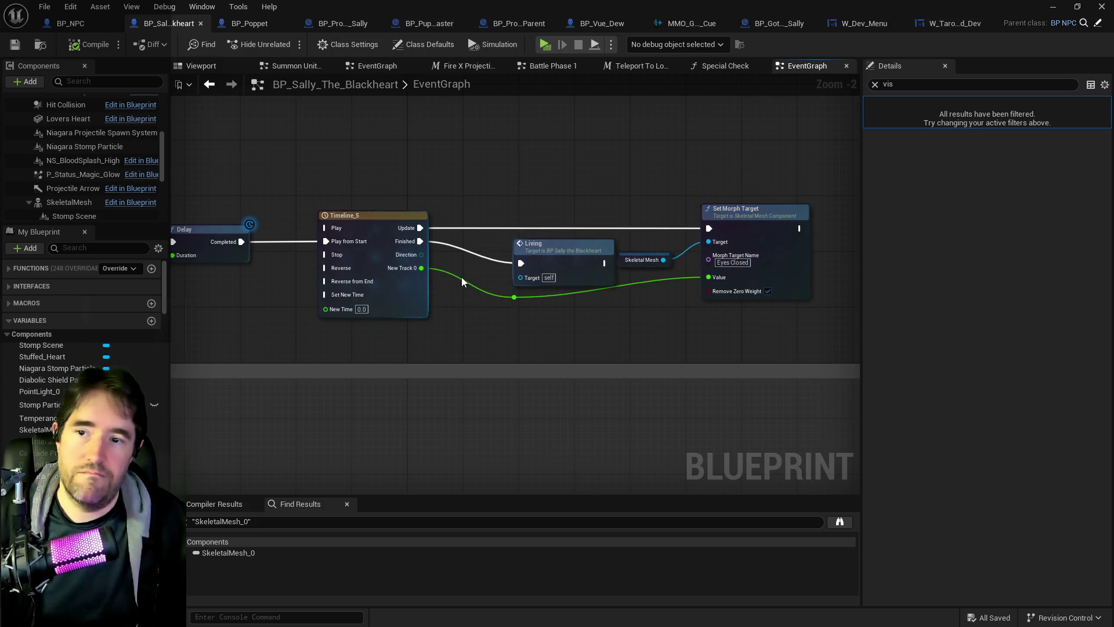
{"action": "double_click", "coordinate": [395, 282]}
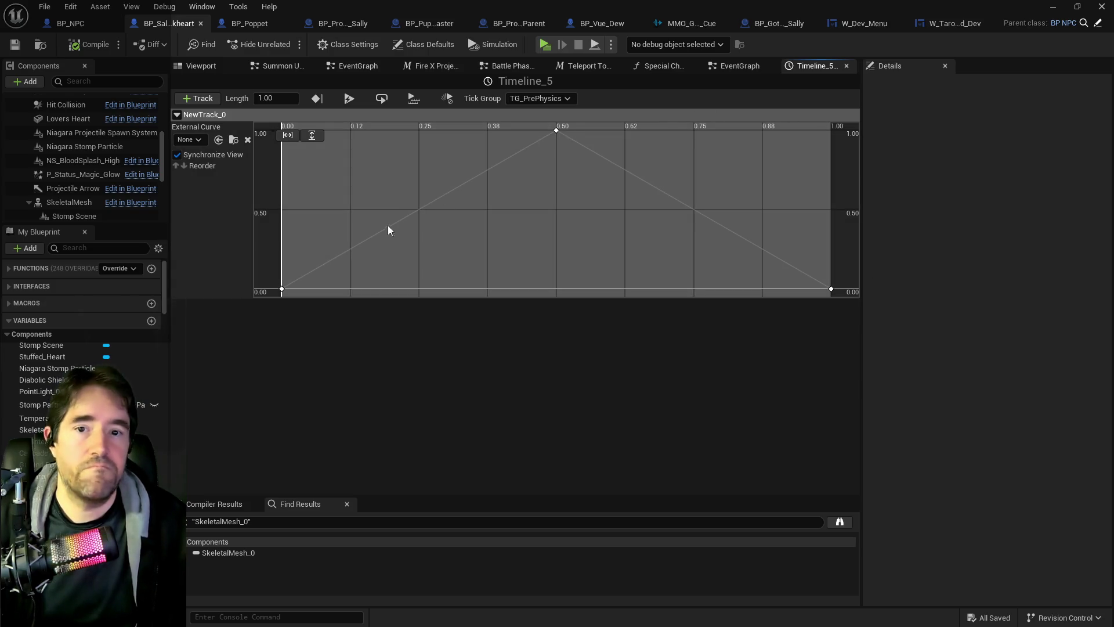
Select Sally's SkeletalMesh component, clear the Details filter, and open the Sally mesh asset
{"action": "left_click", "coordinate": [732, 70]}
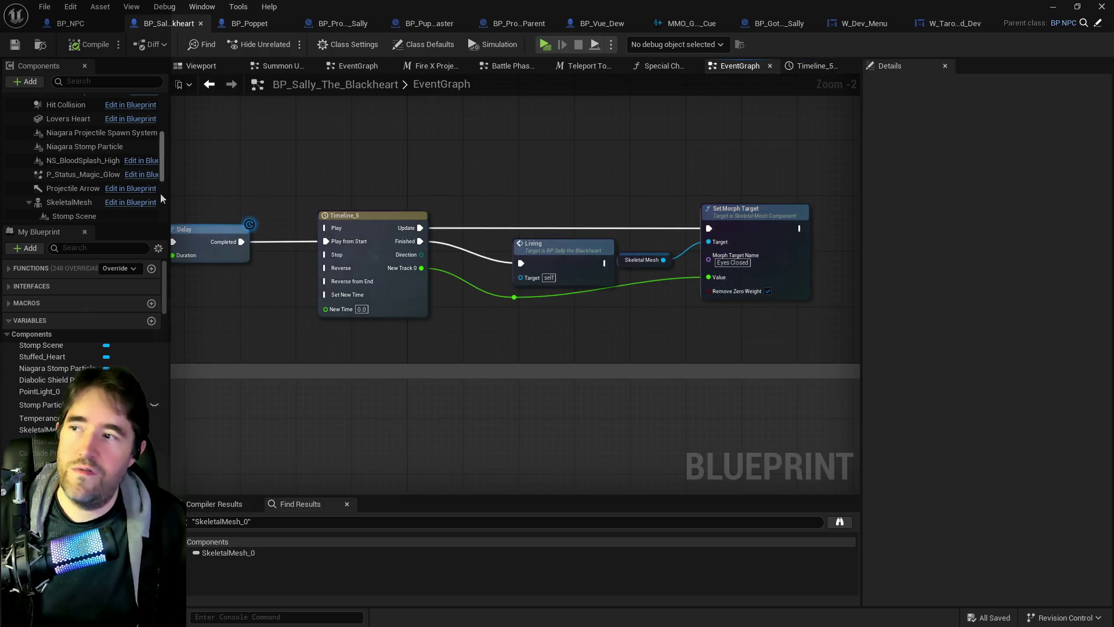
{"action": "left_click", "coordinate": [69, 202]}
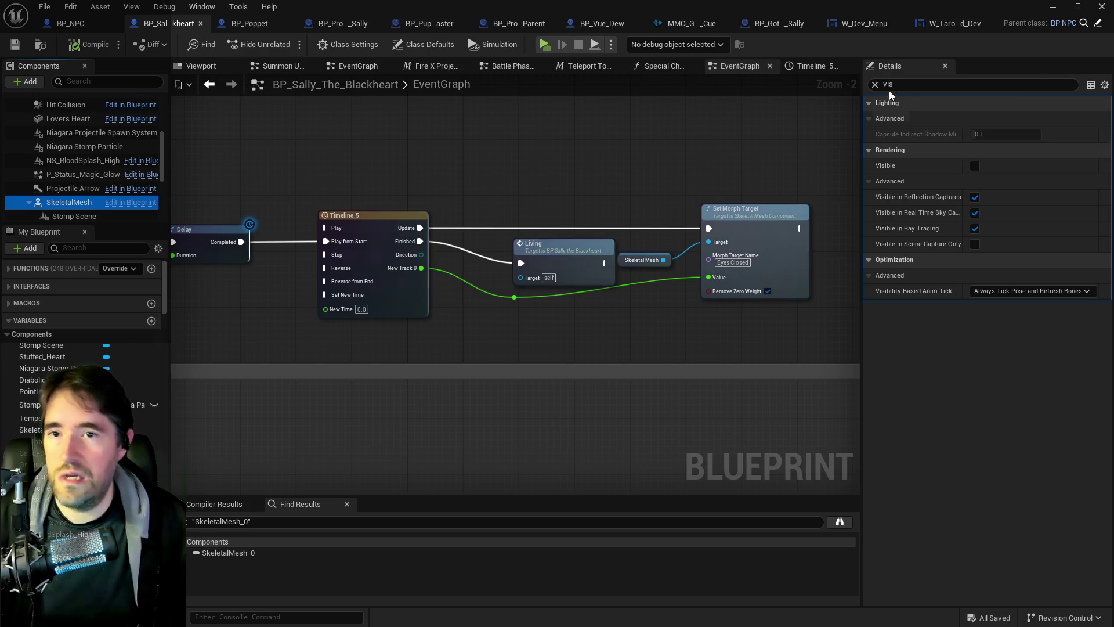
{"action": "left_click", "coordinate": [875, 85]}
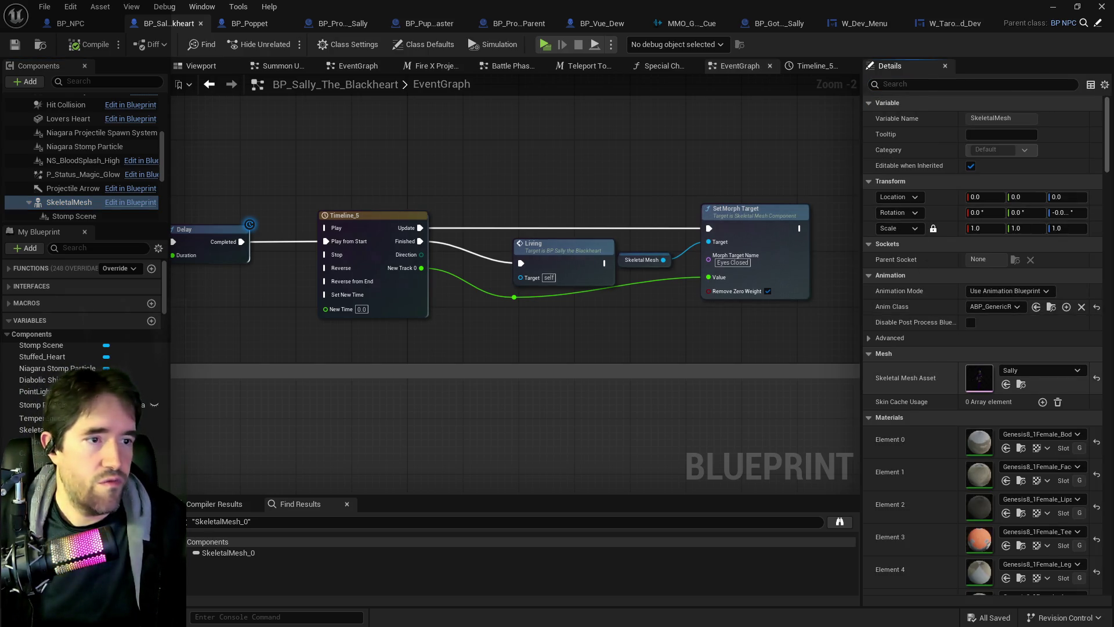
{"action": "double_click", "coordinate": [979, 377]}
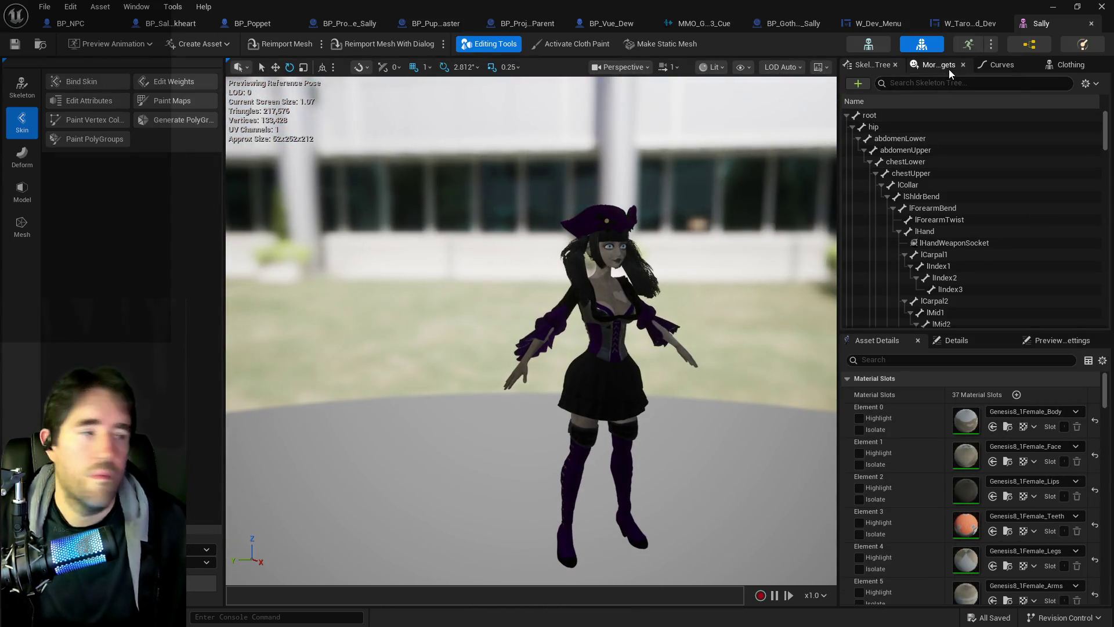
{"action": "left_click", "coordinate": [943, 65]}
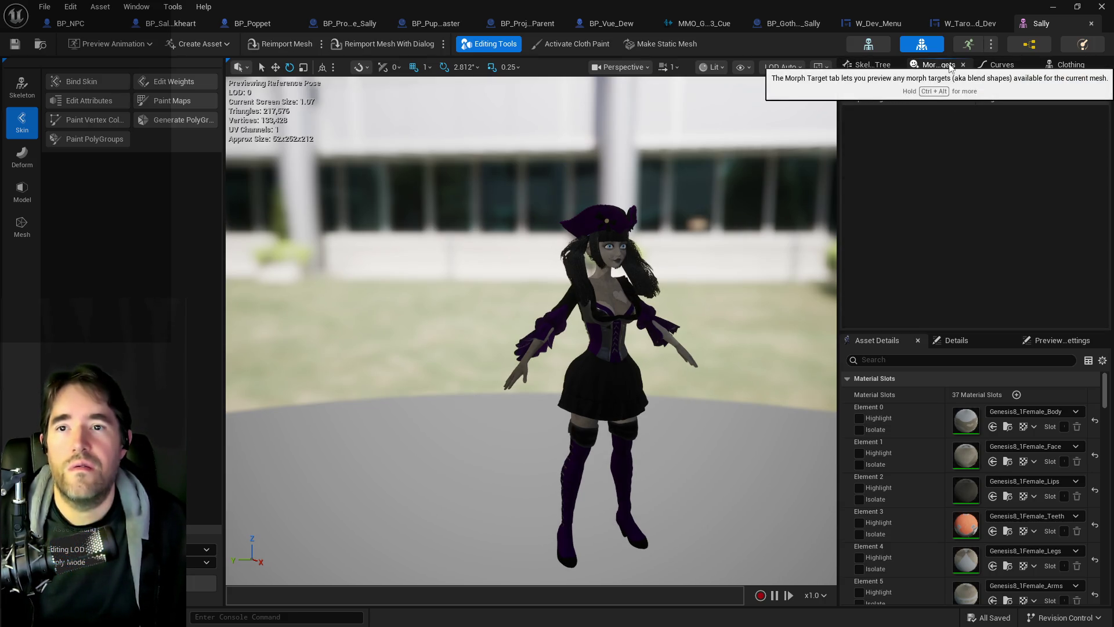
{"action": "left_click", "coordinate": [872, 65]}
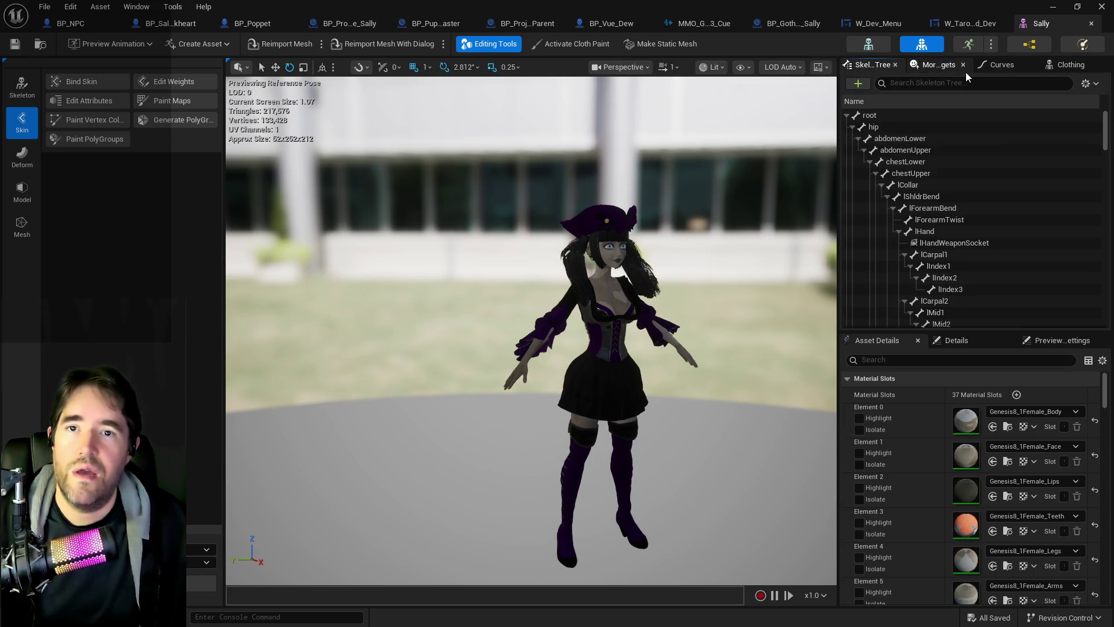
{"action": "left_click_drag", "start_coordinate": [522, 348], "coordinate": [632, 348]}
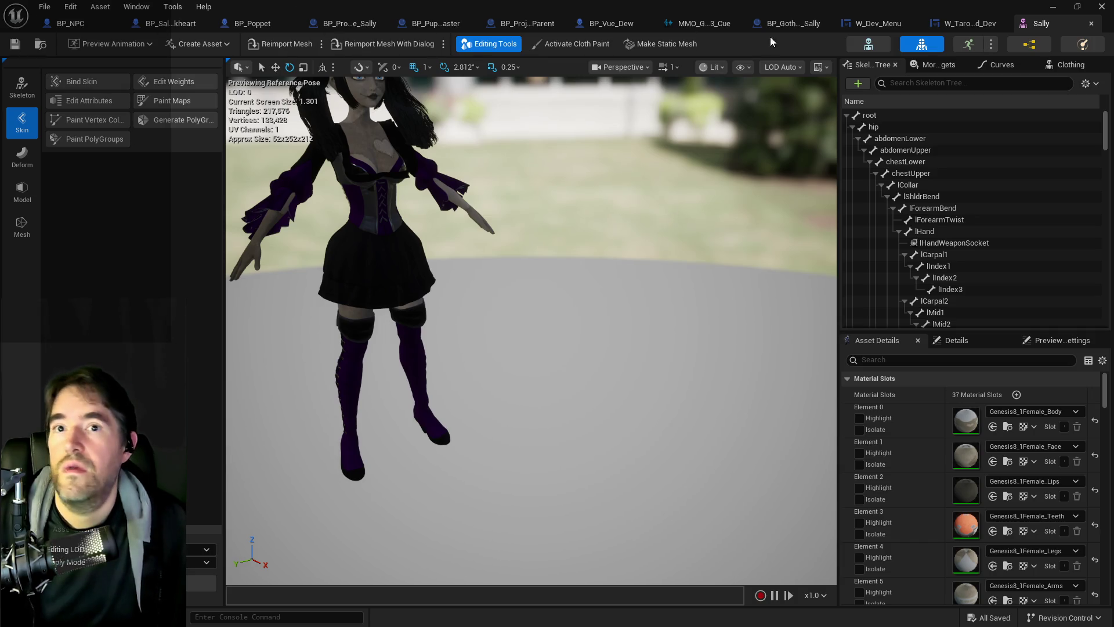
{"action": "left_click", "coordinate": [232, 24]}
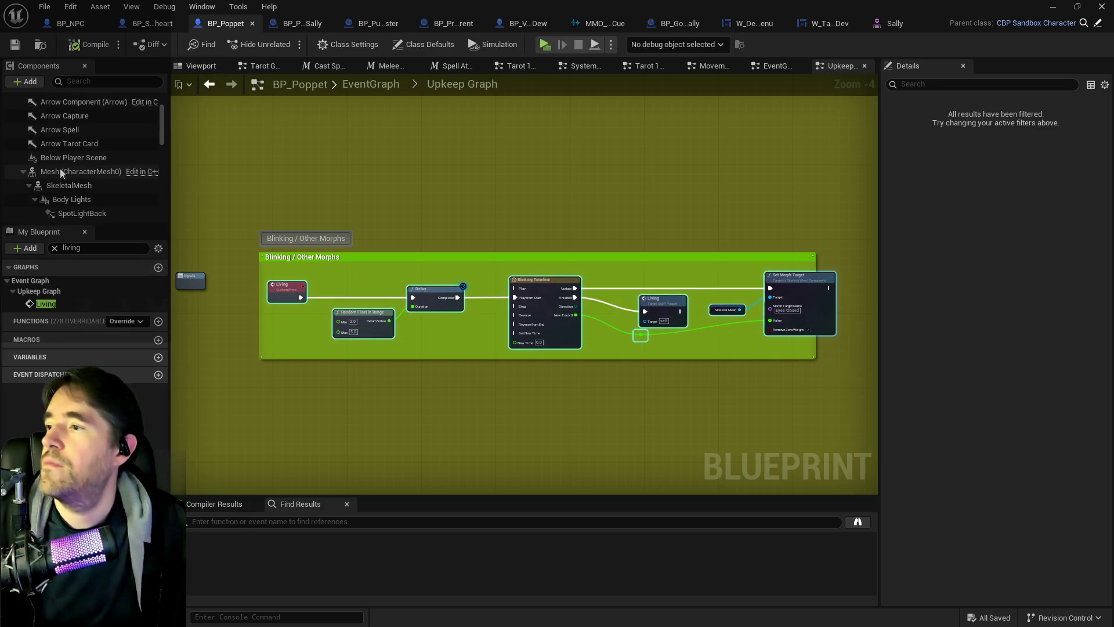
Open the Poppet_Doll mesh from BP_Poppet's SkeletalMesh component and show its Morph Targets
{"action": "left_click", "coordinate": [61, 171]}
{"action": "left_click", "coordinate": [87, 185]}
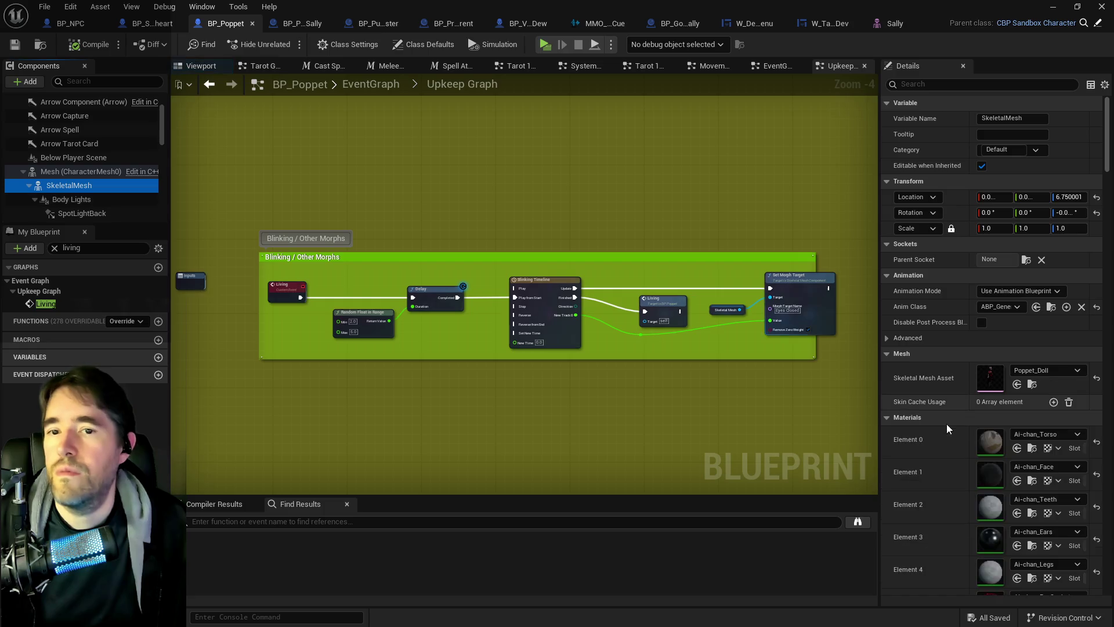
{"action": "left_click", "coordinate": [989, 388]}
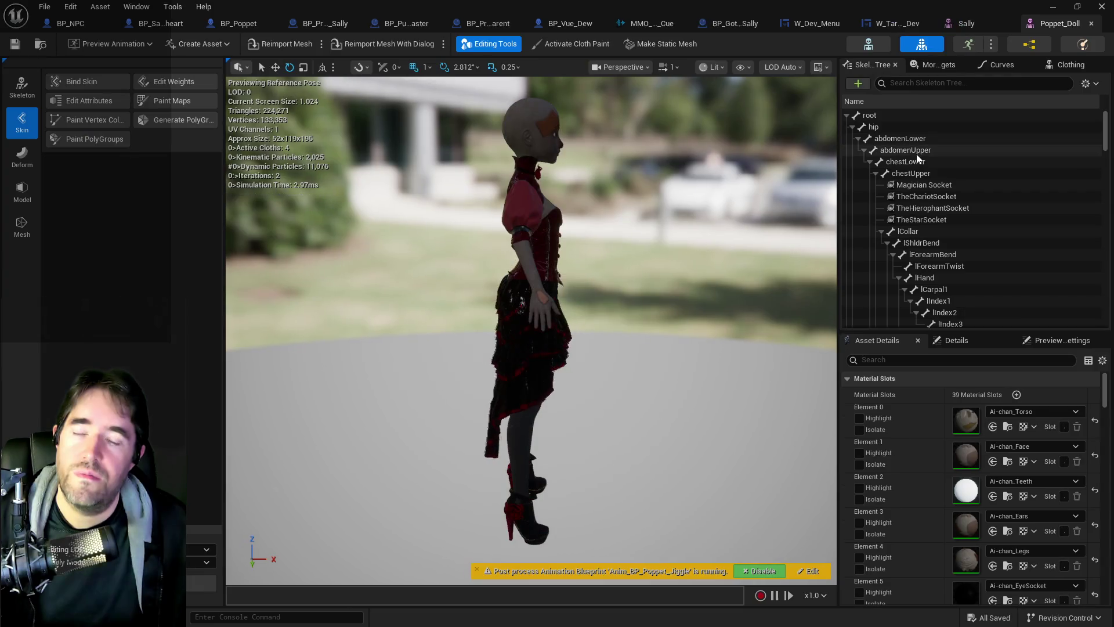
{"action": "left_click", "coordinate": [939, 64]}
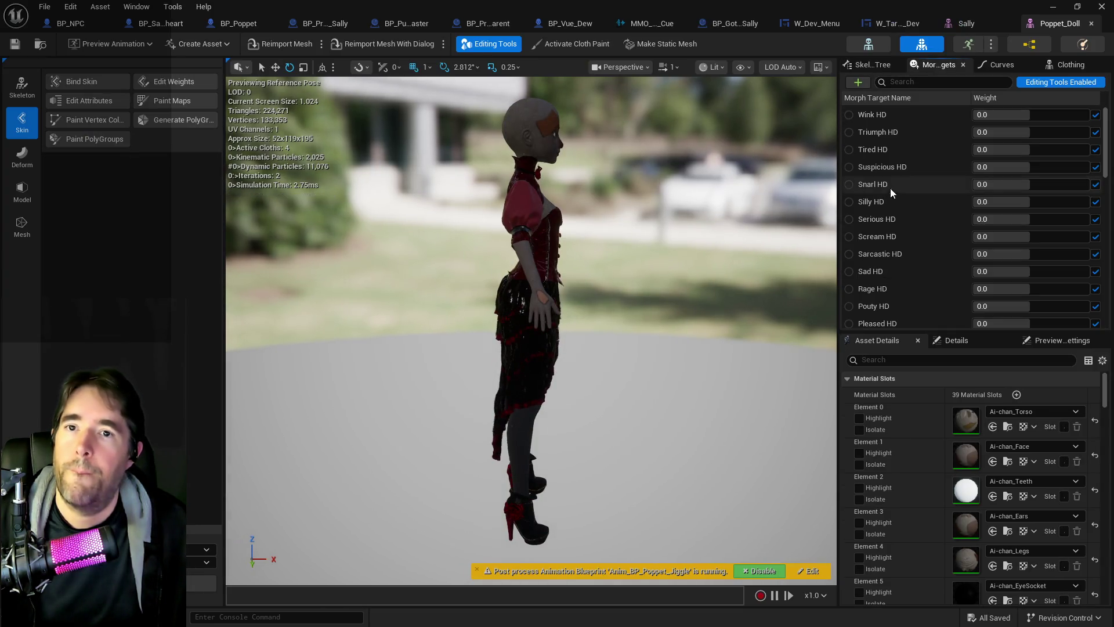
{"action": "scroll", "coordinate": [889, 189], "scroll_direction": "down", "scroll_amount": 3}
{"action": "mouse_move", "coordinate": [820, 196]}
{"action": "left_mouse_down"}
{"action": "mouse_move", "coordinate": [755, 209]}
{"action": "mouse_move", "coordinate": [646, 268]}
{"action": "mouse_move", "coordinate": [672, 273]}
{"action": "left_mouse_up"}
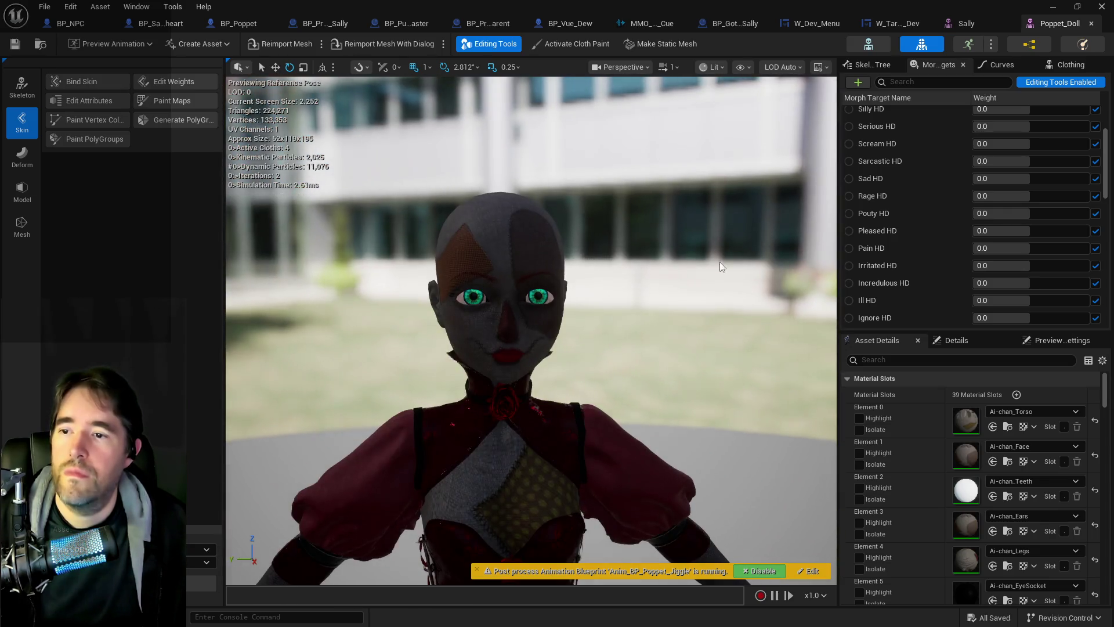
Preview the Pleased HD, Pouty HD and Rage HD morph weights, reset them, then return to the Sally mesh editor
{"action": "left_click_drag", "start_coordinate": [1001, 230], "coordinate": [1085, 230]}
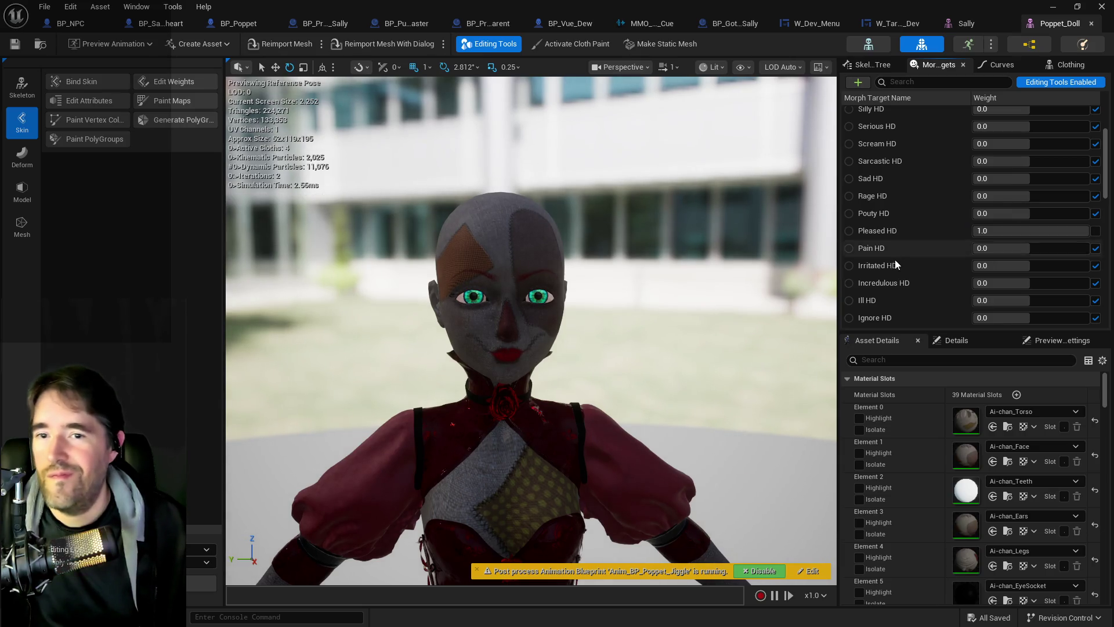
{"action": "left_click_drag", "start_coordinate": [1015, 213], "coordinate": [1075, 213]}
{"action": "left_click", "coordinate": [1095, 230]}
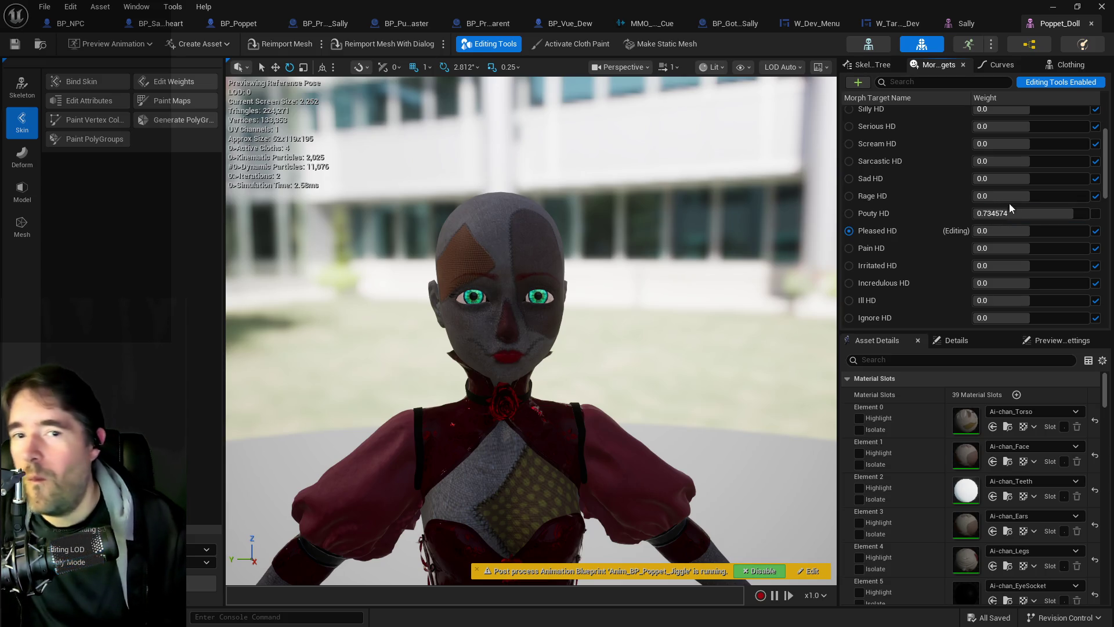
{"action": "left_click", "coordinate": [1095, 213]}
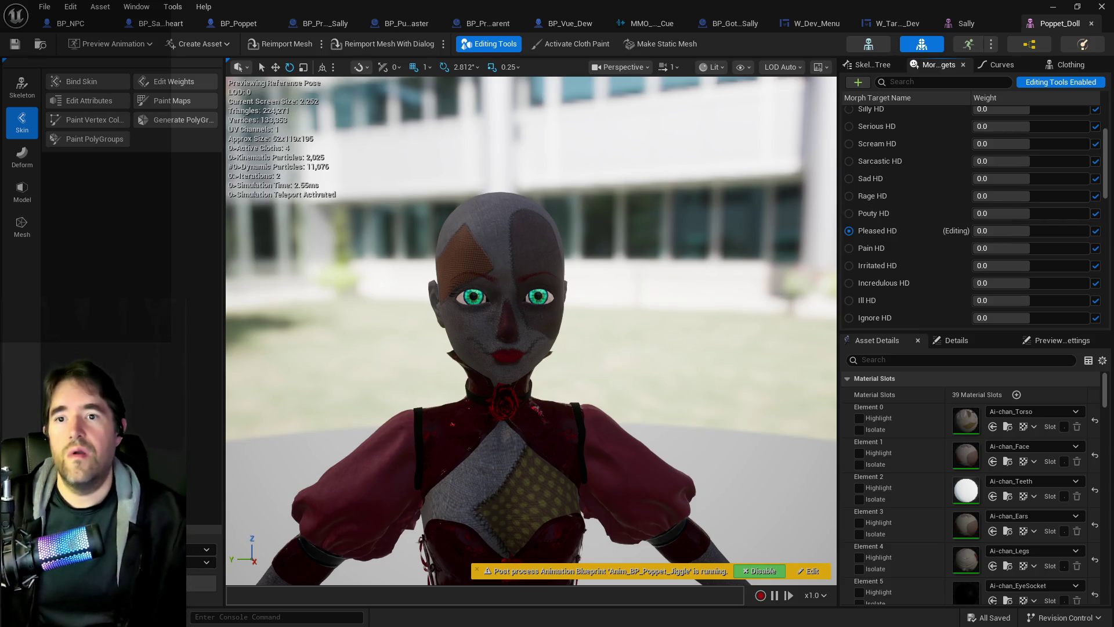
{"action": "left_click_drag", "start_coordinate": [1002, 195], "coordinate": [1082, 196]}
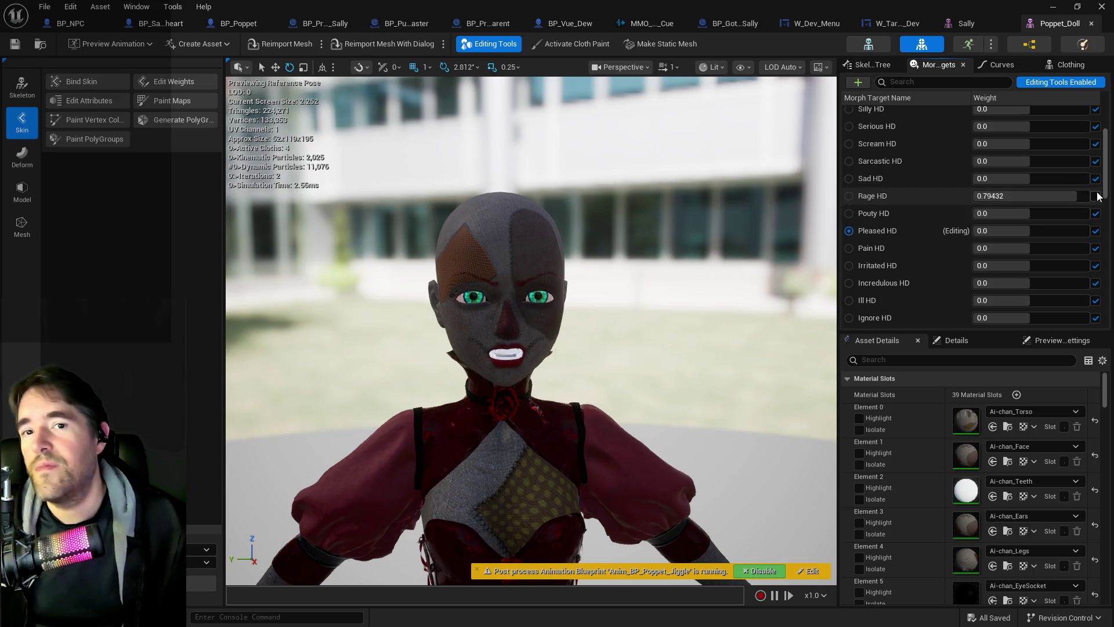
{"action": "left_click_drag", "start_coordinate": [1082, 195], "coordinate": [1033, 209]}
{"action": "scroll", "coordinate": [1025, 238], "scroll_direction": "down", "scroll_amount": 3}
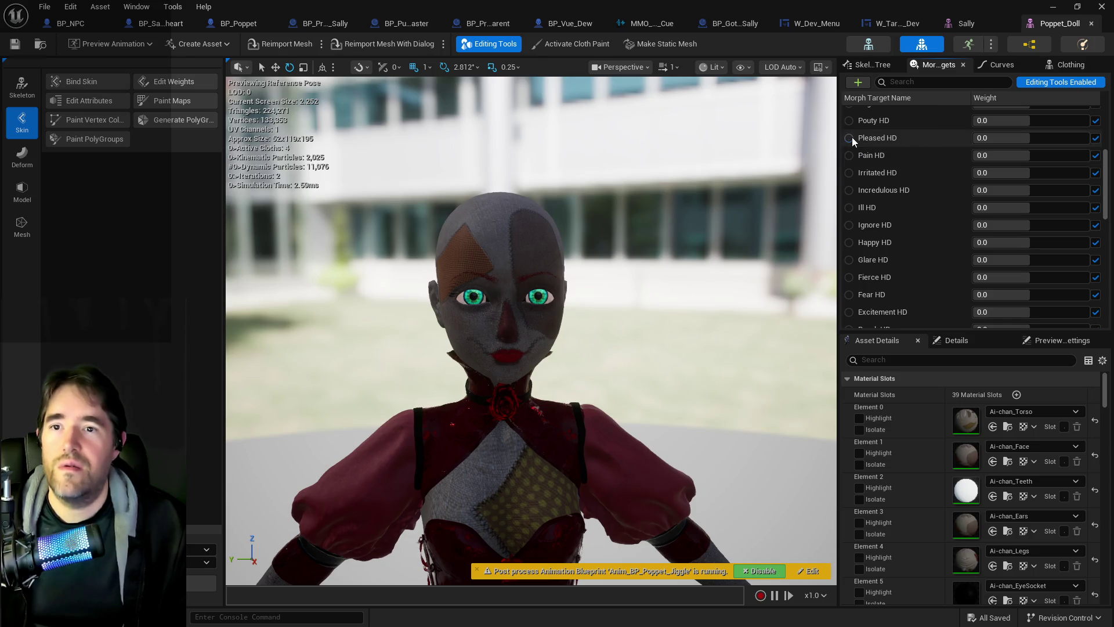
{"action": "scroll", "coordinate": [1009, 320], "scroll_direction": "down", "scroll_amount": 4}
{"action": "scroll", "coordinate": [1008, 320], "scroll_direction": "down", "scroll_amount": 4}
{"action": "scroll", "coordinate": [964, 214], "scroll_direction": "down", "scroll_amount": 2}
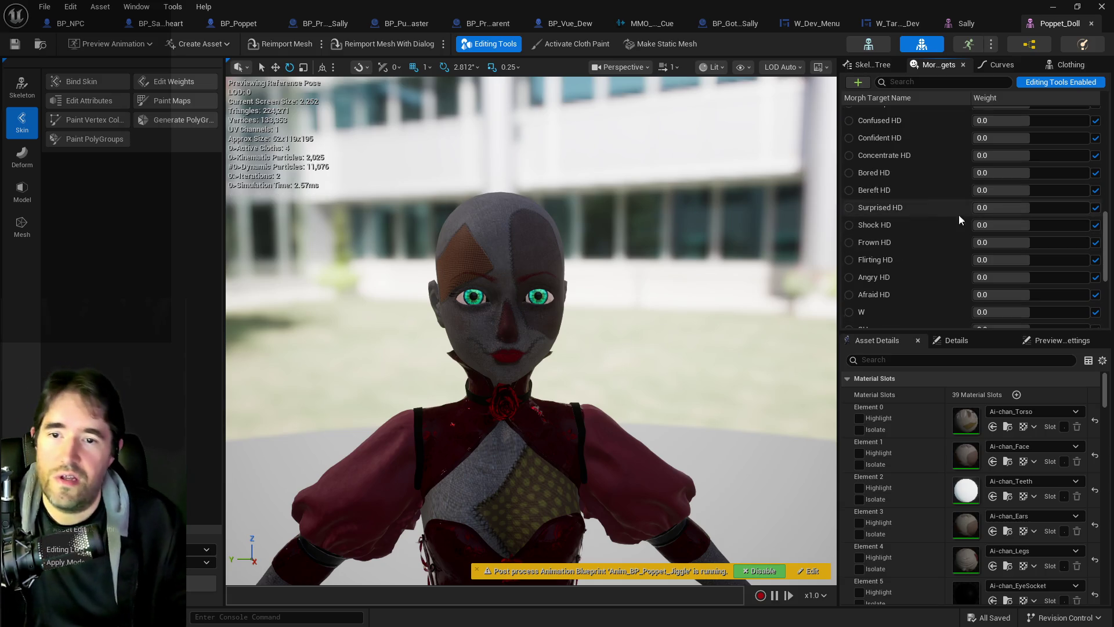
{"action": "scroll", "coordinate": [938, 220], "scroll_direction": "up", "scroll_amount": 12}
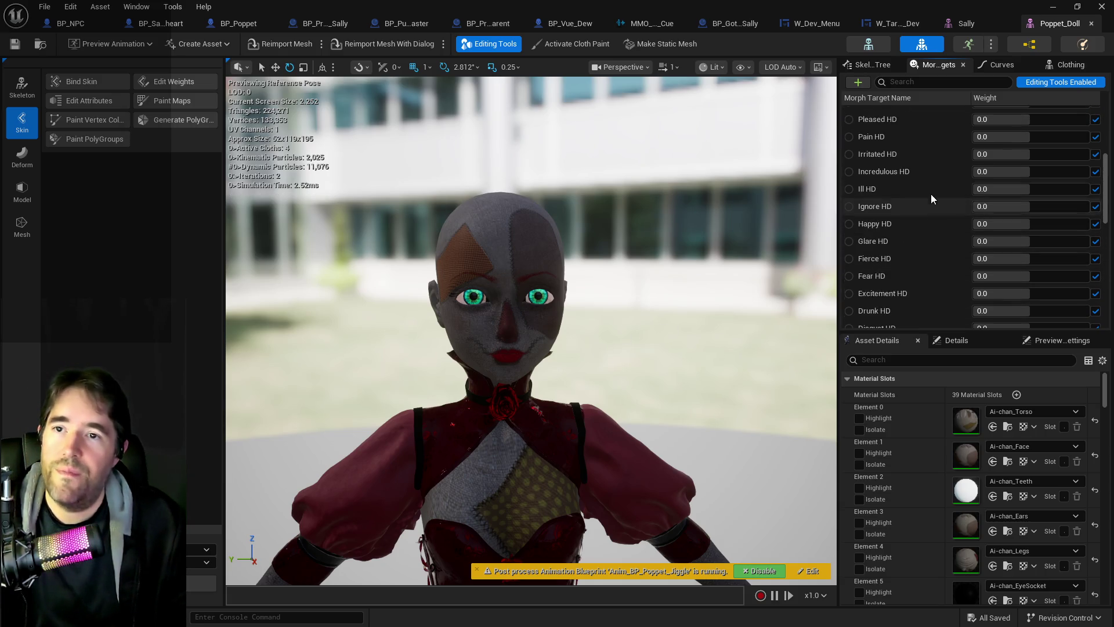
{"action": "left_click", "coordinate": [971, 24]}
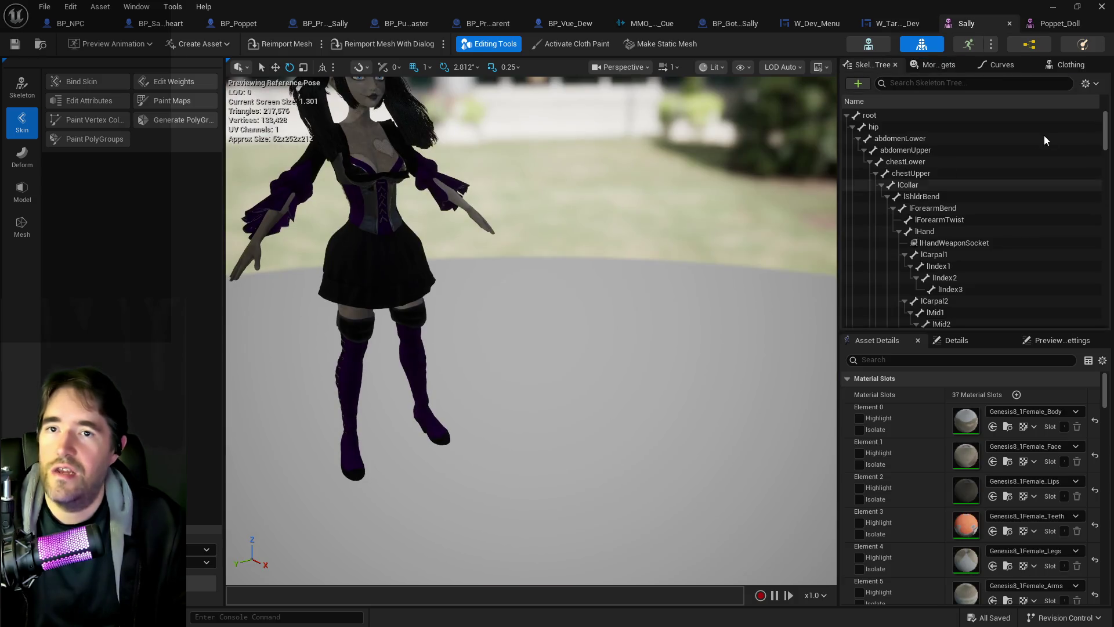
Check that Sally's Morph Targets list is empty, frame her chest, and compare with the Poppet_Doll mesh
{"action": "left_click", "coordinate": [965, 62]}
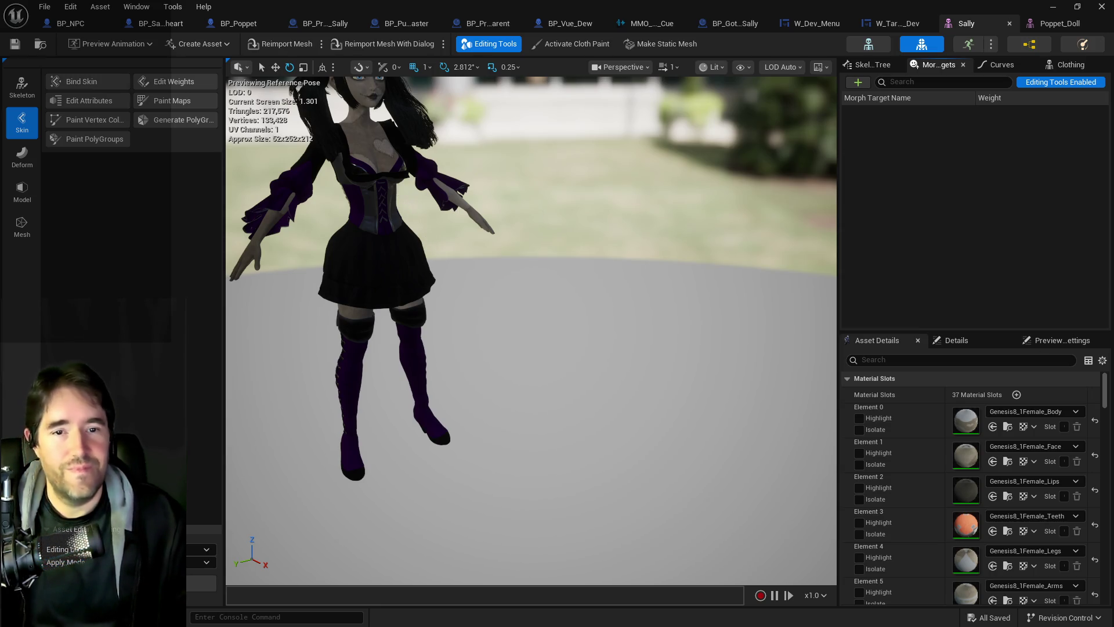
{"action": "key", "text": "f"}
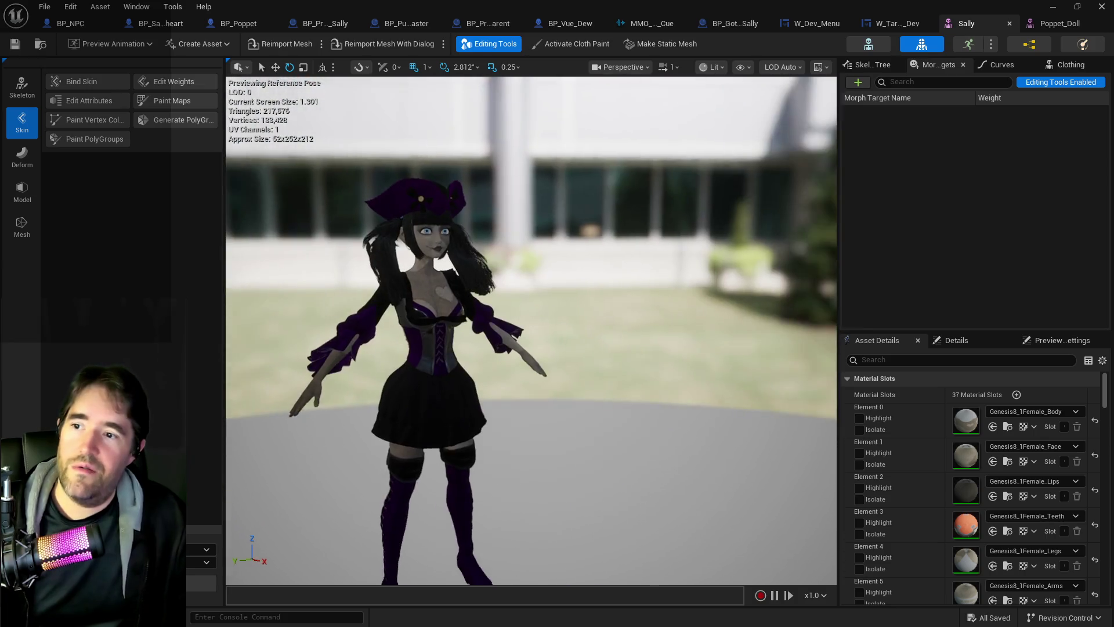
{"action": "scroll", "coordinate": [531, 331], "scroll_direction": "up", "scroll_amount": 5}
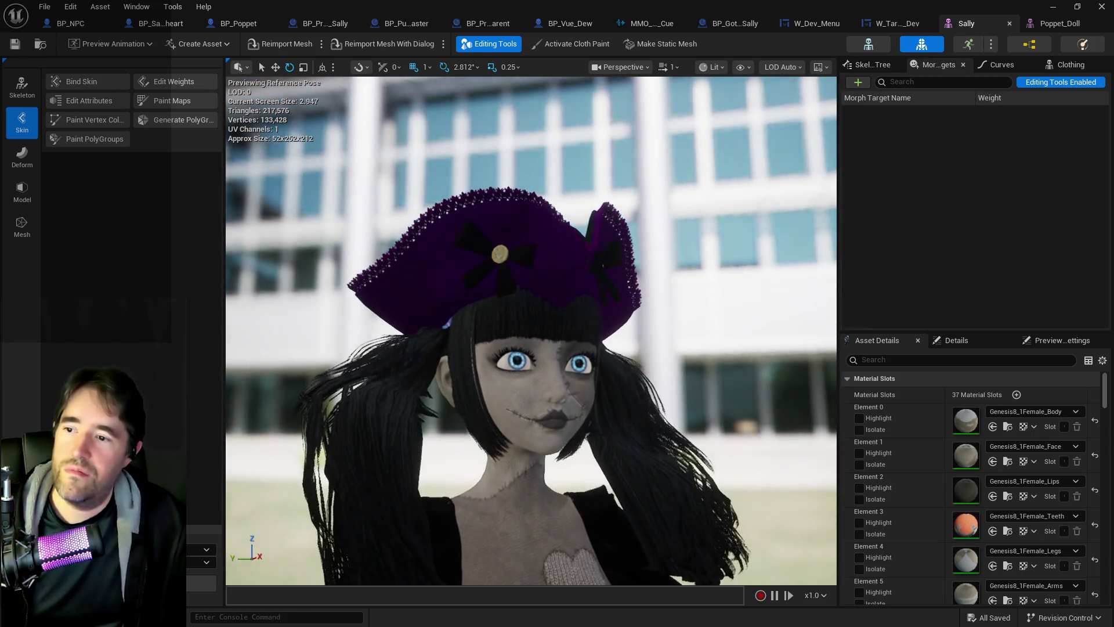
{"action": "left_click_drag", "start_coordinate": [475, 326], "coordinate": [430, 261]}
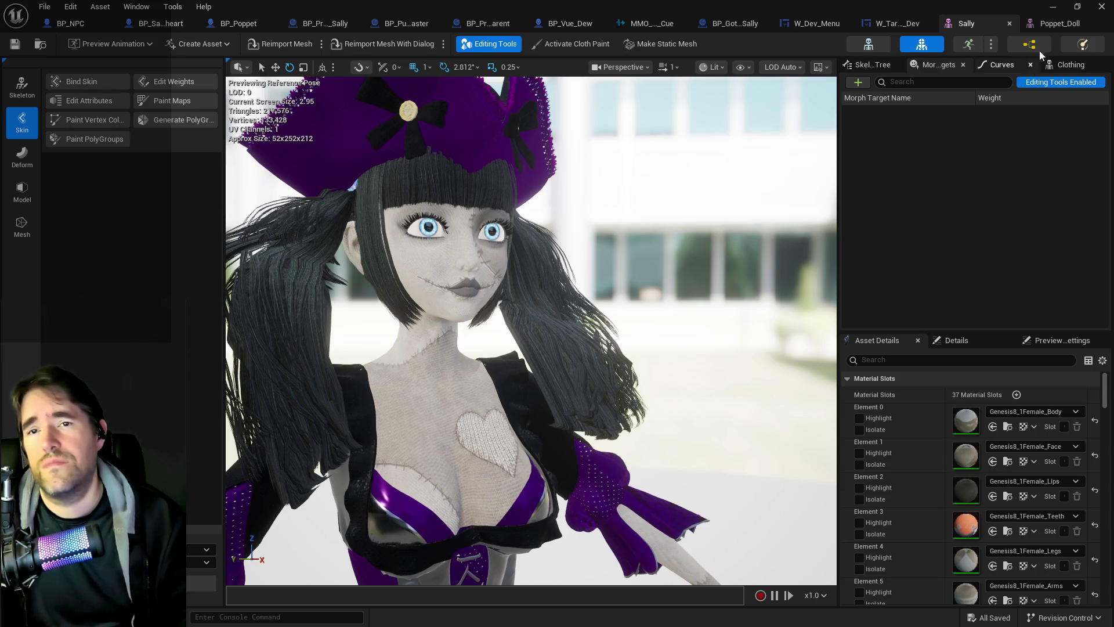
{"action": "left_click", "coordinate": [1050, 25]}
{"action": "left_click", "coordinate": [976, 24]}
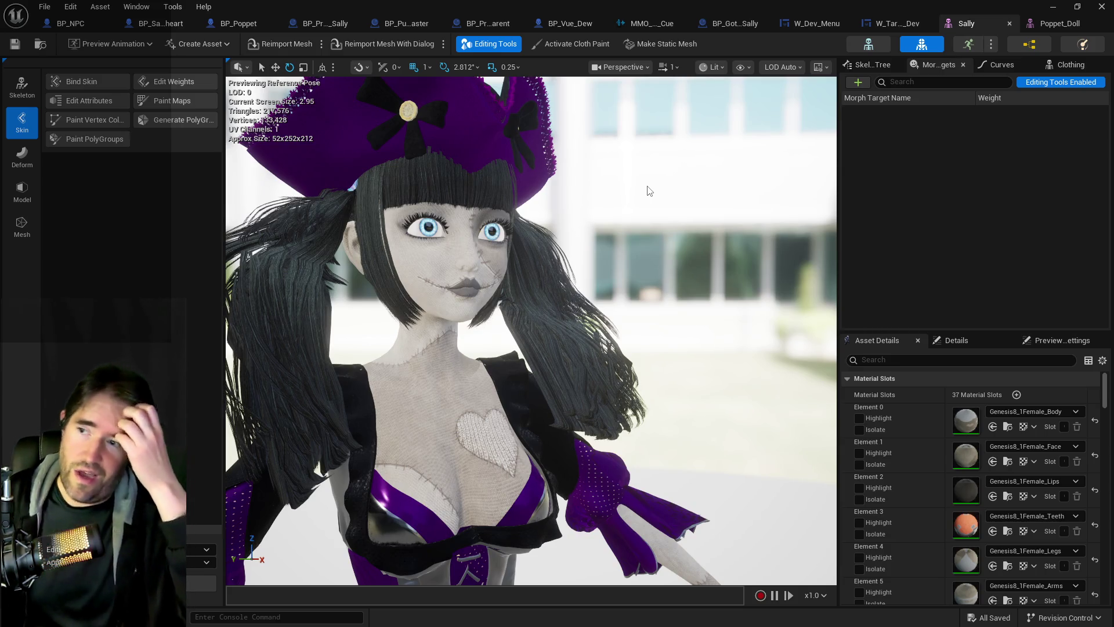
Select Sally's hair, skirt and bodice mesh sections, then return to the BP_Sally_The_Blackheart blueprint
{"action": "left_click", "coordinate": [523, 398]}
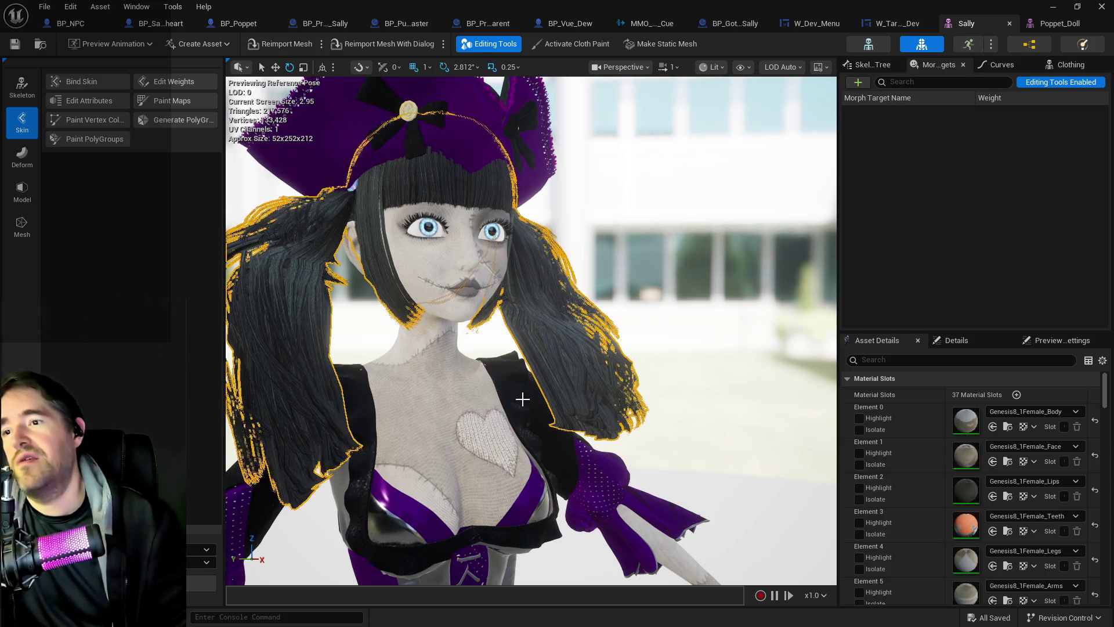
{"action": "scroll", "coordinate": [465, 318], "scroll_direction": "down", "scroll_amount": 5}
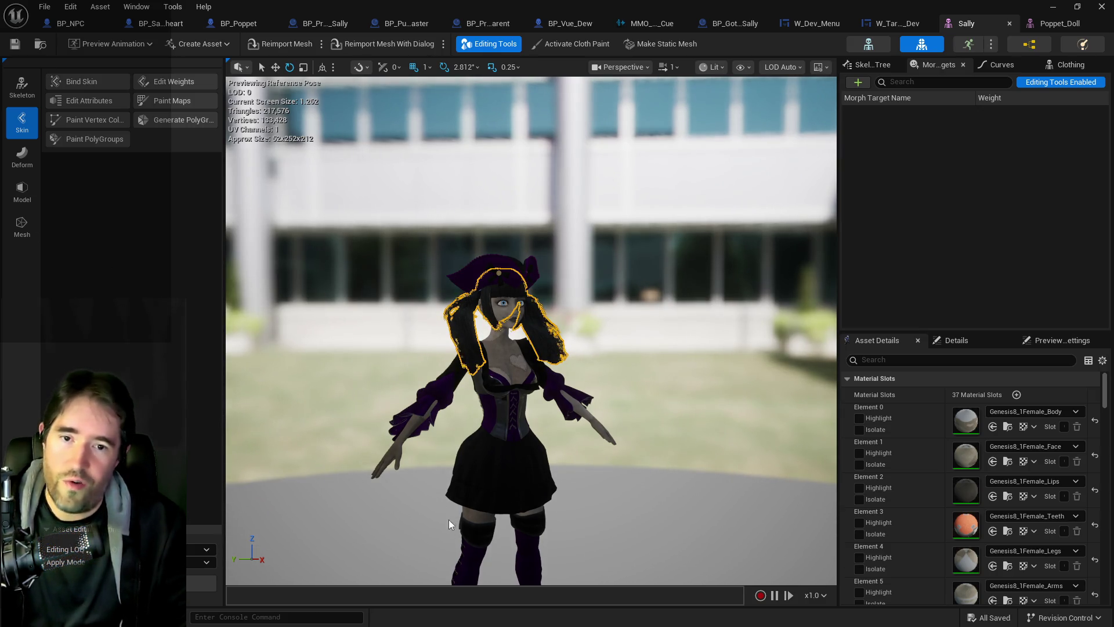
{"action": "scroll", "coordinate": [453, 499], "scroll_direction": "down", "scroll_amount": 2}
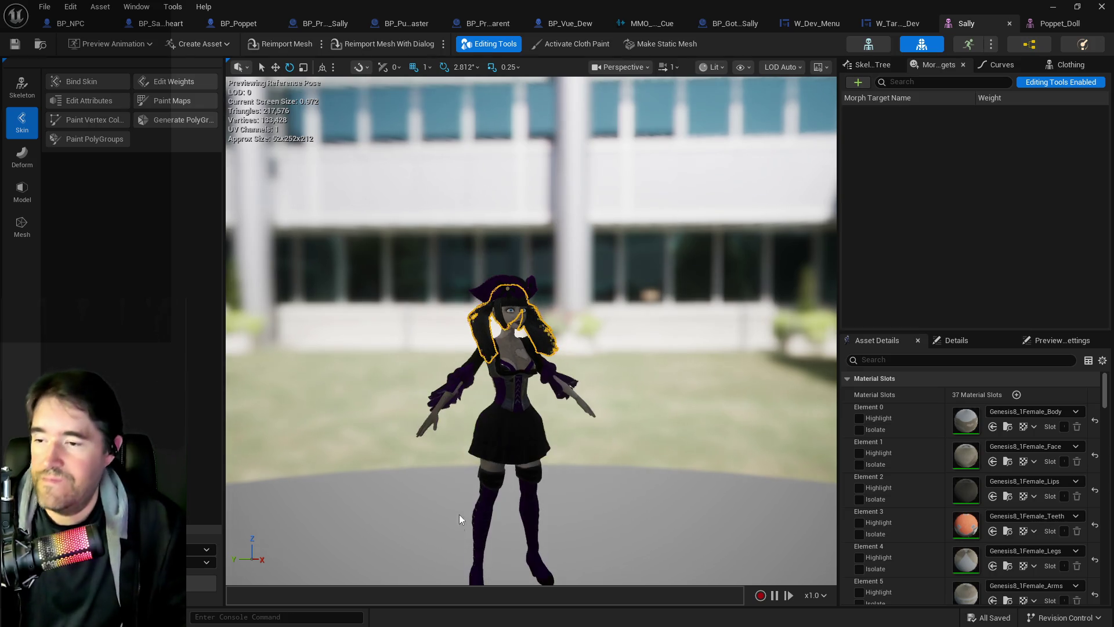
{"action": "left_click", "coordinate": [490, 444]}
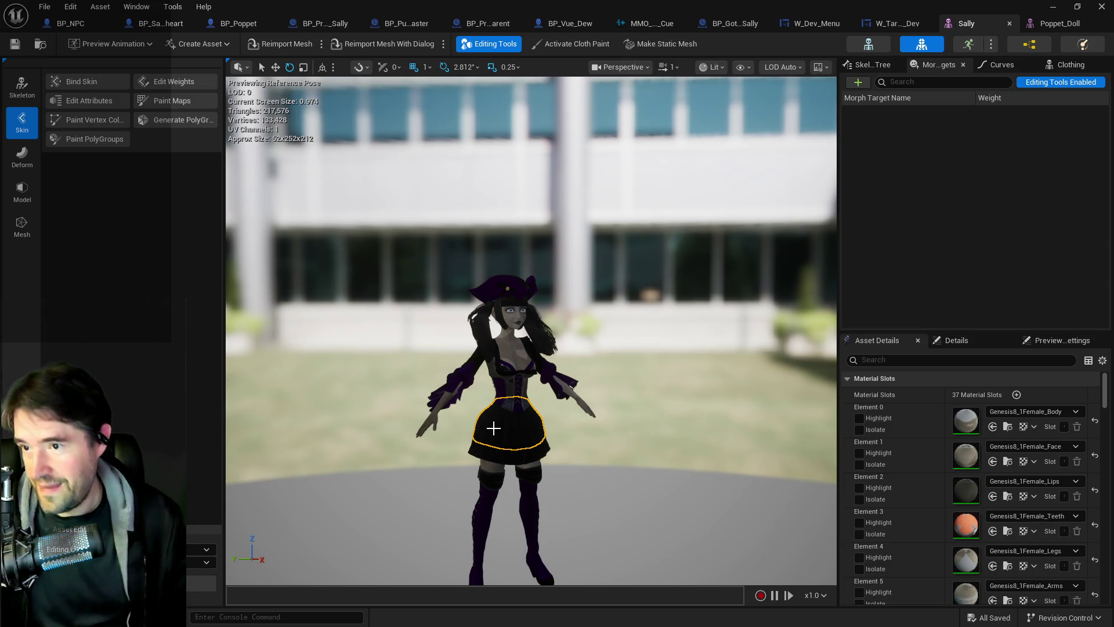
{"action": "scroll", "coordinate": [528, 399], "scroll_direction": "up", "scroll_amount": 4}
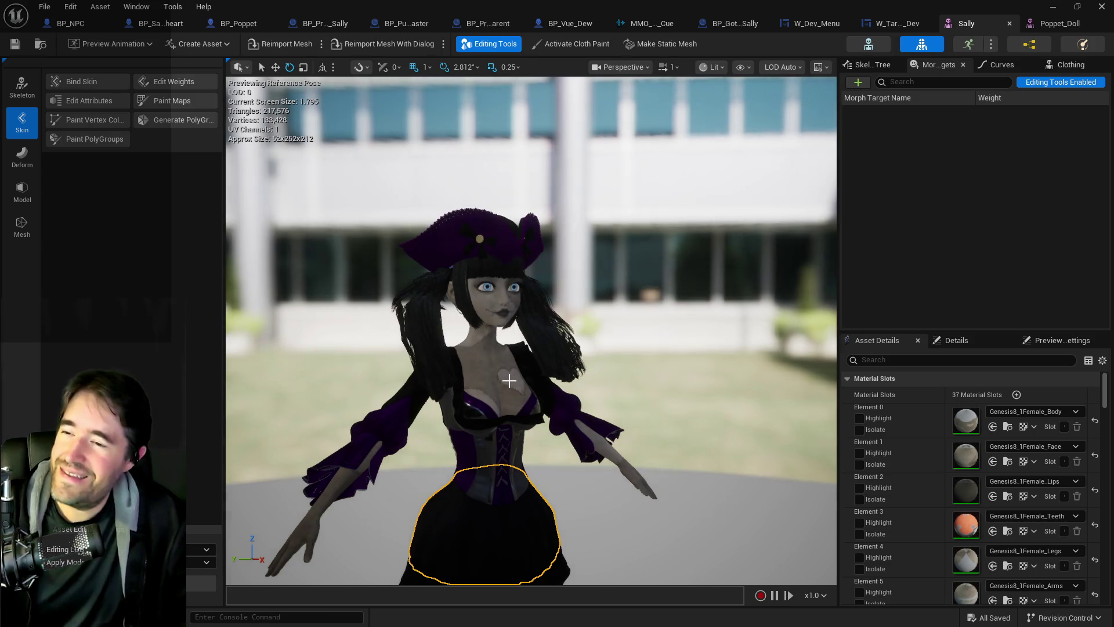
{"action": "left_click", "coordinate": [509, 380]}
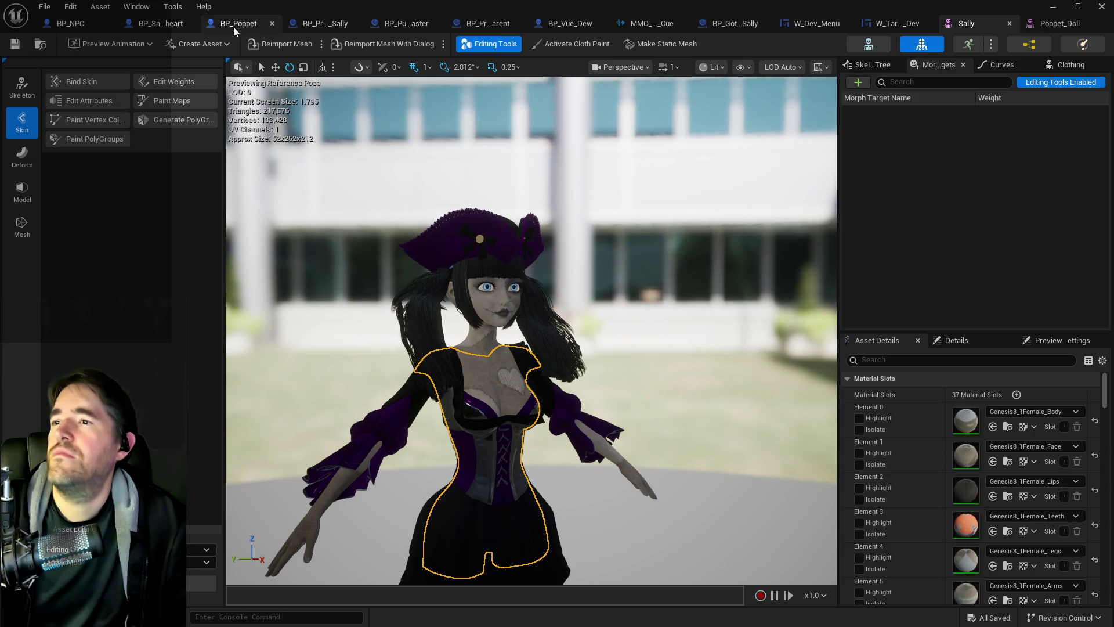
{"action": "left_click", "coordinate": [148, 25]}
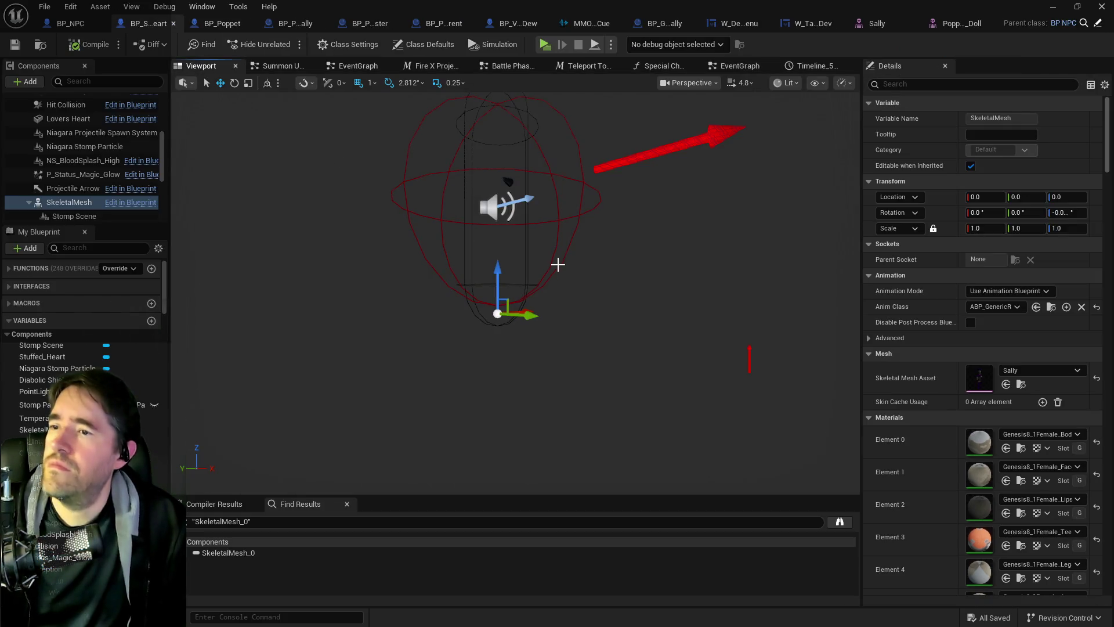
Set the Stuffed_Heart component's Parent Socket to the chestUpper bone
{"action": "scroll", "coordinate": [593, 243], "scroll_direction": "up", "scroll_amount": 10}
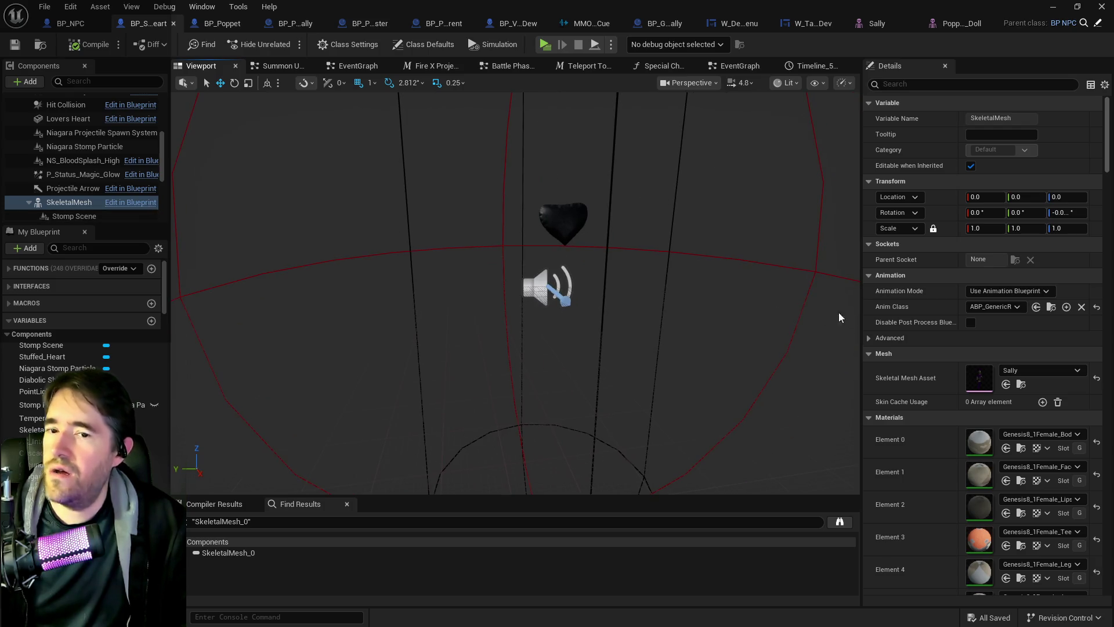
{"action": "scroll", "coordinate": [76, 209], "scroll_direction": "down", "scroll_amount": 2}
{"action": "left_click", "coordinate": [75, 194]}
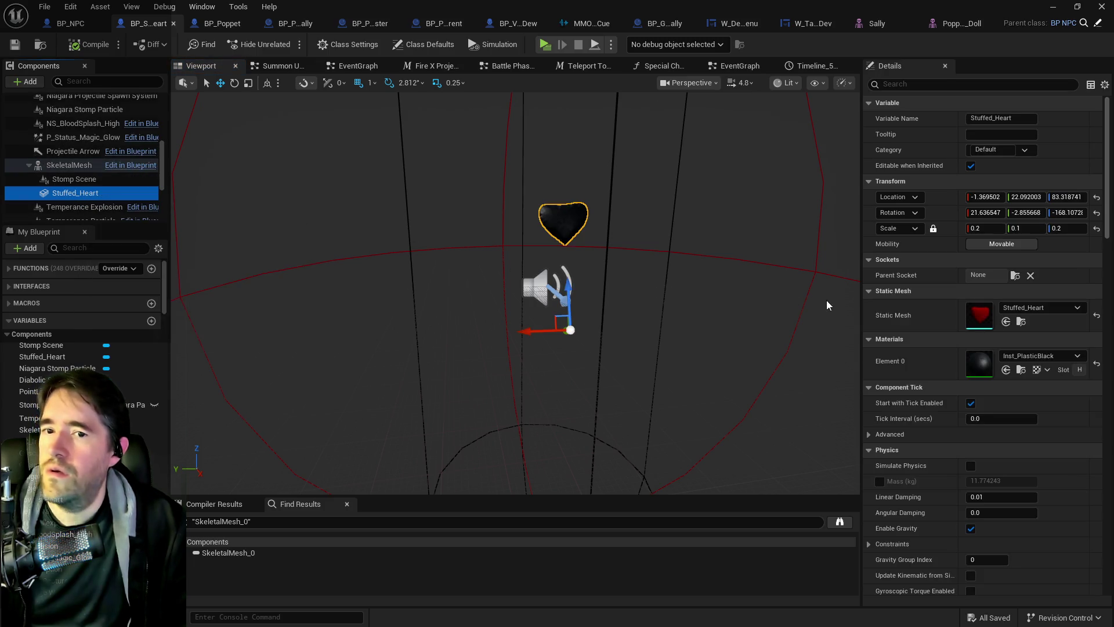
{"action": "left_click", "coordinate": [1014, 276]}
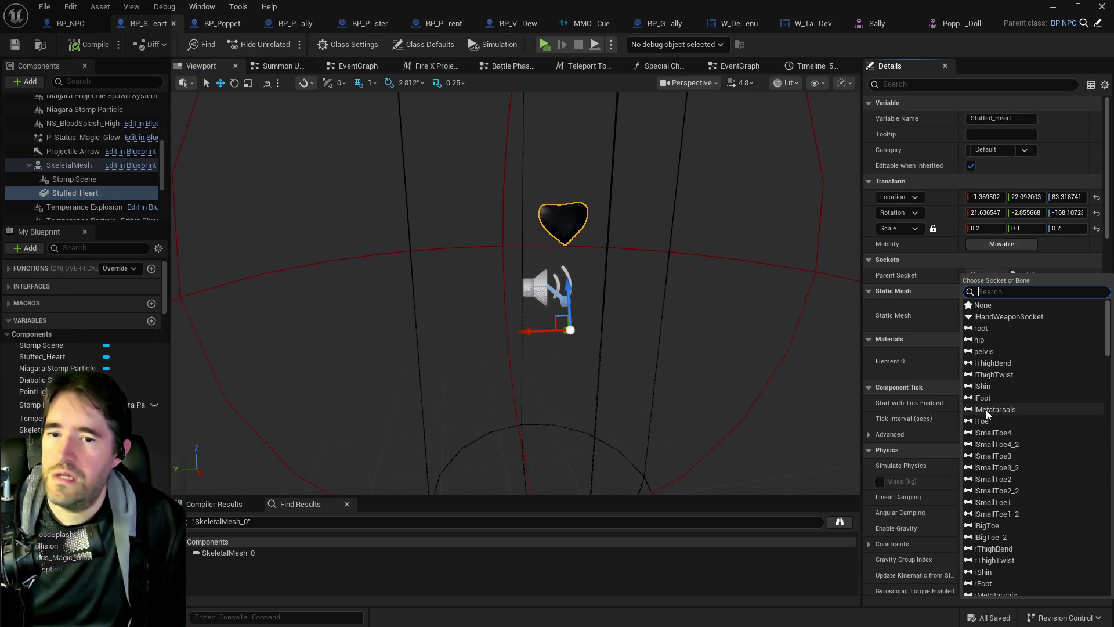
{"action": "scroll", "coordinate": [980, 511], "scroll_direction": "down", "scroll_amount": 3}
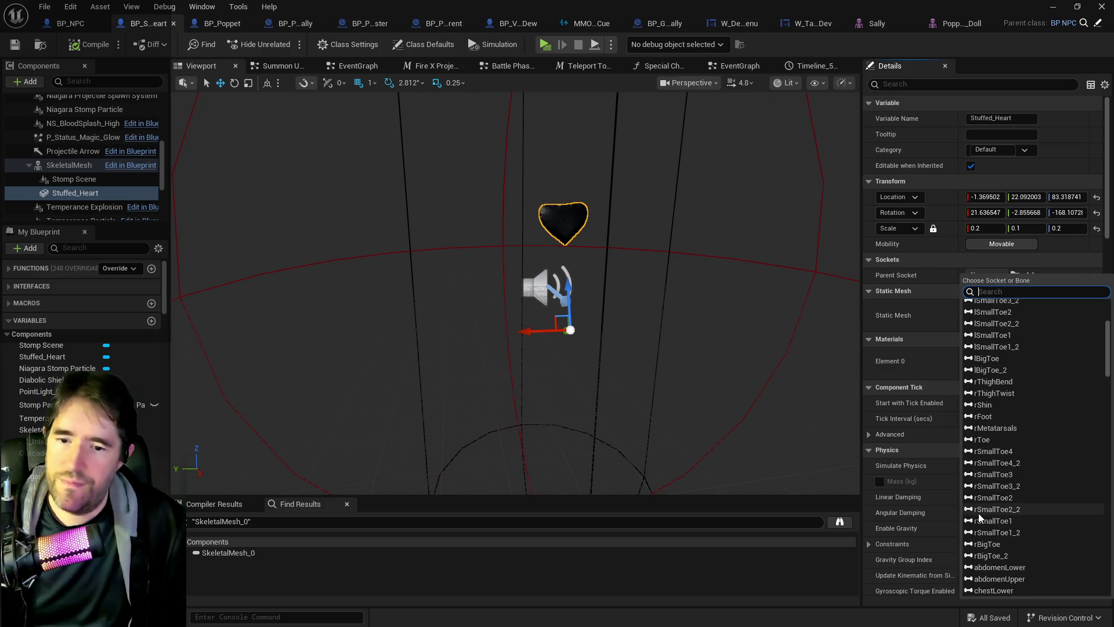
{"action": "scroll", "coordinate": [978, 509], "scroll_direction": "down", "scroll_amount": 2}
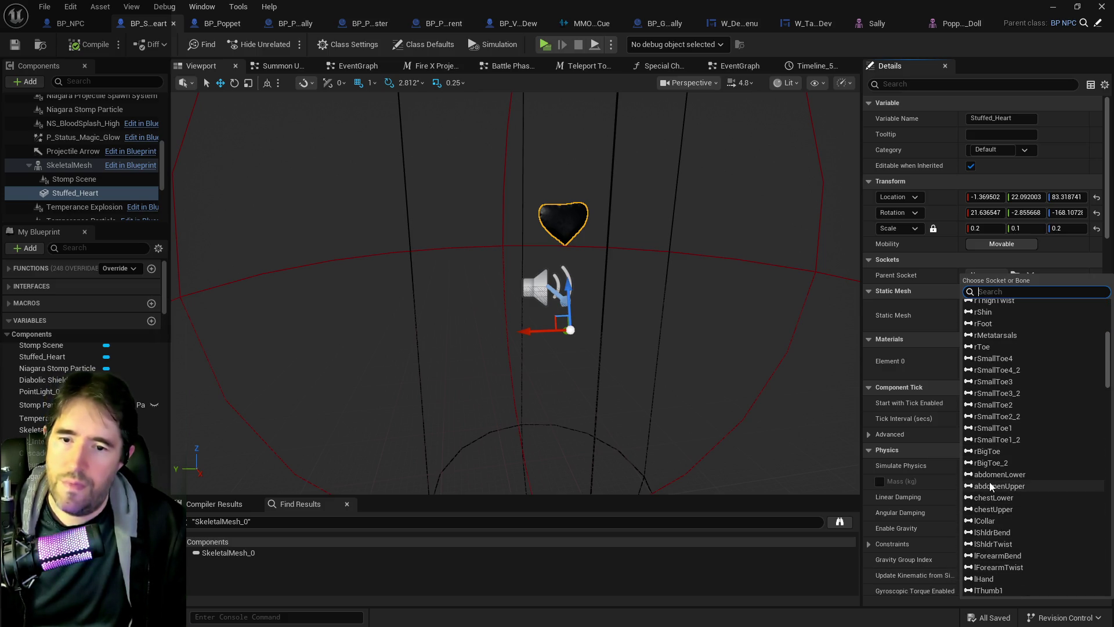
{"action": "left_click", "coordinate": [986, 509]}
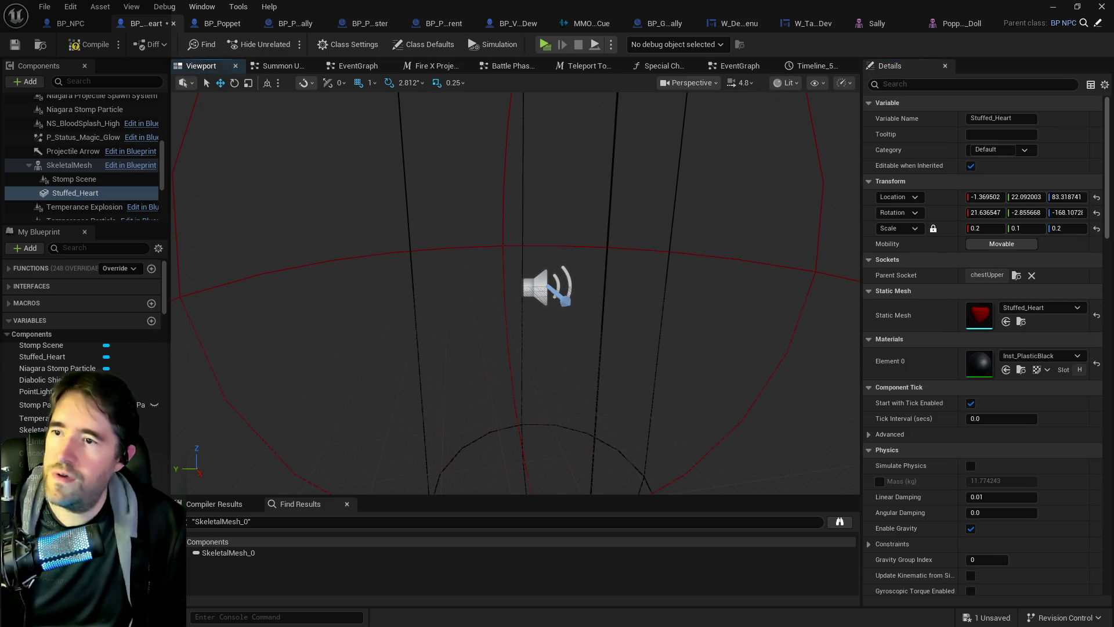
Select the SkeletalMesh component and start filtering its Details properties
{"action": "mouse_move", "coordinate": [725, 162]}
{"action": "left_mouse_down"}
{"action": "mouse_move", "coordinate": [705, 168]}
{"action": "mouse_move", "coordinate": [725, 162]}
{"action": "left_mouse_up"}
{"action": "left_click", "coordinate": [76, 165]}
{"action": "left_click", "coordinate": [978, 85]}
Filter by 'vis' to make the SkeletalMesh visible, then reselect Stuffed_Heart with all properties shown
{"action": "type", "text": "vis"}
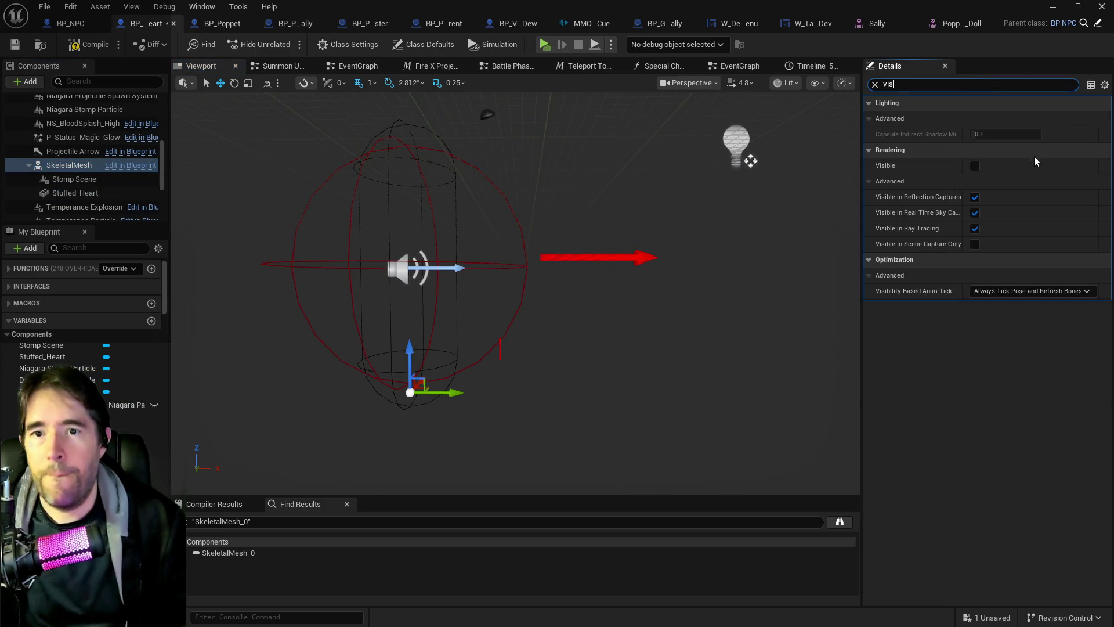
{"action": "left_click", "coordinate": [974, 166]}
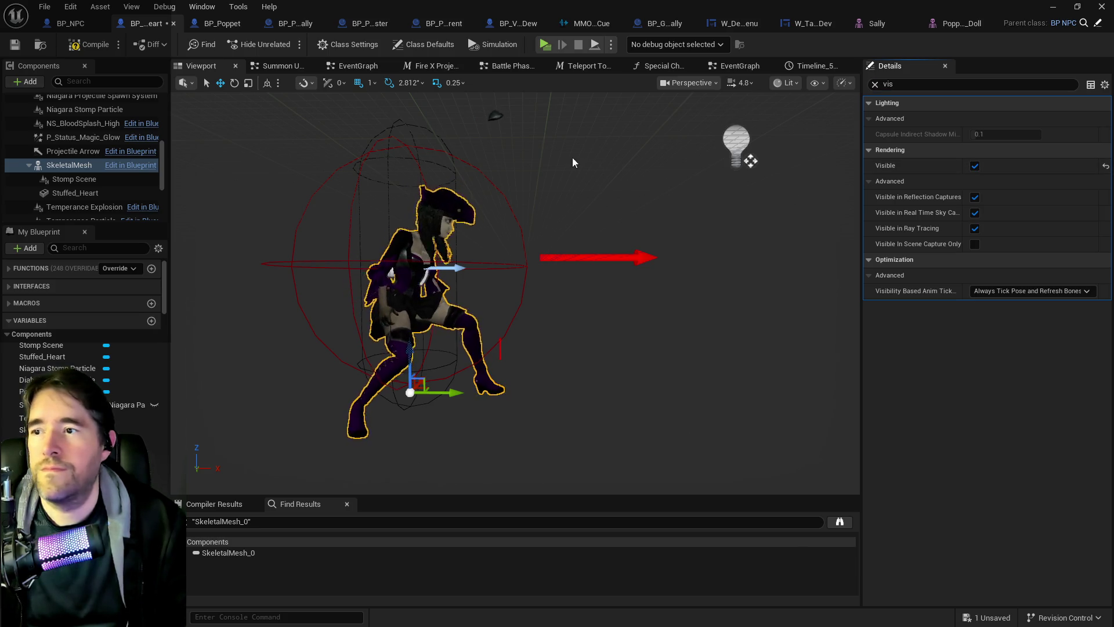
{"action": "left_click", "coordinate": [487, 112]}
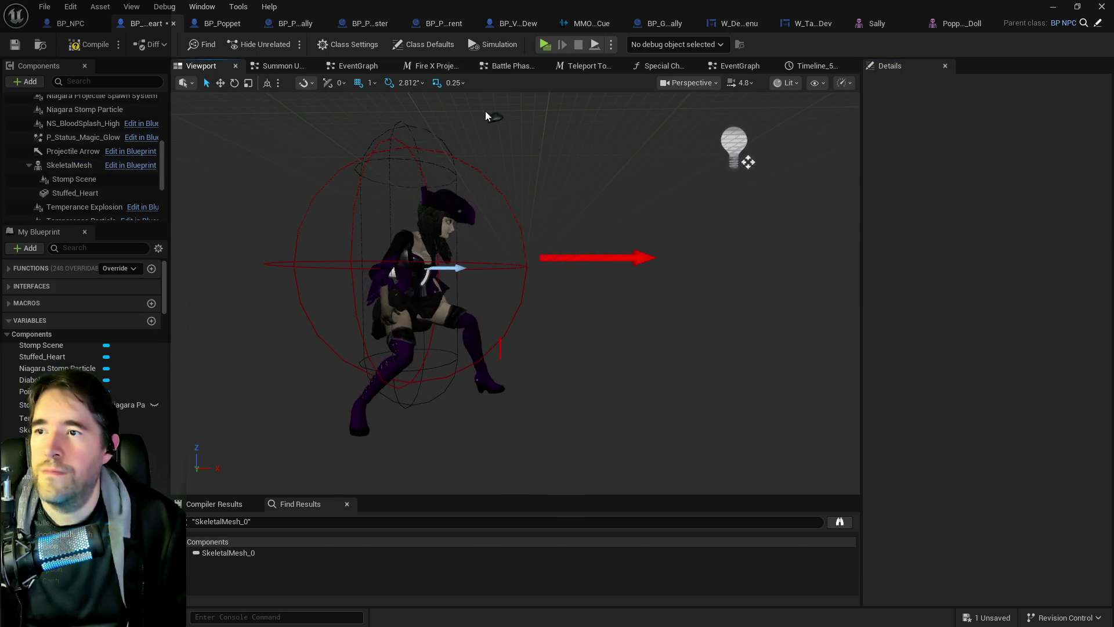
{"action": "left_click", "coordinate": [492, 116]}
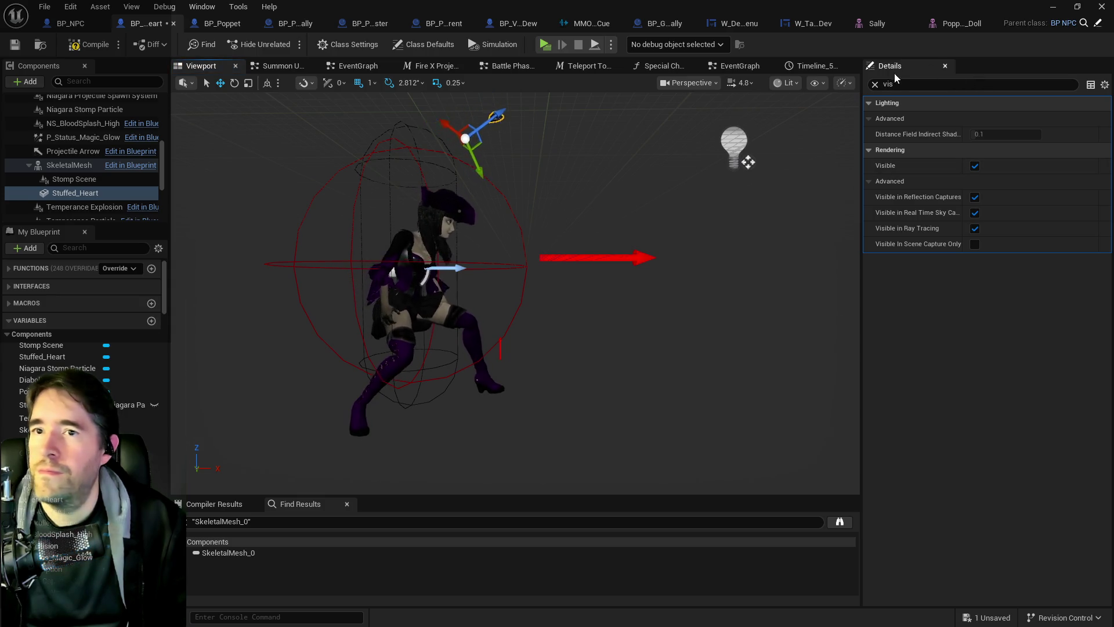
{"action": "left_click", "coordinate": [876, 85]}
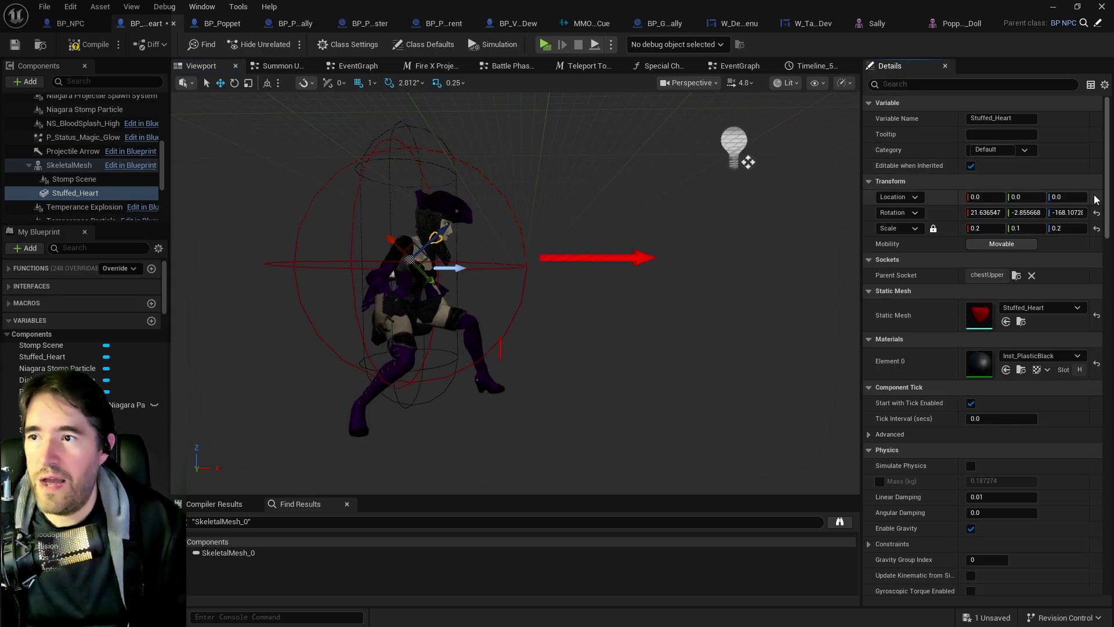
Reset the heart's rotation to zero and drag it toward Sally's chest
{"action": "left_click", "coordinate": [1097, 215]}
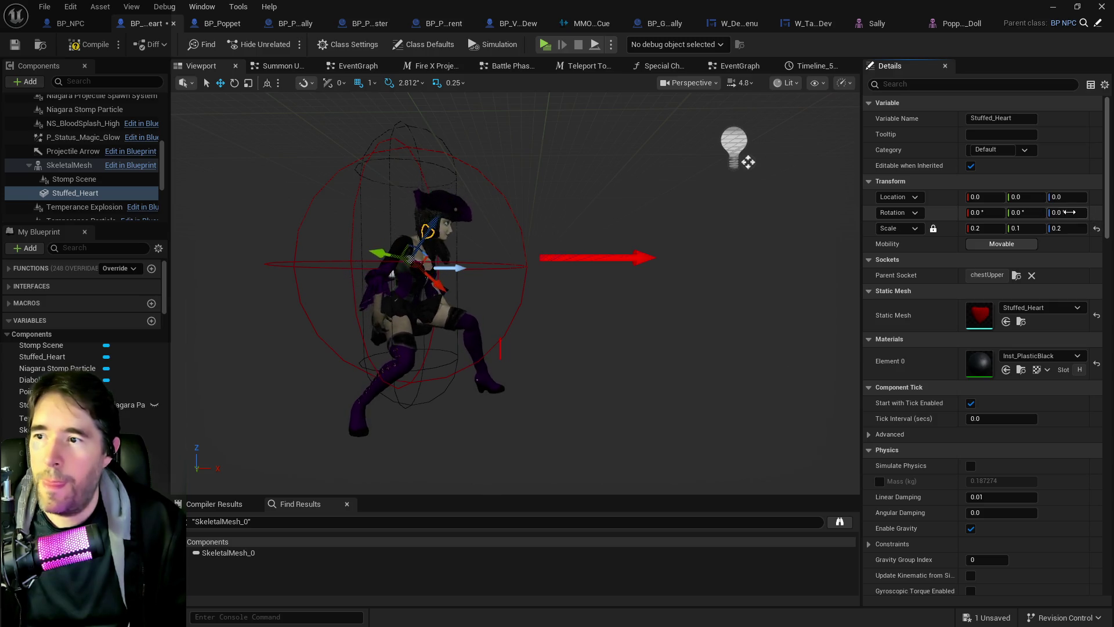
{"action": "scroll", "coordinate": [803, 219], "scroll_direction": "up", "scroll_amount": 5}
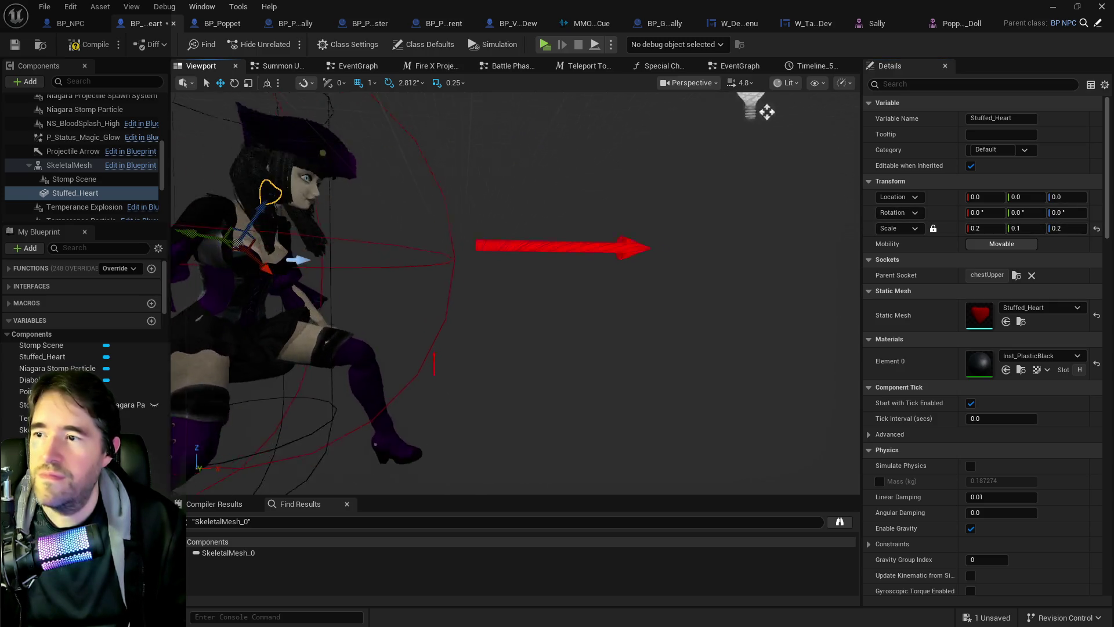
{"action": "scroll", "coordinate": [488, 278], "scroll_direction": "down", "scroll_amount": 3}
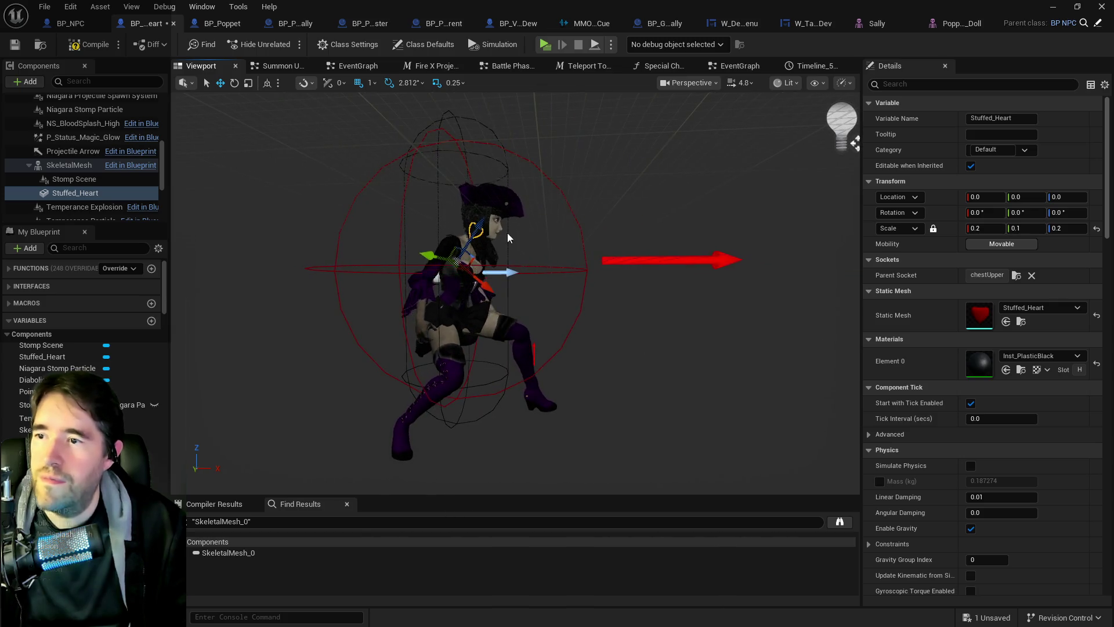
{"action": "left_click_drag", "start_coordinate": [488, 279], "coordinate": [539, 266]}
{"action": "scroll", "coordinate": [539, 266], "scroll_direction": "up", "scroll_amount": 5}
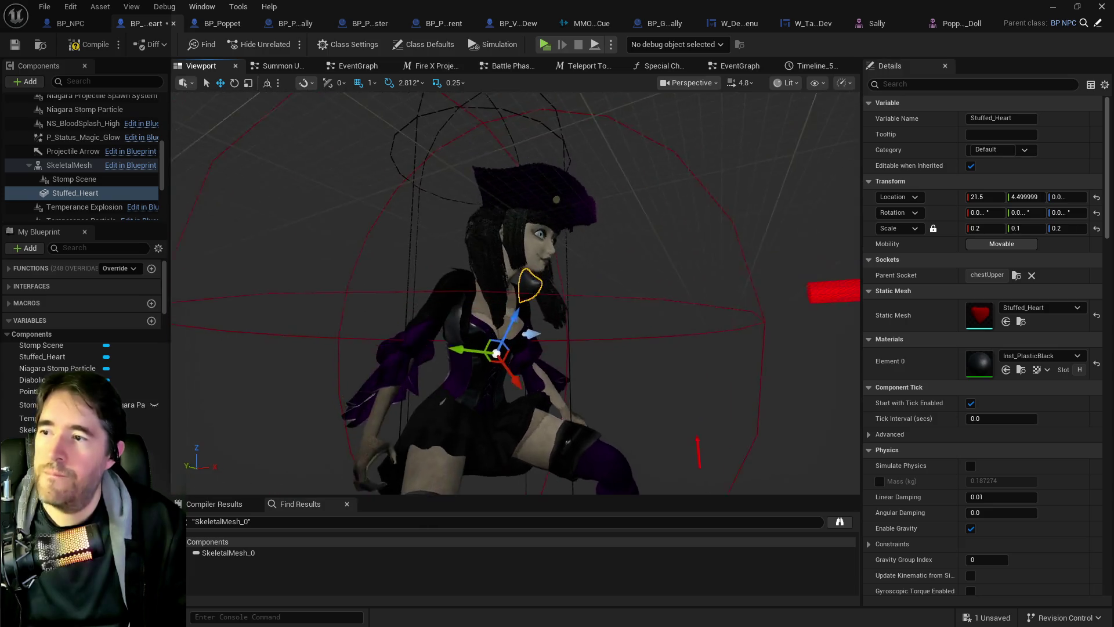
{"action": "scroll", "coordinate": [539, 266], "scroll_direction": "down", "scroll_amount": 5}
{"action": "scroll", "coordinate": [515, 293], "scroll_direction": "up", "scroll_amount": 10}
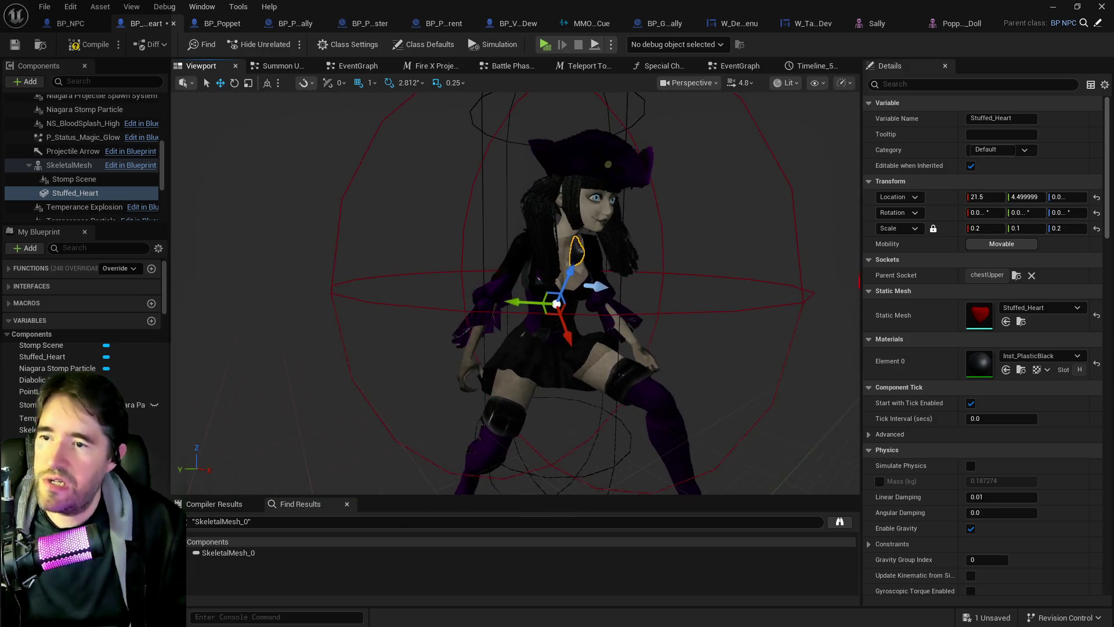
{"action": "scroll", "coordinate": [612, 140], "scroll_direction": "down", "scroll_amount": 8}
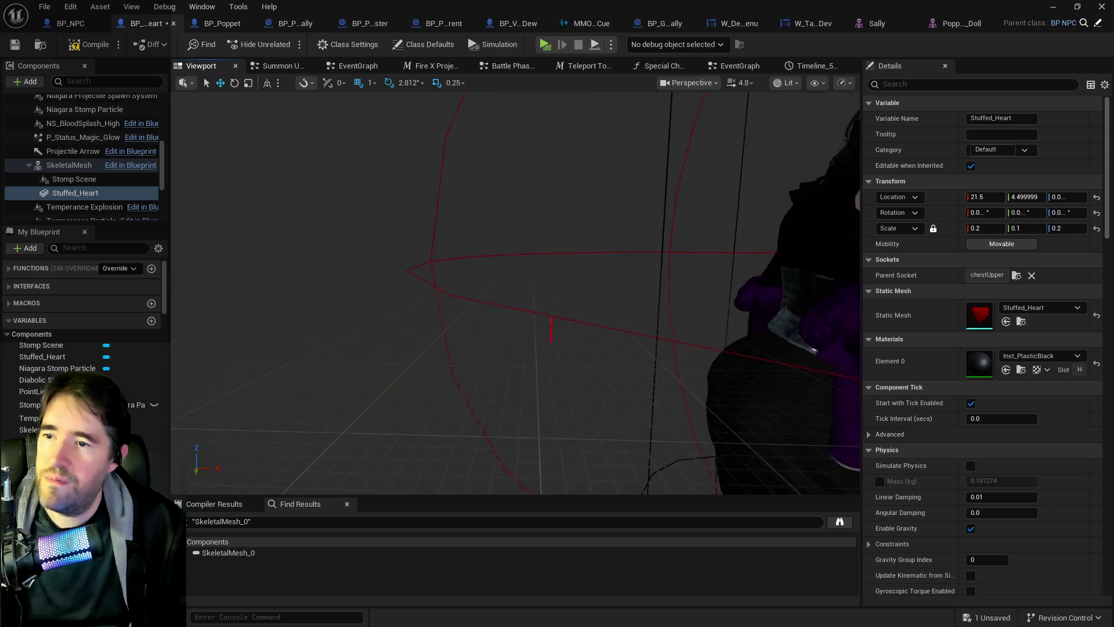
Set the viewport camera speed to 1.8 and orbit to face the character
{"action": "left_click", "coordinate": [741, 82]}
{"action": "type", "text": "1.8"}
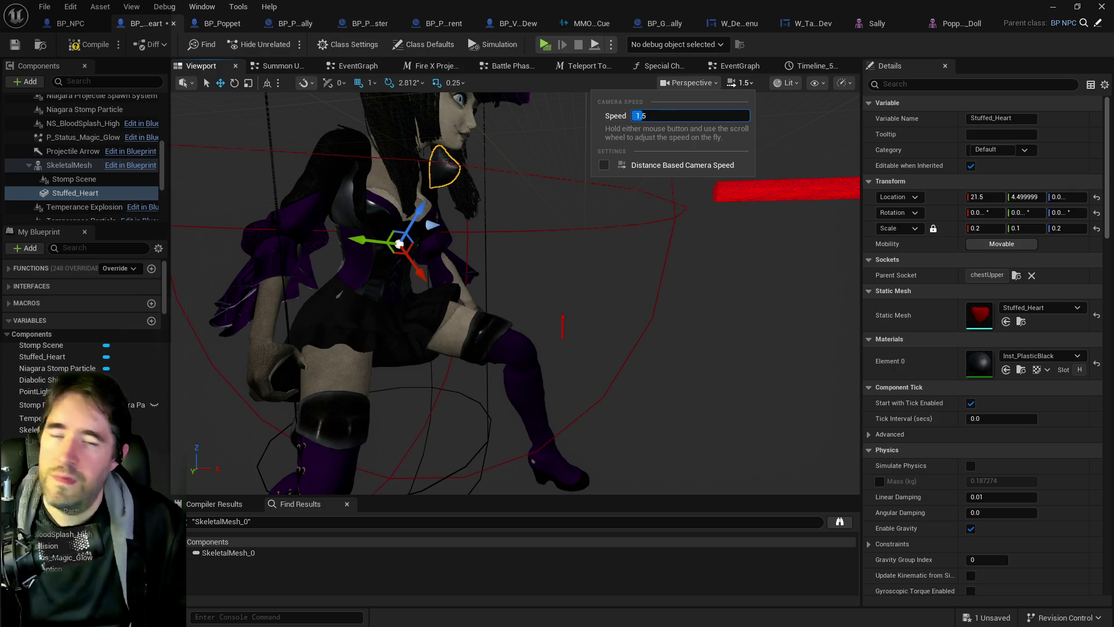
{"action": "key", "text": "Return"}
{"action": "left_click_drag", "start_coordinate": [441, 290], "coordinate": [575, 289]}
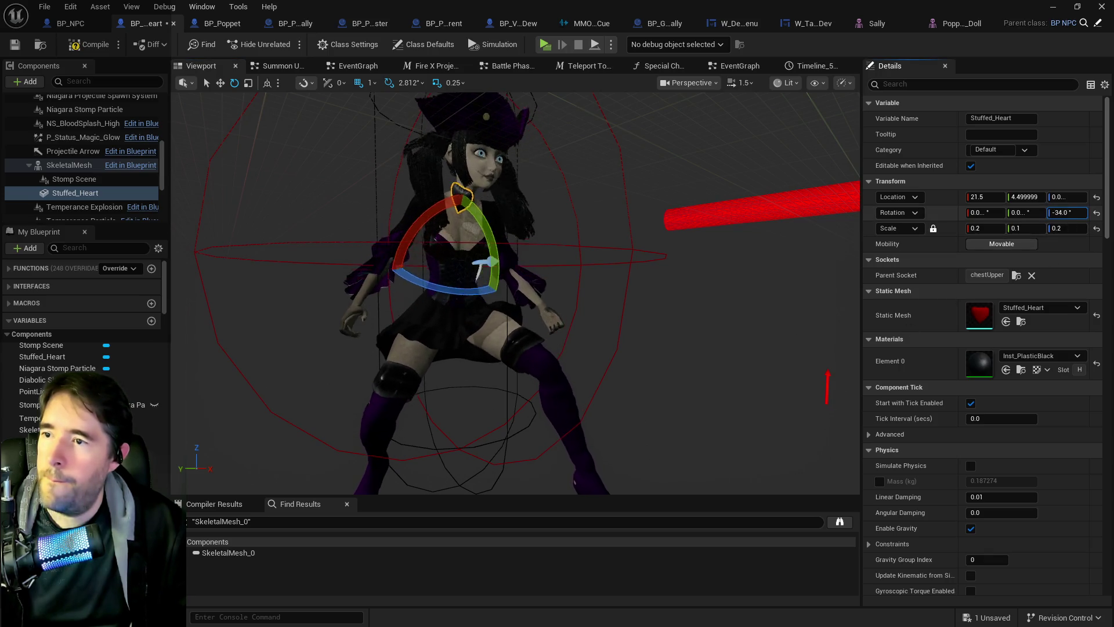
Rotate the heart around its Z axis and tilt it around X
{"action": "left_click_drag", "start_coordinate": [1067, 213], "coordinate": [1053, 213]}
{"action": "left_click_drag", "start_coordinate": [614, 251], "coordinate": [504, 279]}
{"action": "left_click_drag", "start_coordinate": [527, 323], "coordinate": [543, 318]}
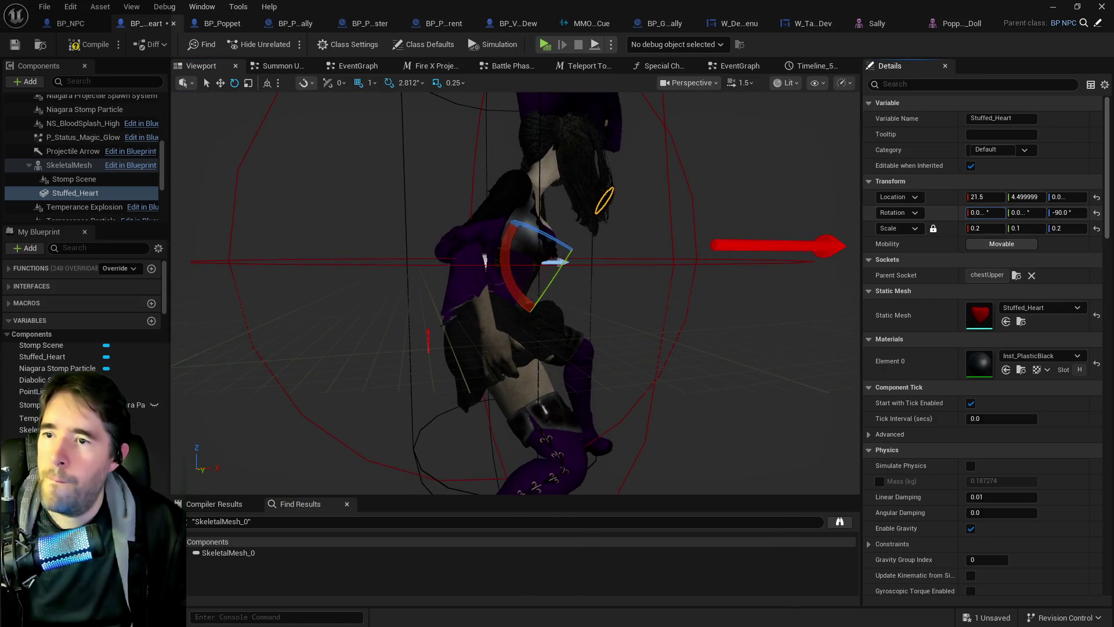
{"action": "mouse_move", "coordinate": [985, 212]}
{"action": "left_mouse_down"}
{"action": "mouse_move", "coordinate": [972, 212]}
{"action": "mouse_move", "coordinate": [988, 213]}
{"action": "left_mouse_up"}
{"action": "type", "text": "17"}
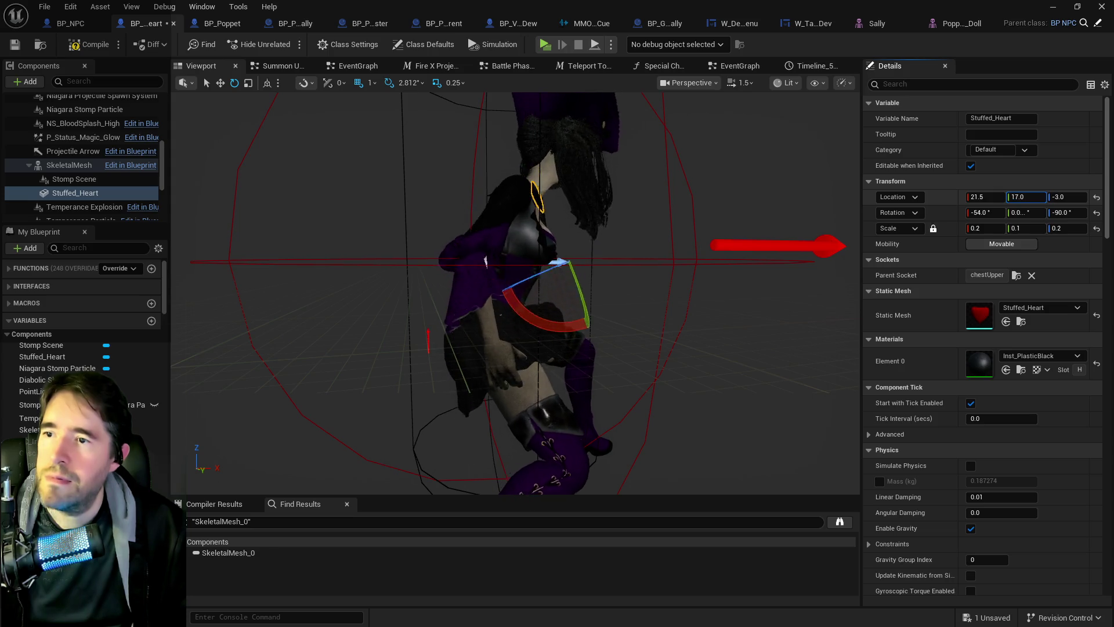
Set the heart's location to Y -3, slide it to Y -12, and set X to 25
{"action": "type", "text": "-3"}
{"action": "key", "text": "Return"}
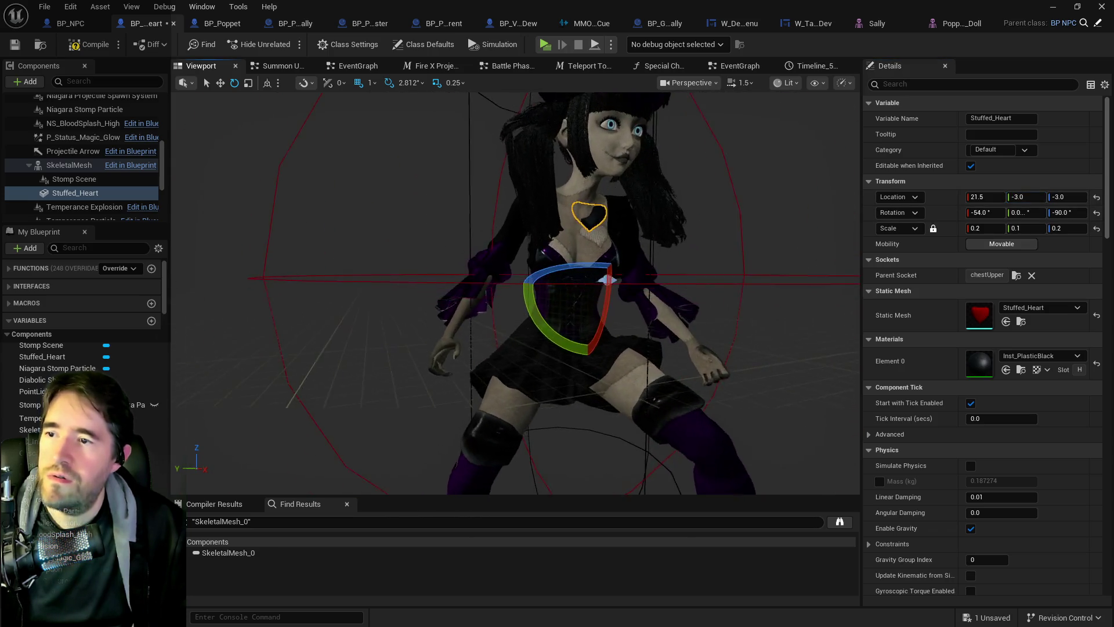
{"action": "mouse_move", "coordinate": [1024, 197]}
{"action": "left_mouse_down"}
{"action": "mouse_move", "coordinate": [970, 197]}
{"action": "mouse_move", "coordinate": [994, 195]}
{"action": "left_mouse_up"}
{"action": "type", "text": "25"}
{"action": "key", "text": "Return"}
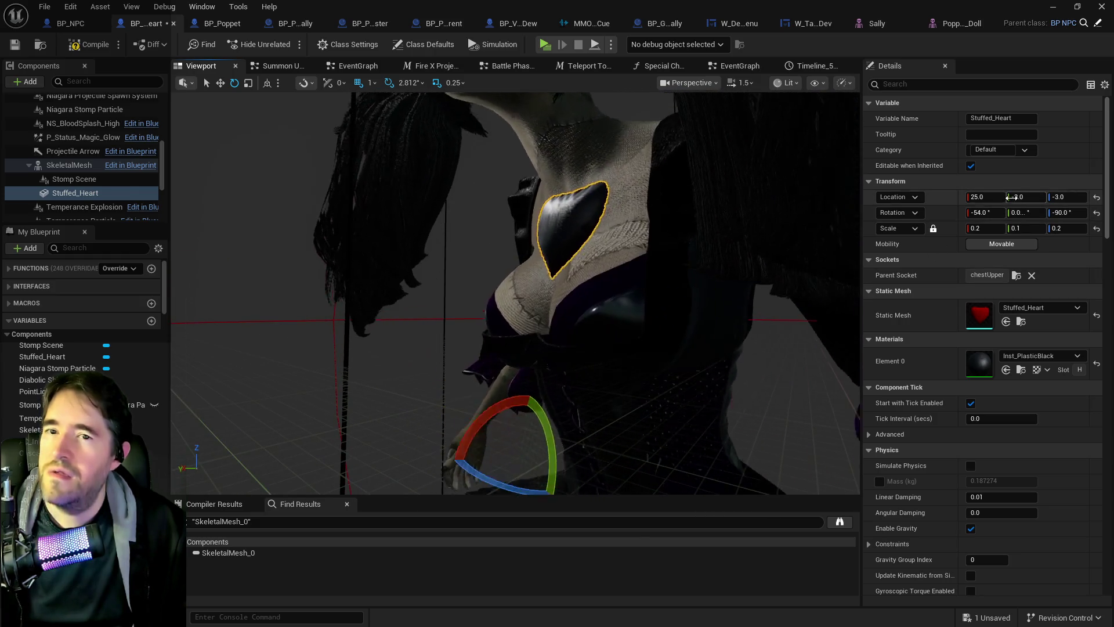
Frame the heart, try X location 25 then 26, and nudge Y to -5
{"action": "key", "text": "f"}
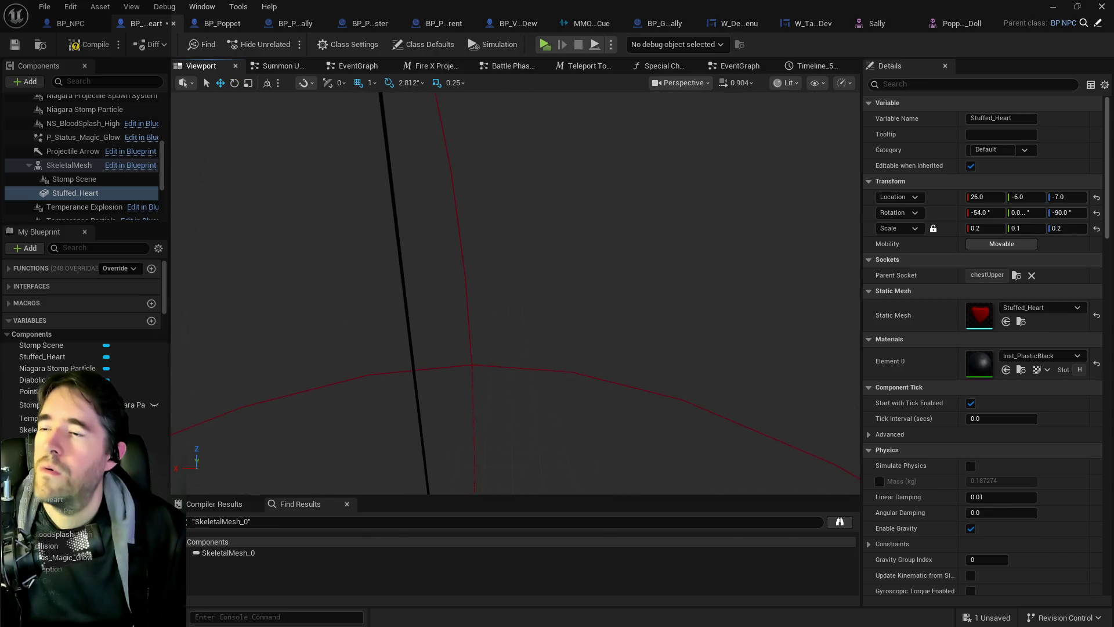
{"action": "key", "text": "w"}
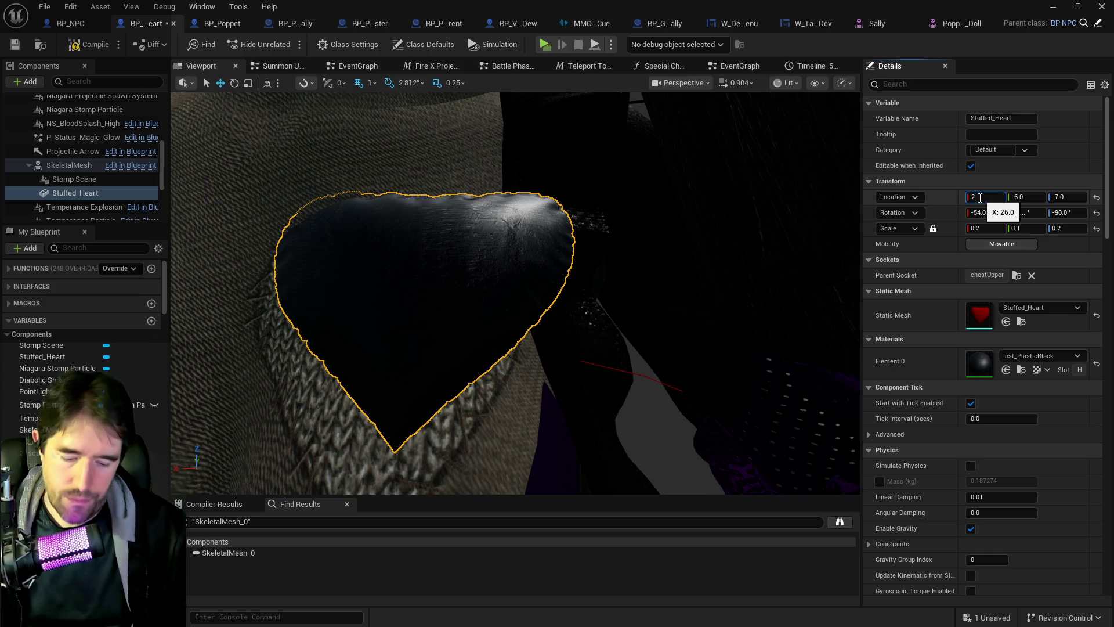
{"action": "type", "text": "25"}
{"action": "key", "text": "Return"}
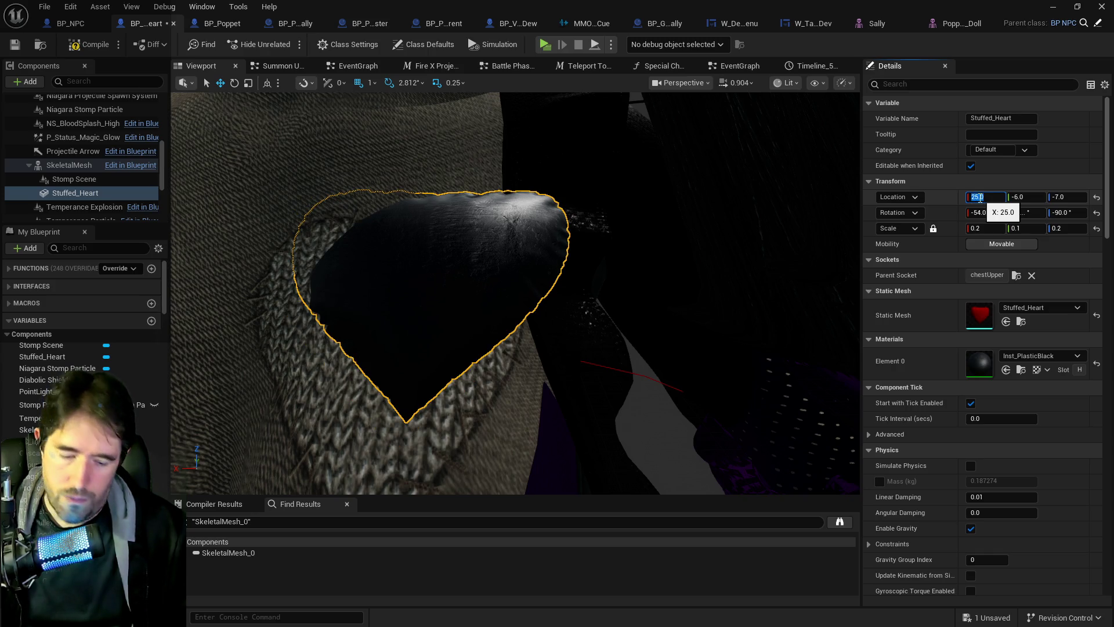
{"action": "type", "text": "26"}
{"action": "key", "text": "Return"}
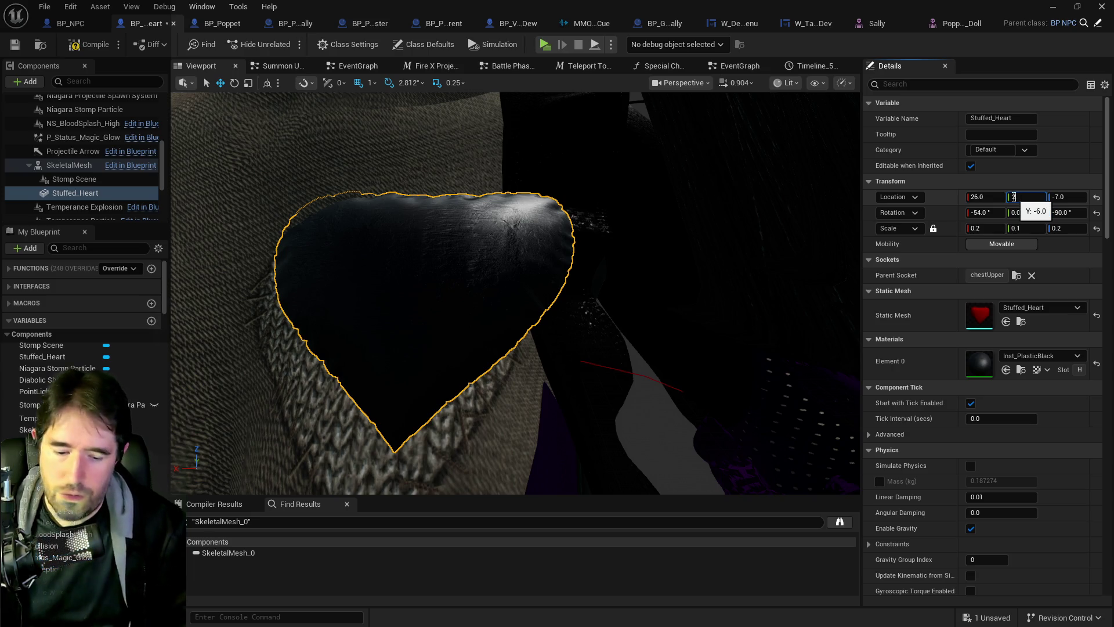
{"action": "key", "text": "Return"}
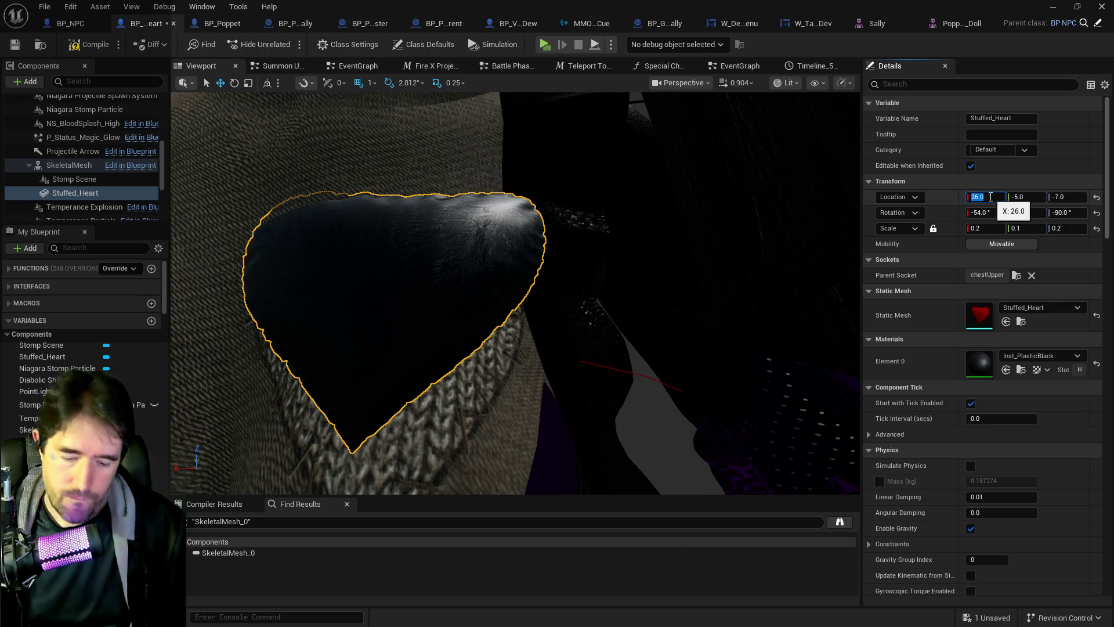
{"action": "type", "text": "24"}
Try X 24, lower Z to -8, settle on X 27, and orbit close to check
{"action": "key", "text": "Return"}
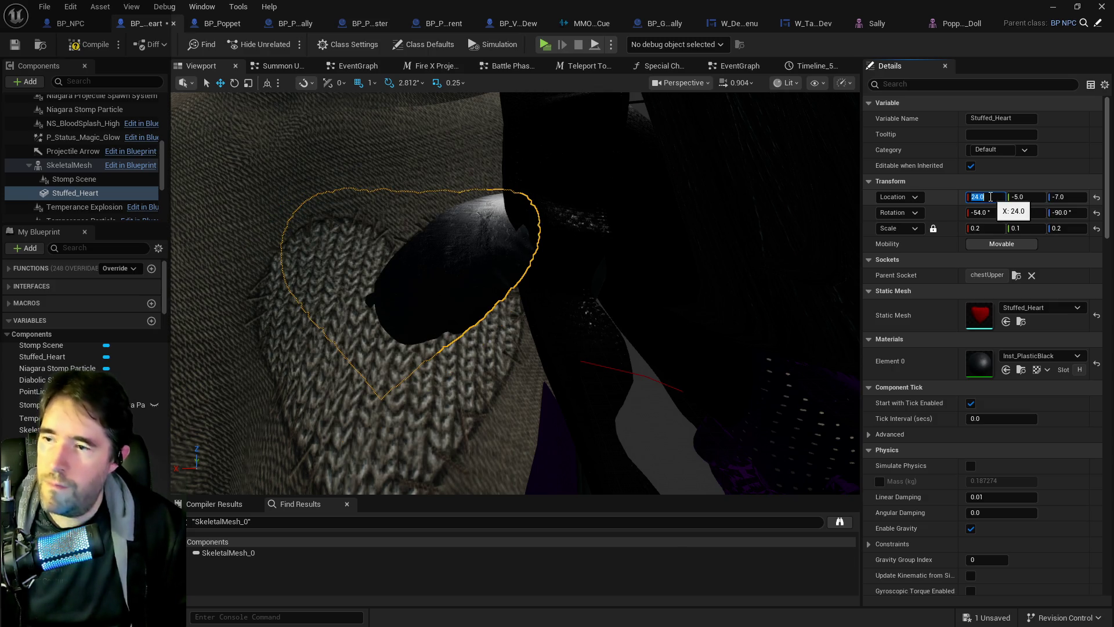
{"action": "key", "text": "Return"}
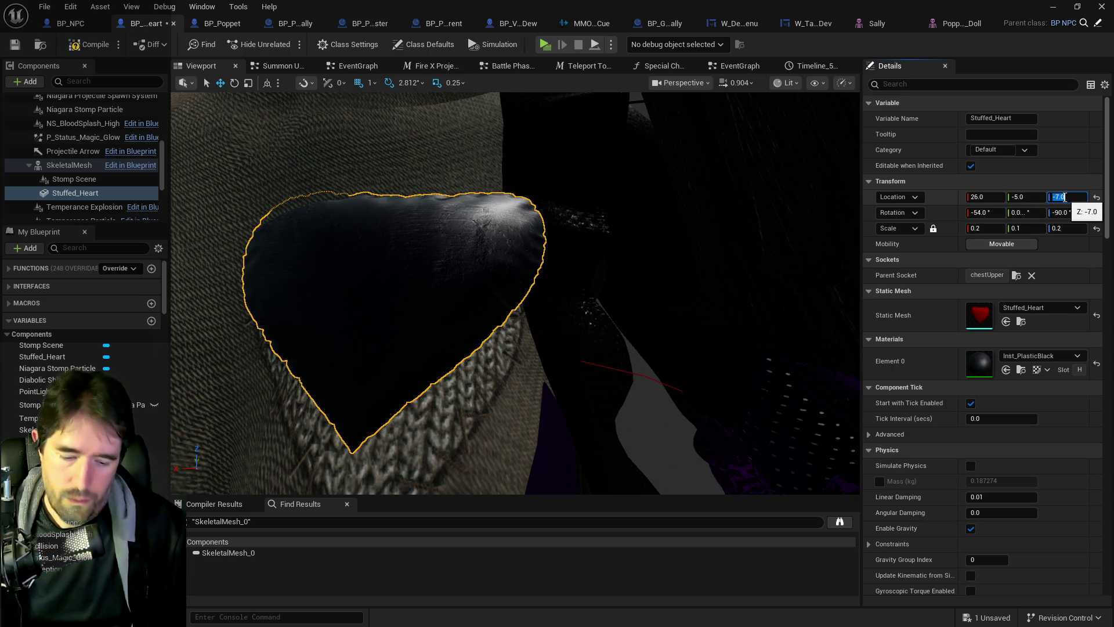
{"action": "type", "text": "-8"}
{"action": "key", "text": "Return"}
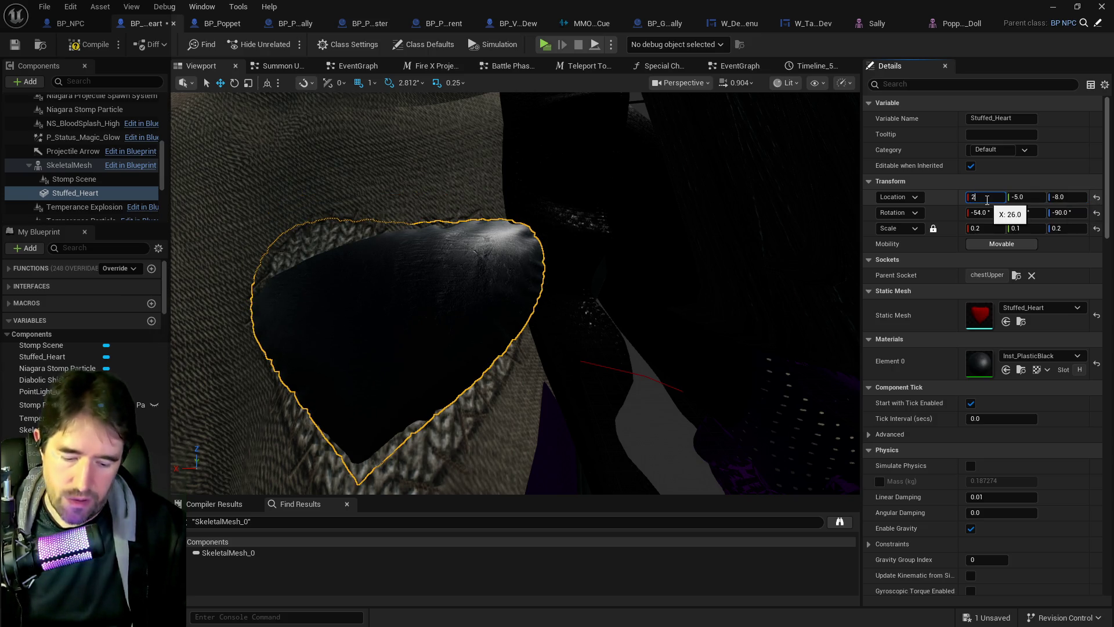
{"action": "type", "text": "7"}
{"action": "key", "text": "Return"}
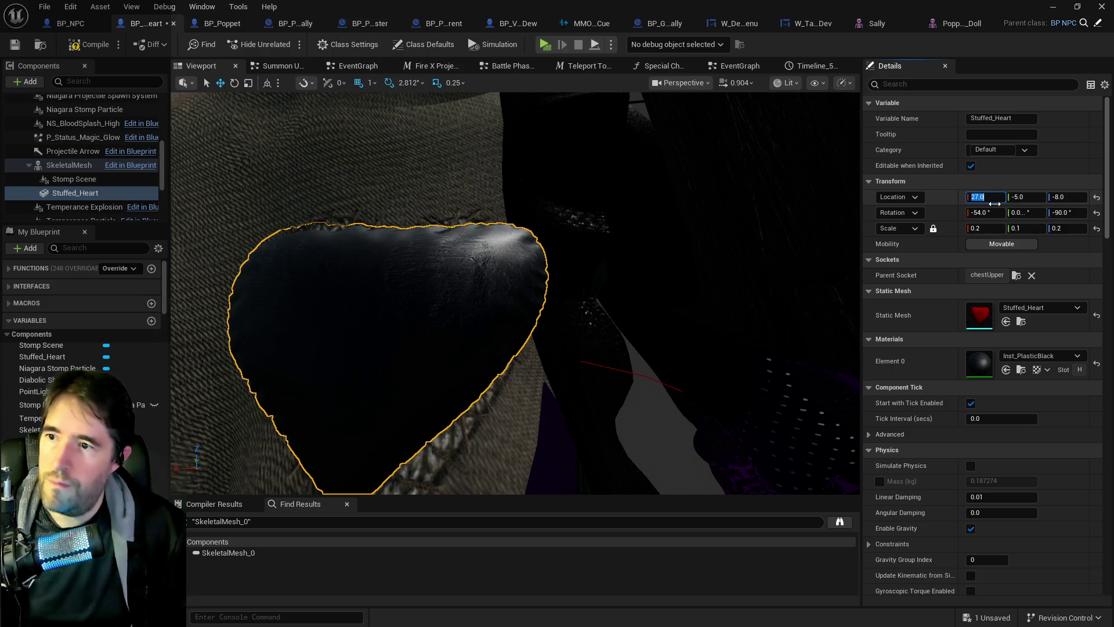
{"action": "scroll", "coordinate": [263, 208], "scroll_direction": "down", "scroll_amount": 5}
{"action": "left_click_drag", "start_coordinate": [263, 207], "coordinate": [441, 216]}
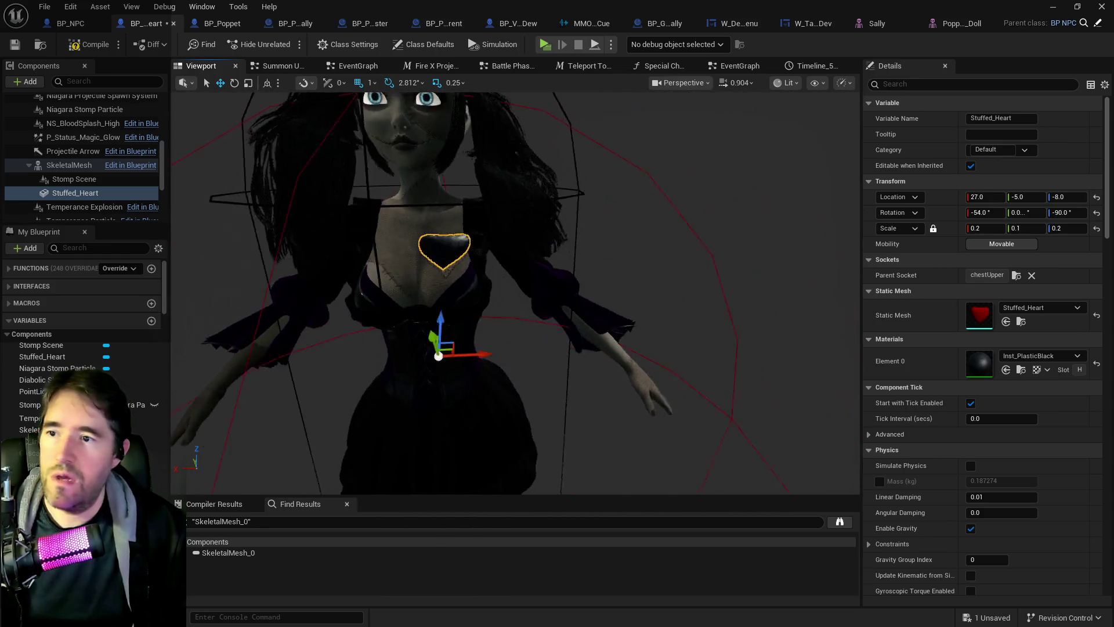
{"action": "scroll", "coordinate": [515, 294], "scroll_direction": "down", "scroll_amount": 6}
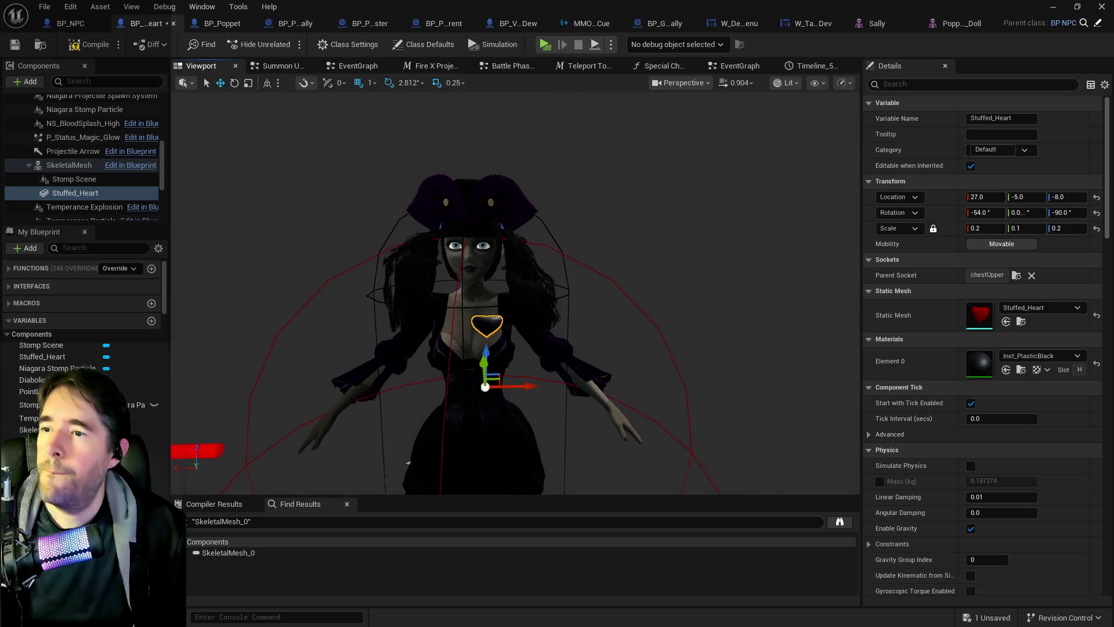
Compile the blueprint, orbit to check the heart on the chest, save, and minimize the editor
{"action": "left_click", "coordinate": [72, 53]}
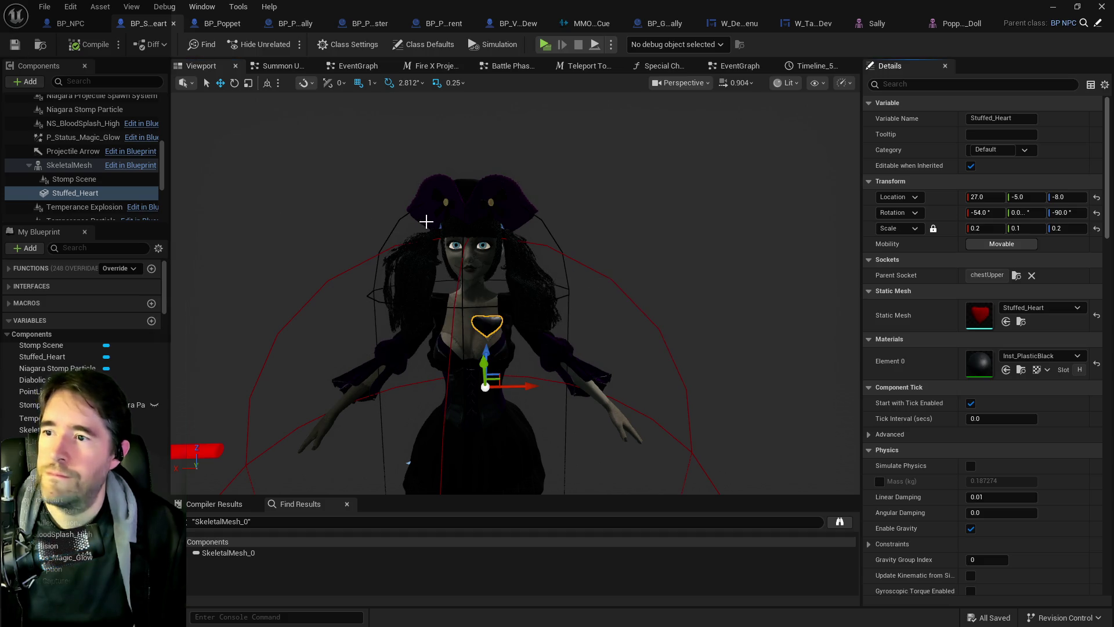
{"action": "left_click_drag", "start_coordinate": [401, 209], "coordinate": [429, 210]}
{"action": "mouse_move", "coordinate": [533, 118]}
{"action": "left_mouse_down"}
{"action": "mouse_move", "coordinate": [517, 142]}
{"action": "mouse_move", "coordinate": [533, 118]}
{"action": "left_mouse_up"}
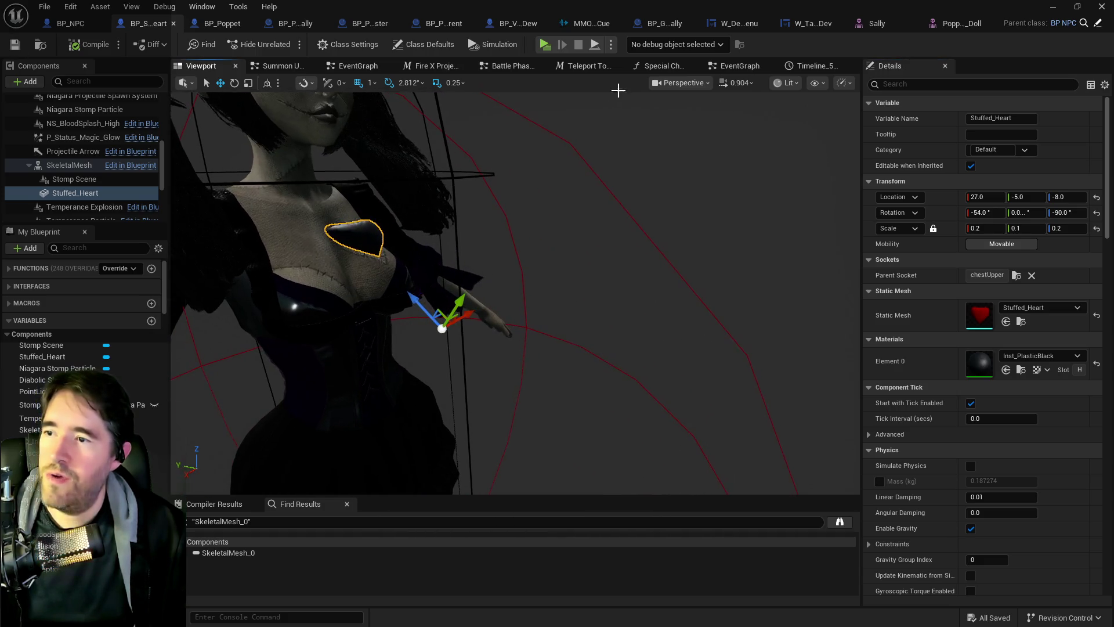
{"action": "left_click_drag", "start_coordinate": [385, 233], "coordinate": [336, 241]}
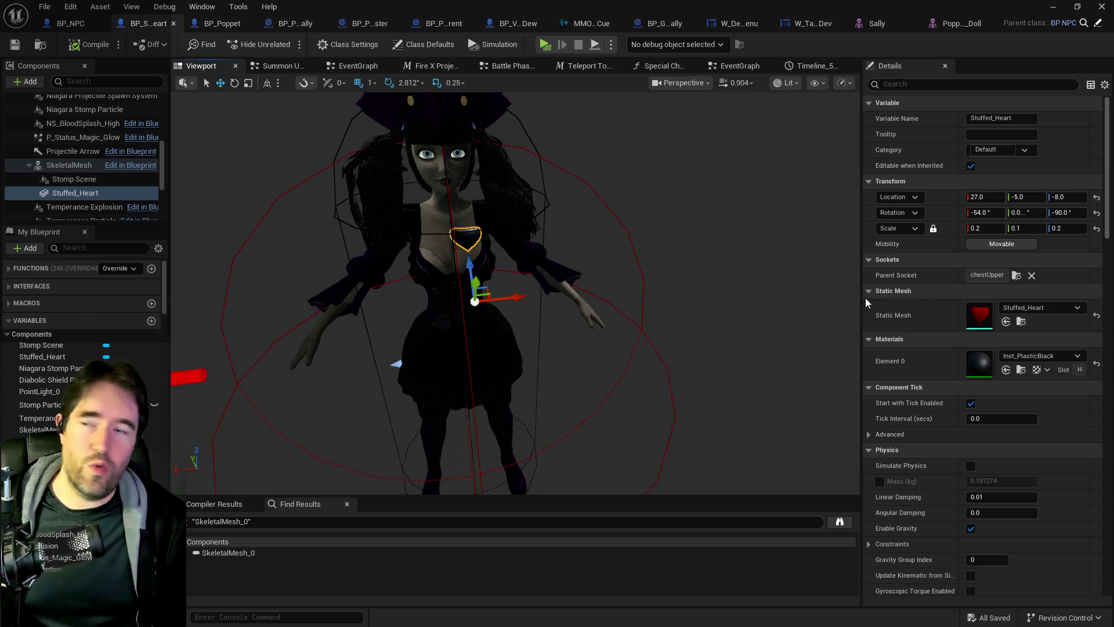
{"action": "left_click", "coordinate": [14, 44]}
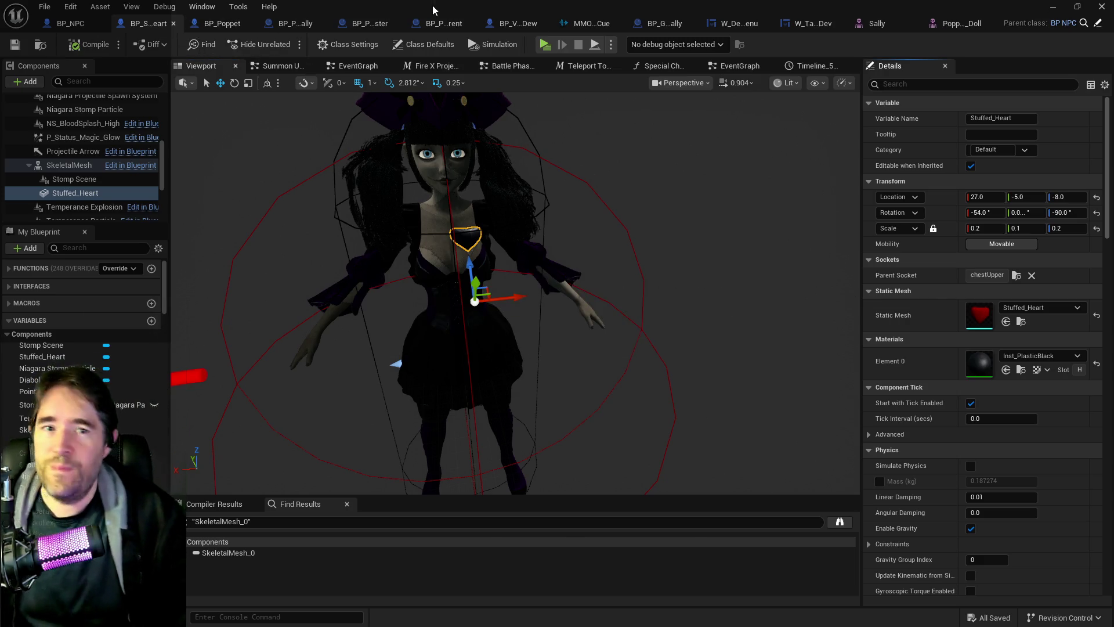
{"action": "left_click", "coordinate": [1053, 6]}
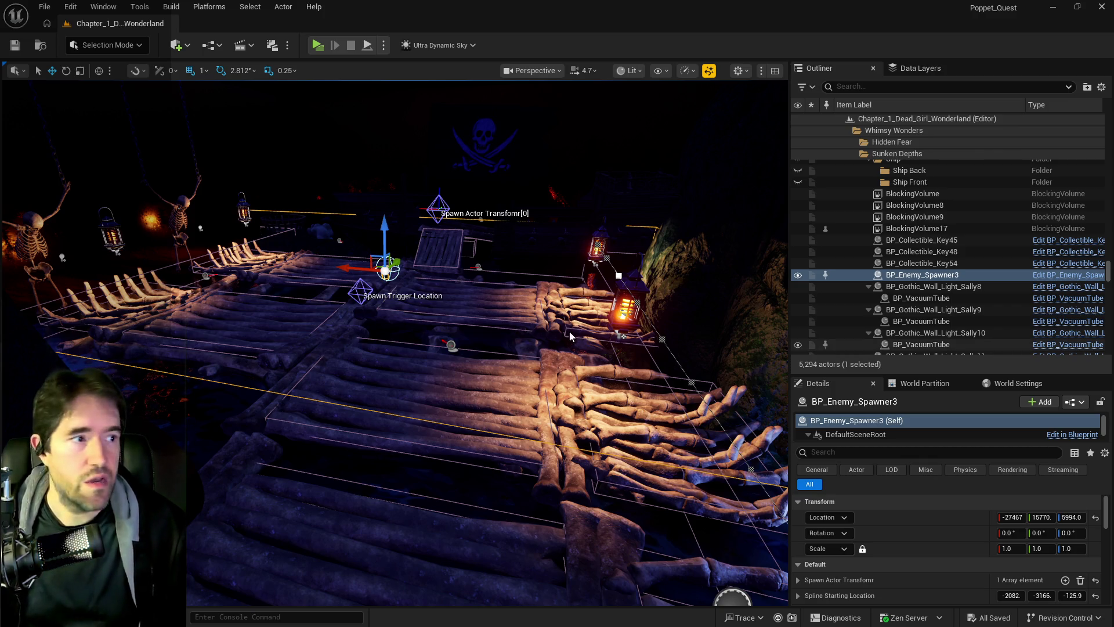
Move the floating blueprint window aside, fly over the deck, and select SM_Pathway_Pipe_2
{"action": "left_click_drag", "start_coordinate": [441, 371], "coordinate": [407, 406]}
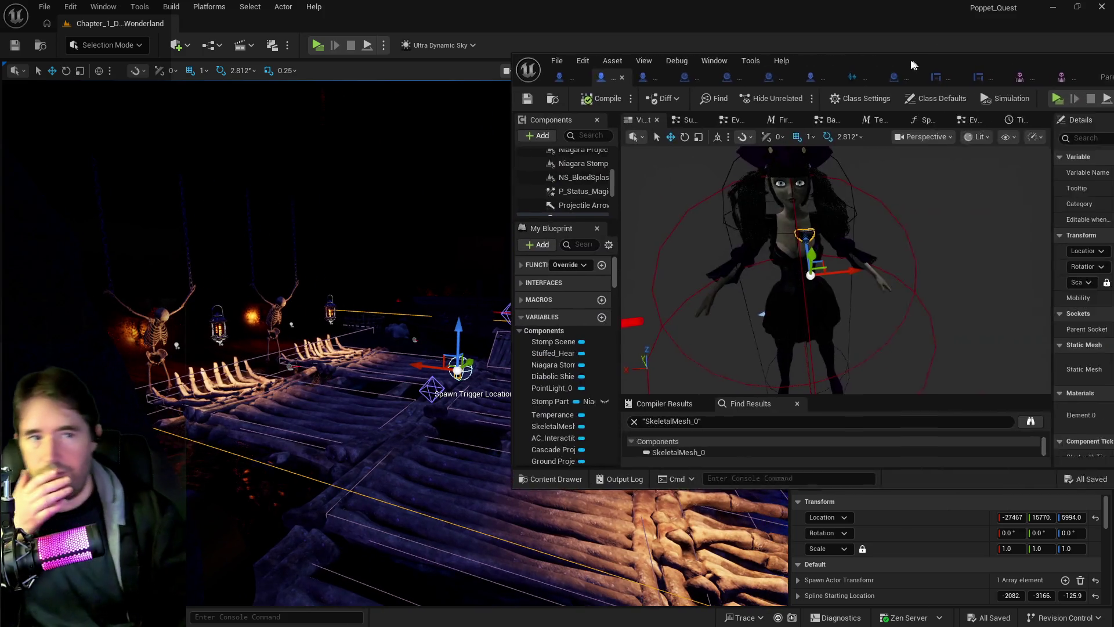
{"action": "left_click_drag", "start_coordinate": [911, 58], "coordinate": [574, 114]}
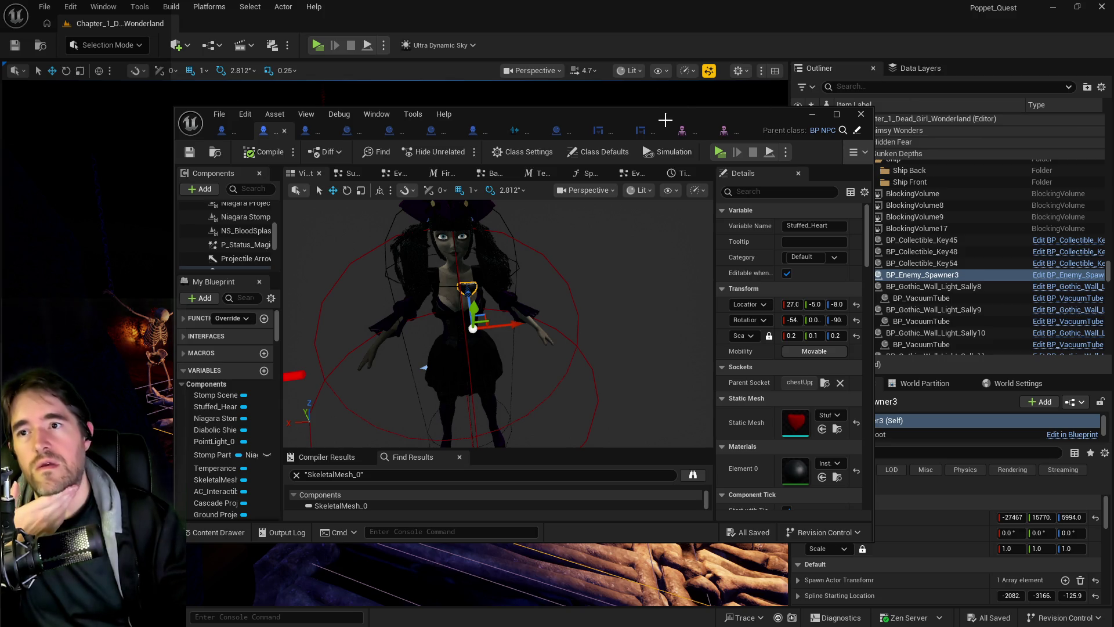
{"action": "left_click_drag", "start_coordinate": [666, 118], "coordinate": [704, 108]}
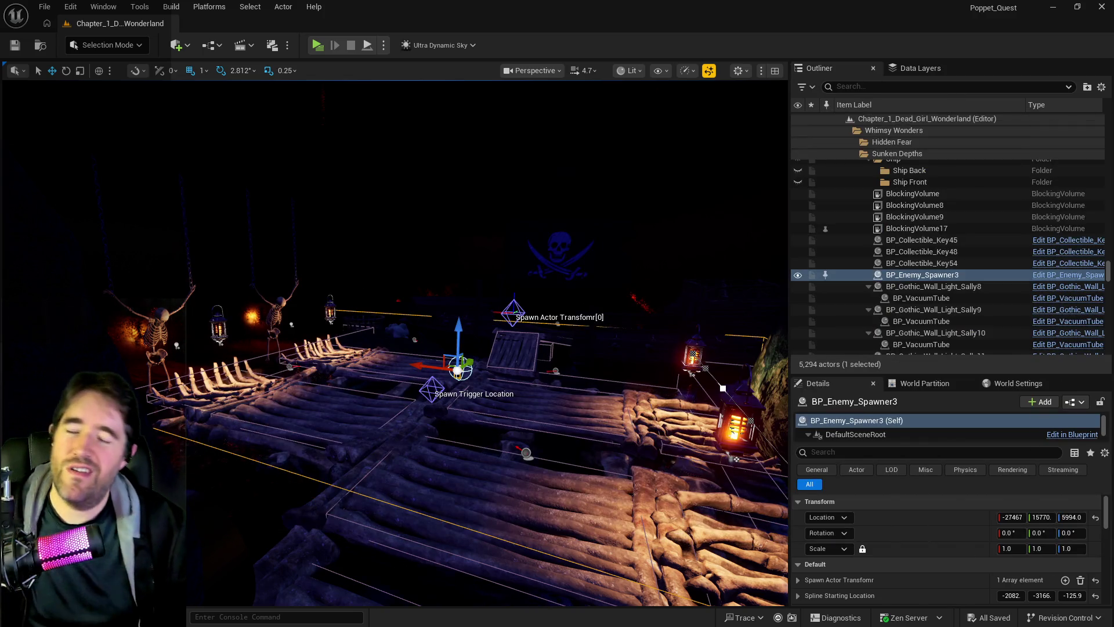
{"action": "key", "text": "f"}
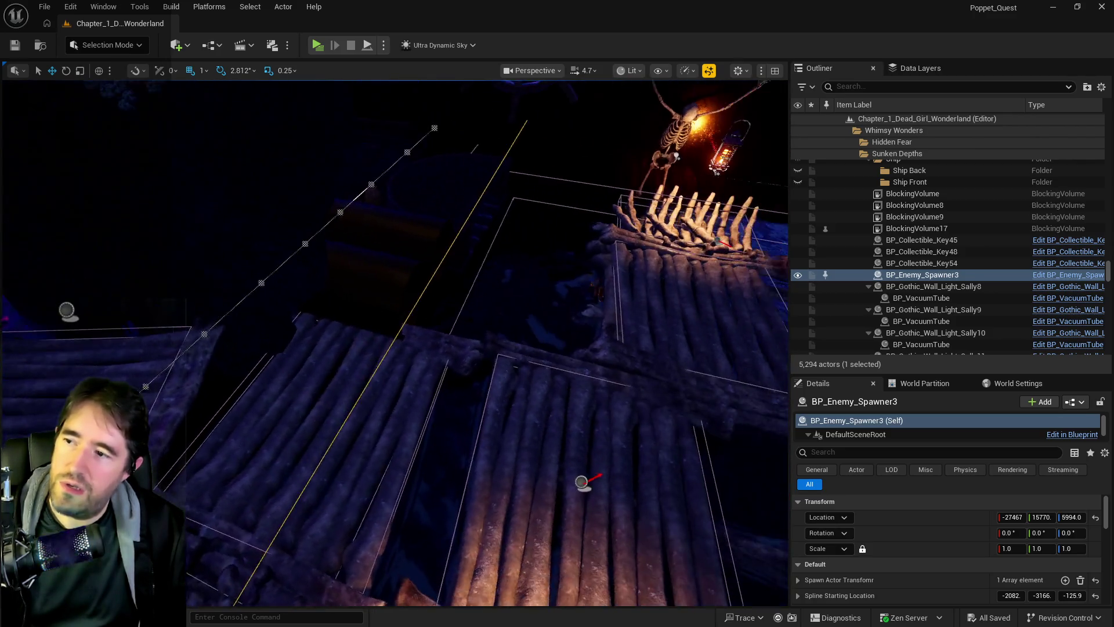
{"action": "left_click", "coordinate": [379, 288]}
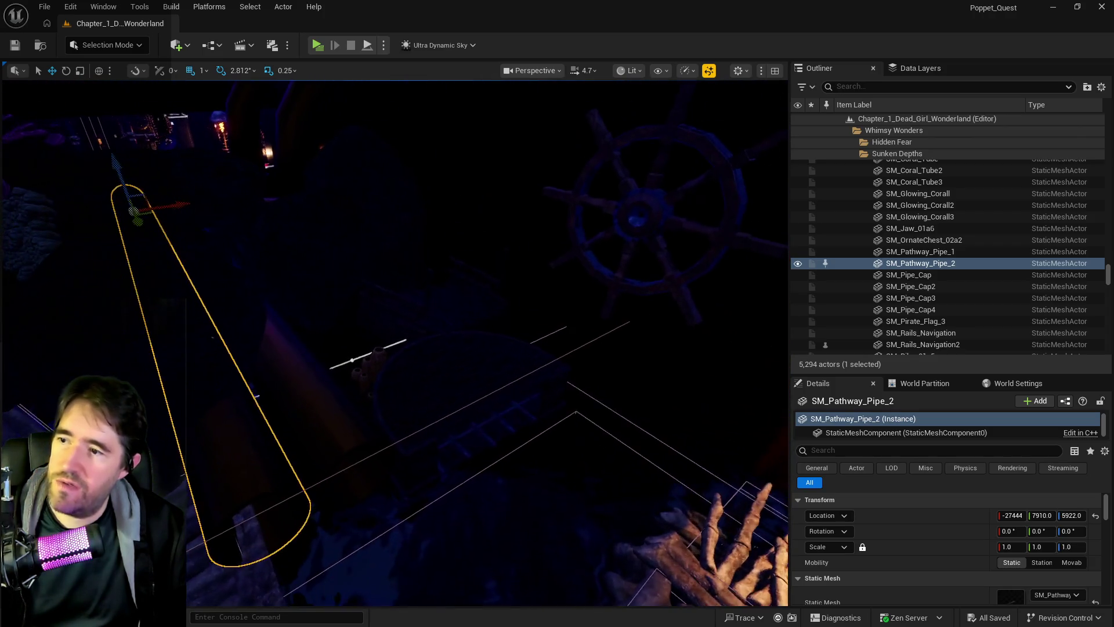
{"action": "left_click", "coordinate": [864, 87]}
Search 'ultra' in the Outliner, select Ultra_Dynamic_Sky, save the level, and fly toward the bone bridge
{"action": "type", "text": "ultra"}
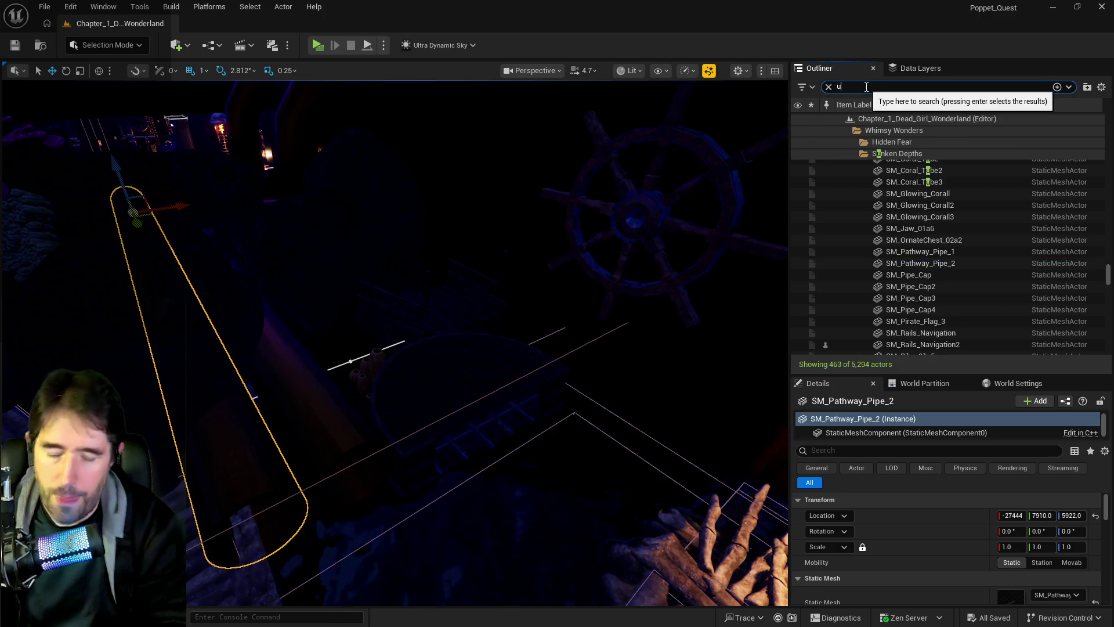
{"action": "left_click", "coordinate": [929, 142]}
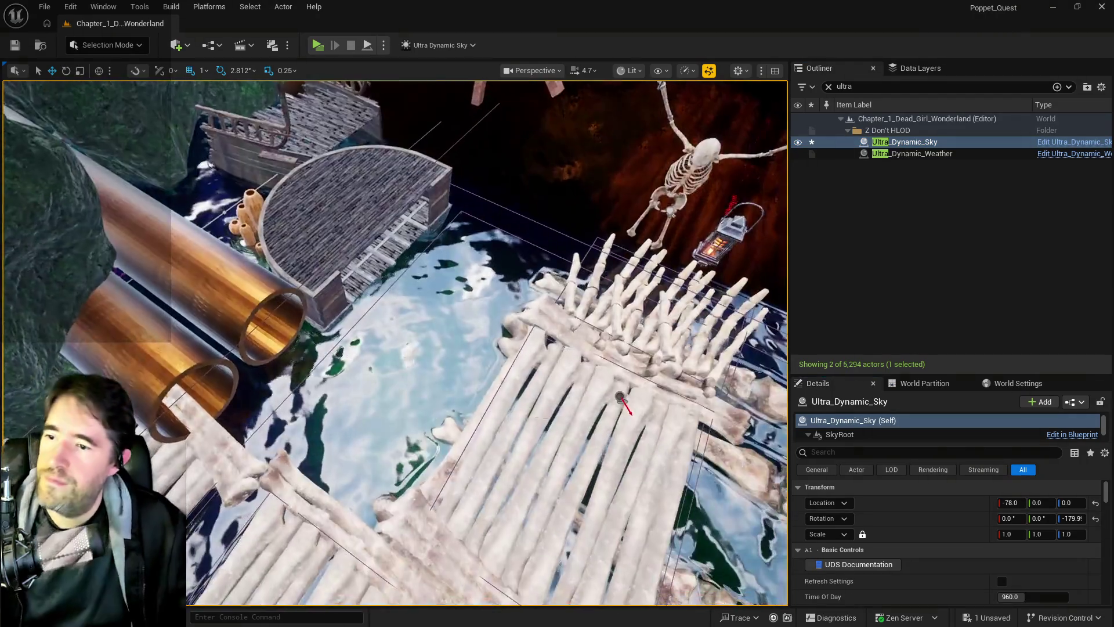
{"action": "key", "text": "ctrl+s"}
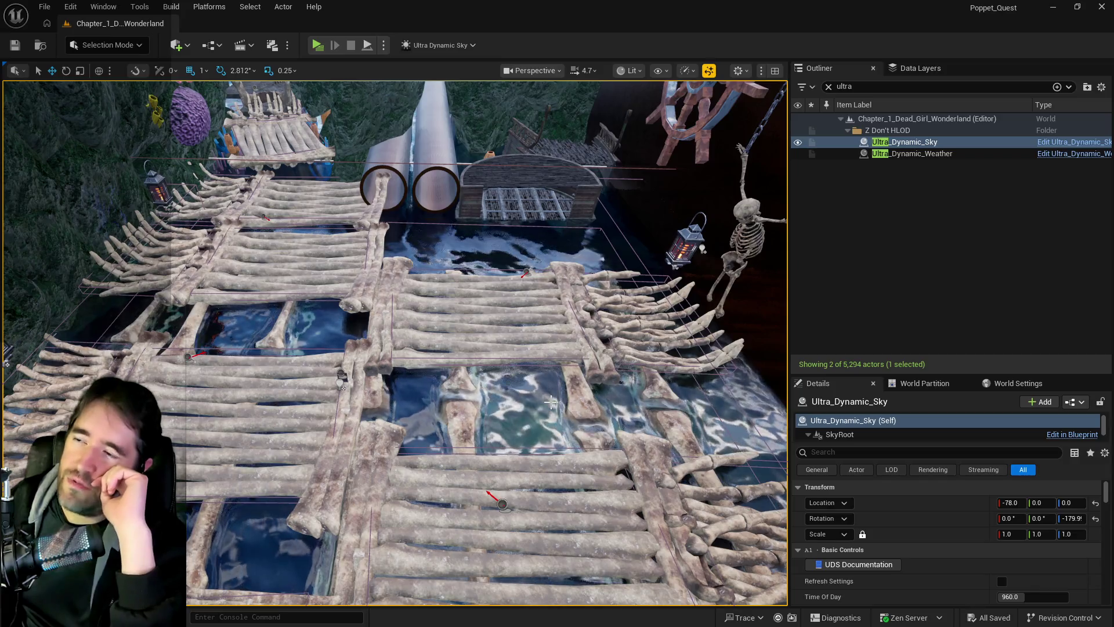
{"action": "mouse_move", "coordinate": [395, 343]}
{"action": "left_mouse_down"}
{"action": "mouse_move", "coordinate": [418, 325]}
{"action": "mouse_move", "coordinate": [406, 336]}
{"action": "left_mouse_up"}
{"action": "left_click_drag", "start_coordinate": [530, 240], "coordinate": [566, 250]}
Unlock proportional scaling on SM_Pathway_Pipe_2 and set its Y scale to 0.9
{"action": "left_click", "coordinate": [529, 240]}
{"action": "key", "text": "f"}
{"action": "left_click_drag", "start_coordinate": [575, 294], "coordinate": [575, 294]}
{"action": "left_click_drag", "start_coordinate": [765, 288], "coordinate": [754, 289]}
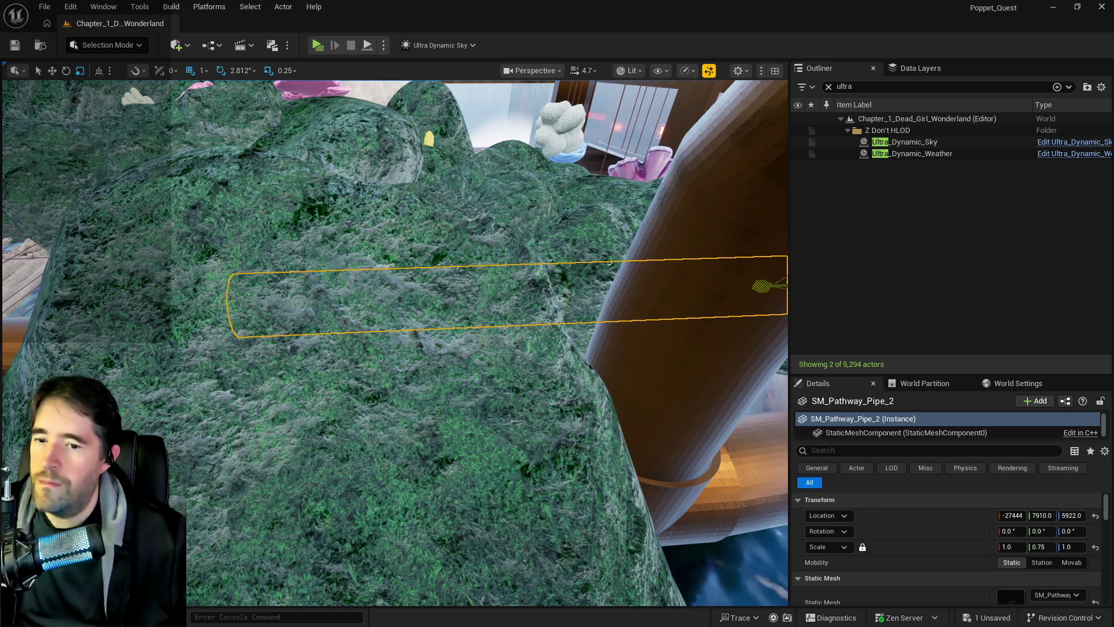
{"action": "left_click", "coordinate": [863, 547]}
{"action": "left_click", "coordinate": [1038, 547]}
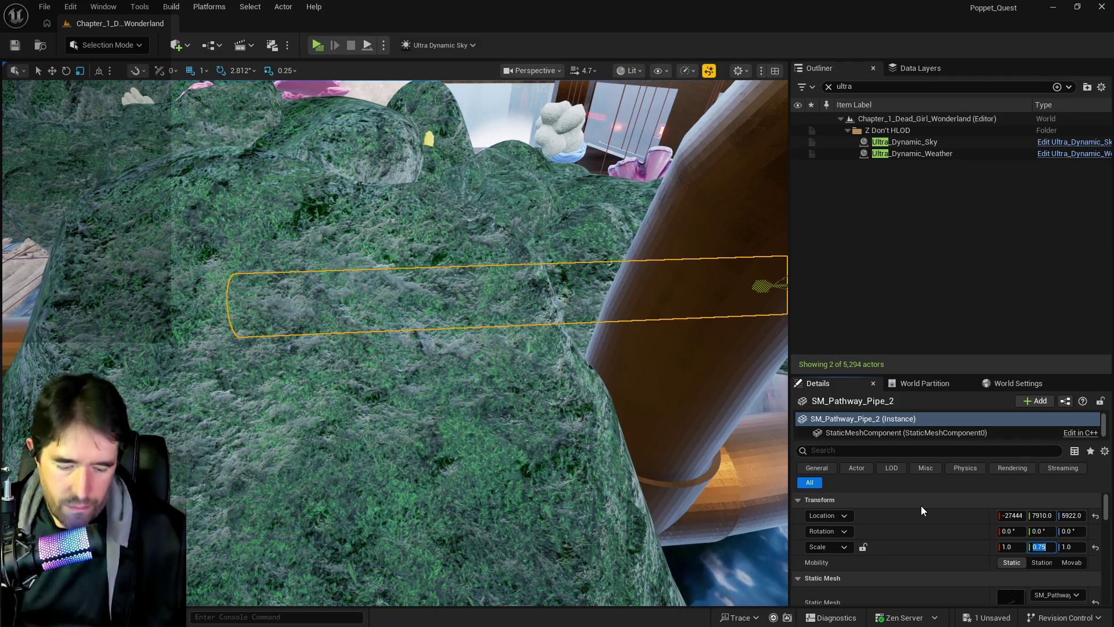
{"action": "key", "text": "BackSpace"}
{"action": "type", "text": "."}
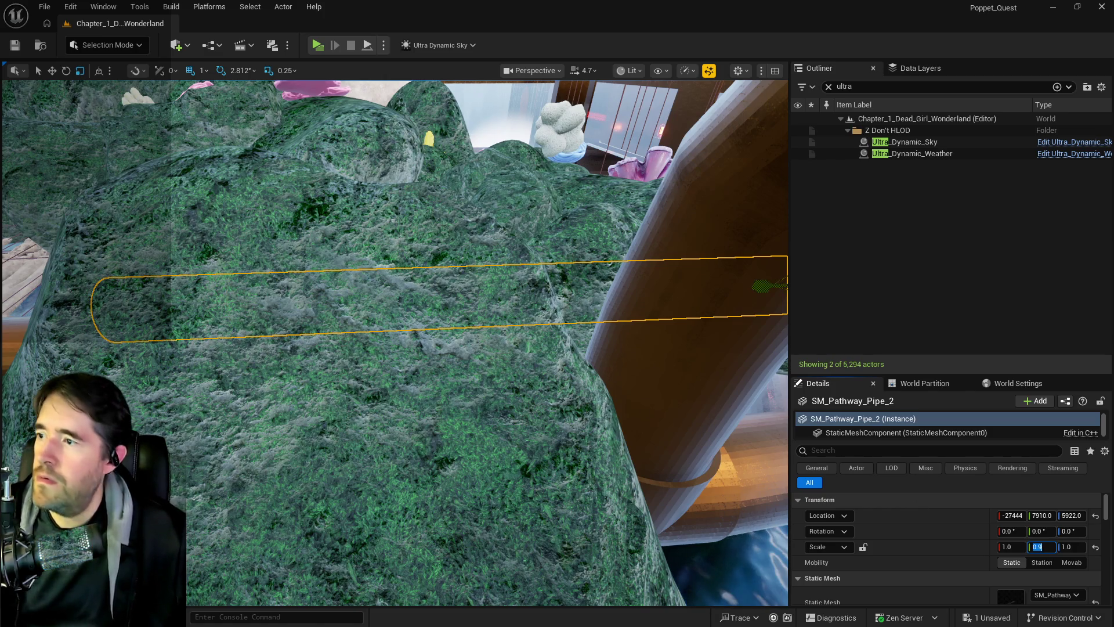
{"action": "type", "text": "9"}
{"action": "key", "text": "Return"}
Select SM_Pathway_Pipe_1 and set its Y scale to 0.9
{"action": "left_click_drag", "start_coordinate": [342, 262], "coordinate": [342, 261]}
{"action": "left_click_drag", "start_coordinate": [534, 327], "coordinate": [534, 327]}
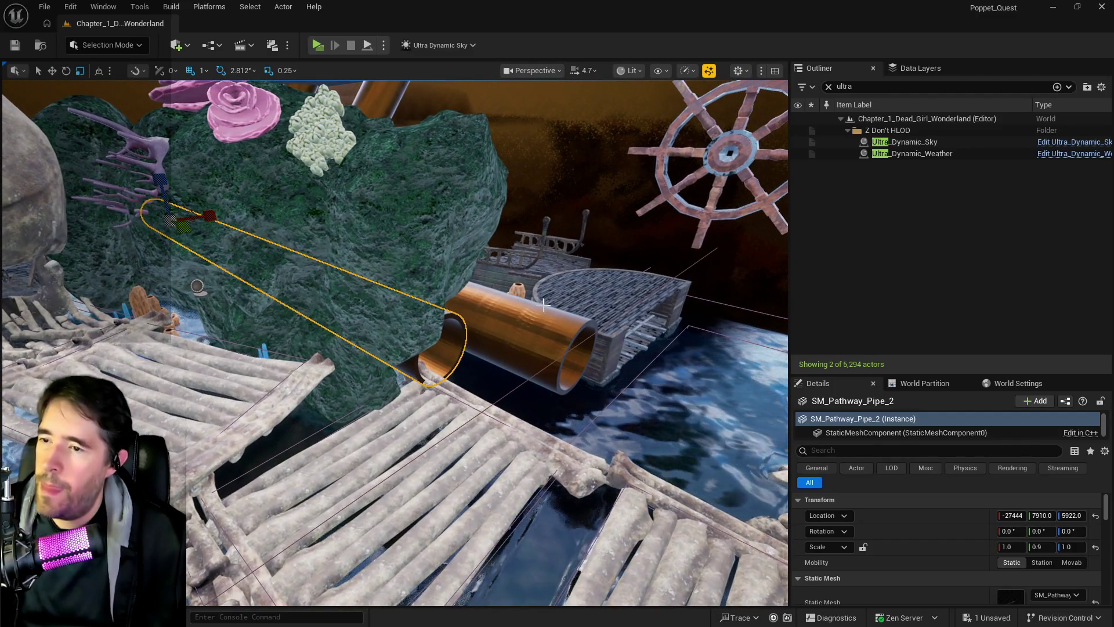
{"action": "left_click", "coordinate": [533, 327]}
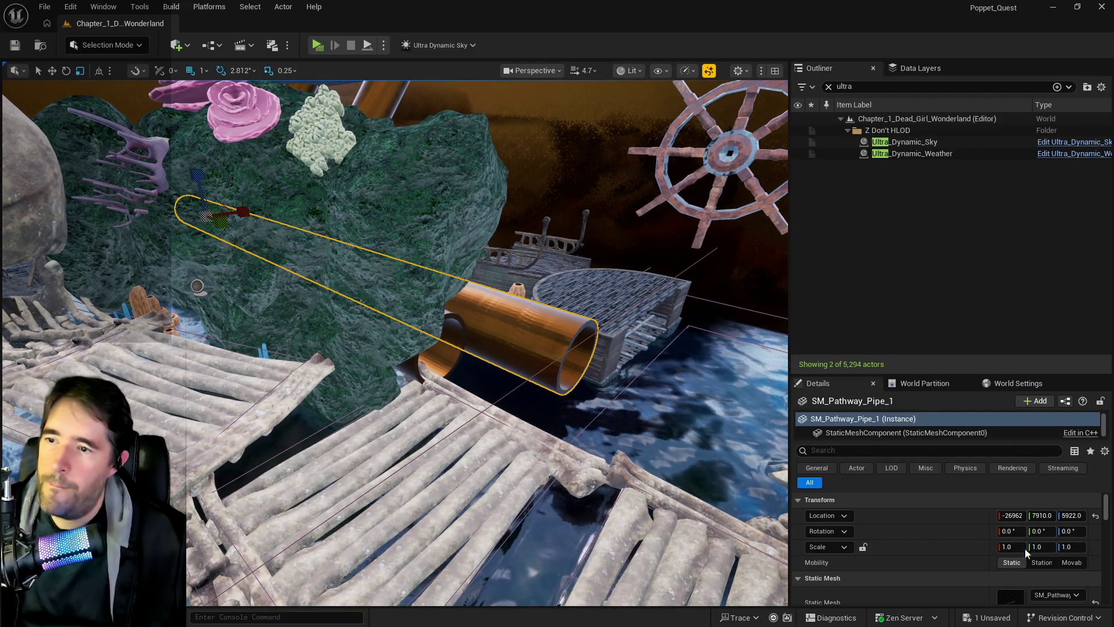
{"action": "left_click", "coordinate": [1042, 547]}
{"action": "key", "text": "BackSpace"}
{"action": "type", "text": "0.9"}
{"action": "key", "text": "Return"}
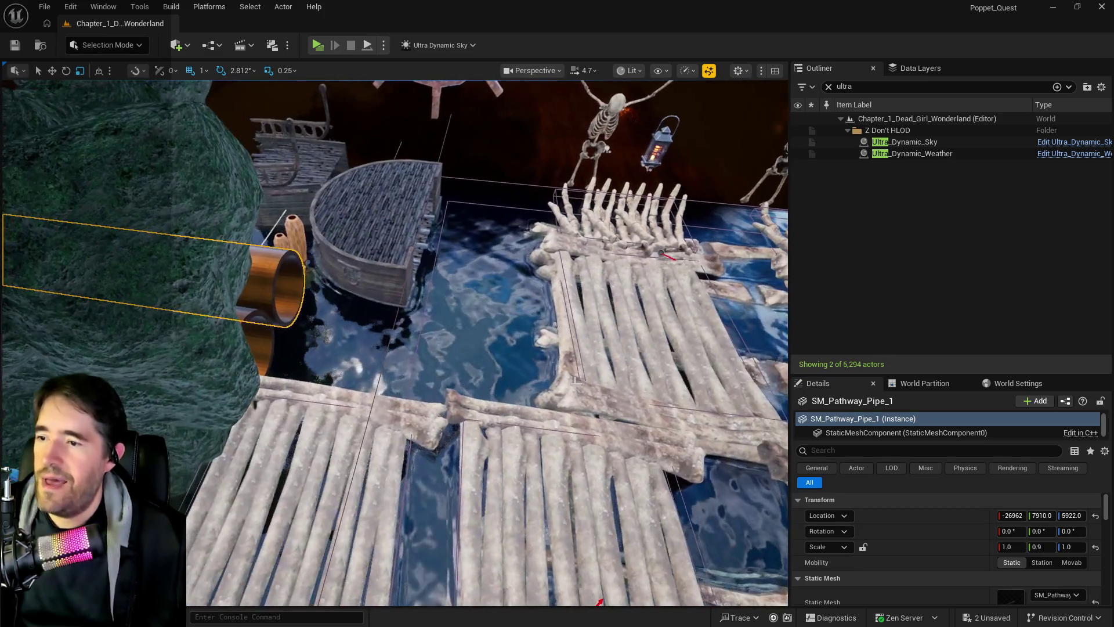
Duplicate L_Bone_Bridge7 along the Y axis and slide the copy further along Y
{"action": "left_click", "coordinate": [627, 325]}
{"action": "key", "text": "d"}
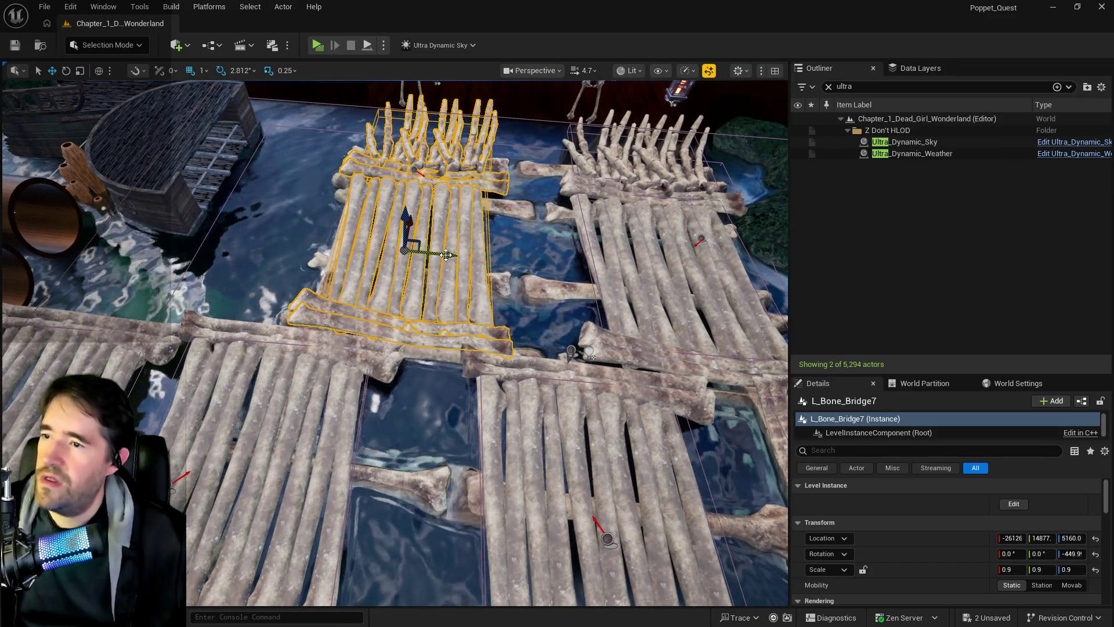
{"action": "mouse_move", "coordinate": [446, 254]}
{"action": "left_mouse_down"}
{"action": "mouse_move", "coordinate": [216, 231]}
{"action": "mouse_move", "coordinate": [294, 244]}
{"action": "left_mouse_up"}
{"action": "scroll", "coordinate": [198, 270], "scroll_direction": "down", "scroll_amount": 10}
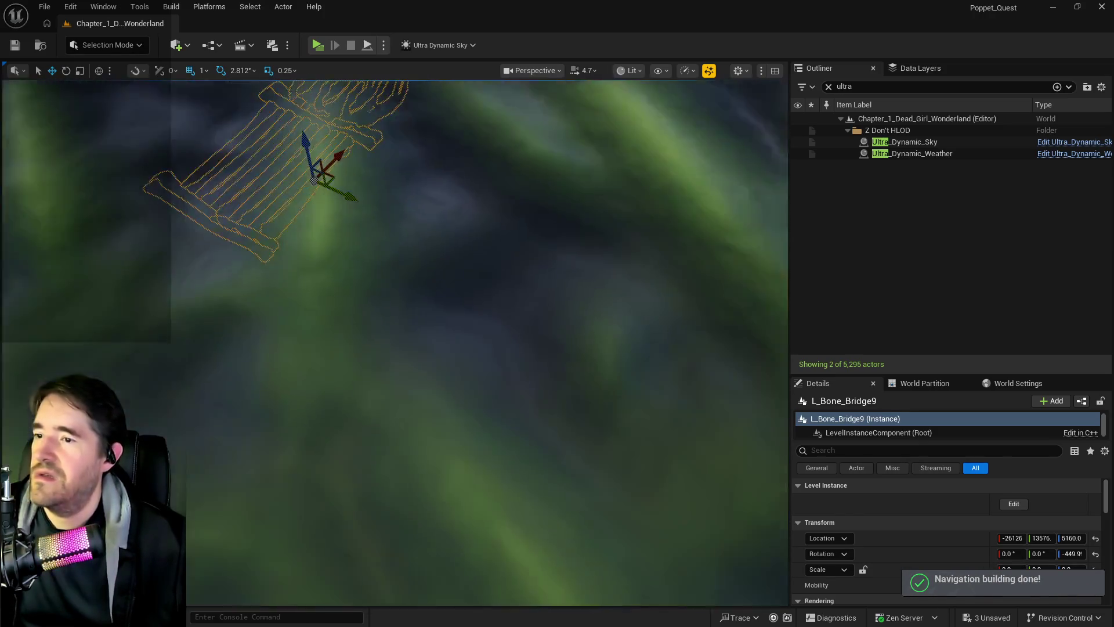
{"action": "scroll", "coordinate": [198, 270], "scroll_direction": "up", "scroll_amount": 10}
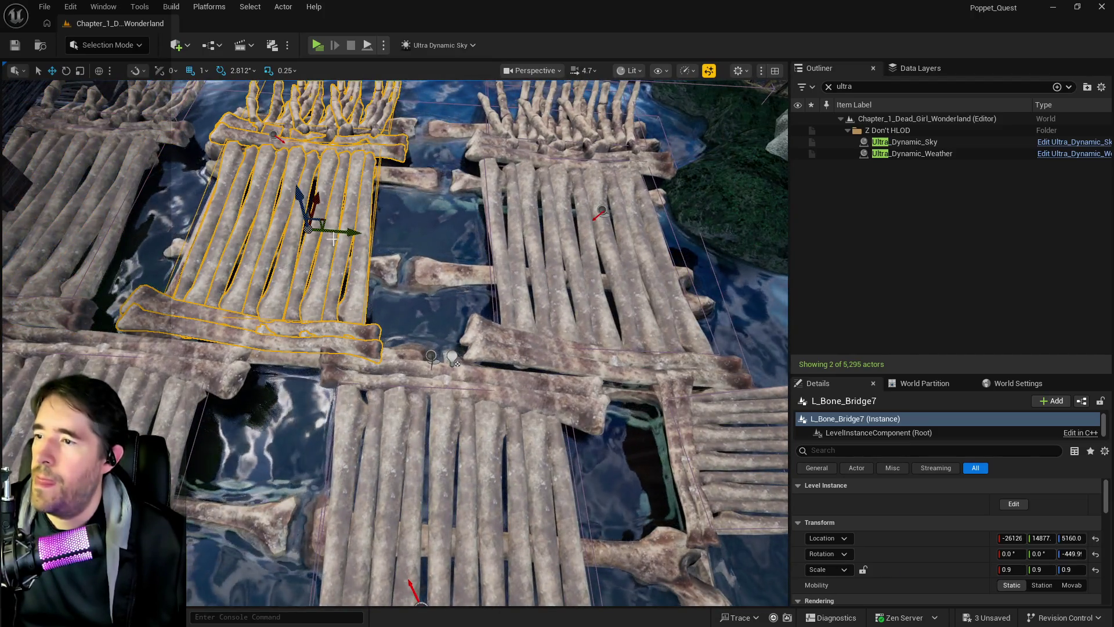
{"action": "left_click_drag", "start_coordinate": [359, 235], "coordinate": [380, 225]}
Look over the bridges, selecting the teleport marker, ship cabin and new L_Bone_Bridge9 in turn
{"action": "mouse_move", "coordinate": [498, 196]}
{"action": "left_mouse_down"}
{"action": "mouse_move", "coordinate": [482, 185]}
{"action": "mouse_move", "coordinate": [406, 203]}
{"action": "mouse_move", "coordinate": [366, 220]}
{"action": "mouse_move", "coordinate": [354, 250]}
{"action": "mouse_move", "coordinate": [372, 246]}
{"action": "left_mouse_up"}
{"action": "left_click", "coordinate": [483, 185]}
{"action": "left_click", "coordinate": [464, 255]}
{"action": "mouse_move", "coordinate": [465, 256]}
{"action": "left_mouse_down"}
{"action": "mouse_move", "coordinate": [452, 221]}
{"action": "mouse_move", "coordinate": [337, 203]}
{"action": "left_mouse_up"}
{"action": "left_click", "coordinate": [360, 192]}
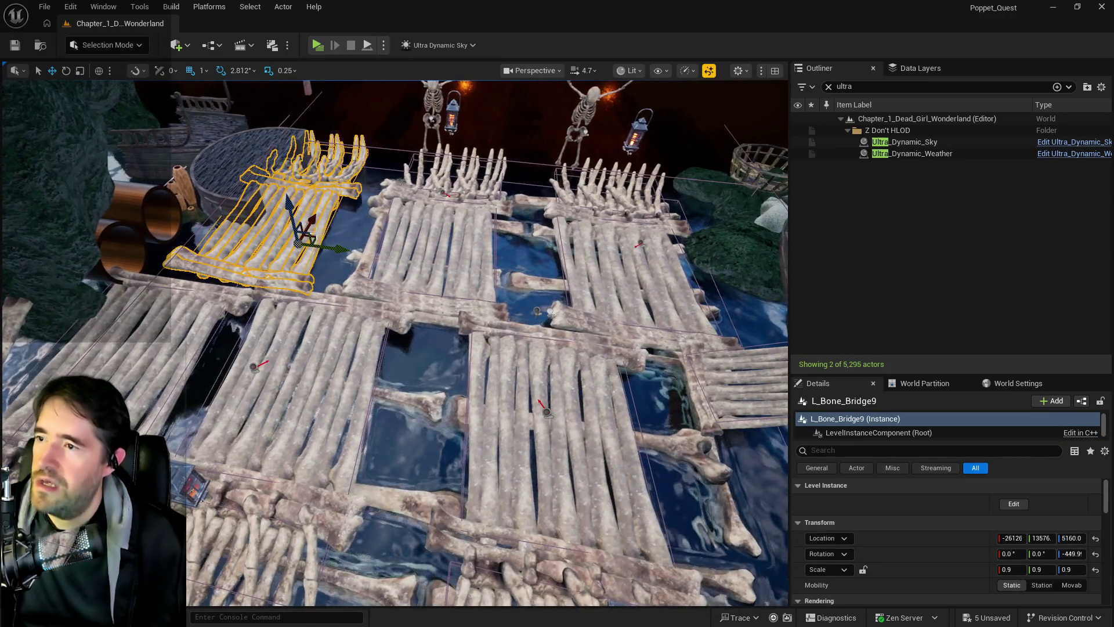
{"action": "left_click", "coordinate": [233, 163]}
{"action": "left_click_drag", "start_coordinate": [232, 163], "coordinate": [246, 191]}
{"action": "mouse_move", "coordinate": [421, 183]}
{"action": "left_mouse_down"}
{"action": "mouse_move", "coordinate": [415, 191]}
{"action": "mouse_move", "coordinate": [421, 183]}
{"action": "left_mouse_up"}
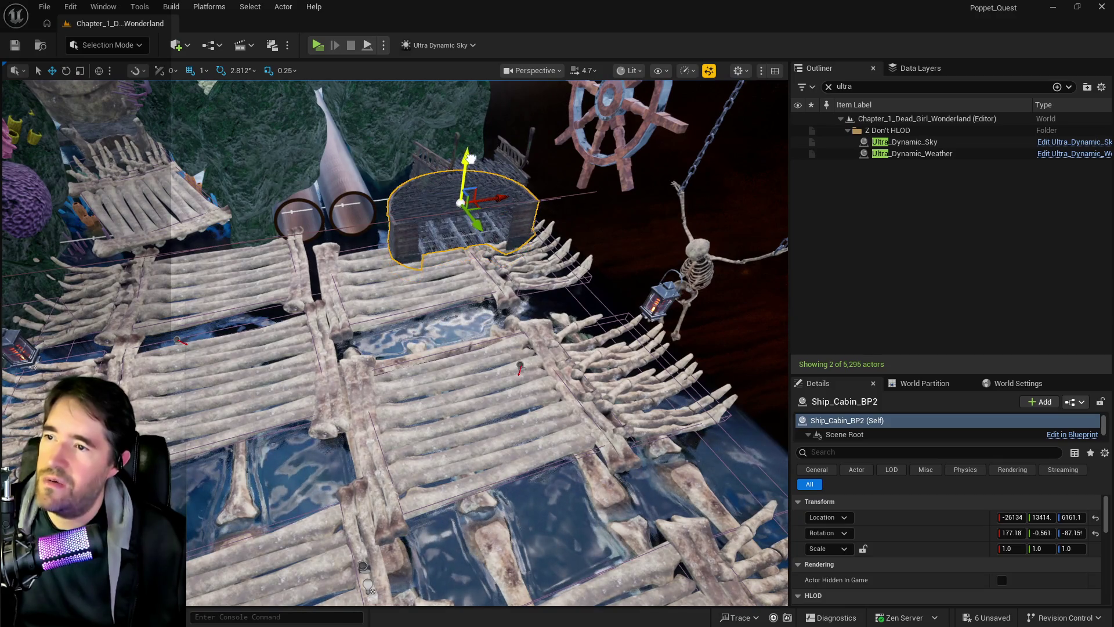
Reposition the ship cabin: lift it, shift it right, tilt it about 28 degrees, then lower it
{"action": "mouse_move", "coordinate": [475, 120]}
{"action": "left_mouse_down"}
{"action": "mouse_move", "coordinate": [394, 96]}
{"action": "mouse_move", "coordinate": [460, 126]}
{"action": "mouse_move", "coordinate": [375, 133]}
{"action": "mouse_move", "coordinate": [383, 118]}
{"action": "left_mouse_up"}
{"action": "left_click_drag", "start_coordinate": [367, 177], "coordinate": [393, 179]}
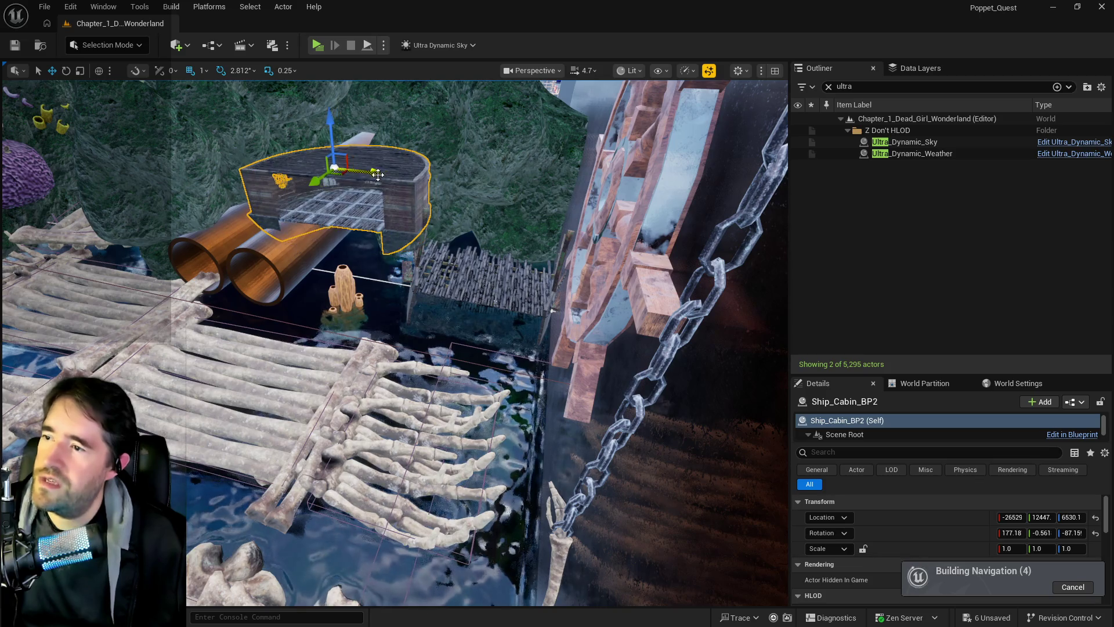
{"action": "left_click_drag", "start_coordinate": [400, 177], "coordinate": [380, 171]}
{"action": "mouse_move", "coordinate": [343, 130]}
{"action": "left_mouse_down"}
{"action": "mouse_move", "coordinate": [357, 197]}
{"action": "mouse_move", "coordinate": [357, 151]}
{"action": "mouse_move", "coordinate": [357, 197]}
{"action": "mouse_move", "coordinate": [508, 110]}
{"action": "left_mouse_up"}
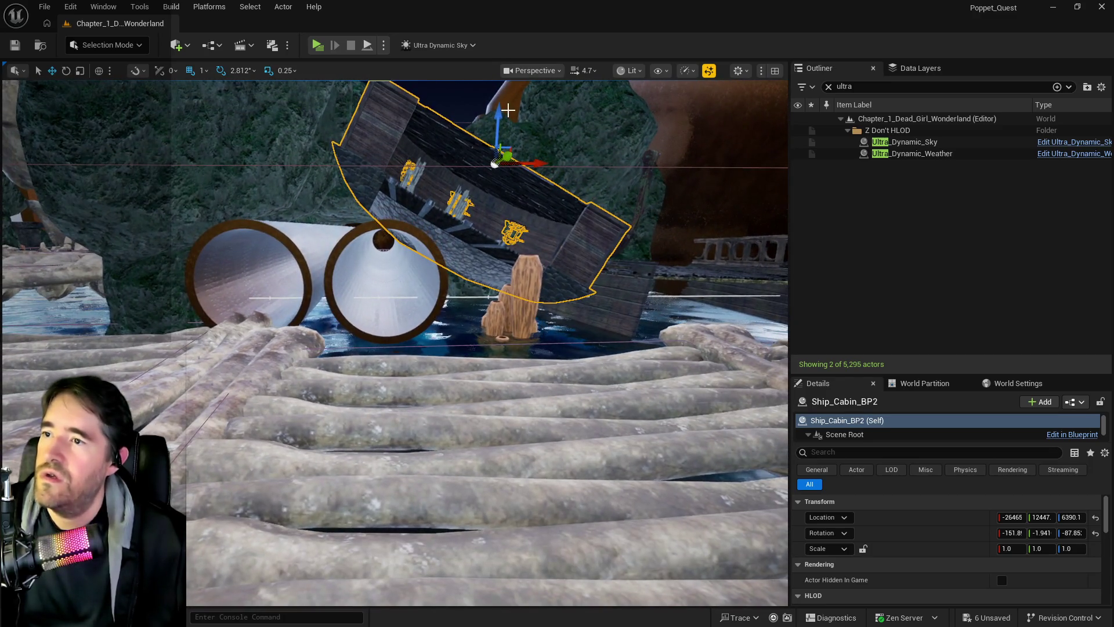
Reselect the tilted ship cabin and swing the view onto the bone bridges and pipes
{"action": "left_click", "coordinate": [495, 123]}
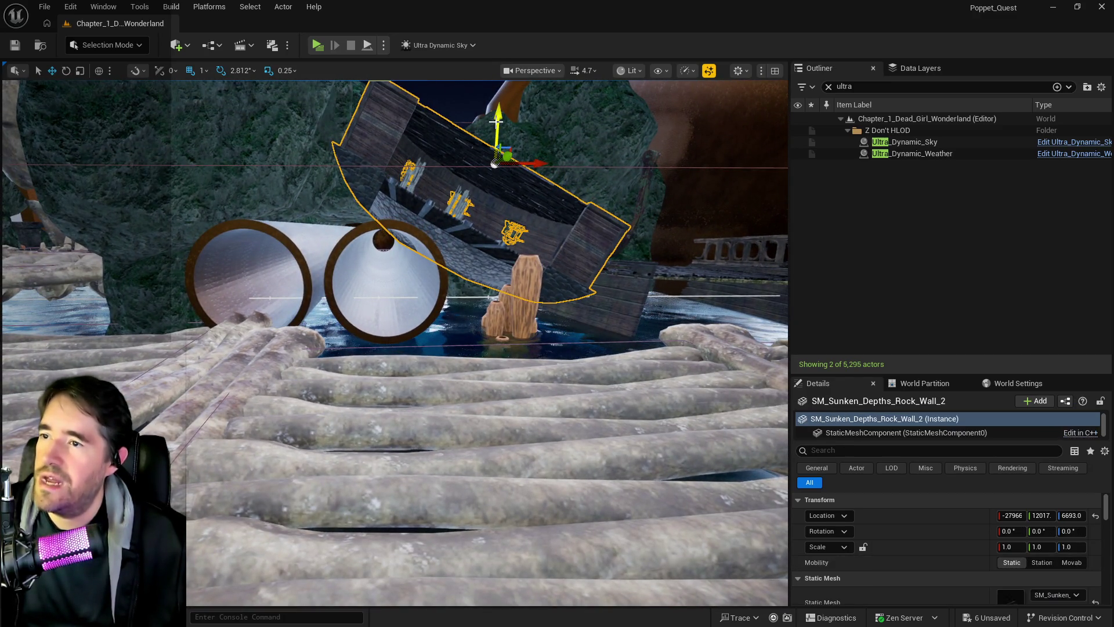
{"action": "left_click", "coordinate": [462, 166]}
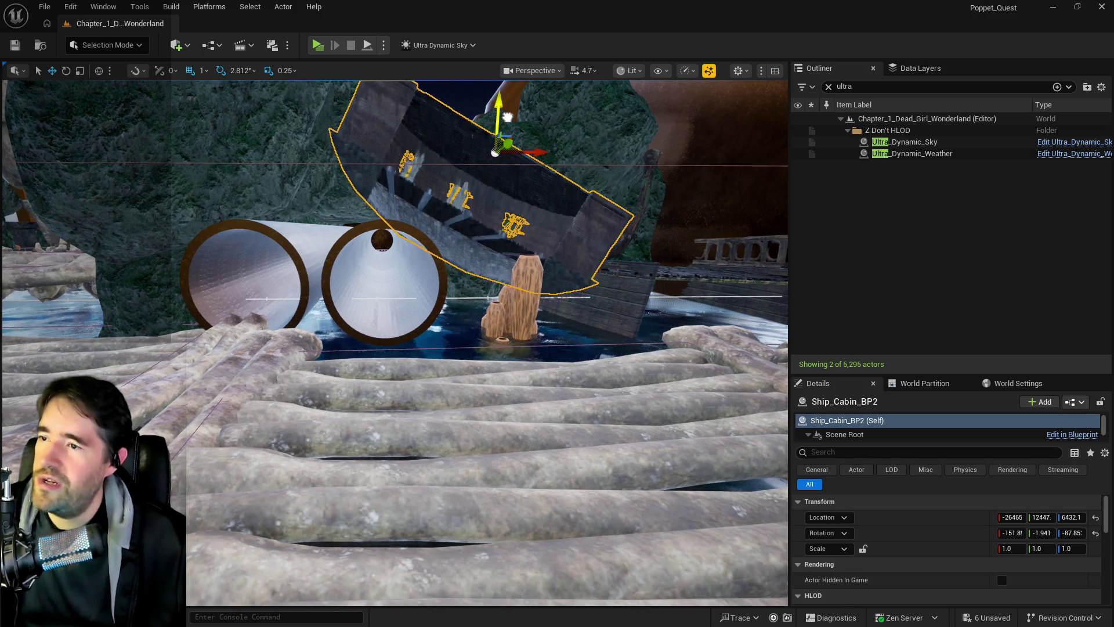
{"action": "mouse_move", "coordinate": [510, 114]}
{"action": "left_mouse_down"}
{"action": "mouse_move", "coordinate": [298, 91]}
{"action": "mouse_move", "coordinate": [446, 184]}
{"action": "left_mouse_up"}
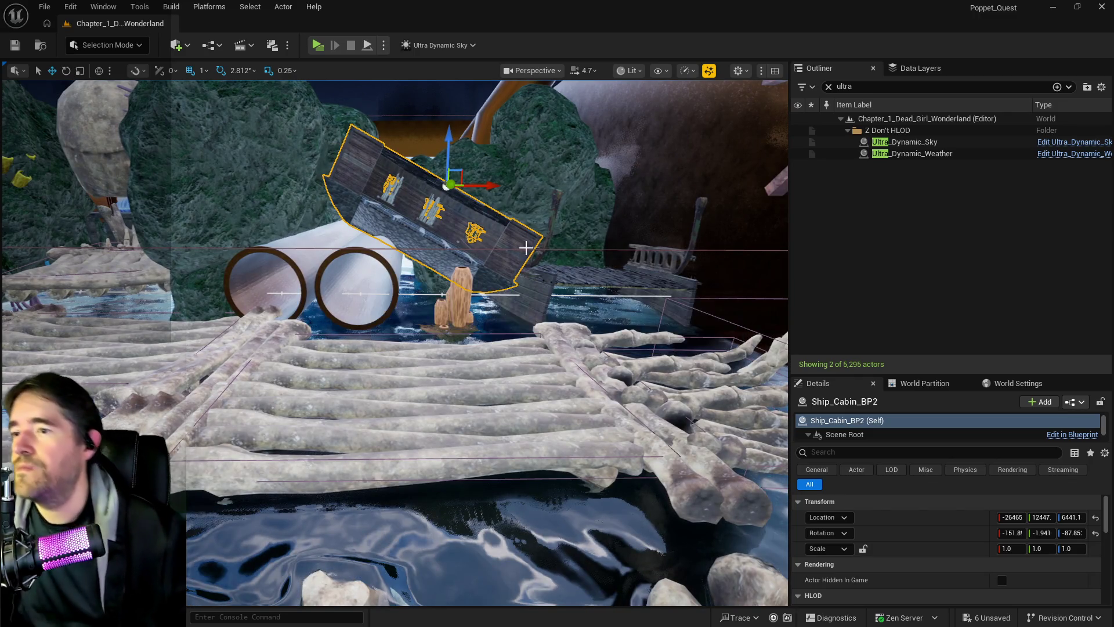
{"action": "mouse_move", "coordinate": [496, 121]}
{"action": "left_mouse_down"}
{"action": "mouse_move", "coordinate": [432, 92]}
{"action": "mouse_move", "coordinate": [418, 71]}
{"action": "mouse_move", "coordinate": [348, 78]}
{"action": "left_mouse_up"}
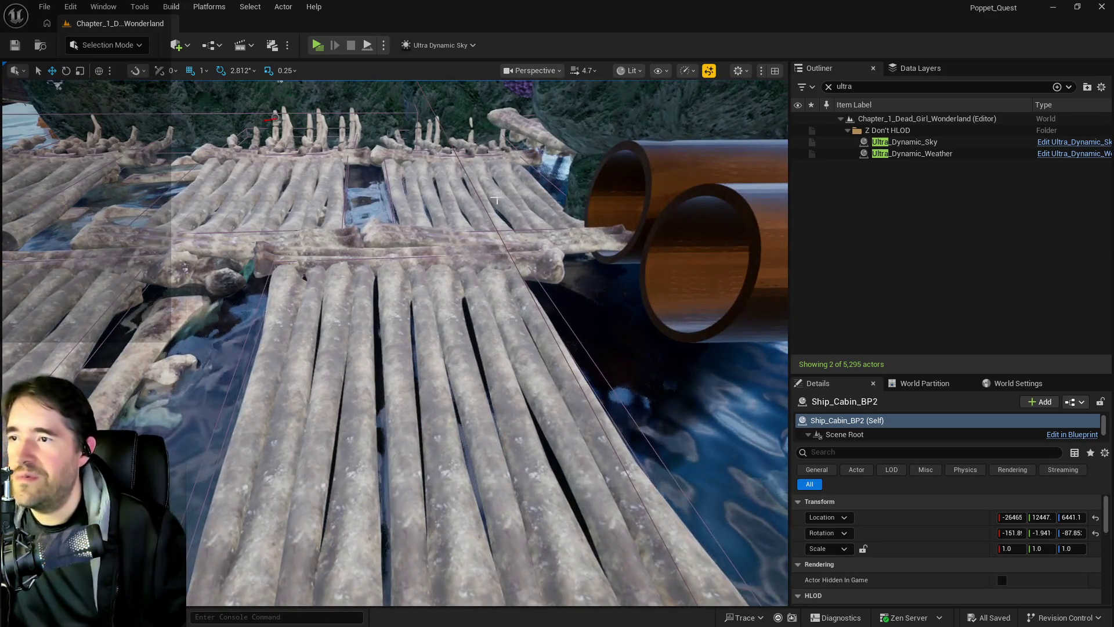
Nudge L_Bone_Bridge4 slightly sideways along X and lower it a little
{"action": "left_click", "coordinate": [492, 199]}
{"action": "left_click_drag", "start_coordinate": [408, 254], "coordinate": [398, 251]}
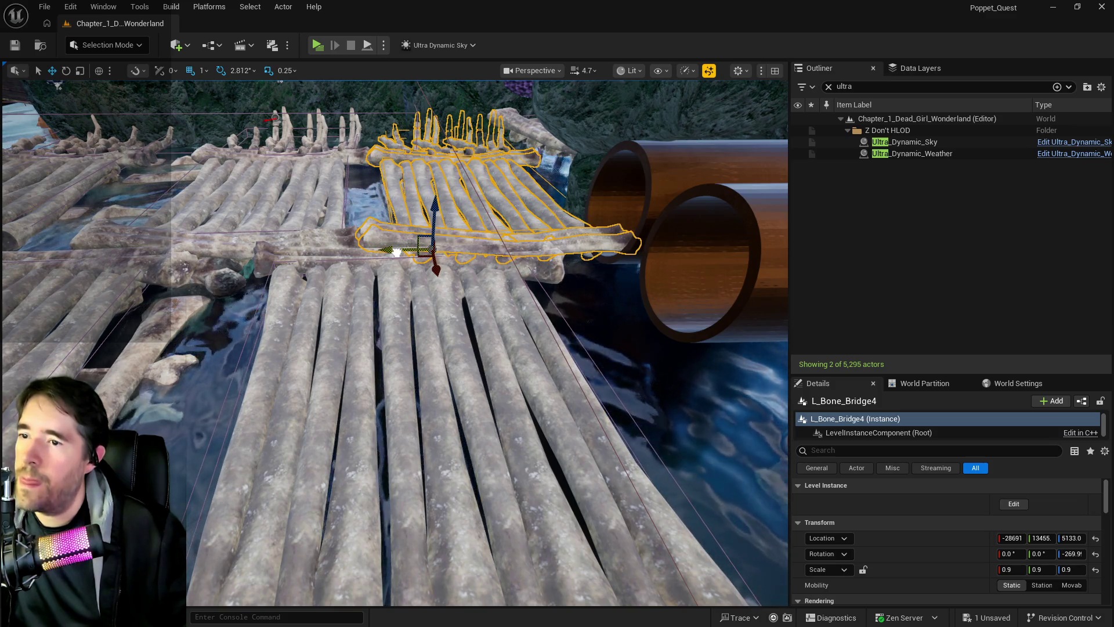
{"action": "mouse_move", "coordinate": [459, 234]}
{"action": "left_mouse_down"}
{"action": "mouse_move", "coordinate": [482, 216]}
{"action": "mouse_move", "coordinate": [348, 432]}
{"action": "mouse_move", "coordinate": [401, 267]}
{"action": "left_mouse_up"}
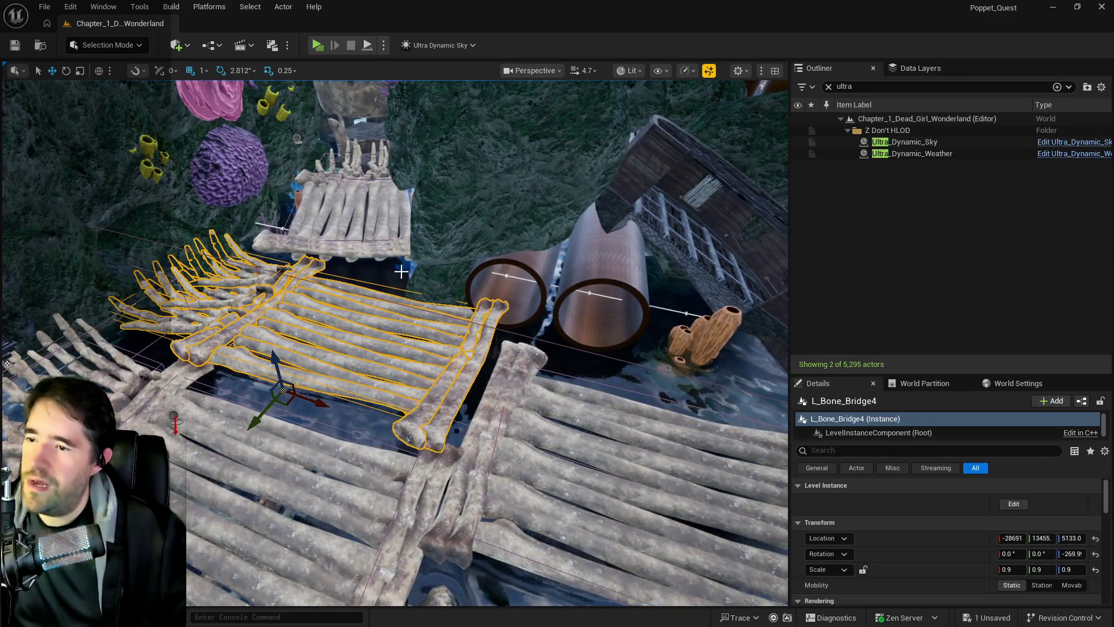
{"action": "left_click_drag", "start_coordinate": [318, 397], "coordinate": [327, 406]}
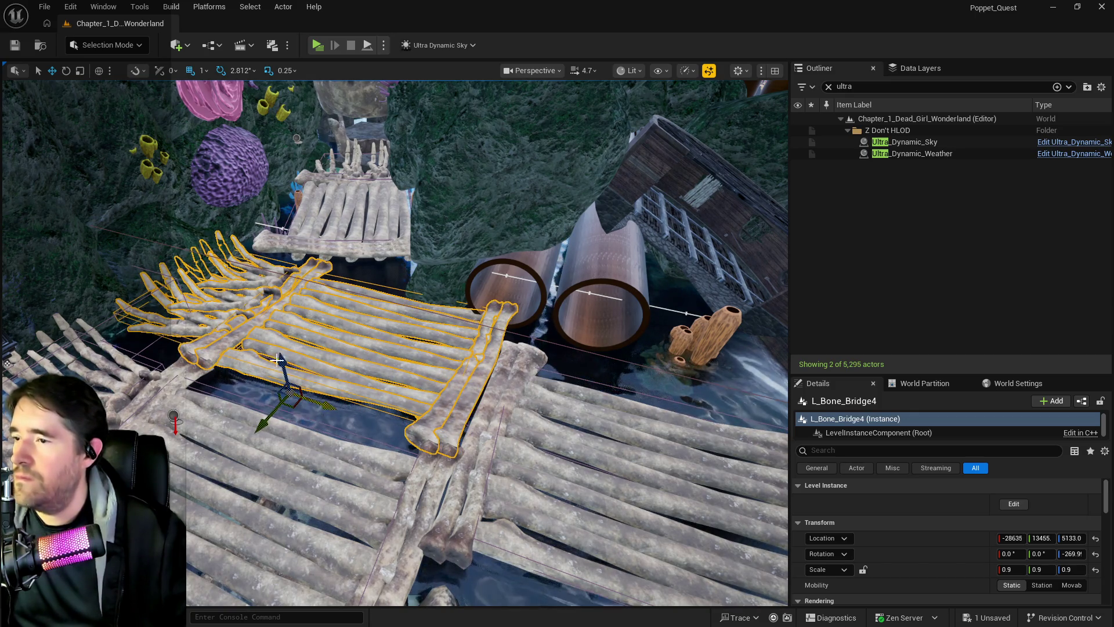
{"action": "left_click_drag", "start_coordinate": [281, 366], "coordinate": [284, 367]}
Lower L_Bone_Bridge3, then select SM_Pathway_Pipe_1 beside the bridges
{"action": "left_click", "coordinate": [332, 220]}
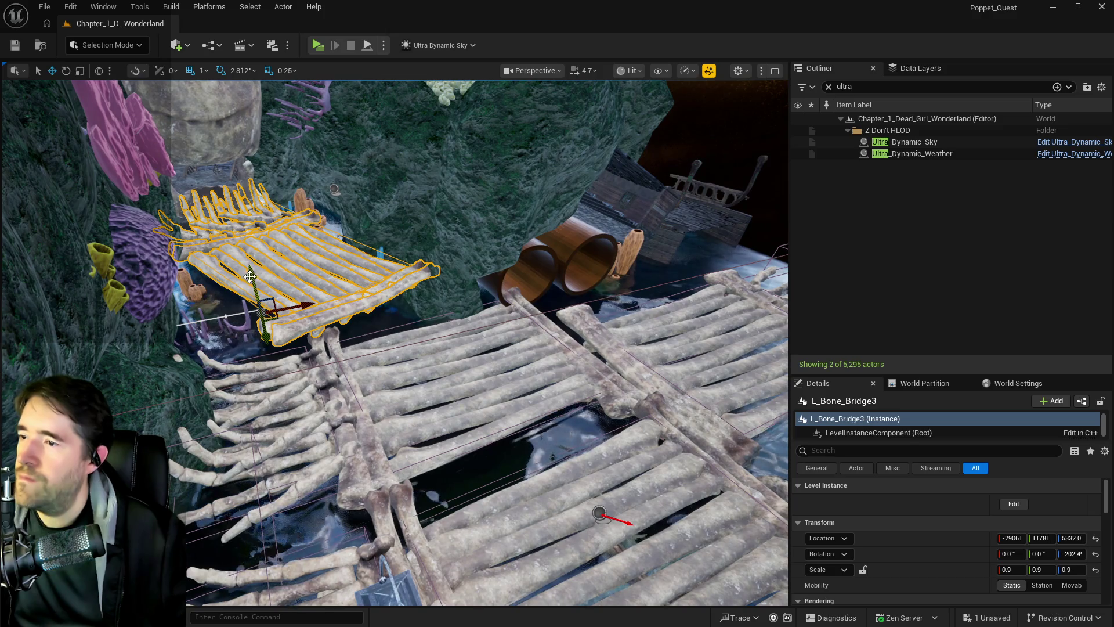
{"action": "mouse_move", "coordinate": [263, 309]}
{"action": "left_mouse_down"}
{"action": "mouse_move", "coordinate": [260, 290]}
{"action": "mouse_move", "coordinate": [272, 364]}
{"action": "left_mouse_up"}
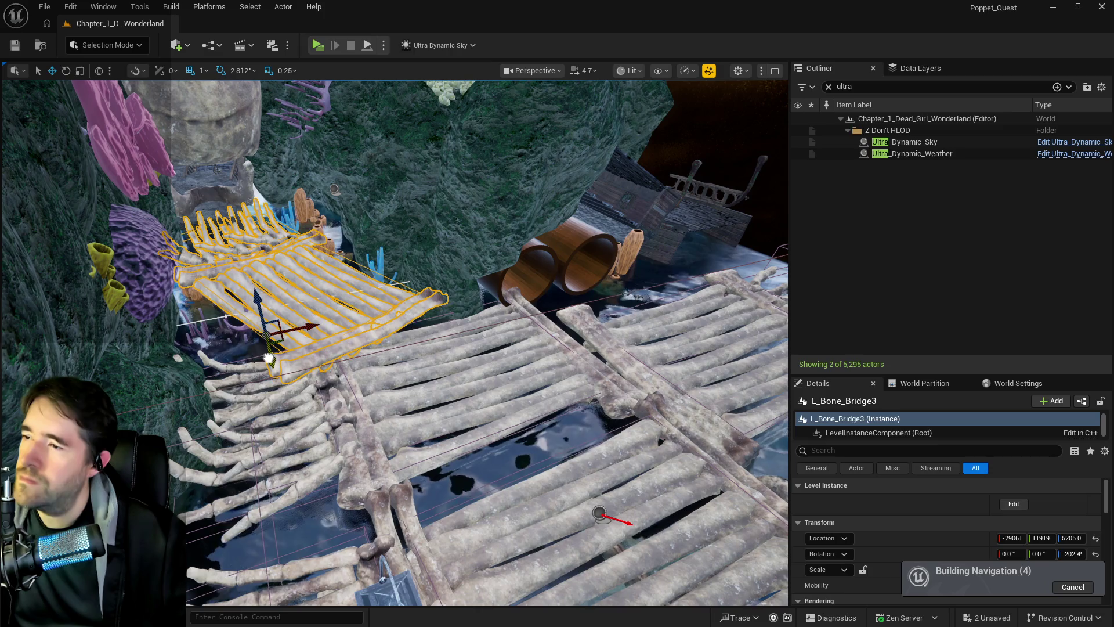
{"action": "scroll", "coordinate": [407, 262], "scroll_direction": "up", "scroll_amount": 5}
{"action": "scroll", "coordinate": [394, 343], "scroll_direction": "down", "scroll_amount": 5}
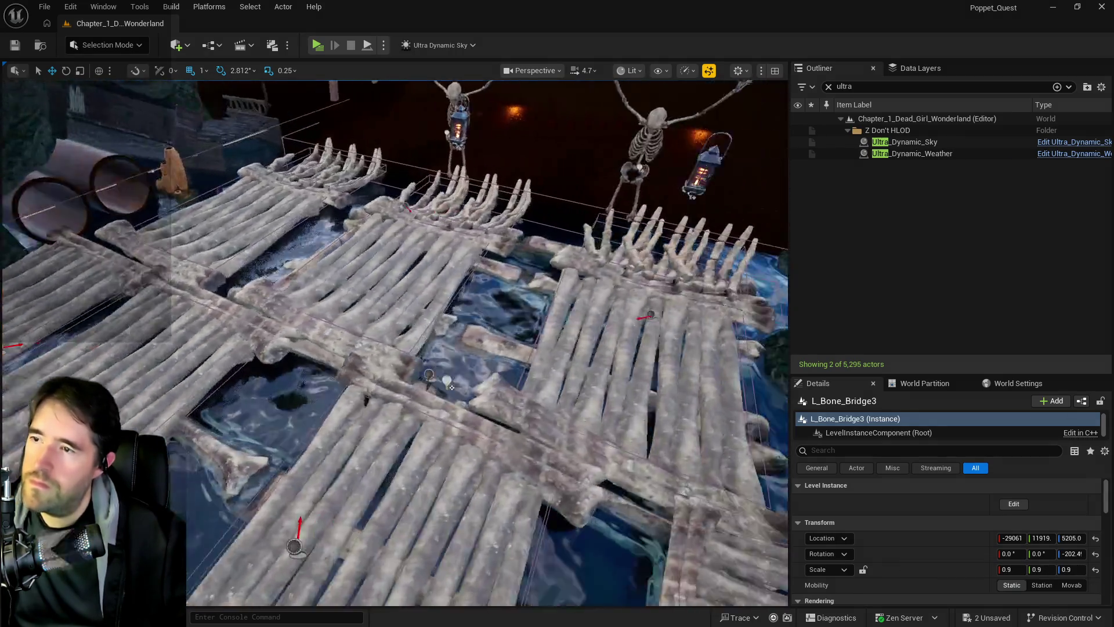
{"action": "scroll", "coordinate": [395, 342], "scroll_direction": "up", "scroll_amount": 5}
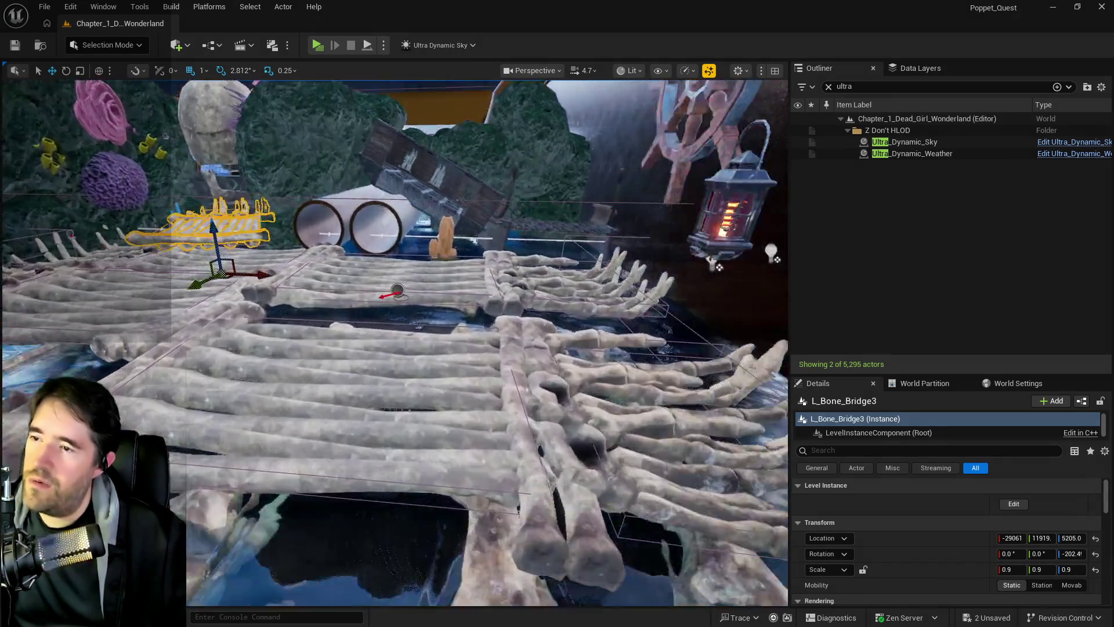
{"action": "scroll", "coordinate": [493, 192], "scroll_direction": "down", "scroll_amount": 5}
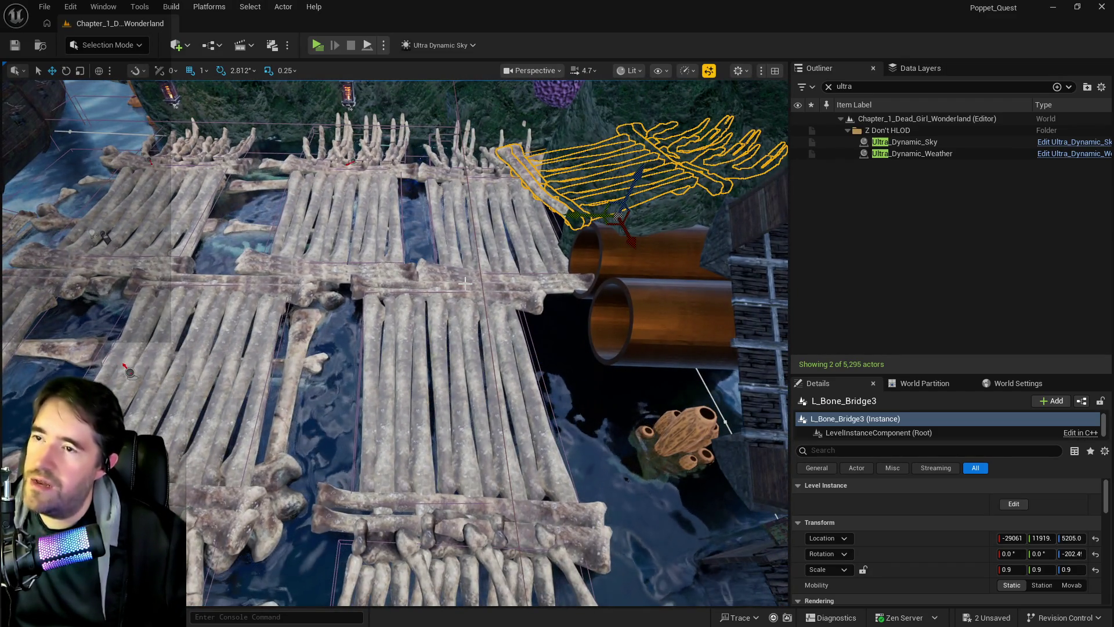
{"action": "left_click_drag", "start_coordinate": [465, 283], "coordinate": [418, 270]}
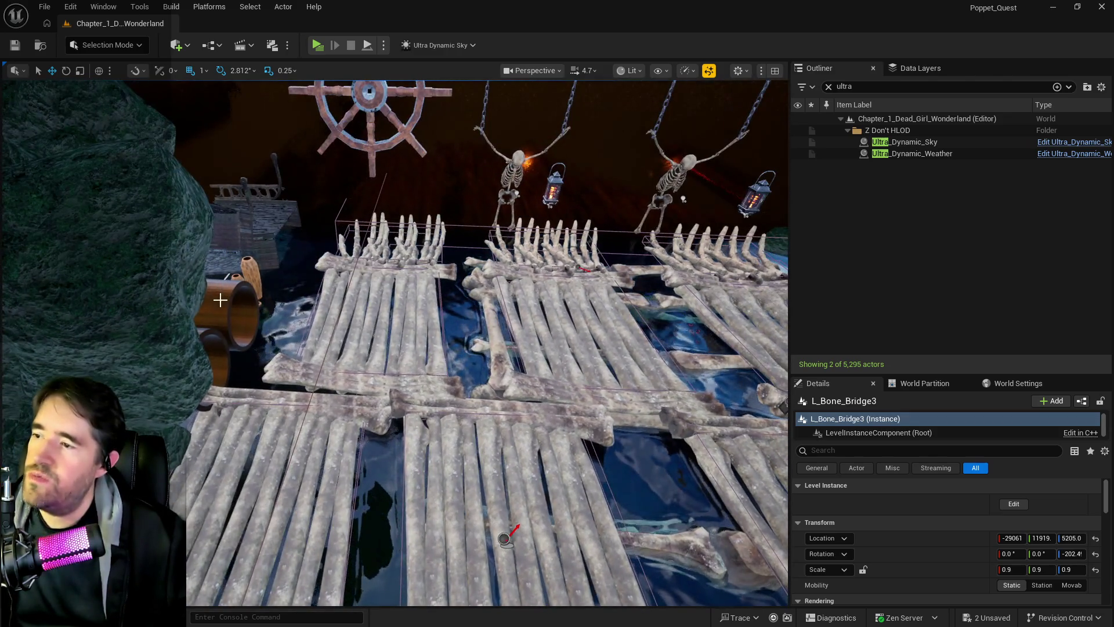
{"action": "left_click", "coordinate": [216, 305]}
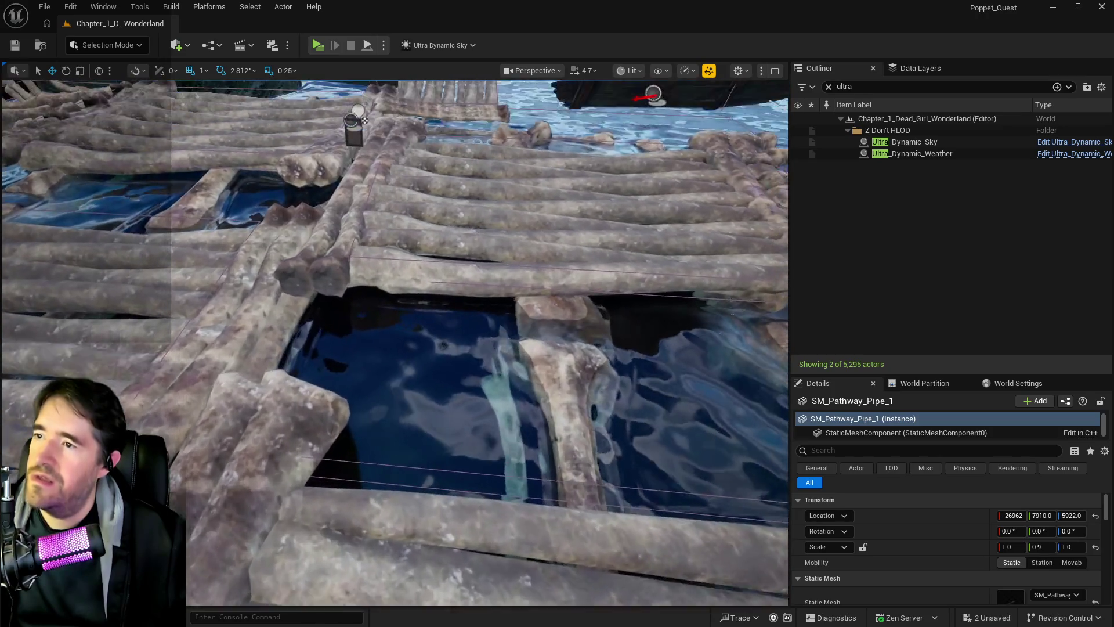
Undo BP_Enemy_Spawner3's spline start edit, set Spline 2 Starting Location Y to -2896, then select SM_Sunken_Depths_Rock_Wall_2
{"action": "left_click", "coordinate": [365, 130]}
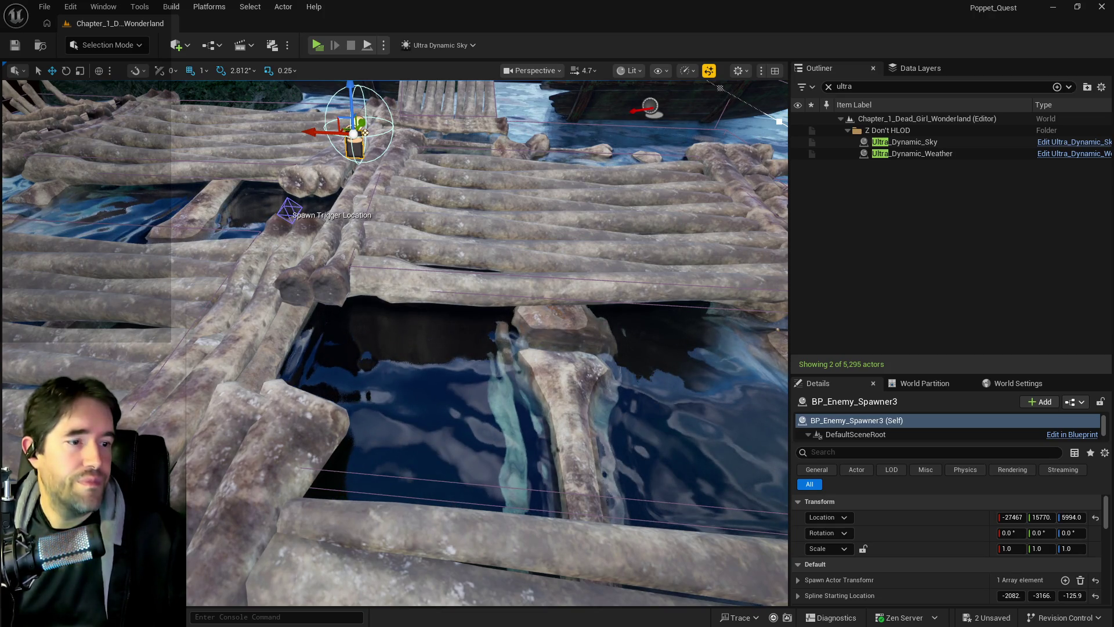
{"action": "mouse_move", "coordinate": [365, 132]}
{"action": "left_mouse_down"}
{"action": "mouse_move", "coordinate": [470, 192]}
{"action": "mouse_move", "coordinate": [453, 171]}
{"action": "mouse_move", "coordinate": [406, 186]}
{"action": "mouse_move", "coordinate": [203, 388]}
{"action": "left_mouse_up"}
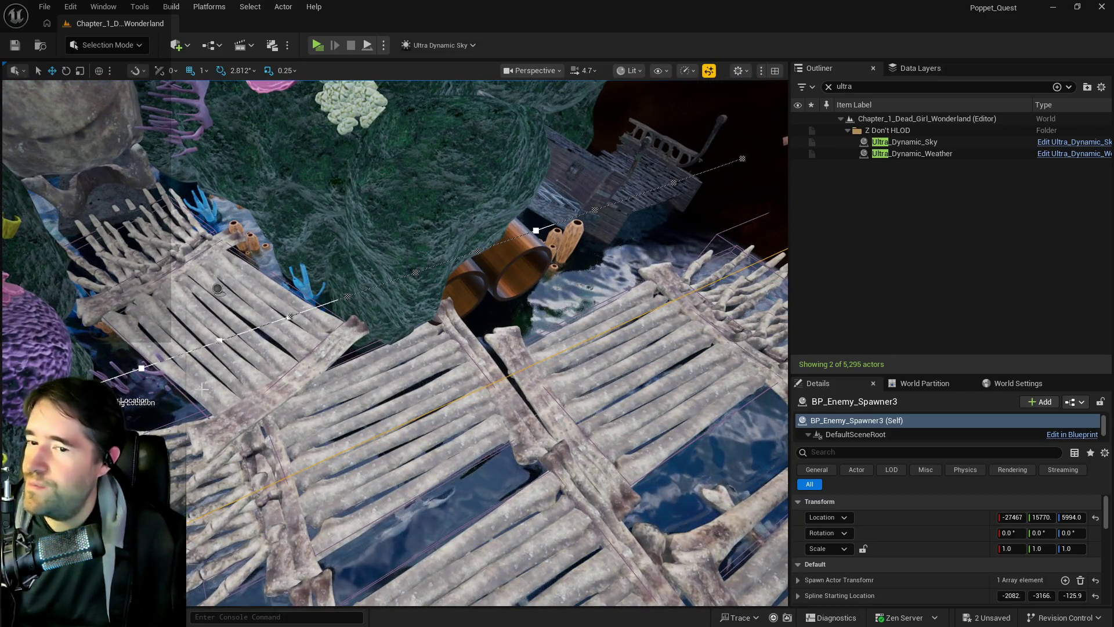
{"action": "scroll", "coordinate": [890, 572], "scroll_direction": "down", "scroll_amount": 2}
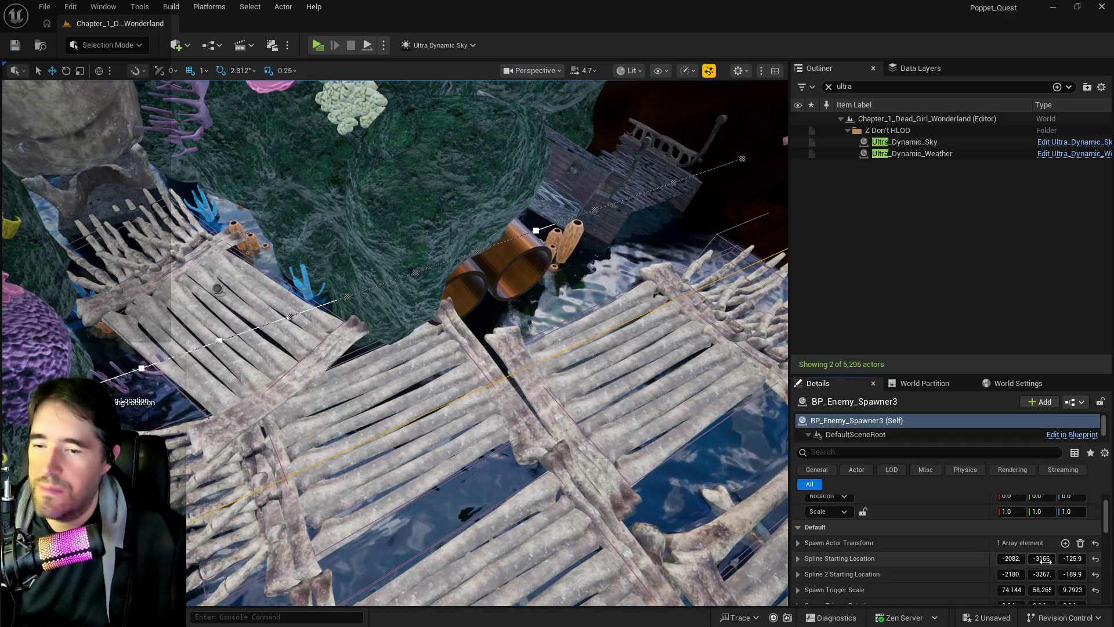
{"action": "key", "text": "ctrl+z"}
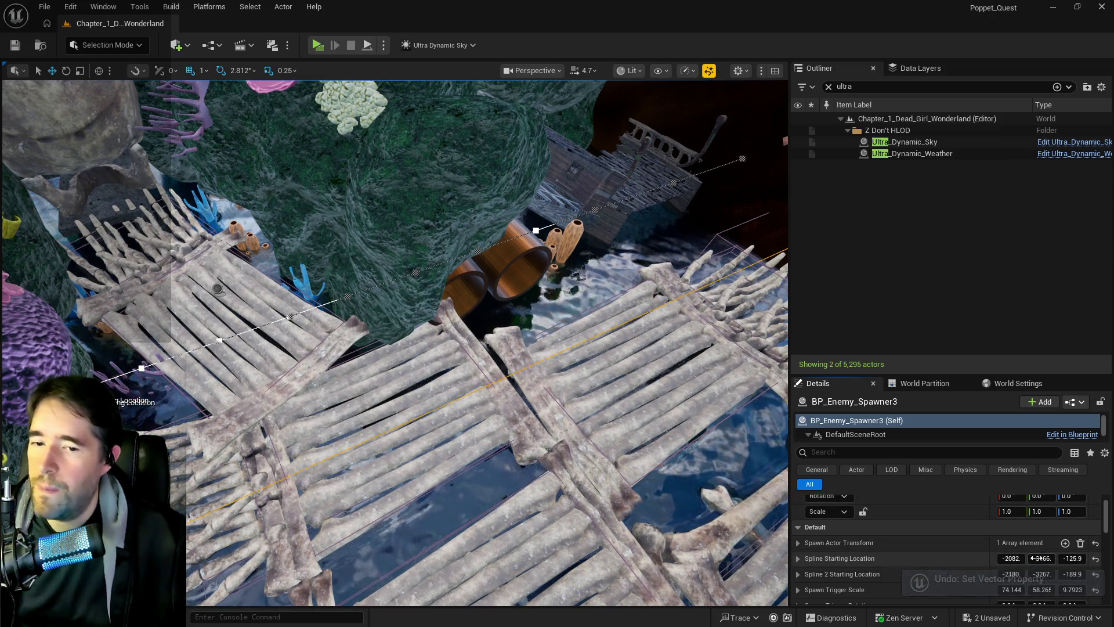
{"action": "left_click_drag", "start_coordinate": [1039, 573], "coordinate": [1085, 572]}
{"action": "mouse_move", "coordinate": [395, 348]}
{"action": "left_mouse_down"}
{"action": "mouse_move", "coordinate": [360, 261]}
{"action": "mouse_move", "coordinate": [383, 296]}
{"action": "mouse_move", "coordinate": [372, 313]}
{"action": "mouse_move", "coordinate": [354, 284]}
{"action": "mouse_move", "coordinate": [363, 294]}
{"action": "left_mouse_up"}
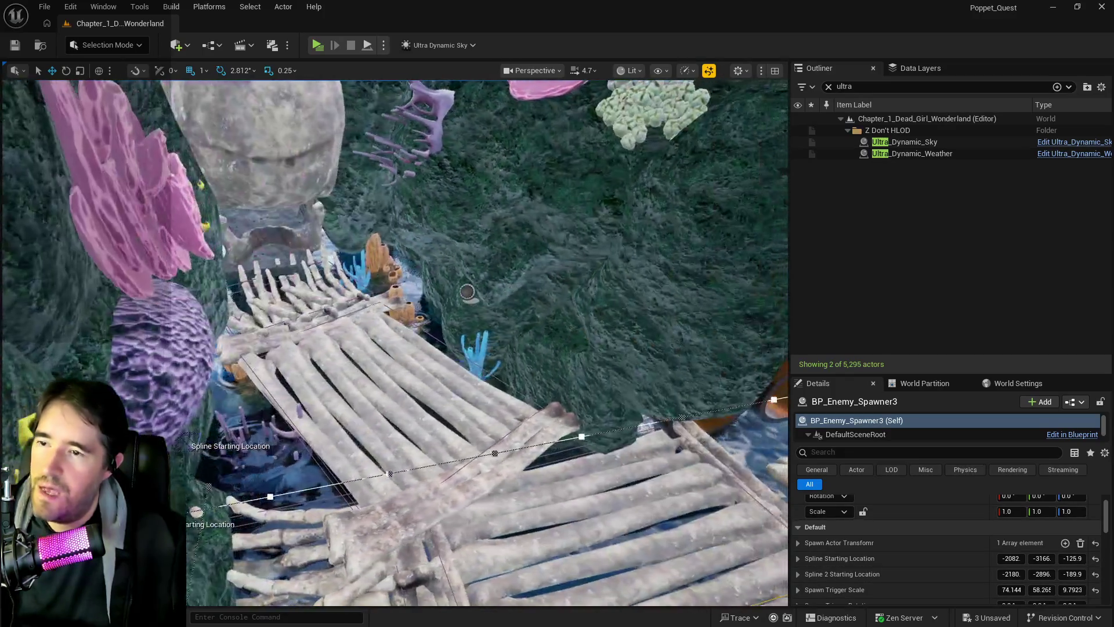
{"action": "left_click", "coordinate": [465, 292]}
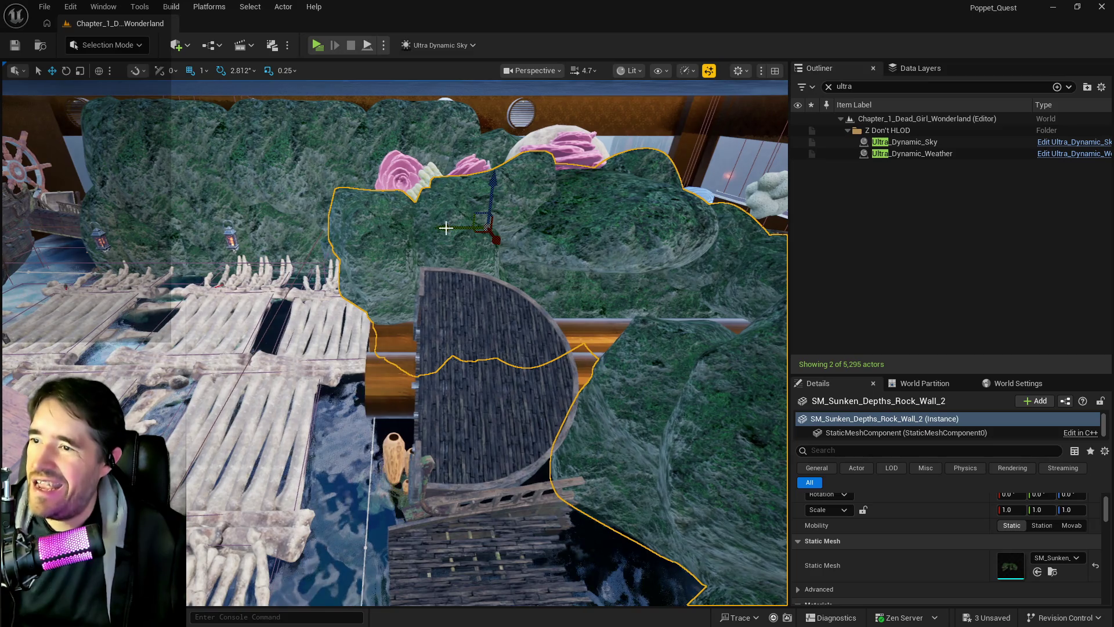
{"action": "left_click_drag", "start_coordinate": [447, 228], "coordinate": [458, 228]}
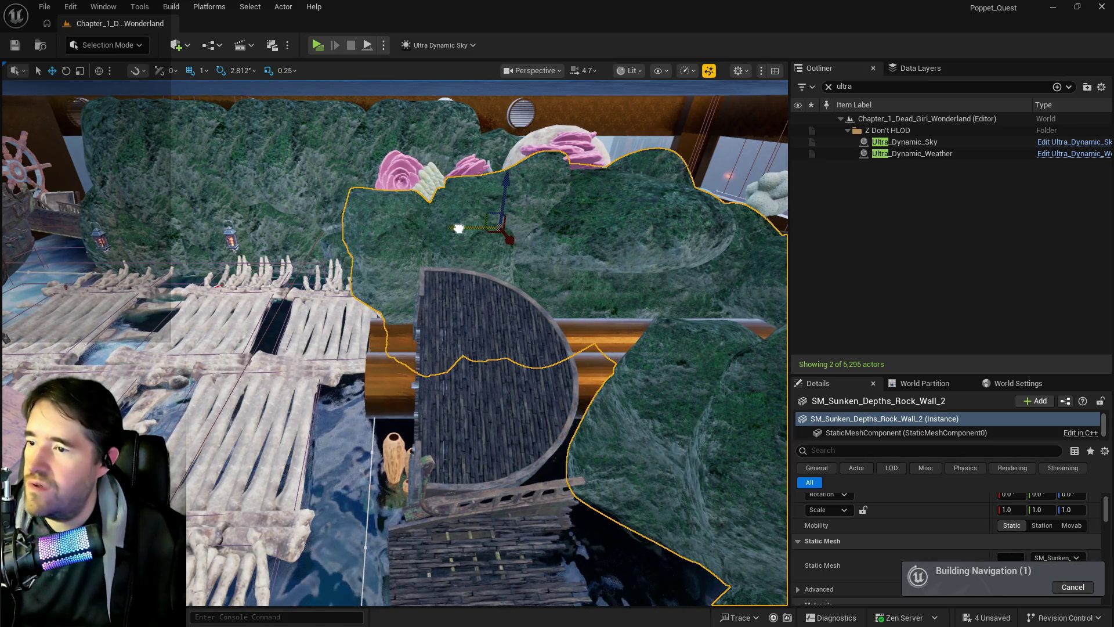
{"action": "key", "text": "f"}
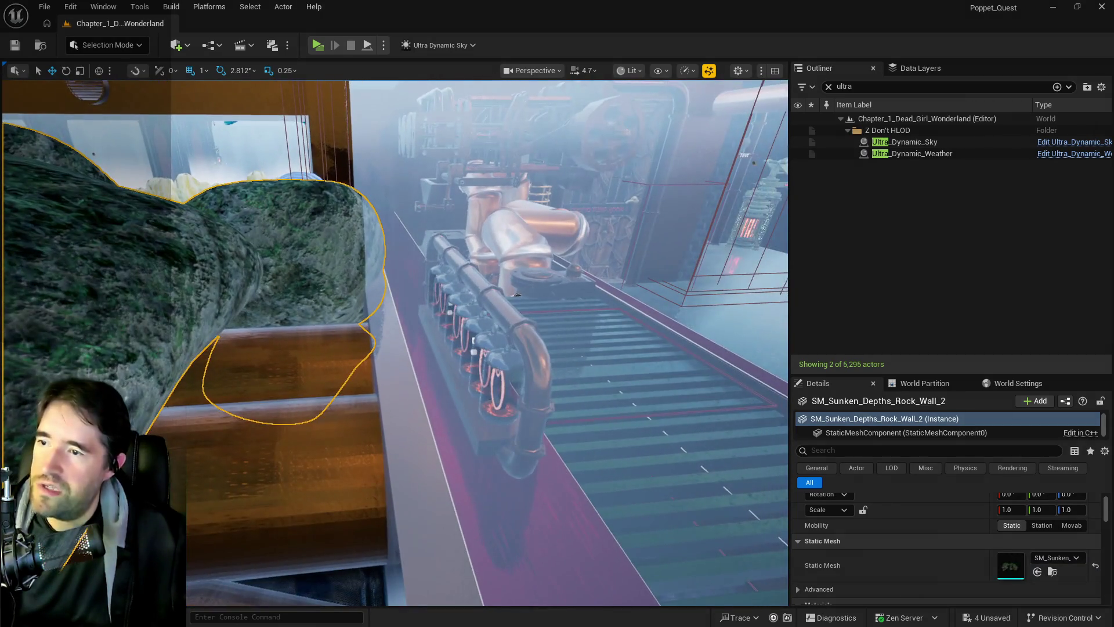
{"action": "key", "text": "ctrl+z"}
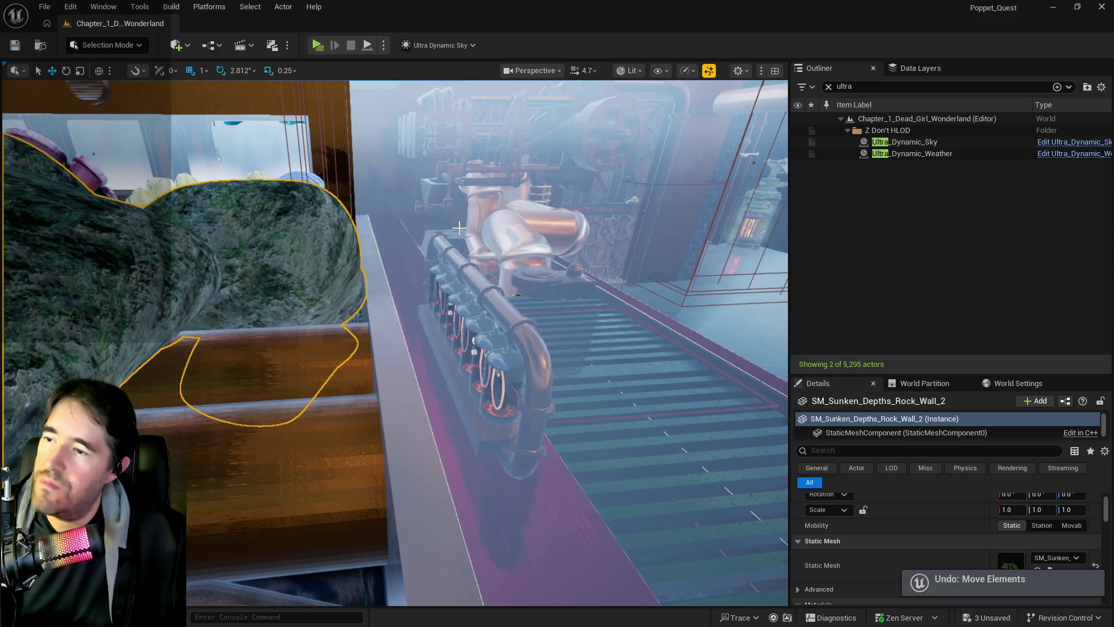
{"action": "mouse_move", "coordinate": [456, 248]}
{"action": "left_mouse_down"}
{"action": "mouse_move", "coordinate": [457, 273]}
{"action": "mouse_move", "coordinate": [395, 273]}
{"action": "left_mouse_up"}
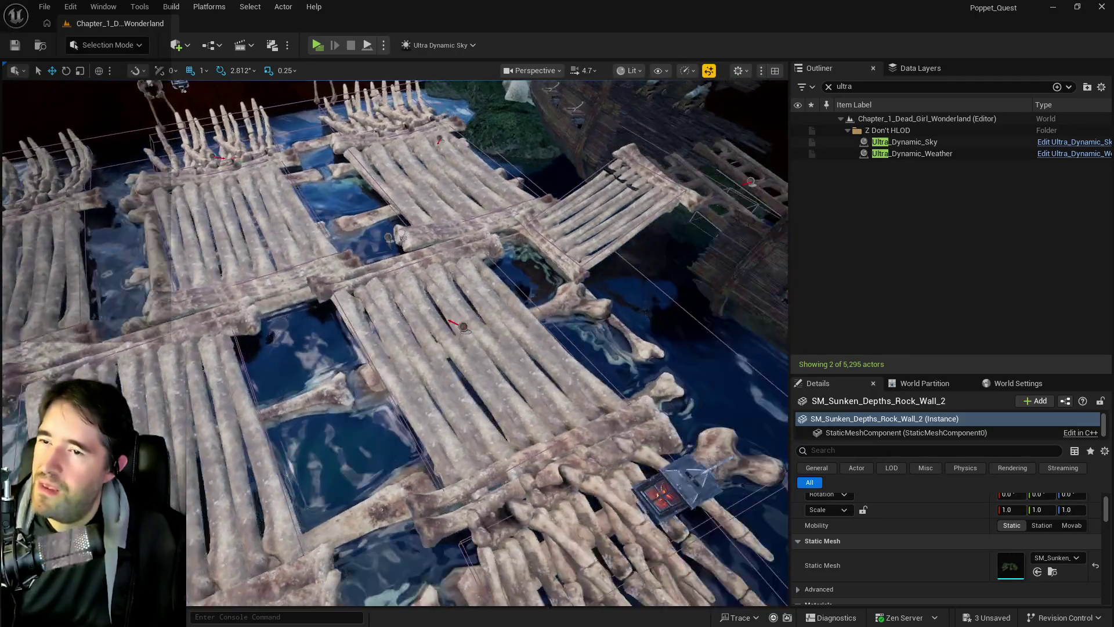
{"action": "key", "text": "f"}
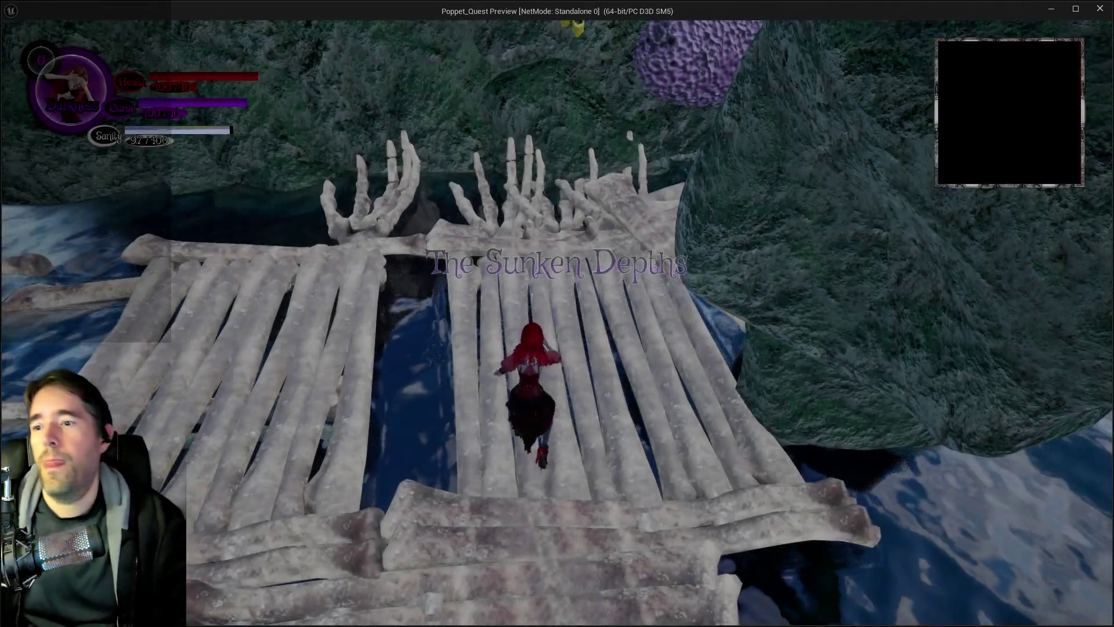
Run and jump the character along the bone bridge toward the wooden palisade
{"action": "key", "text": "w"}
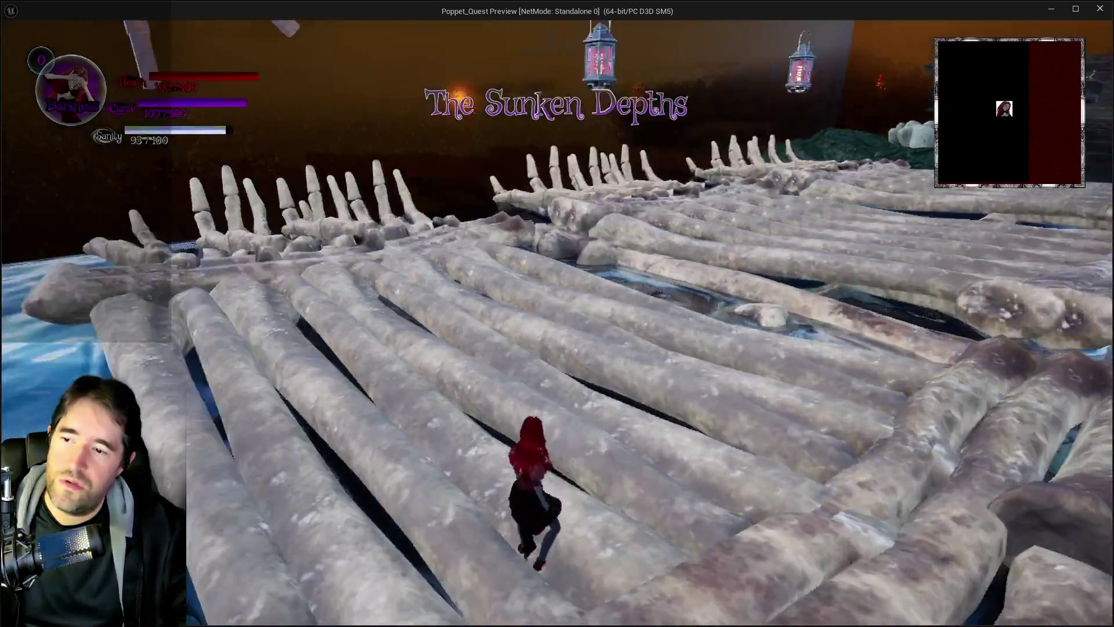
{"action": "key", "text": "space"}
{"action": "key", "text": "w"}
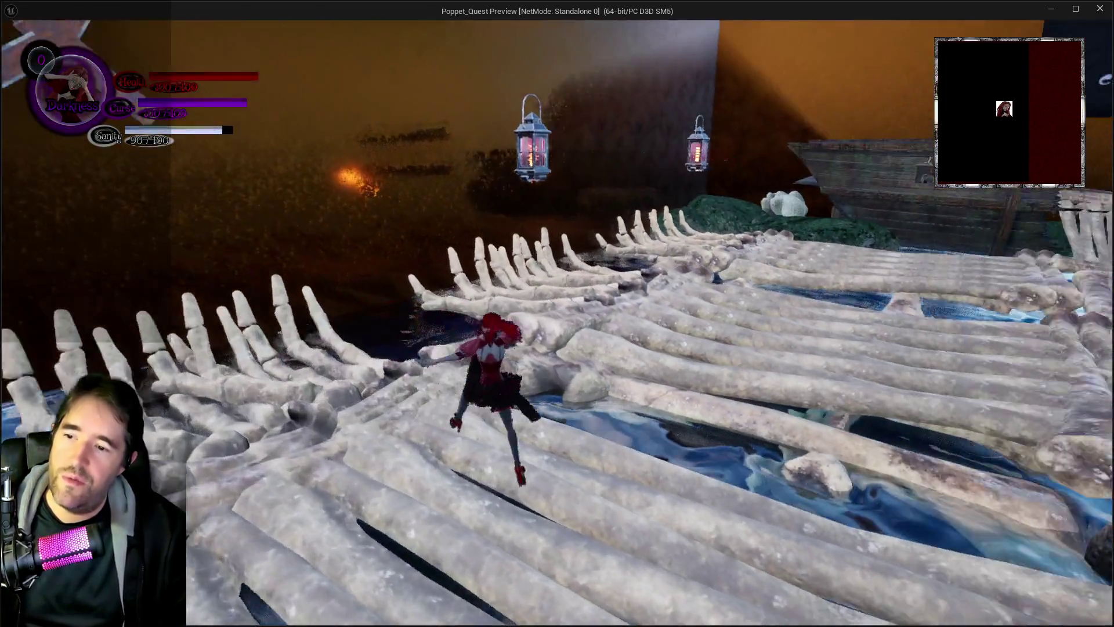
{"action": "key", "text": "w"}
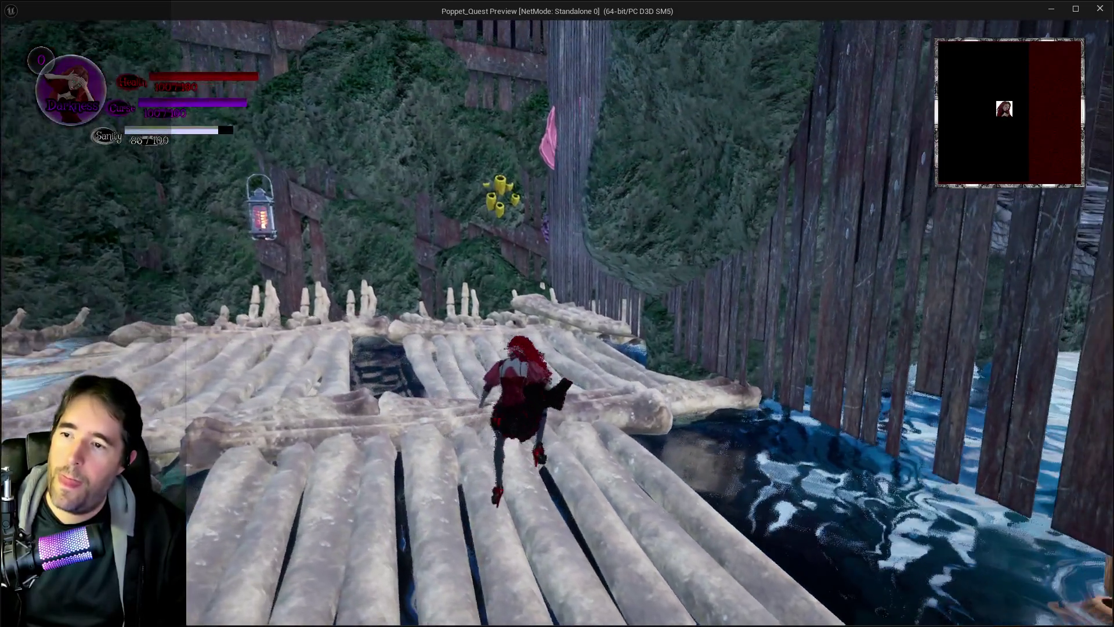
{"action": "key", "text": "w"}
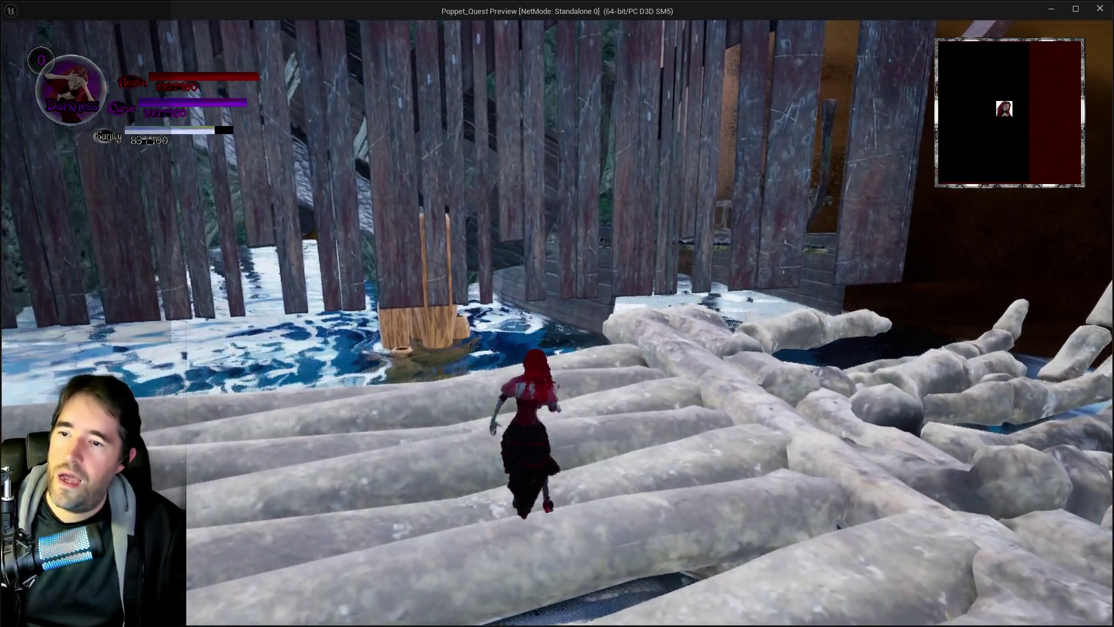
{"action": "key", "text": "w"}
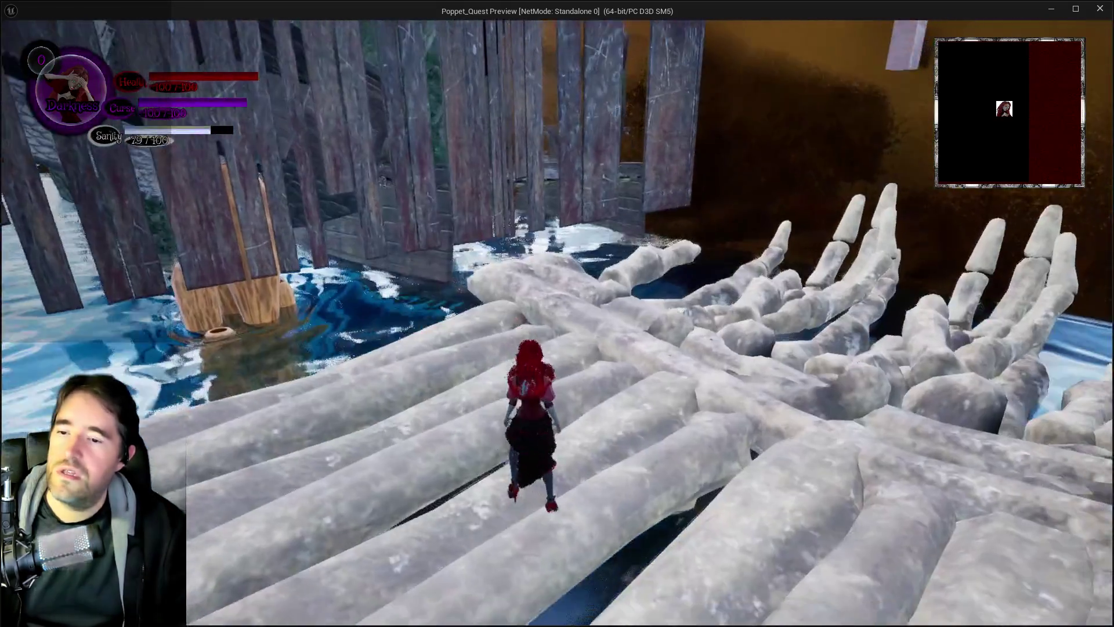
{"action": "key", "text": "w"}
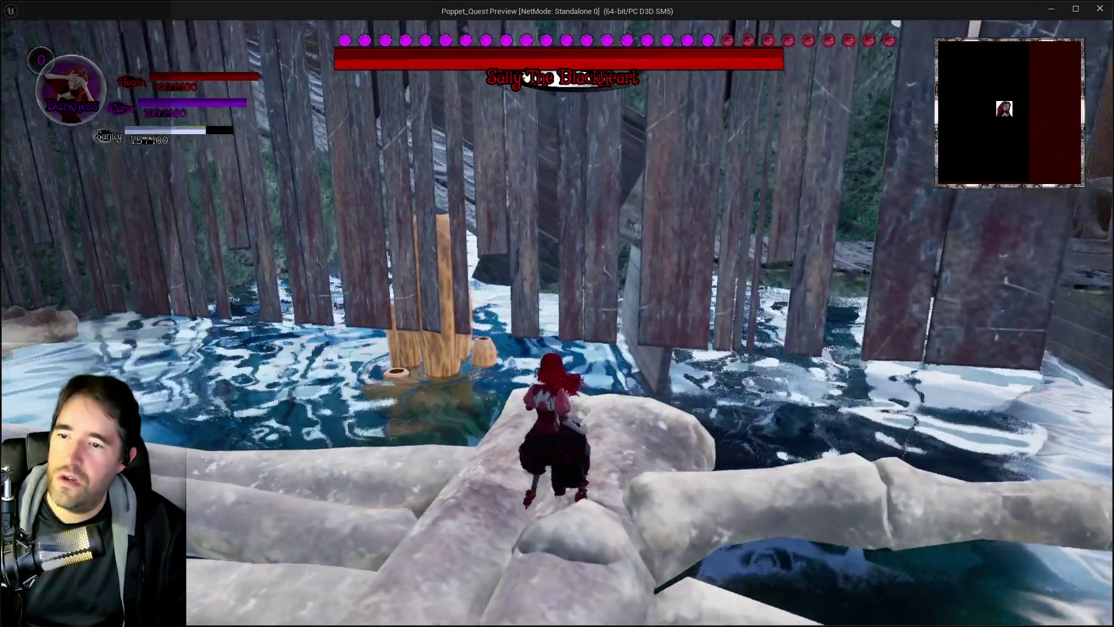
{"action": "key", "text": "w"}
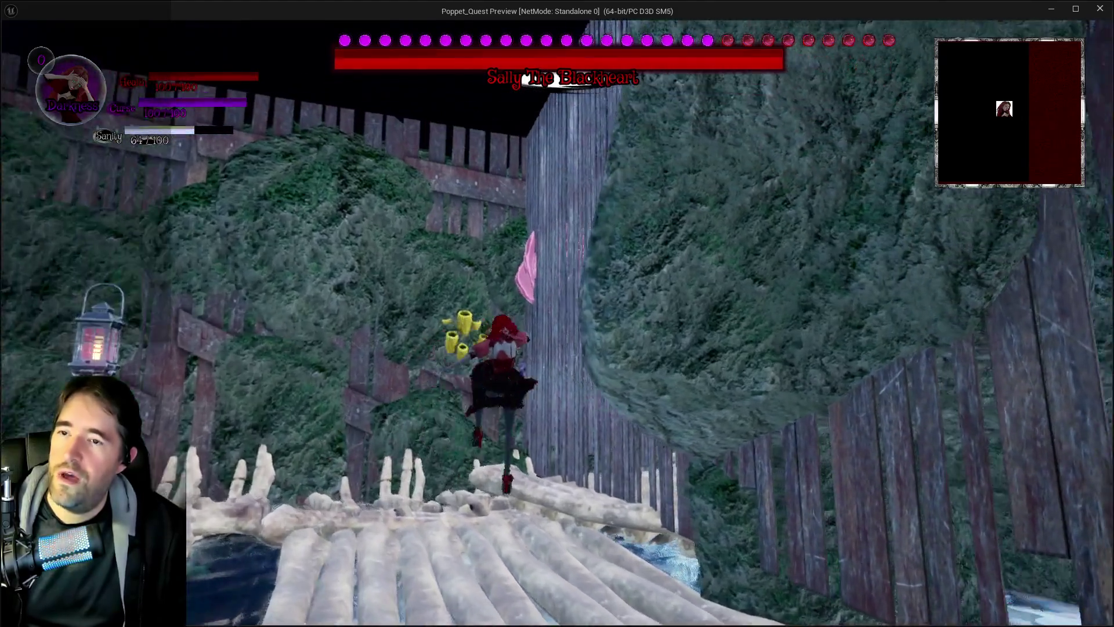
Keep running past the boss to the palisade, then stop play and return to the editor
{"action": "key", "text": "w"}
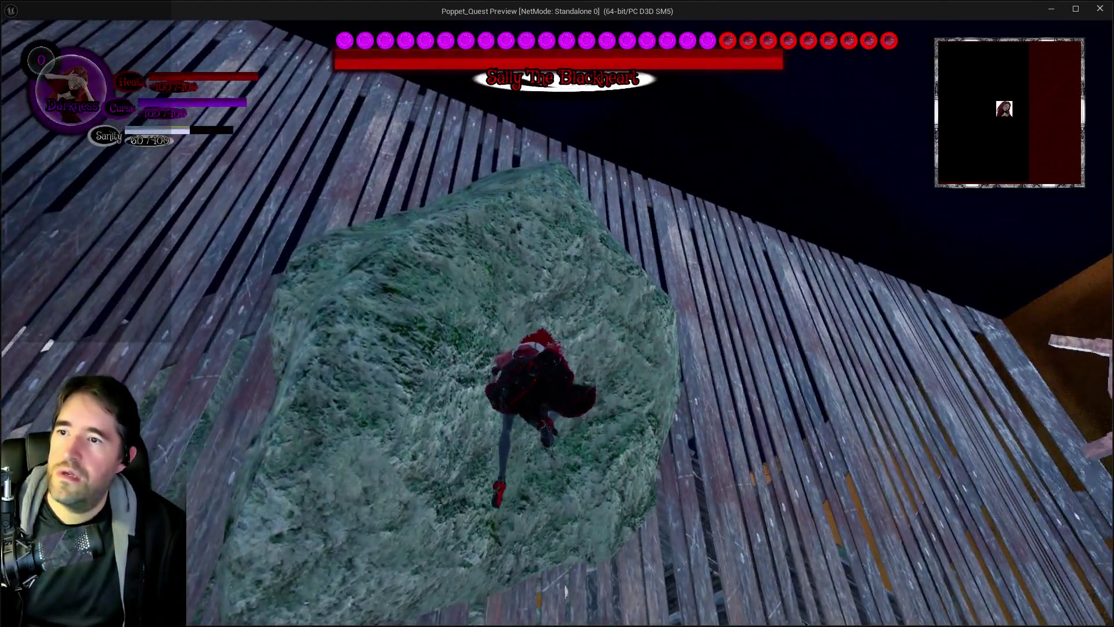
{"action": "key", "text": "w"}
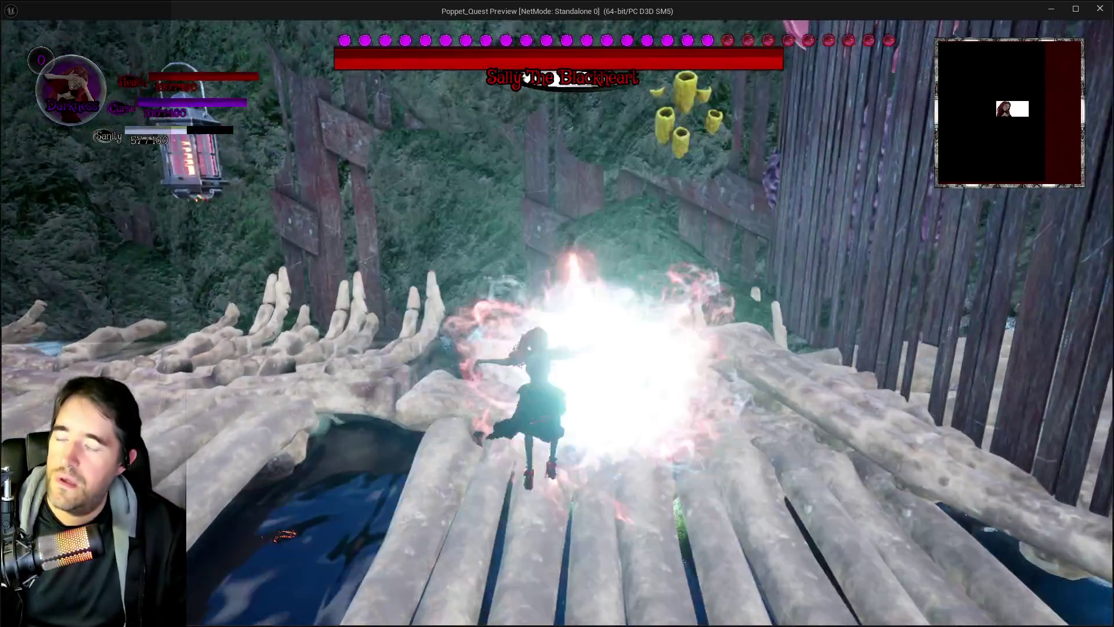
{"action": "key", "text": "w"}
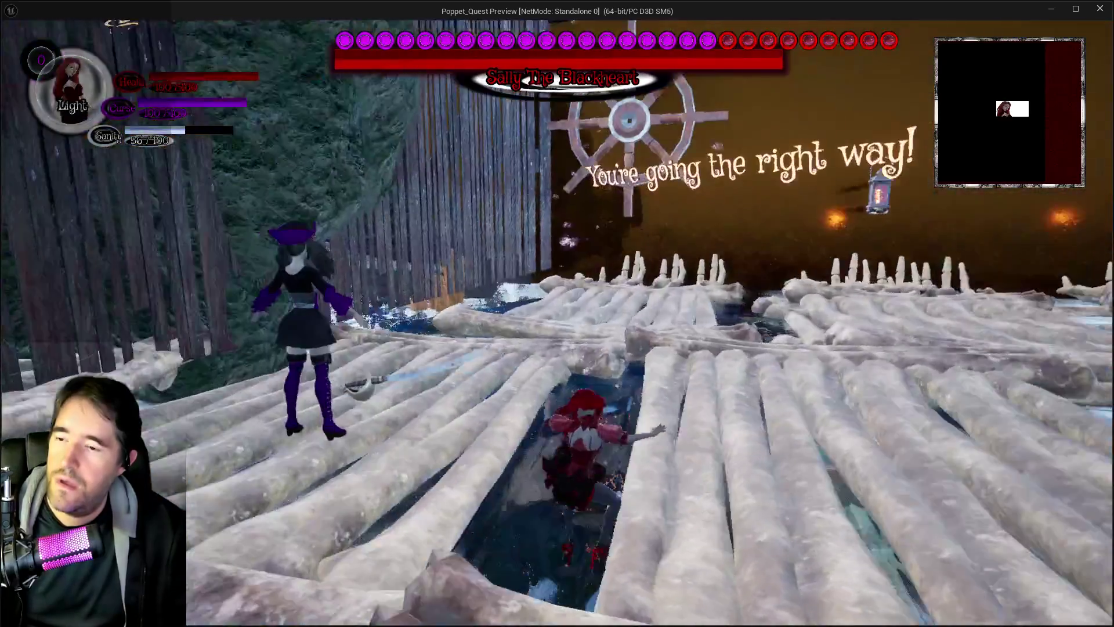
{"action": "key", "text": "w"}
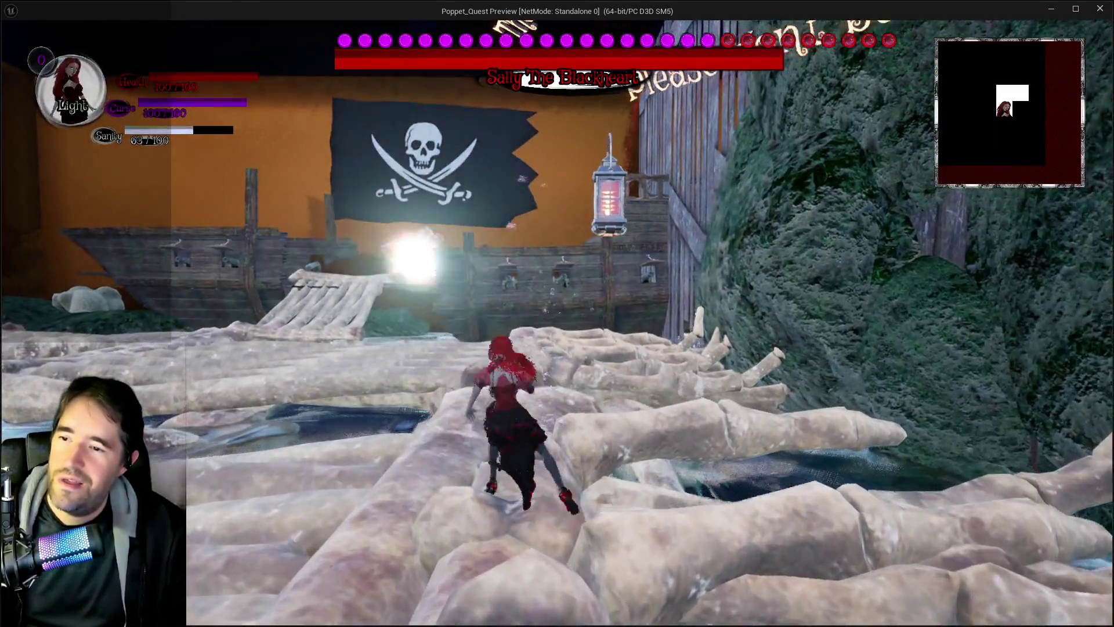
{"action": "key", "text": "w"}
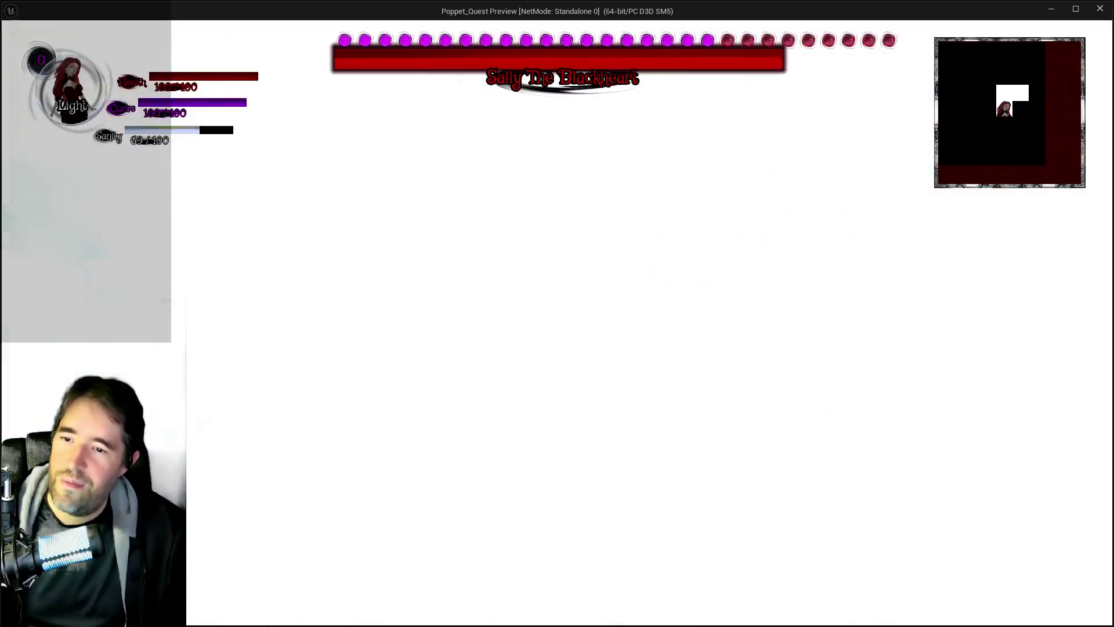
{"action": "key", "text": "w"}
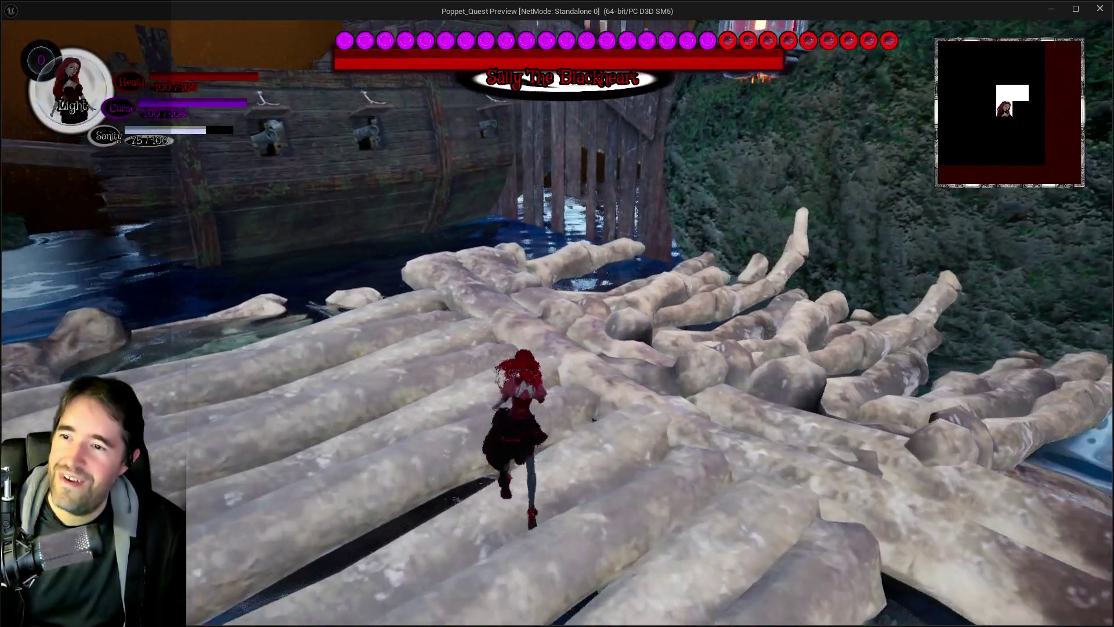
{"action": "key", "text": "w"}
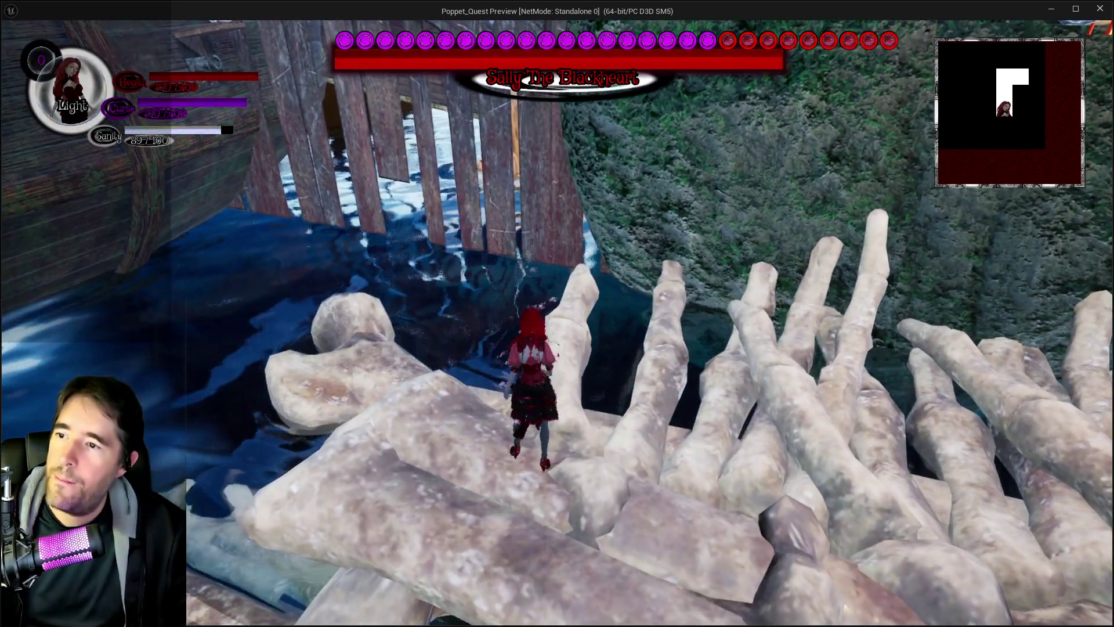
{"action": "key", "text": "alt+Tab"}
{"action": "left_click", "coordinate": [609, 372]}
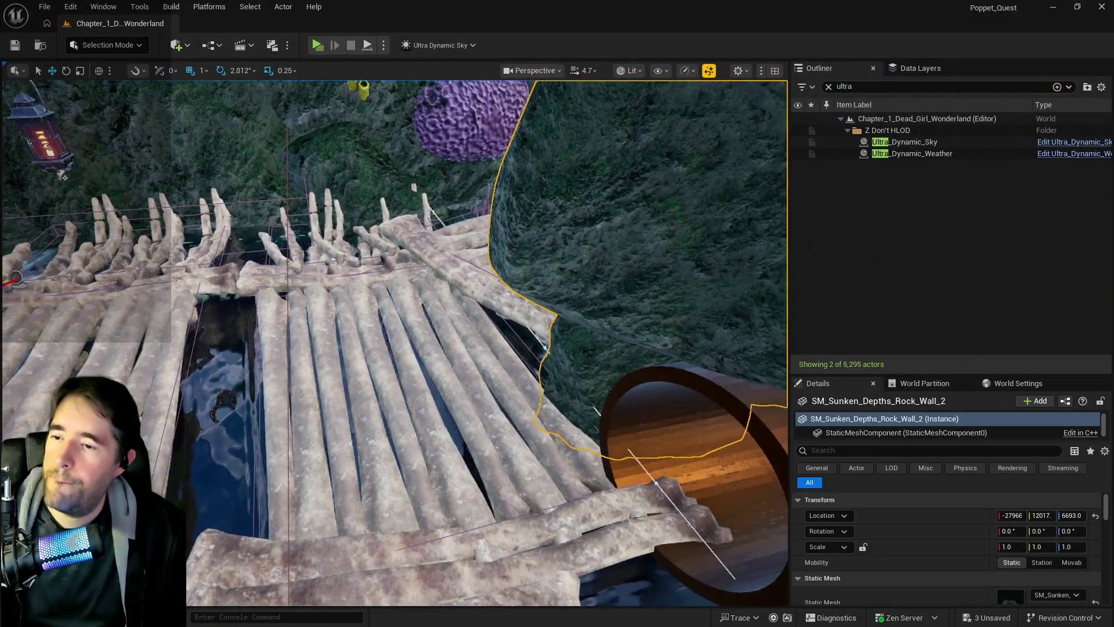
End the play session and maximize the Sally boss blueprint editor
{"action": "key", "text": "Escape"}
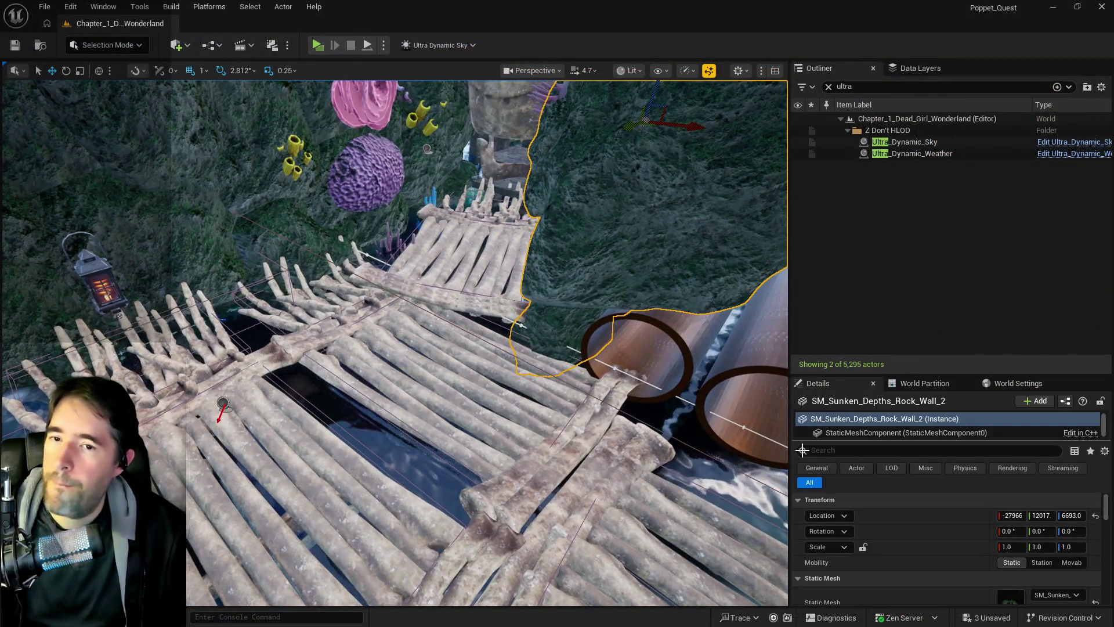
{"action": "scroll", "coordinate": [215, 242], "scroll_direction": "up", "scroll_amount": 10}
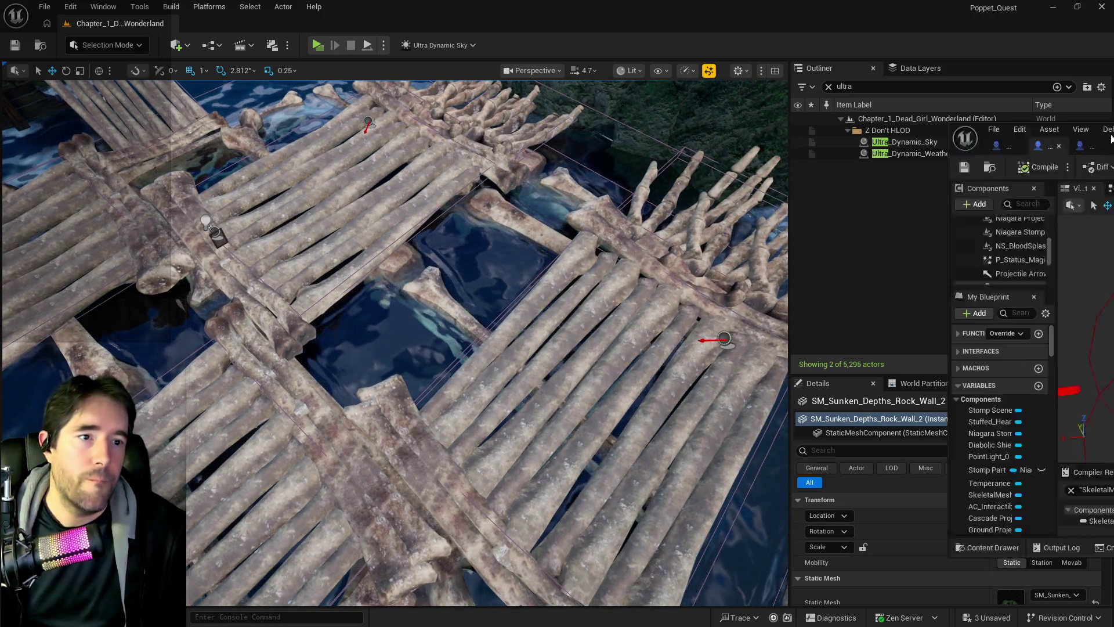
{"action": "left_click_drag", "start_coordinate": [1113, 173], "coordinate": [573, 173]}
{"action": "double_click", "coordinate": [573, 173]}
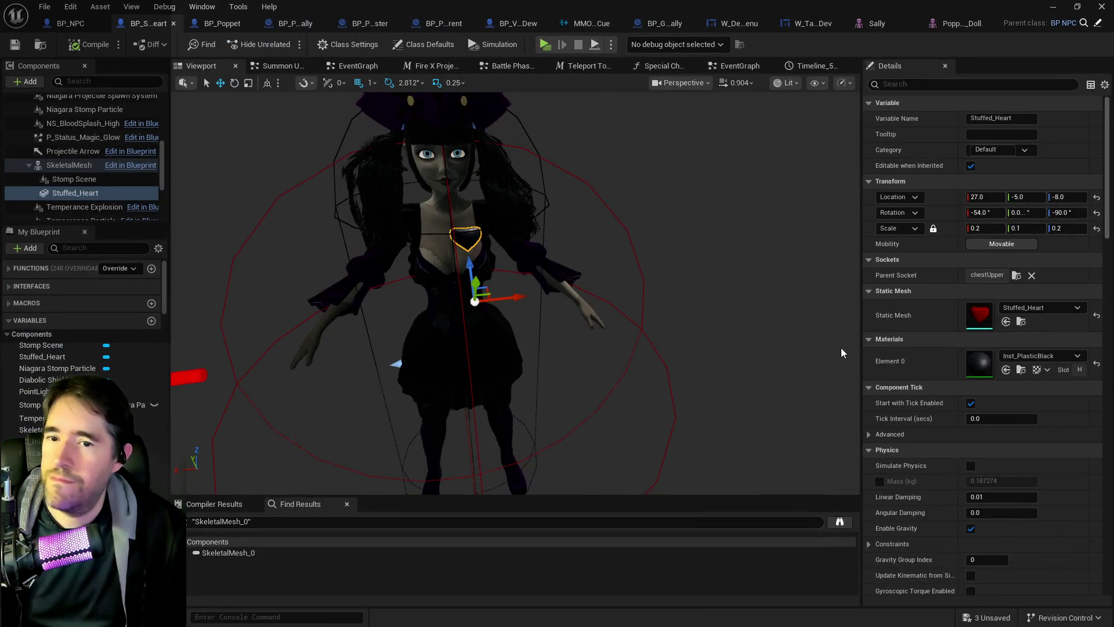
Set the SkeletalMesh Anim Class to ABP_GenericRetarget, then compile and save the blueprint
{"action": "left_click", "coordinate": [70, 165]}
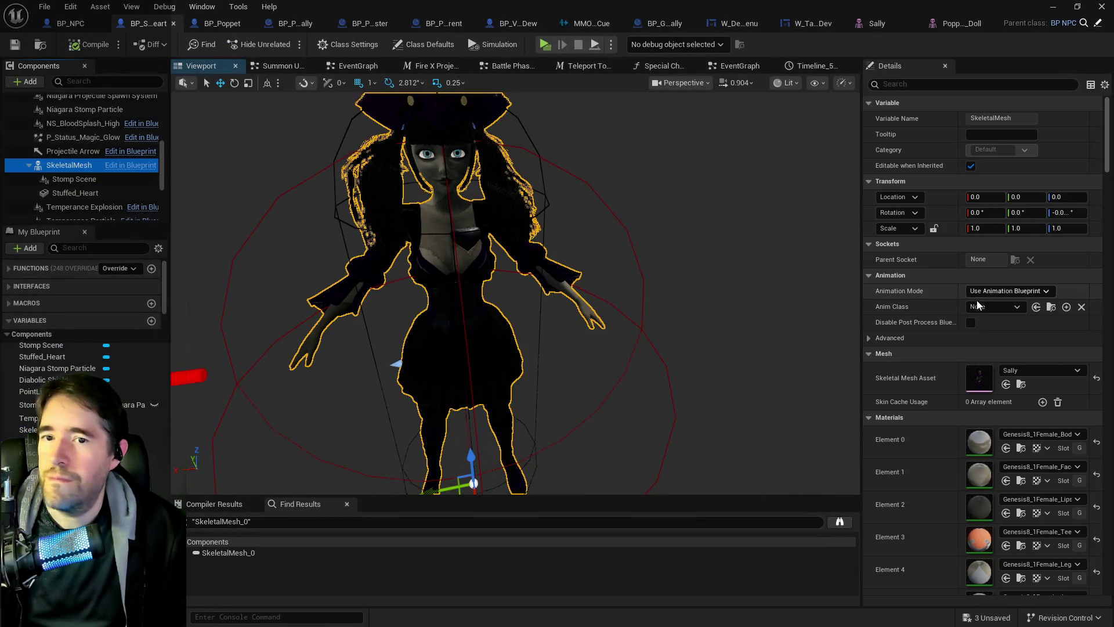
{"action": "left_click", "coordinate": [990, 306]}
{"action": "type", "text": "eric"}
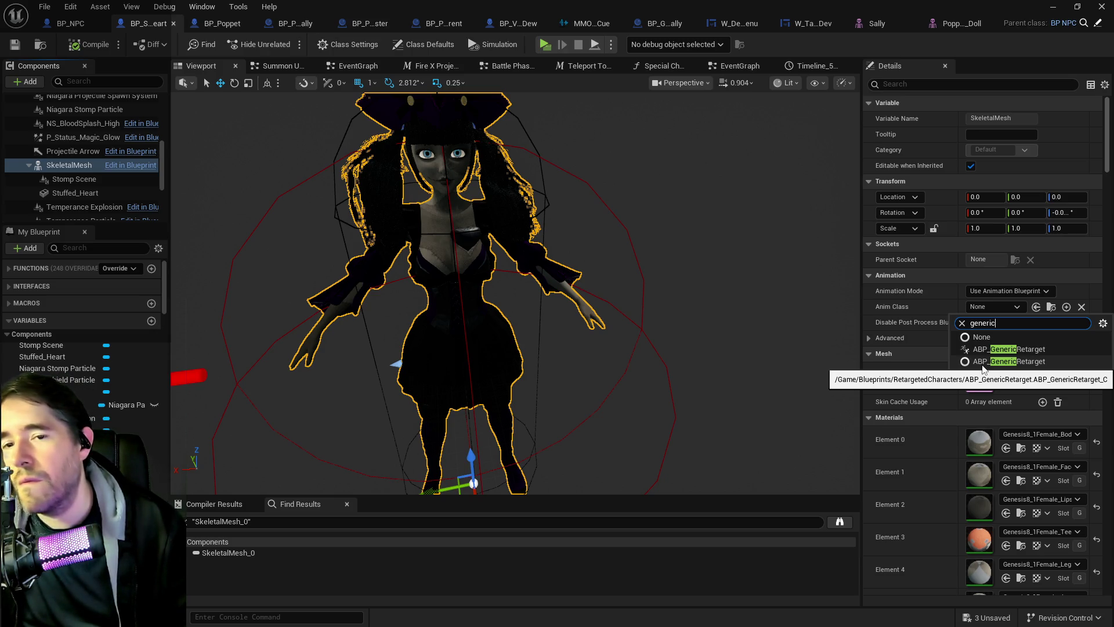
{"action": "left_click", "coordinate": [987, 362]}
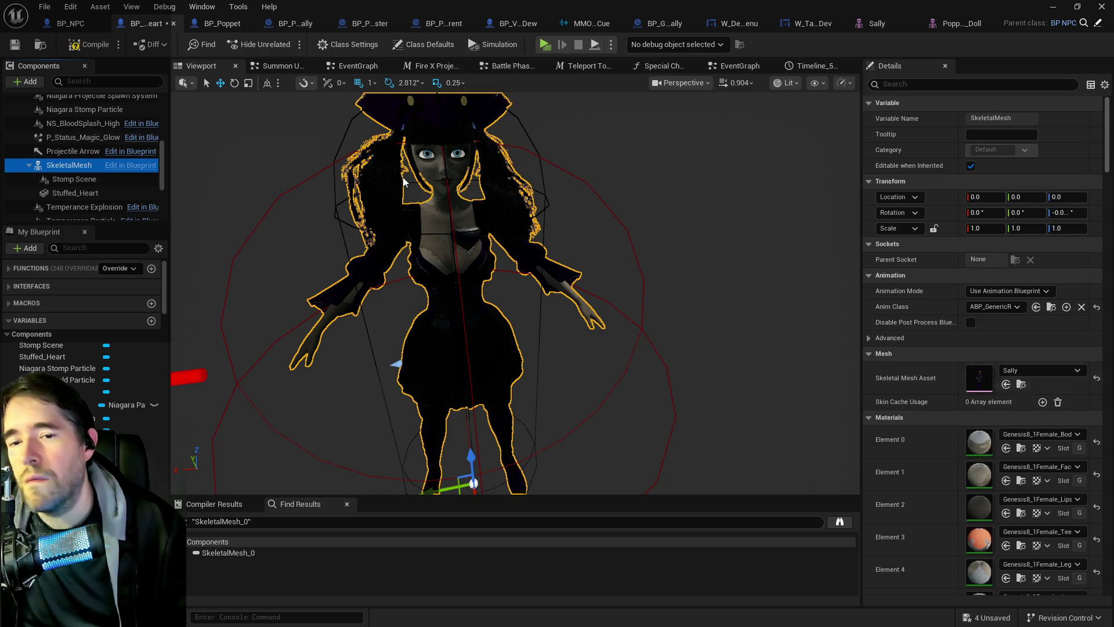
{"action": "left_click", "coordinate": [87, 45]}
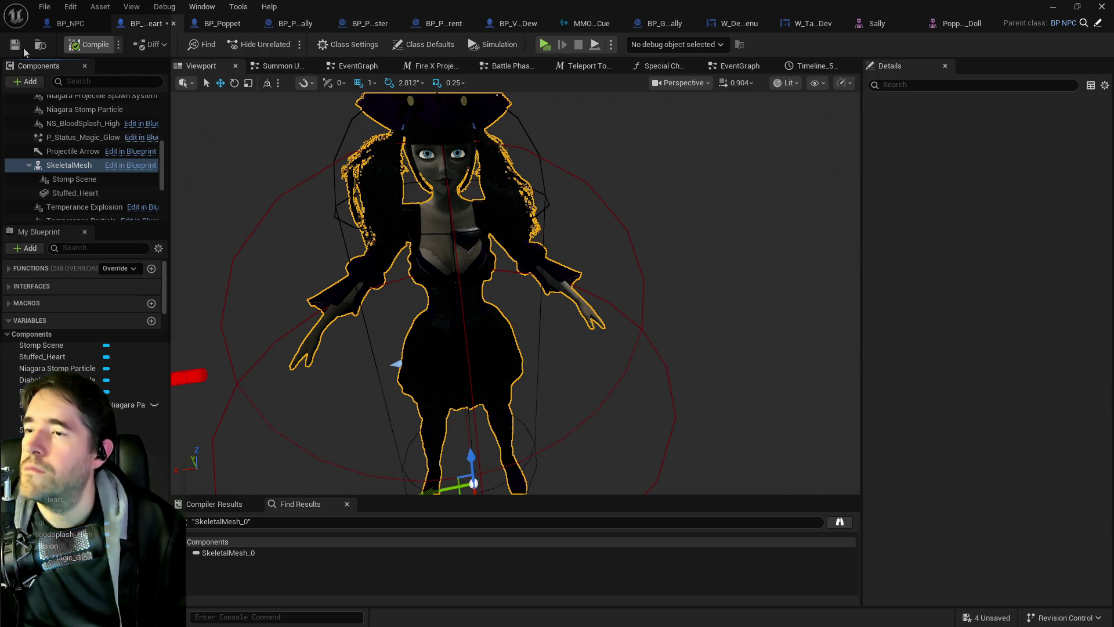
{"action": "left_click", "coordinate": [12, 44]}
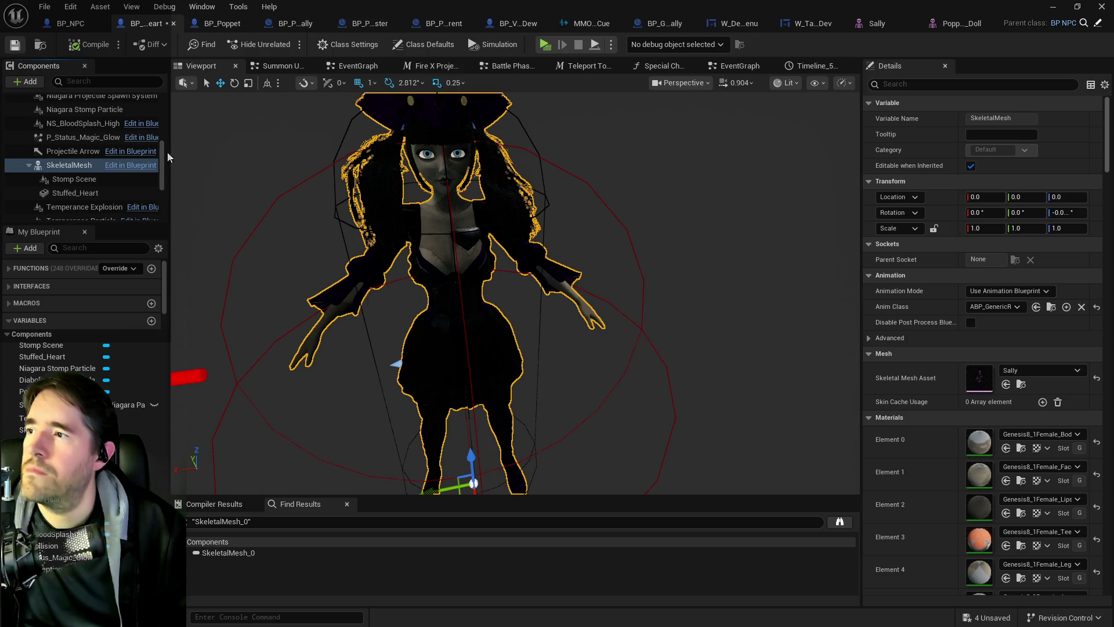
Search the anim class list for retarget options, then move to the BP_Vue_Dew blueprint
{"action": "left_click_drag", "start_coordinate": [813, 337], "coordinate": [775, 383]}
{"action": "left_click", "coordinate": [972, 306]}
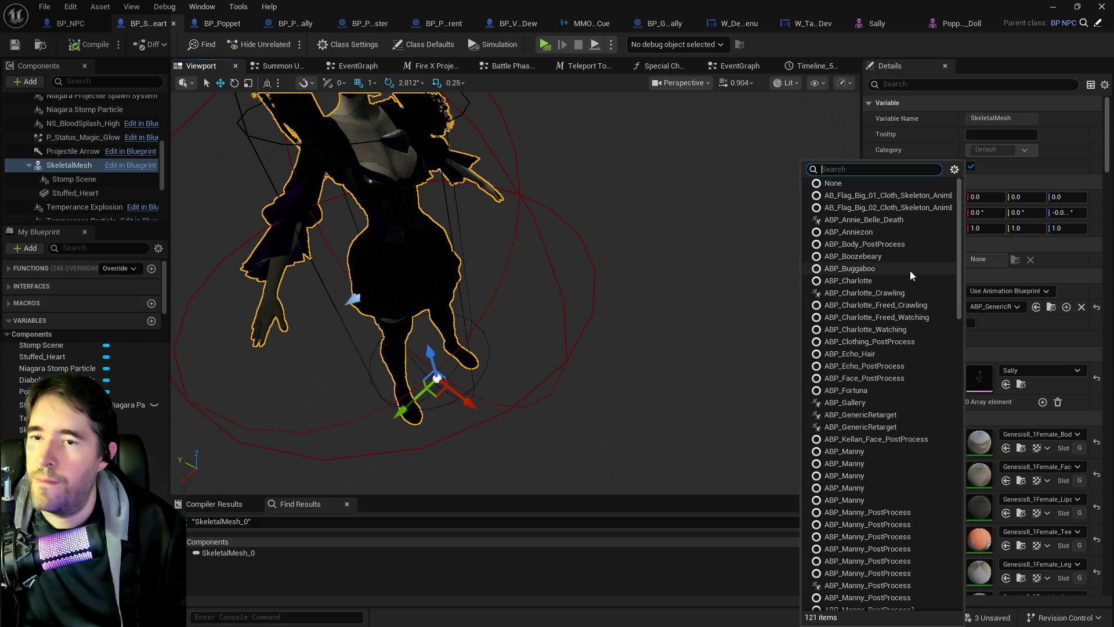
{"action": "type", "text": "retar"}
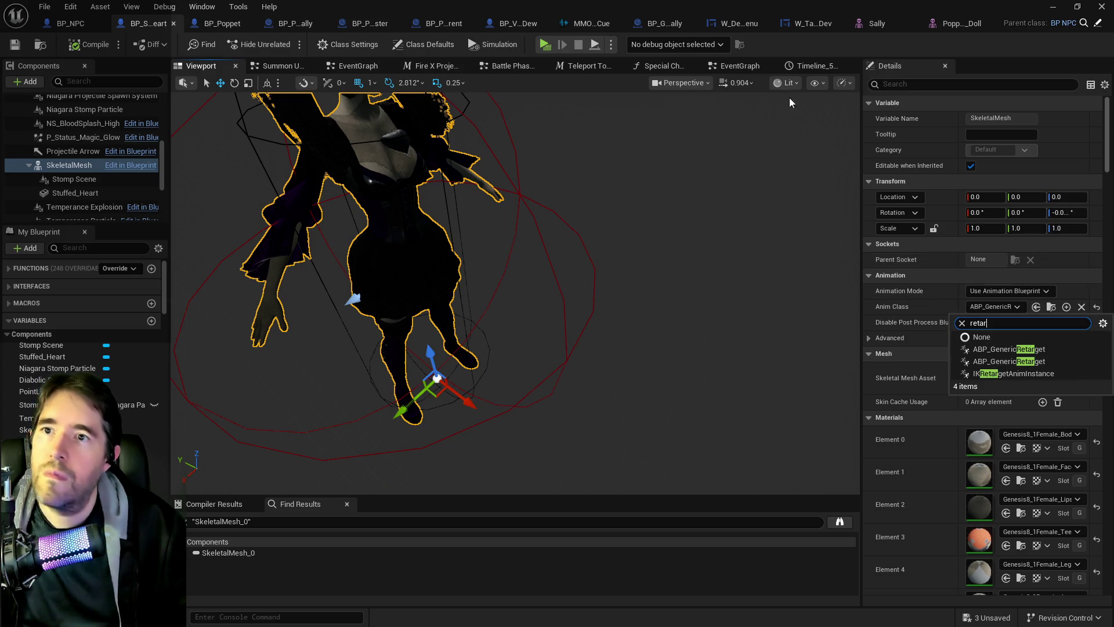
{"action": "left_click", "coordinate": [521, 23]}
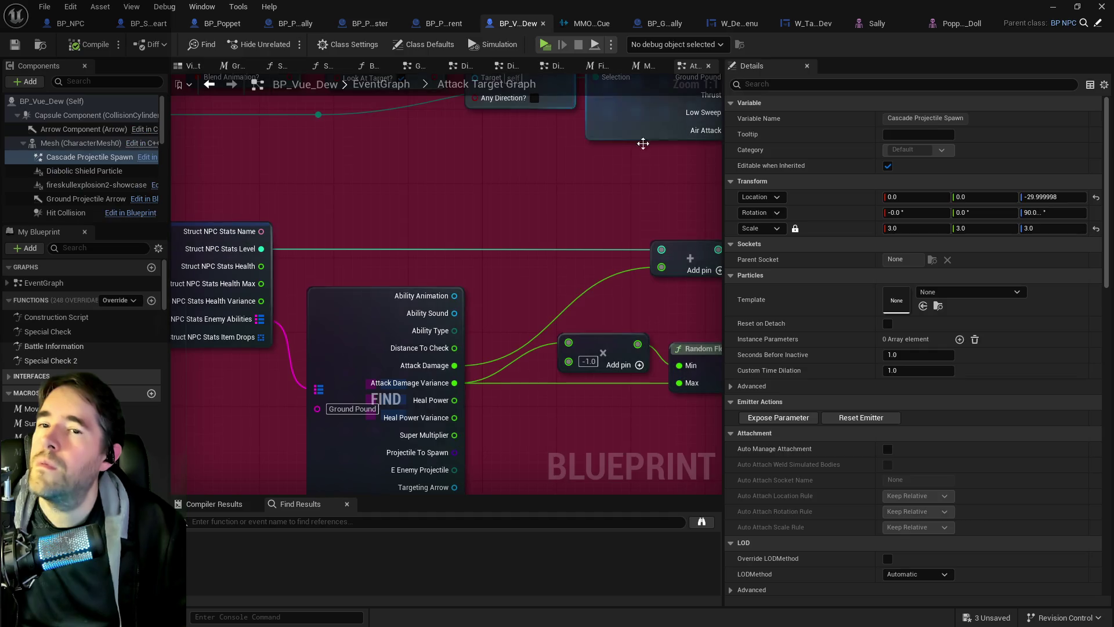
Check BP_Vue_Dew's SkeletalMesh Anim Class, locate ABP_GenericRetarget in the Content Browser, then return to BP_Sally
{"action": "scroll", "coordinate": [69, 150], "scroll_direction": "down", "scroll_amount": 3}
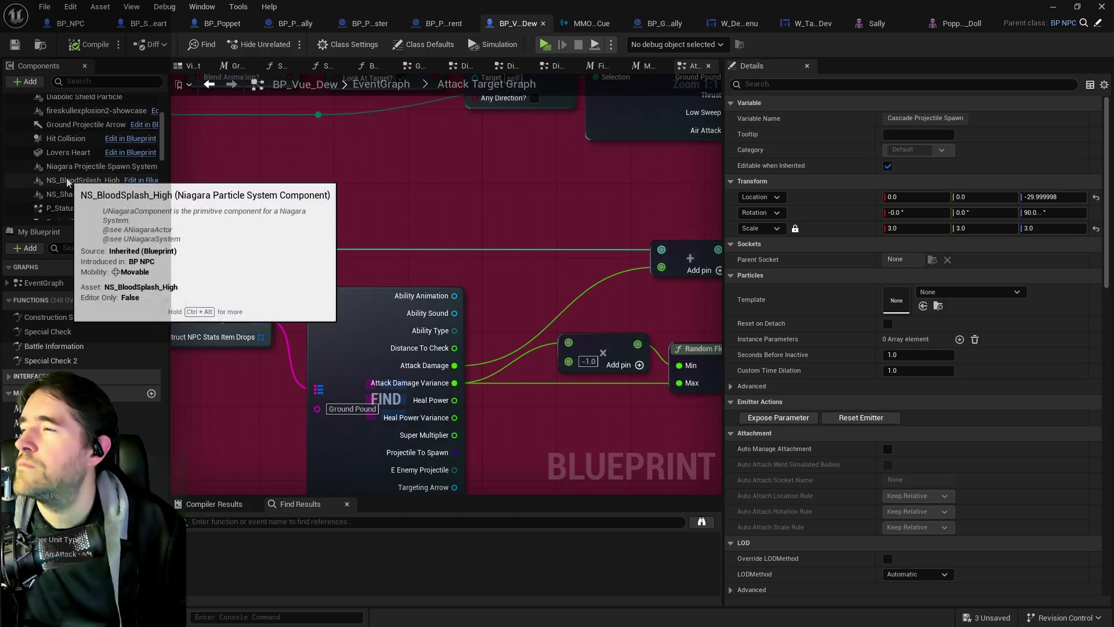
{"action": "left_click", "coordinate": [69, 181]}
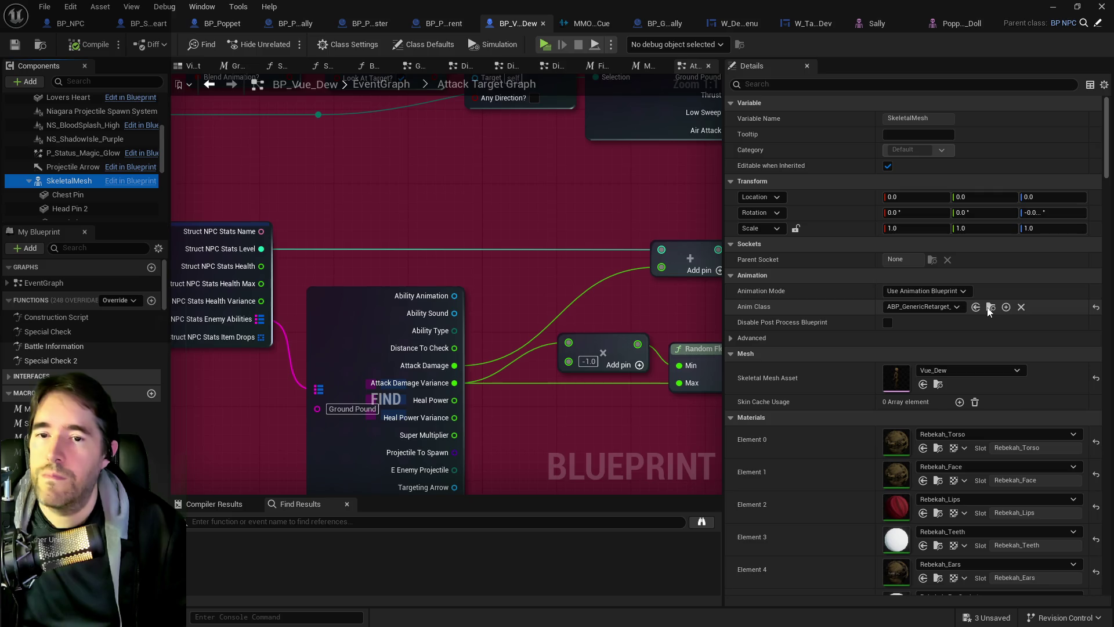
{"action": "left_click", "coordinate": [990, 306]}
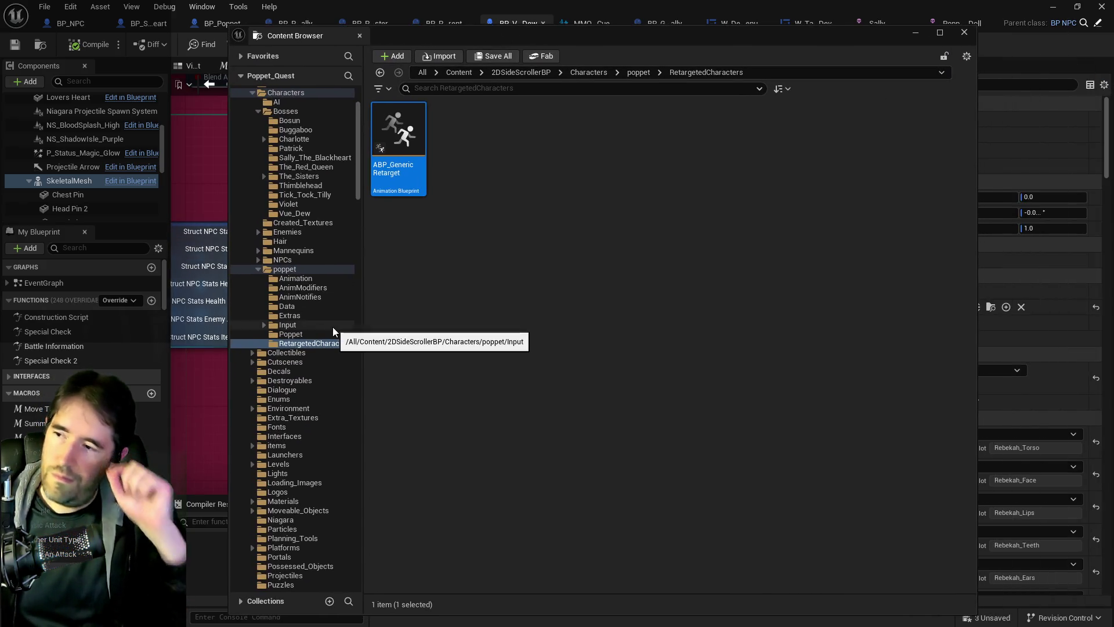
{"action": "scroll", "coordinate": [330, 348], "scroll_direction": "up", "scroll_amount": 3}
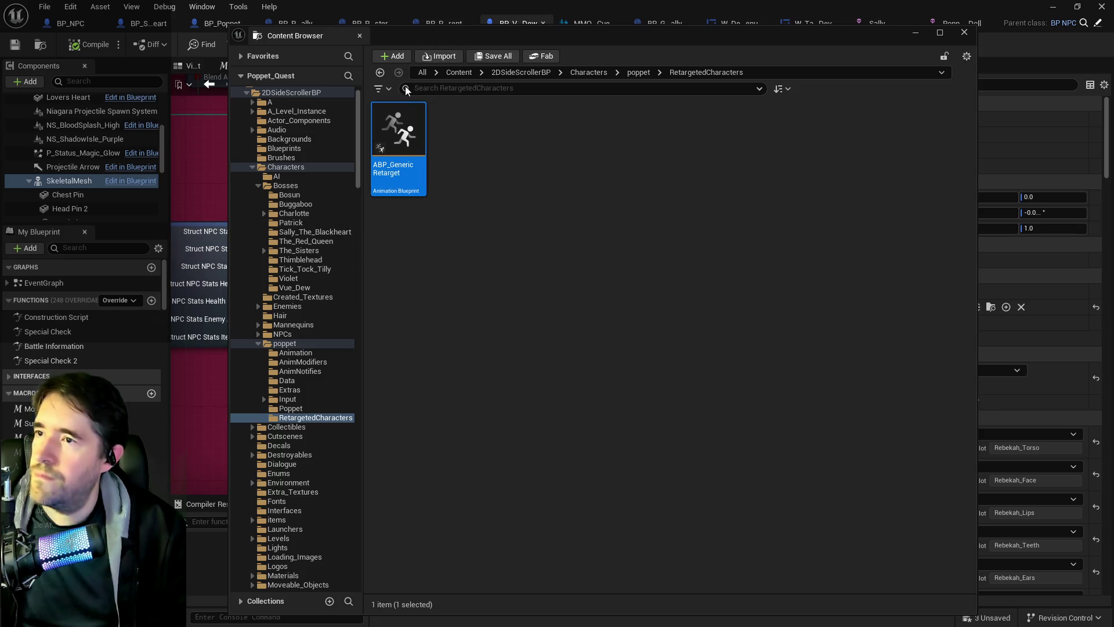
{"action": "key", "text": "ctrl+space"}
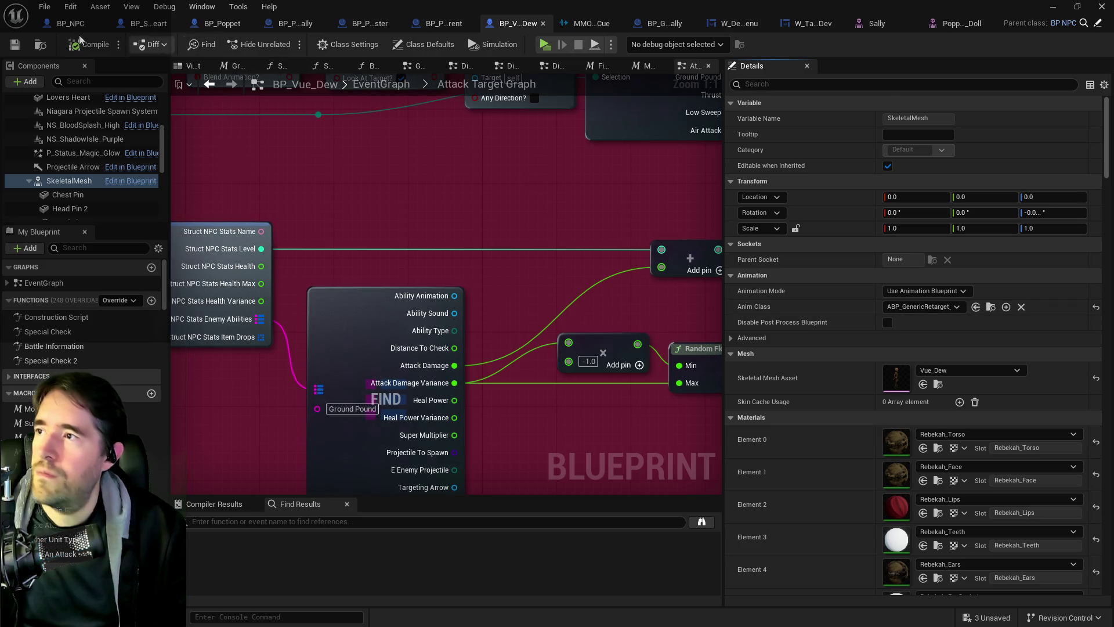
{"action": "left_click", "coordinate": [299, 26]}
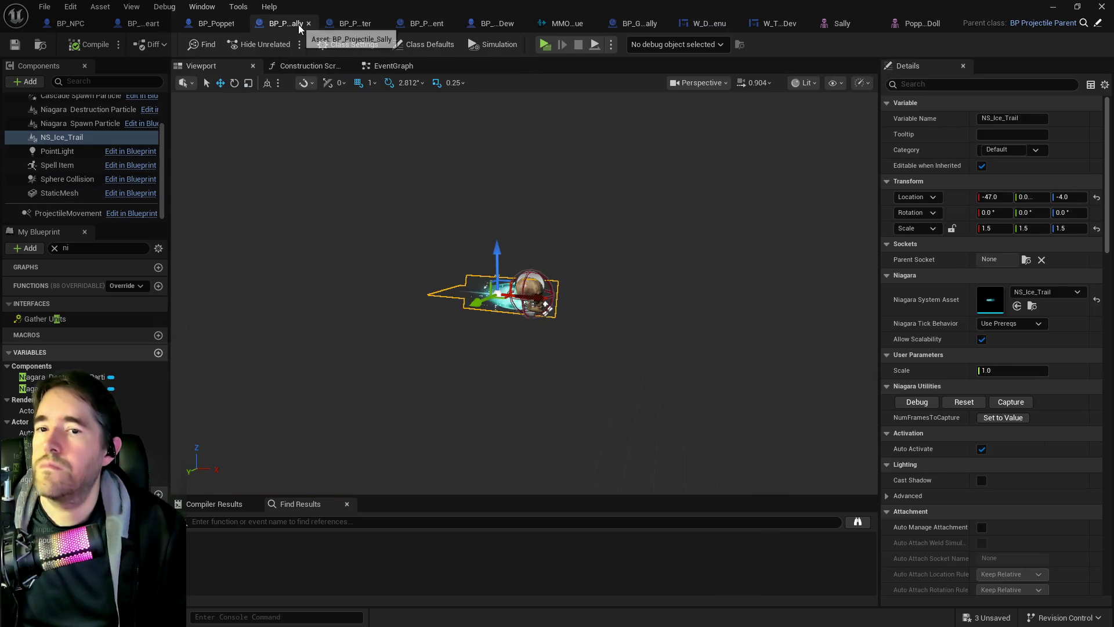
{"action": "left_click", "coordinate": [136, 24]}
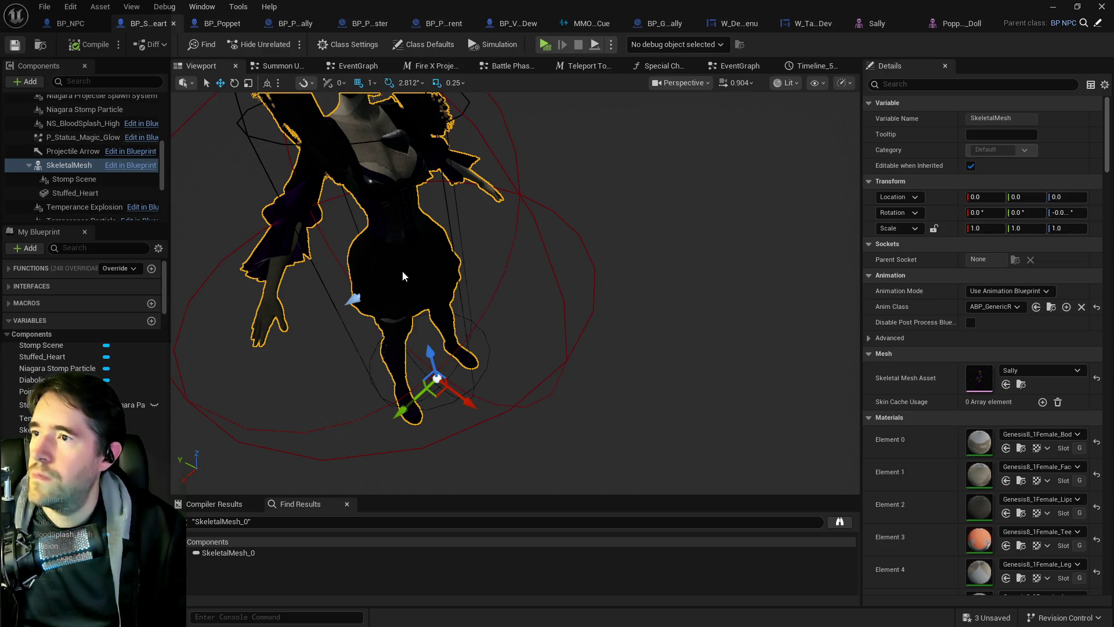
Clear the Details filter and browse from Anim Class to ABP_GenericRetarget, opening its EventGraph
{"action": "scroll", "coordinate": [318, 294], "scroll_direction": "up", "scroll_amount": 3}
{"action": "scroll", "coordinate": [318, 293], "scroll_direction": "down", "scroll_amount": 3}
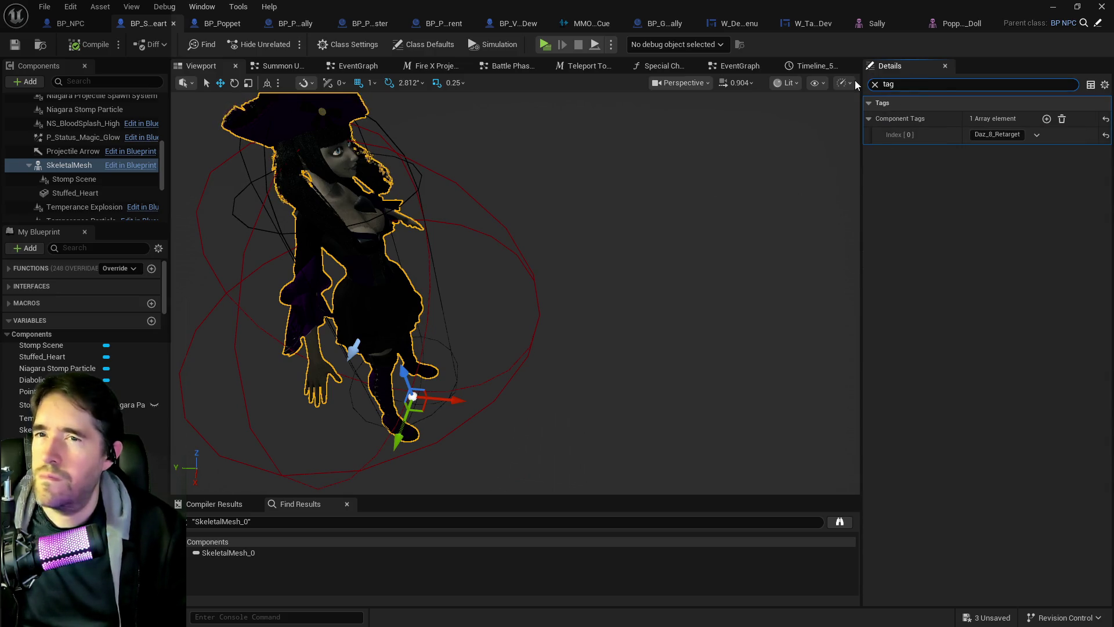
{"action": "left_click", "coordinate": [874, 84]}
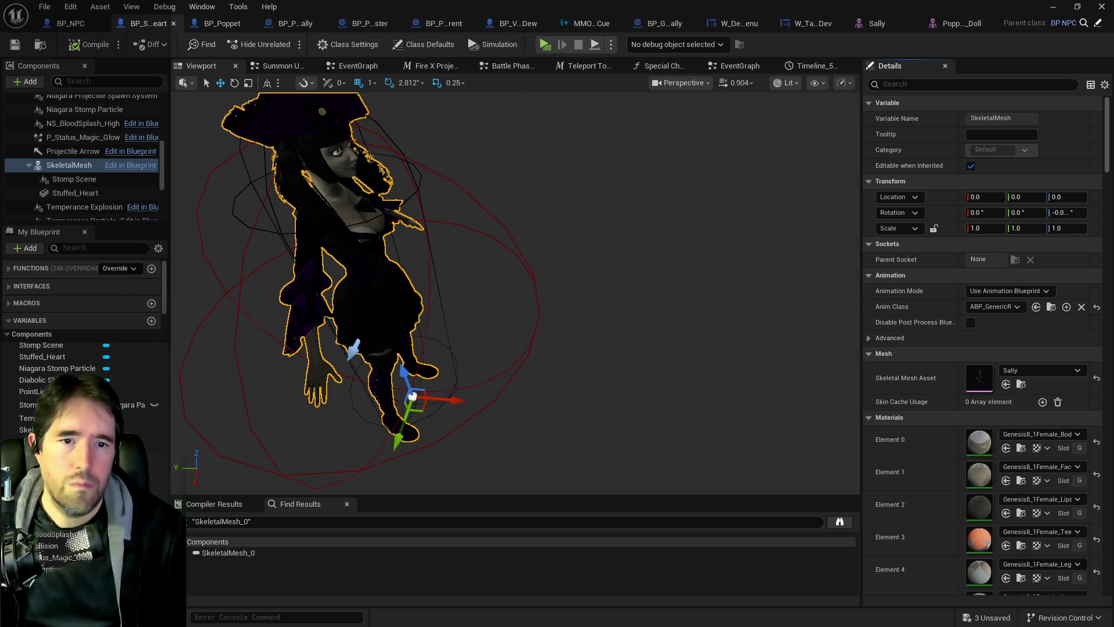
{"action": "left_click", "coordinate": [1052, 307]}
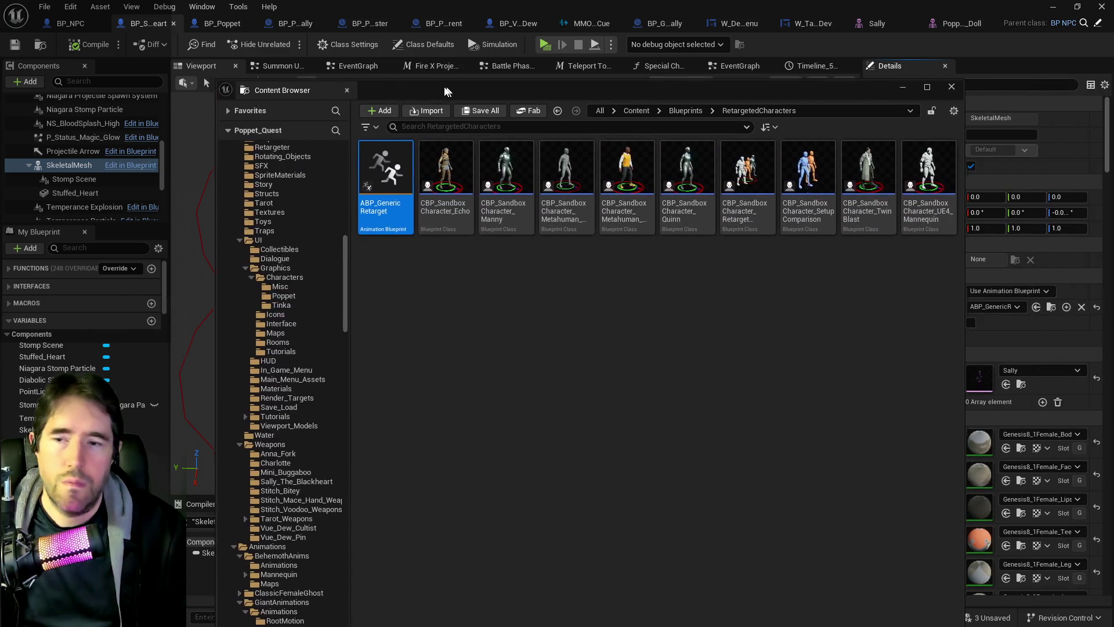
{"action": "scroll", "coordinate": [228, 383], "scroll_direction": "down", "scroll_amount": 10}
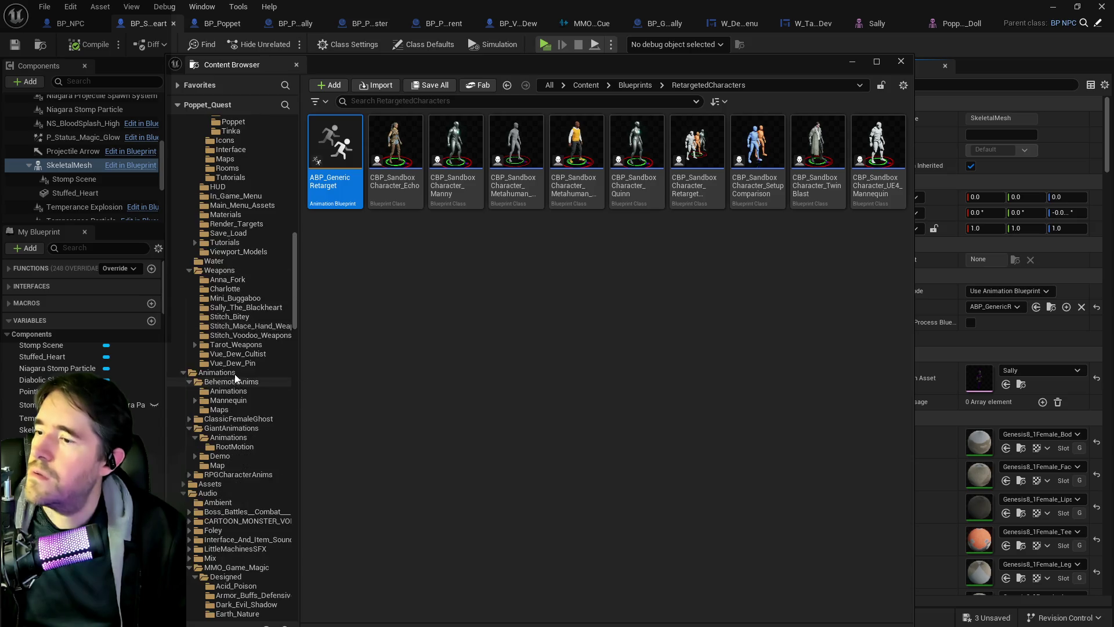
{"action": "scroll", "coordinate": [278, 354], "scroll_direction": "down", "scroll_amount": 1}
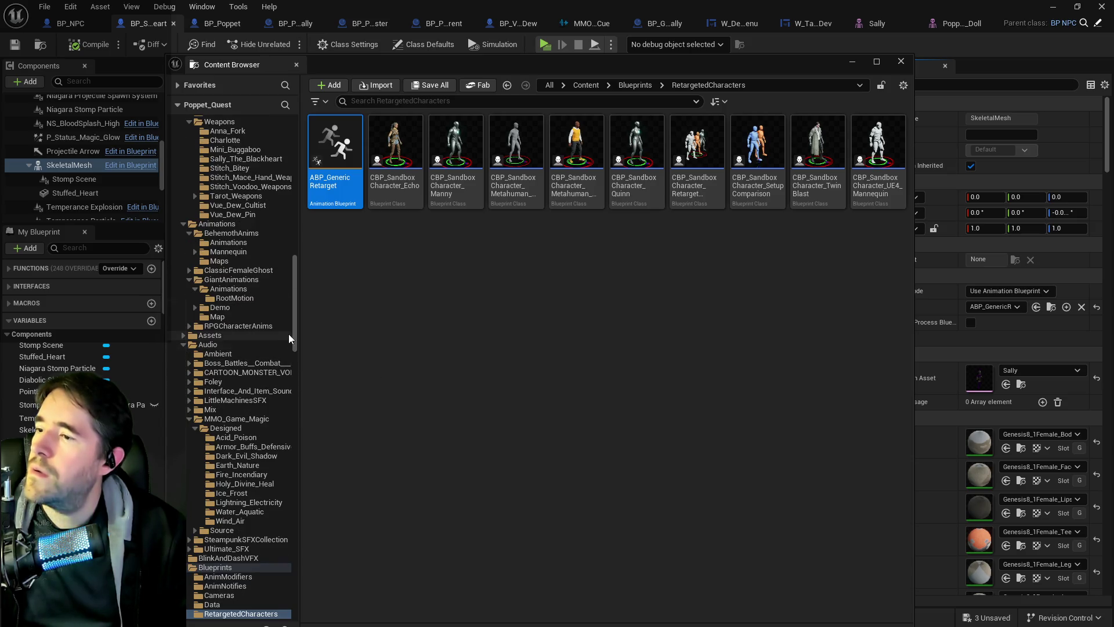
{"action": "mouse_move", "coordinate": [294, 344]}
{"action": "left_mouse_down"}
{"action": "mouse_move", "coordinate": [300, 444]}
{"action": "mouse_move", "coordinate": [304, 364]}
{"action": "left_mouse_up"}
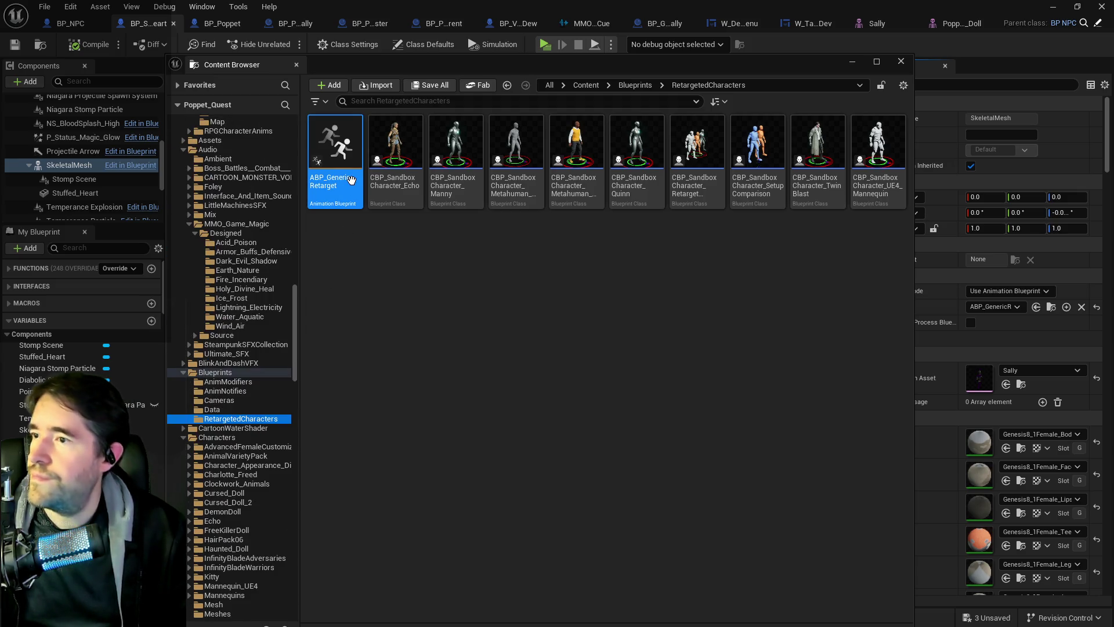
{"action": "key", "text": "ctrl+space"}
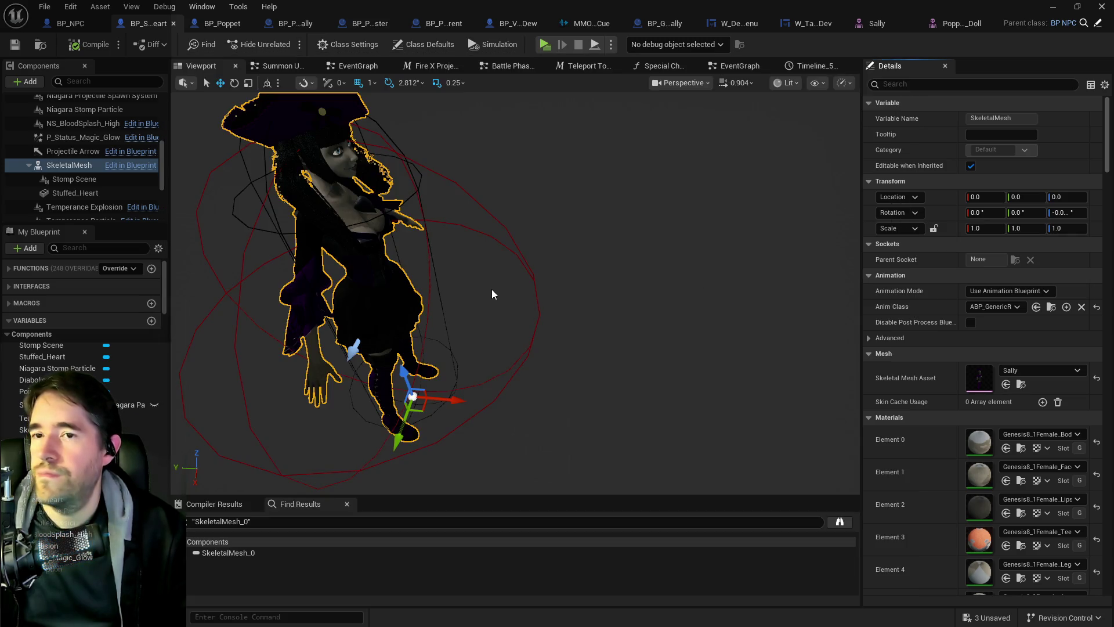
{"action": "scroll", "coordinate": [509, 346], "scroll_direction": "down", "scroll_amount": 4}
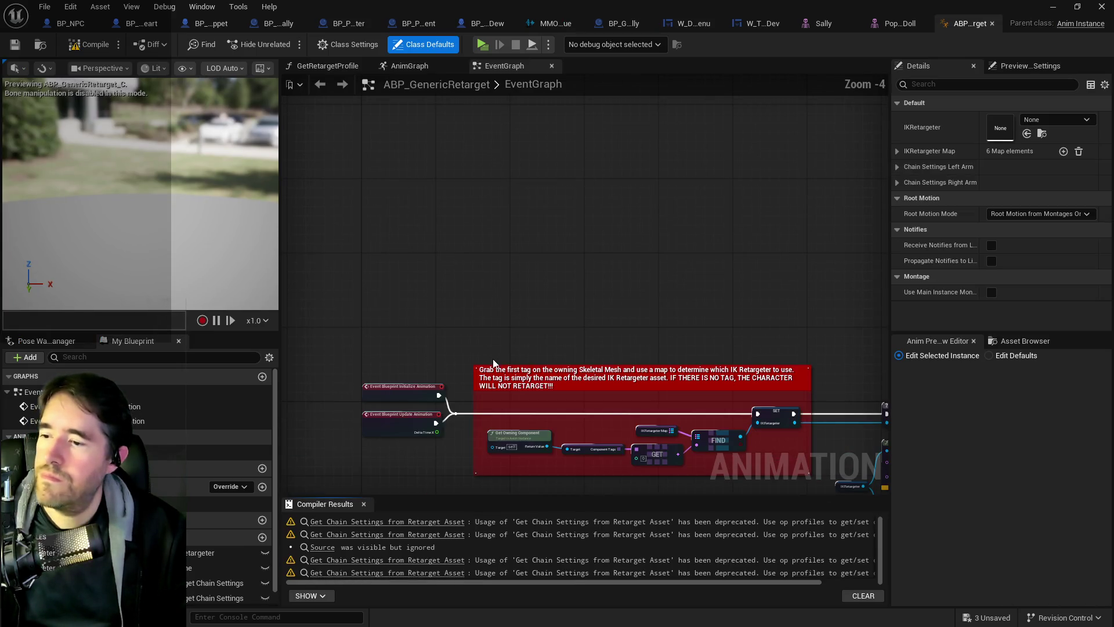
Inspect the EventGraph's Get Chain Settings and IKRetargeter nodes, centering the tag-lookup comment block
{"action": "scroll", "coordinate": [783, 368], "scroll_direction": "up", "scroll_amount": 4}
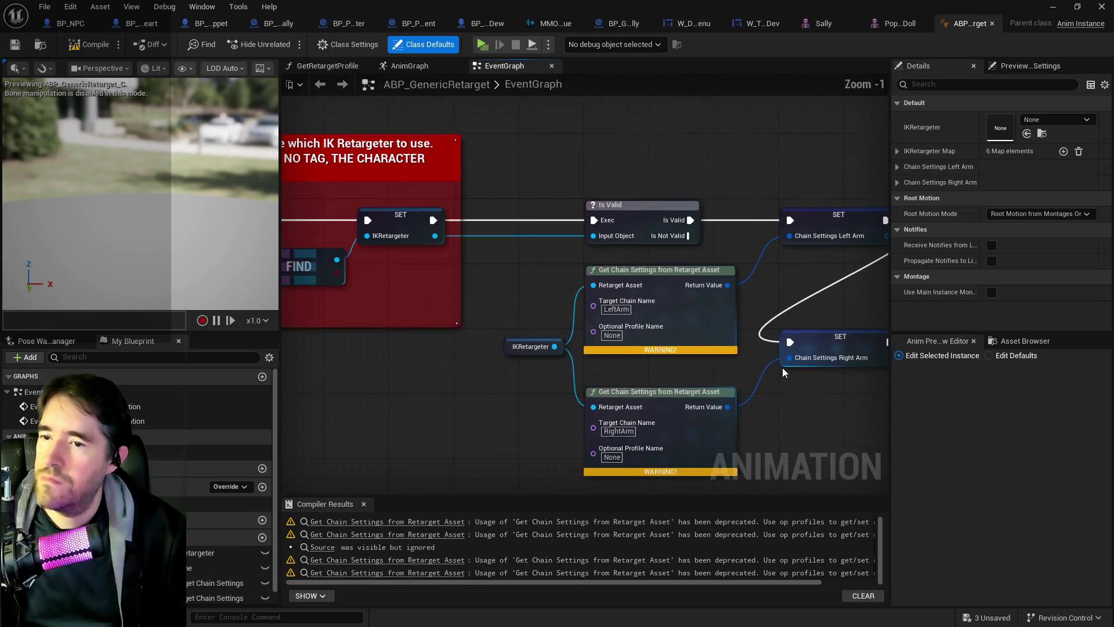
{"action": "left_click", "coordinate": [668, 307]}
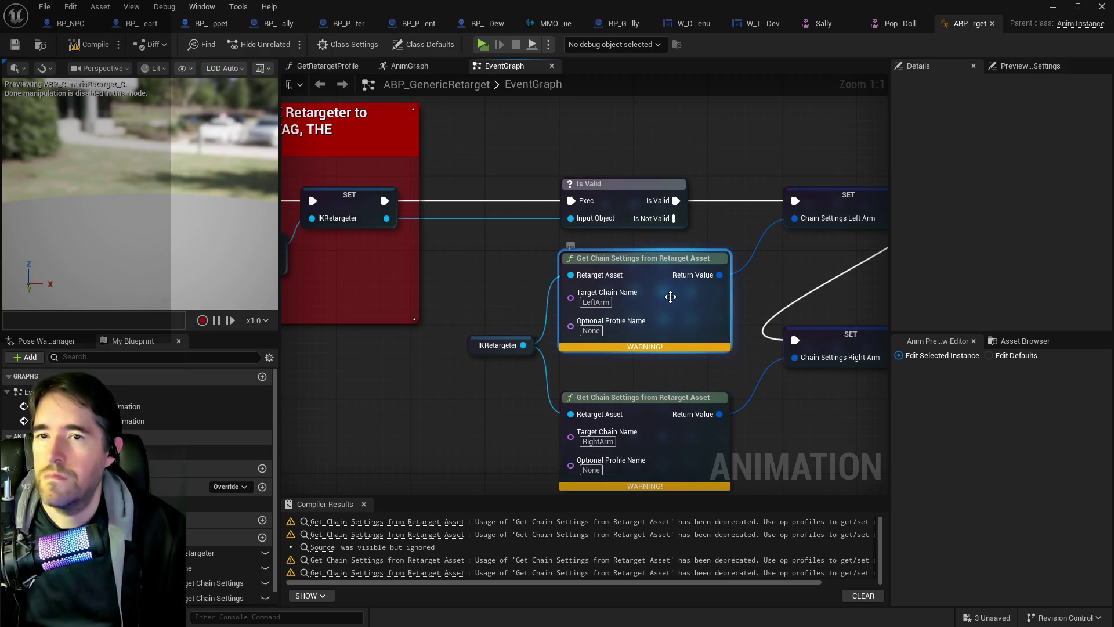
{"action": "left_click", "coordinate": [1019, 75]}
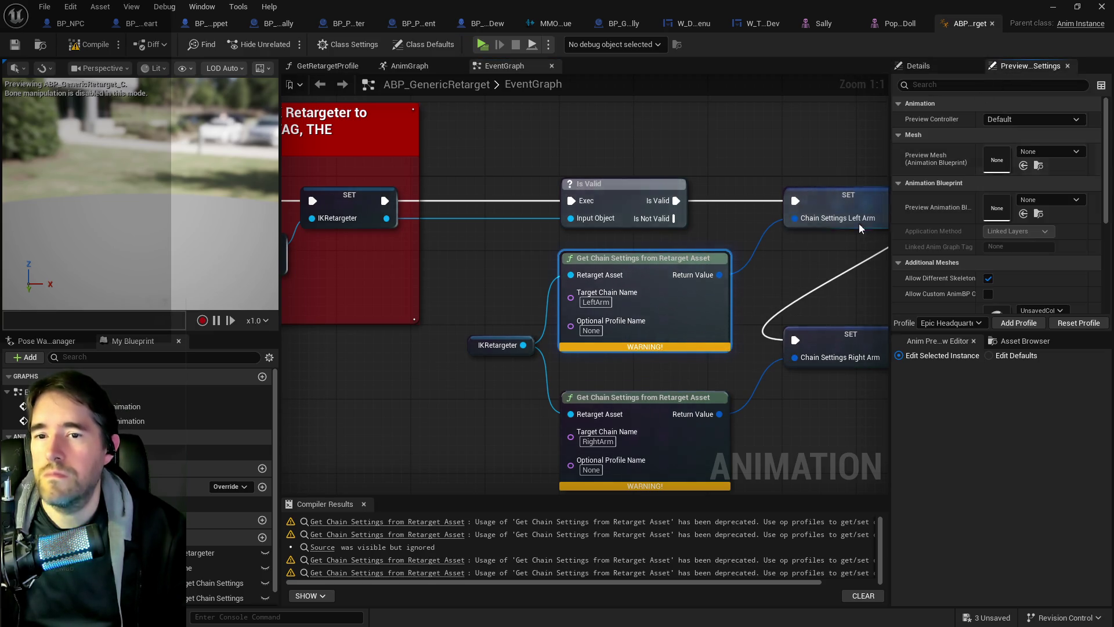
{"action": "scroll", "coordinate": [928, 256], "scroll_direction": "down", "scroll_amount": 5}
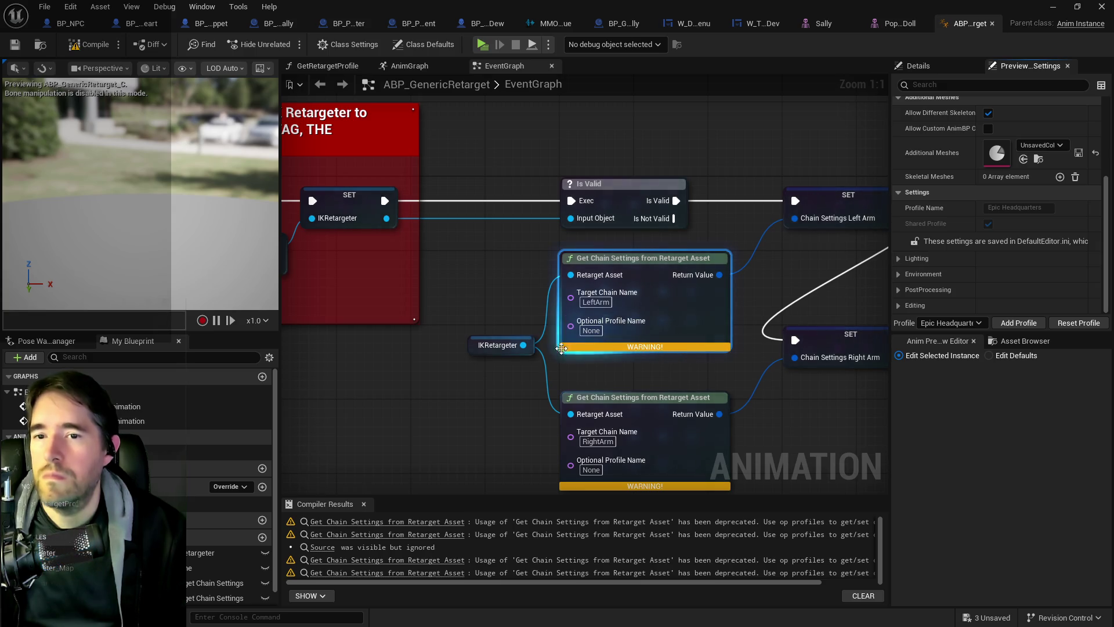
{"action": "left_click", "coordinate": [494, 344]}
{"action": "scroll", "coordinate": [941, 256], "scroll_direction": "up", "scroll_amount": 5}
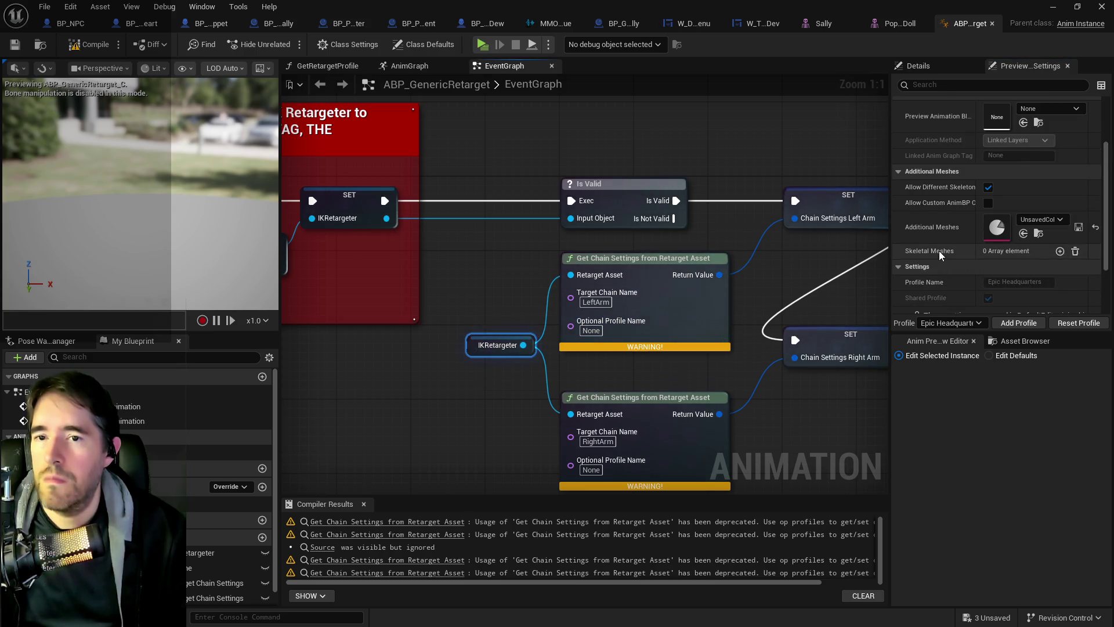
{"action": "scroll", "coordinate": [940, 256], "scroll_direction": "down", "scroll_amount": 5}
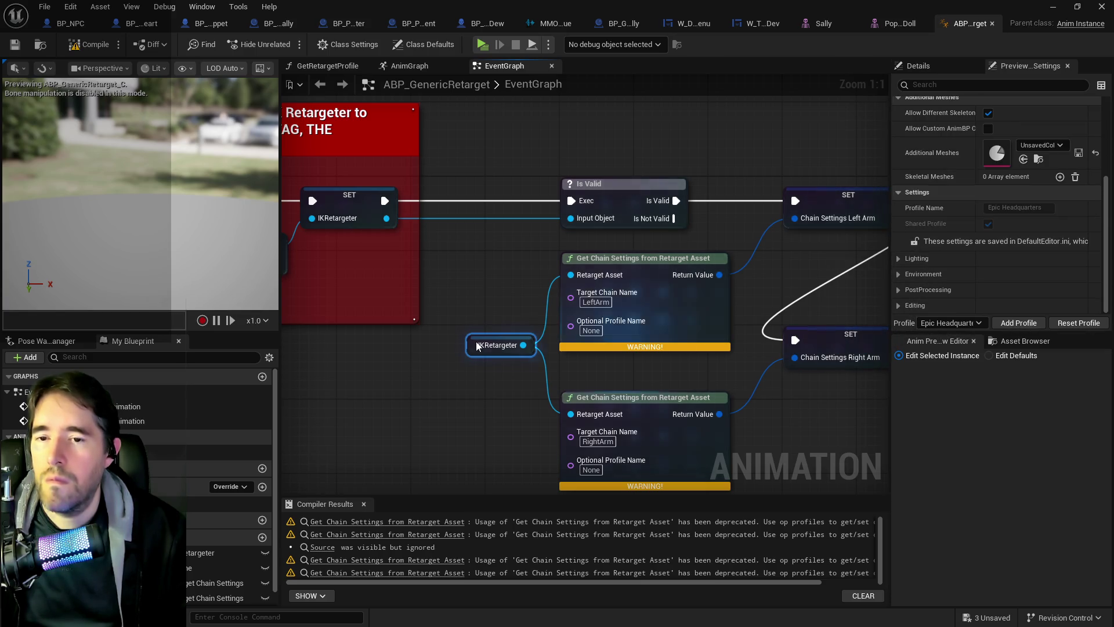
{"action": "left_click_drag", "start_coordinate": [747, 385], "coordinate": [450, 314]}
{"action": "scroll", "coordinate": [459, 348], "scroll_direction": "down", "scroll_amount": 2}
{"action": "mouse_move", "coordinate": [466, 391]}
{"action": "left_mouse_down"}
{"action": "mouse_move", "coordinate": [504, 264]}
{"action": "mouse_move", "coordinate": [596, 361]}
{"action": "left_mouse_up"}
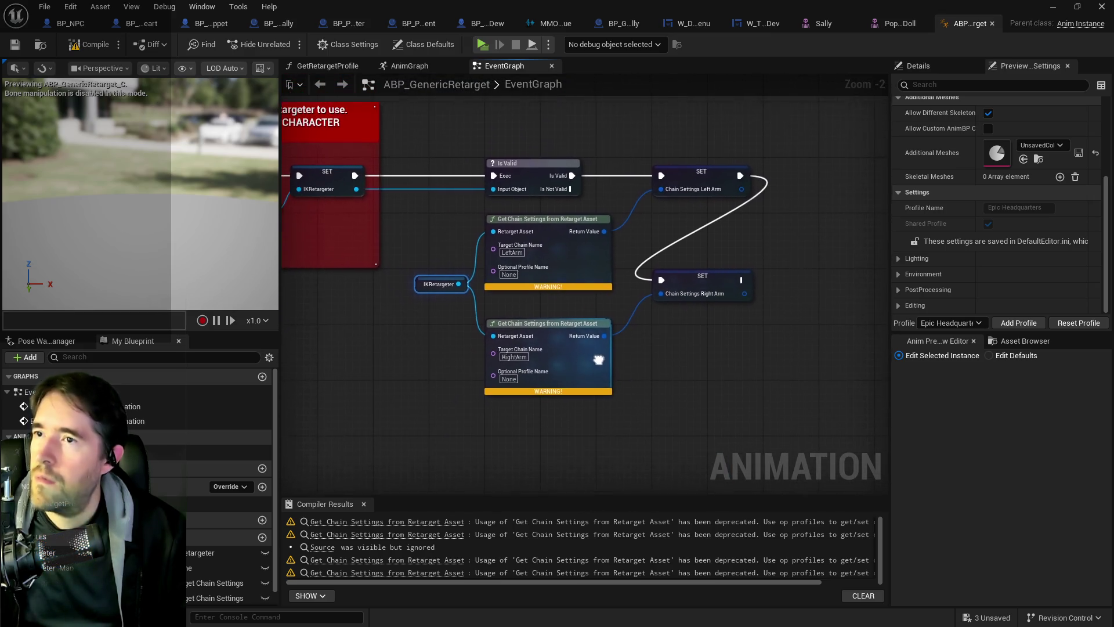
{"action": "scroll", "coordinate": [521, 233], "scroll_direction": "down", "scroll_amount": 2}
{"action": "left_click_drag", "start_coordinate": [521, 234], "coordinate": [825, 263]}
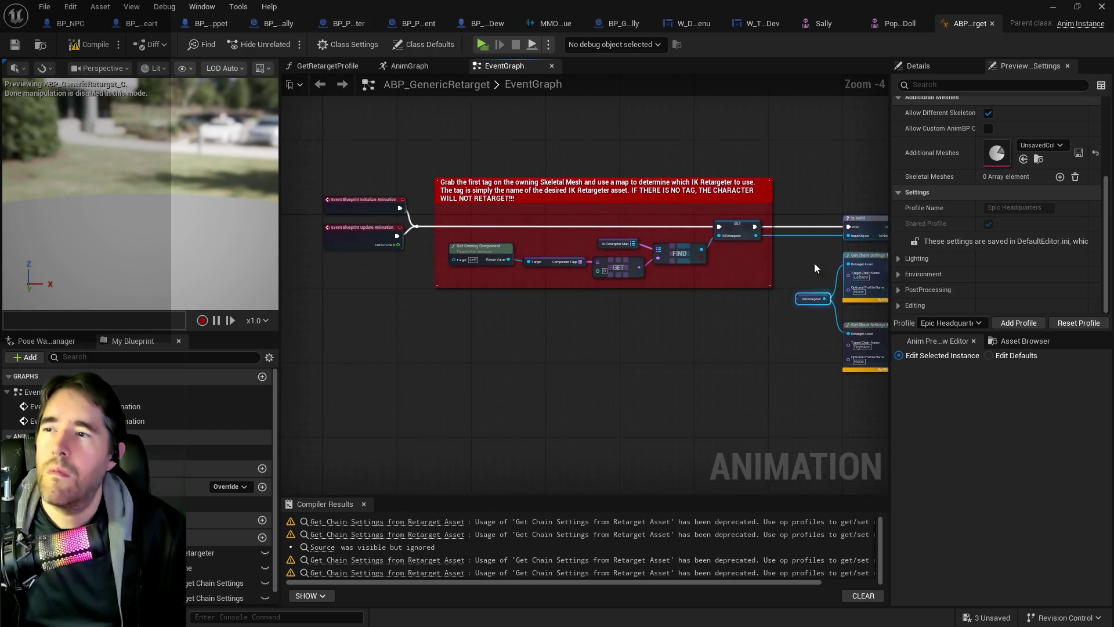
{"action": "scroll", "coordinate": [633, 278], "scroll_direction": "up", "scroll_amount": 2}
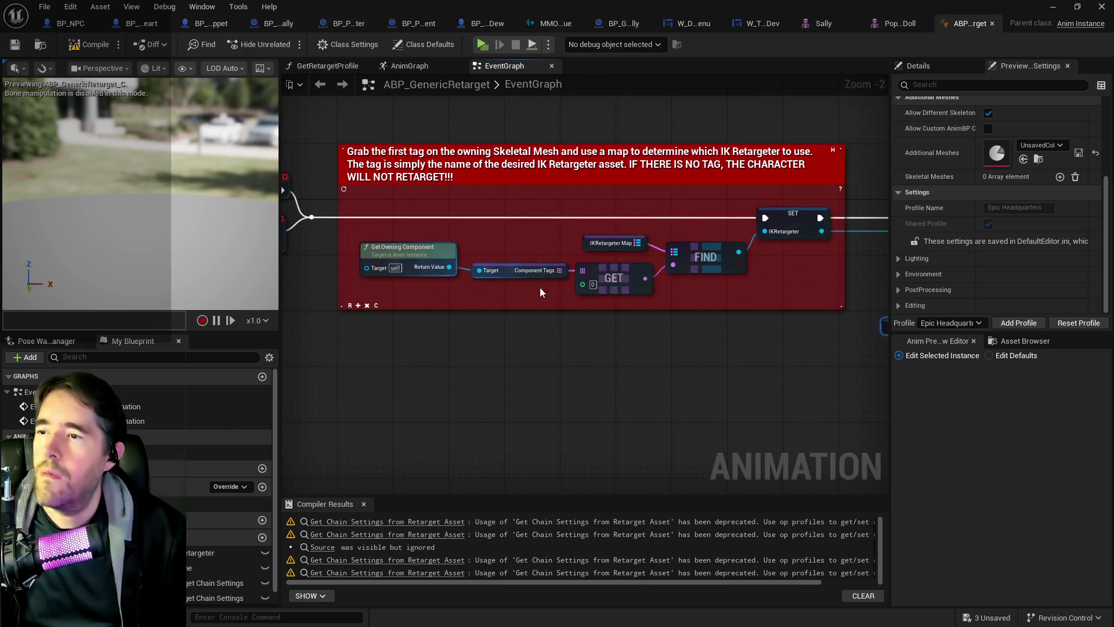
{"action": "left_click_drag", "start_coordinate": [618, 262], "coordinate": [531, 251]}
Select IKRetargeter_Map and expand its default value showing 6 entries mapped to RTG_UEFN retargeters
{"action": "left_click", "coordinate": [498, 233]}
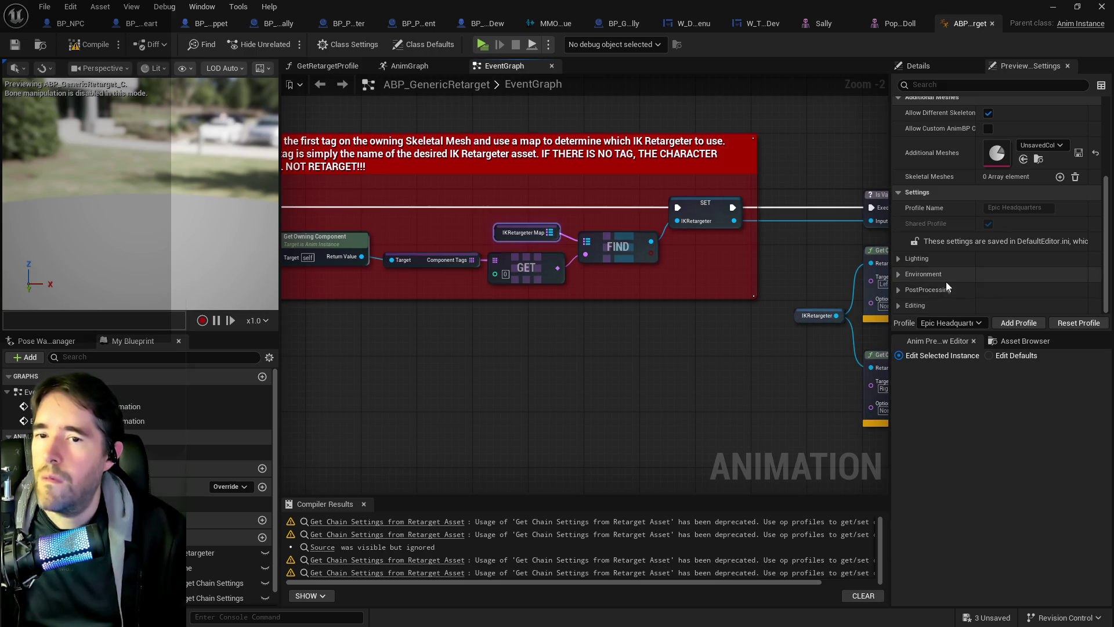
{"action": "left_click", "coordinate": [1004, 343]}
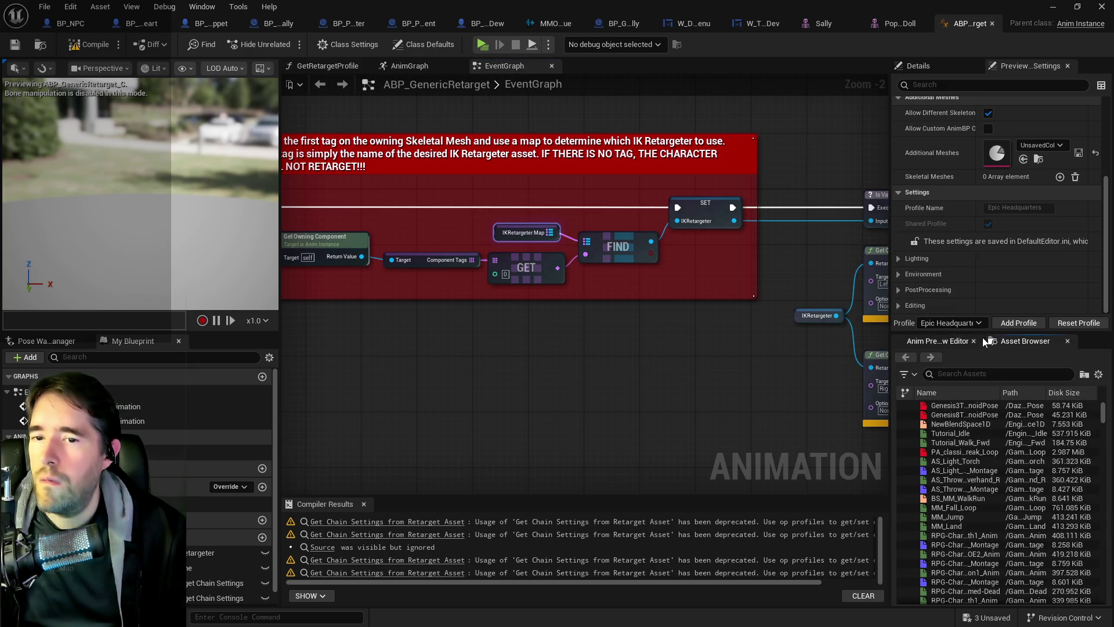
{"action": "scroll", "coordinate": [946, 225], "scroll_direction": "up", "scroll_amount": 4}
{"action": "scroll", "coordinate": [946, 226], "scroll_direction": "down", "scroll_amount": 5}
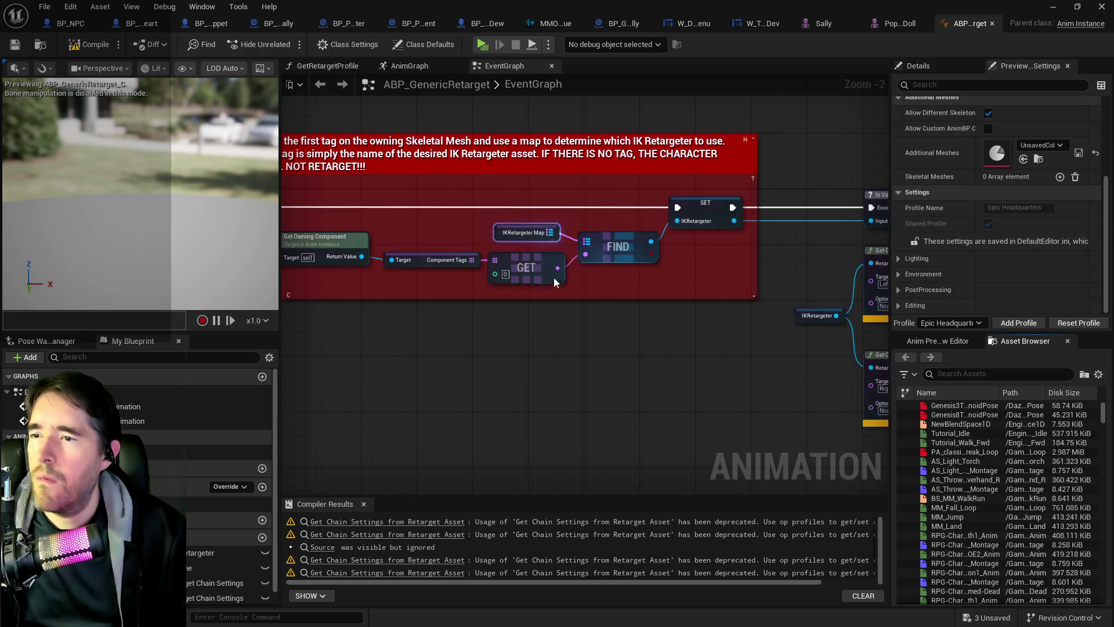
{"action": "left_click", "coordinate": [498, 234]}
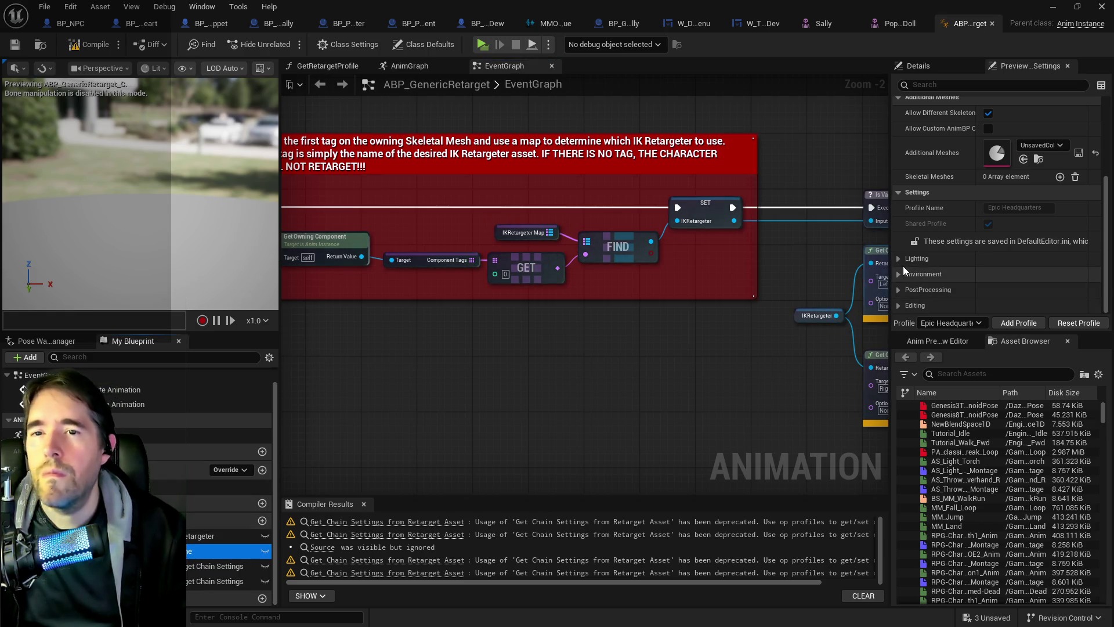
{"action": "left_click", "coordinate": [926, 65]}
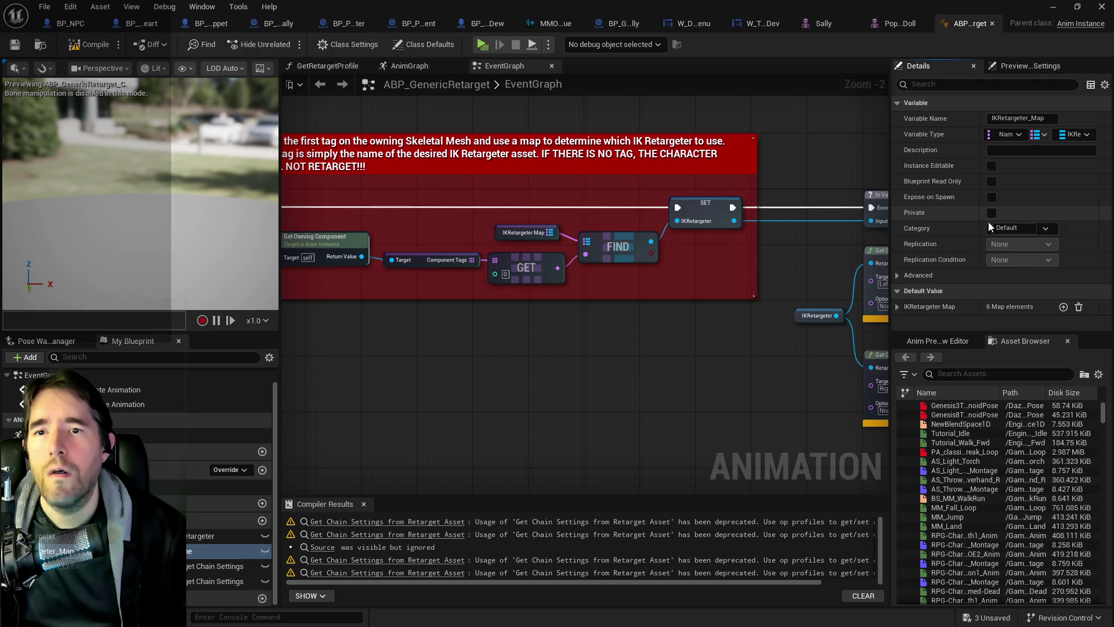
{"action": "left_click", "coordinate": [896, 306]}
{"action": "scroll", "coordinate": [904, 302], "scroll_direction": "down", "scroll_amount": 1}
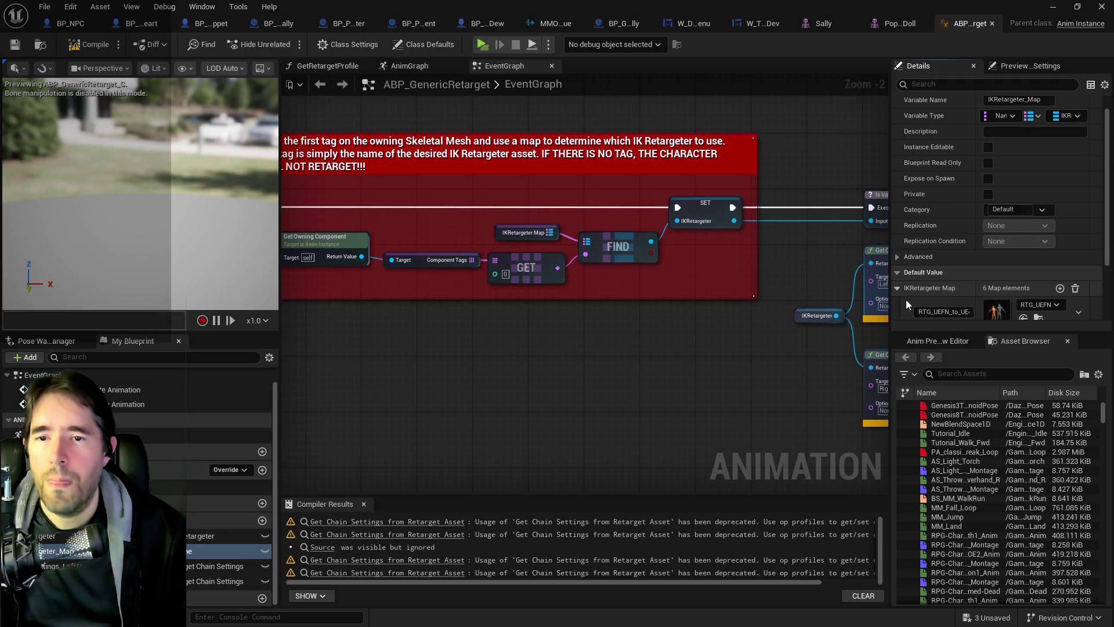
{"action": "scroll", "coordinate": [943, 290], "scroll_direction": "down", "scroll_amount": 2}
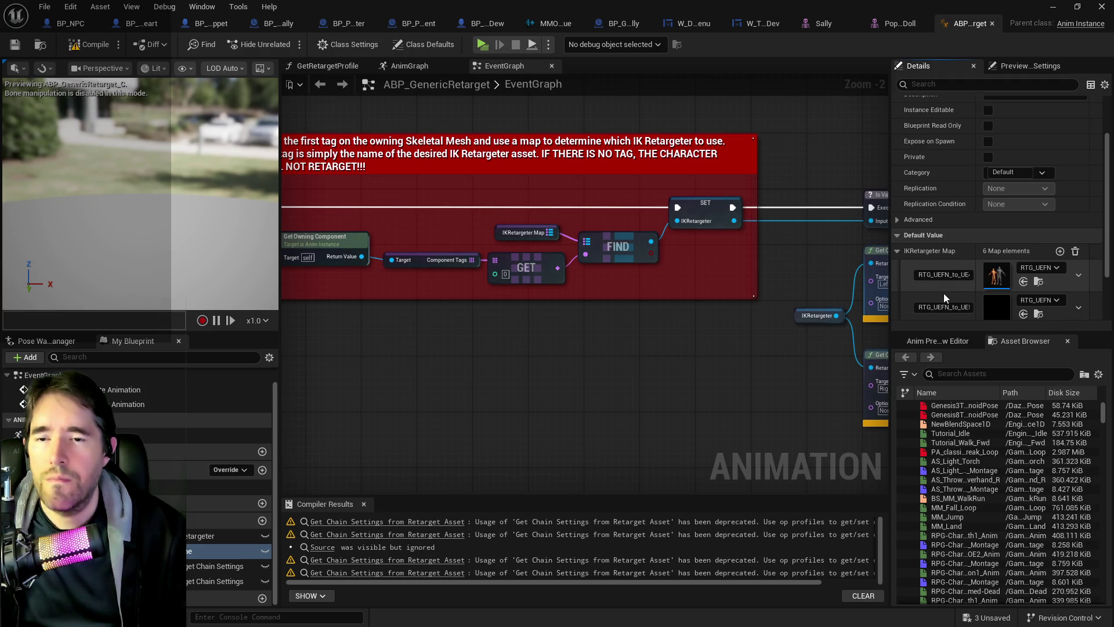
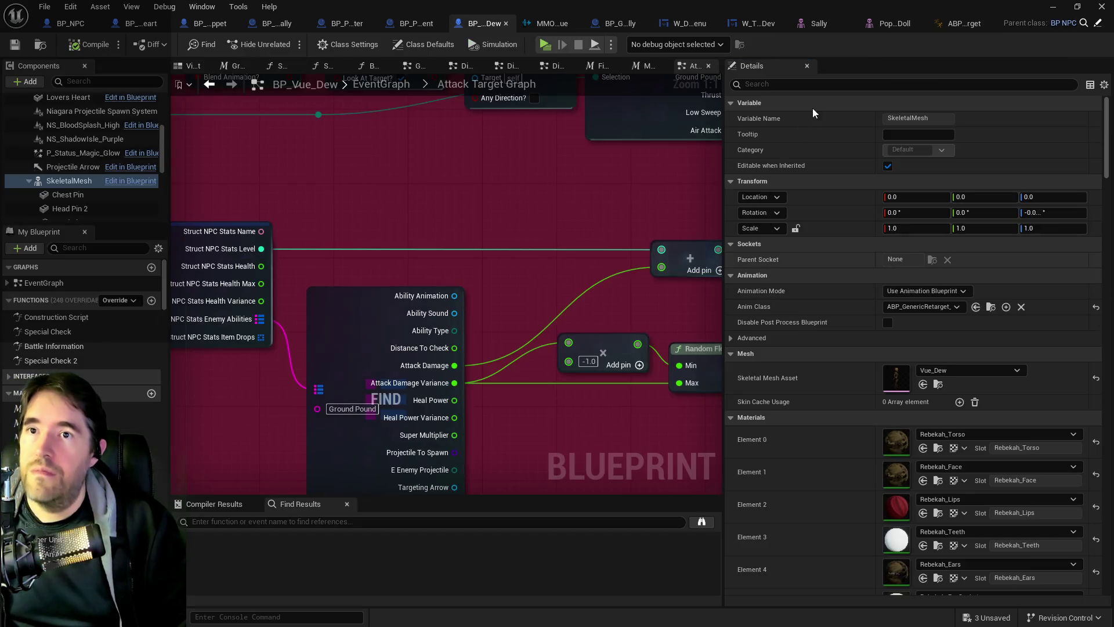
Add a seventh, empty entry to ABP_GenericRetarget's IKRetargeter Map, then view BP_Sally_The_Blackheart's Component Tags
{"action": "left_click", "coordinate": [953, 27]}
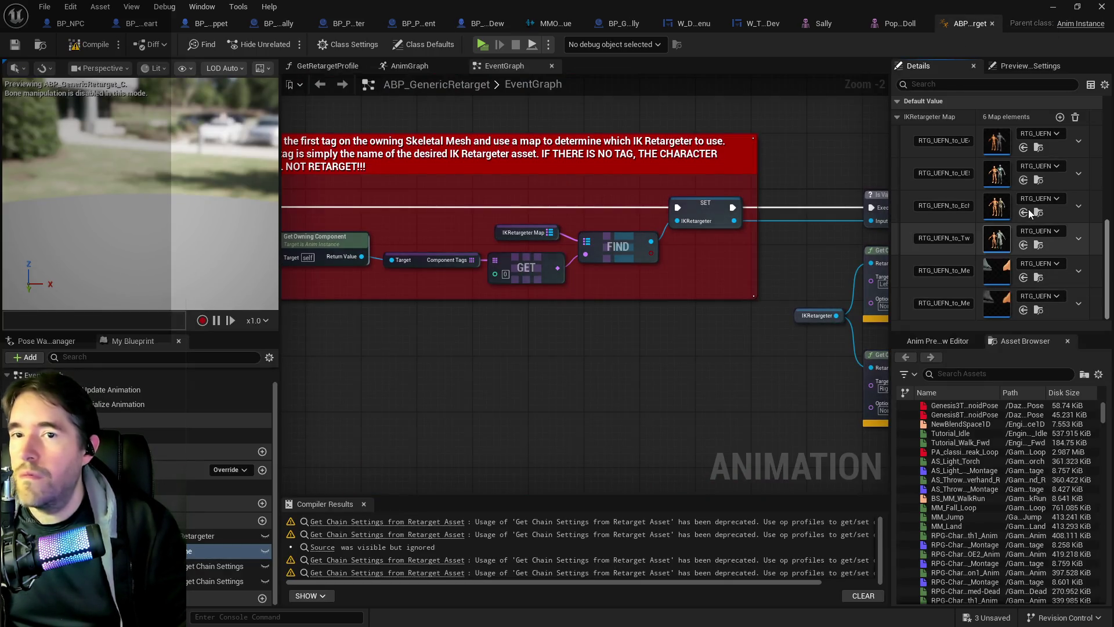
{"action": "left_click", "coordinate": [1060, 119]}
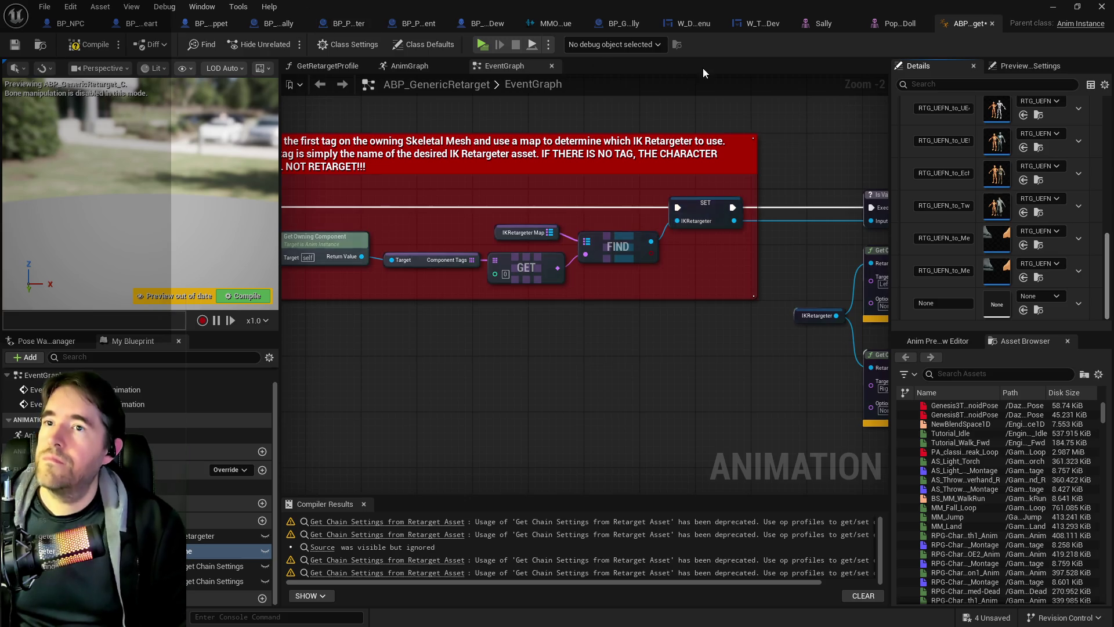
{"action": "left_click", "coordinate": [141, 23]}
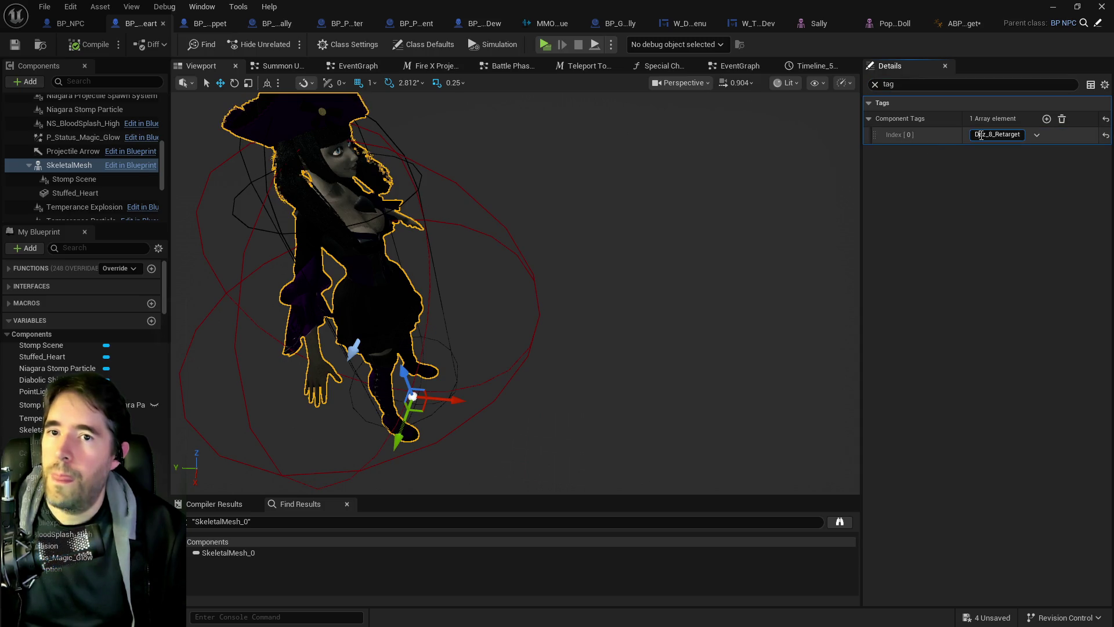
Assign G81FixRotZeroRootIKRetargeter to the Daz_8_Retarget entry and save ABP_GenericRetarget
{"action": "left_click", "coordinate": [964, 23]}
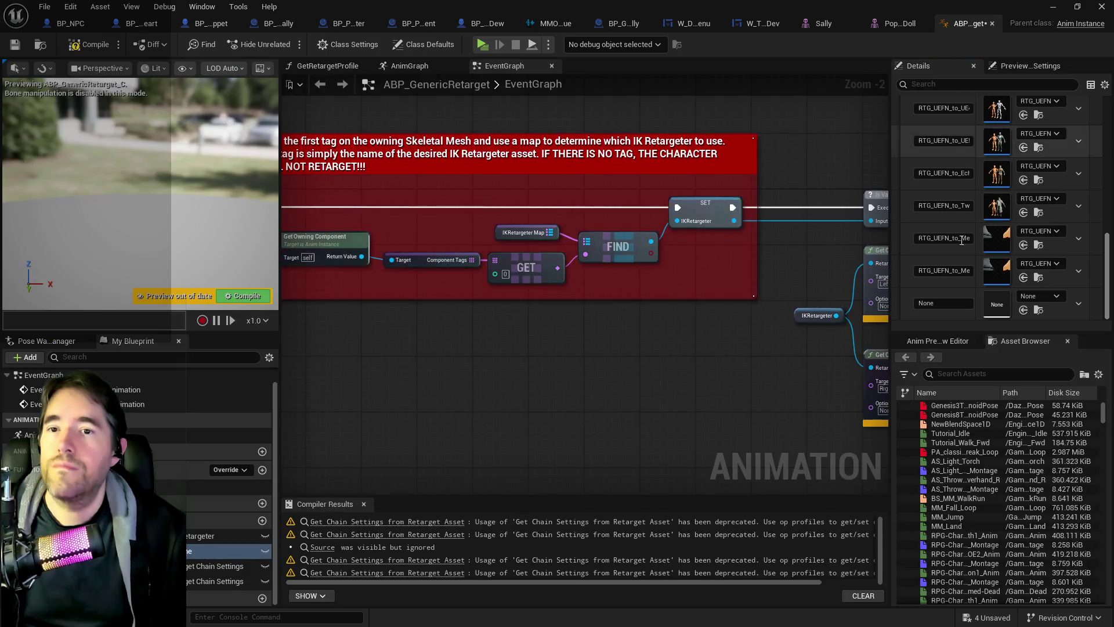
{"action": "left_click", "coordinate": [1035, 297]}
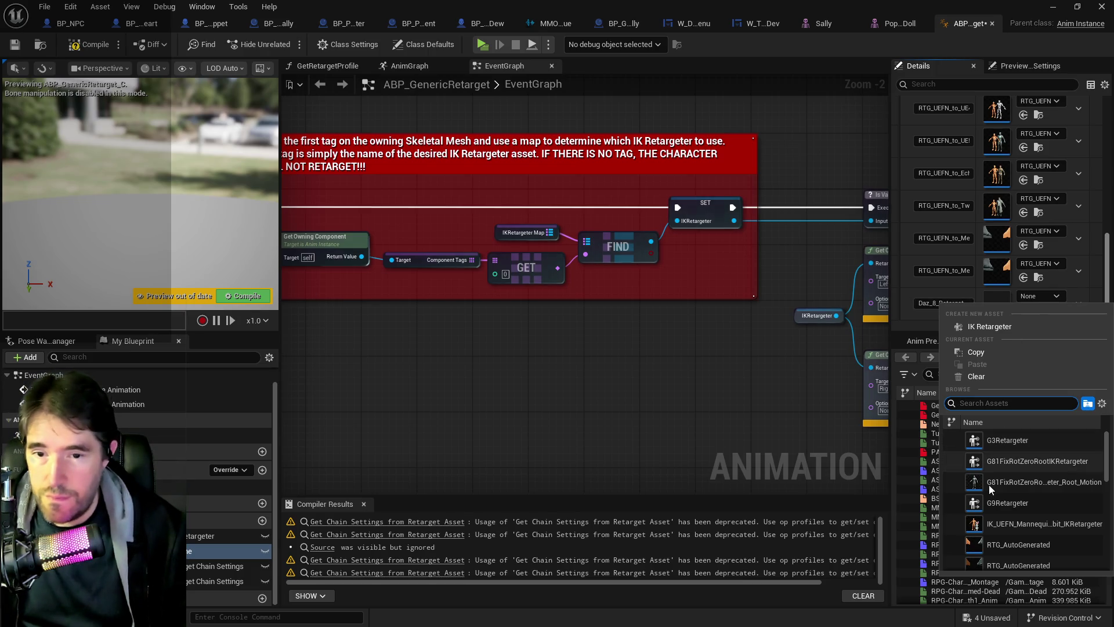
{"action": "scroll", "coordinate": [997, 484], "scroll_direction": "down", "scroll_amount": 10}
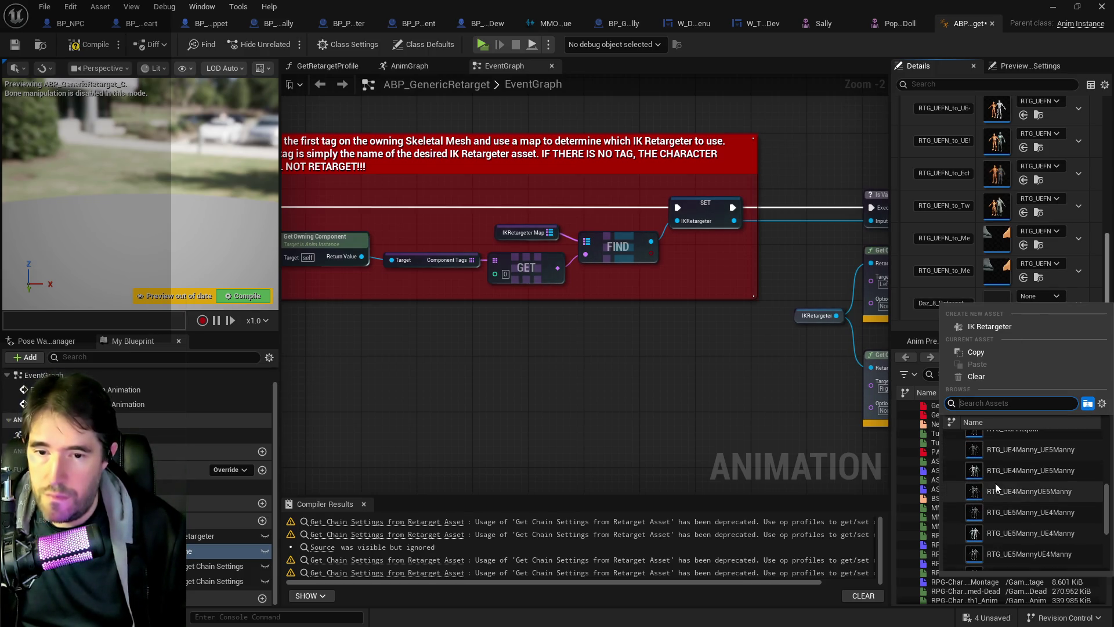
{"action": "scroll", "coordinate": [991, 476], "scroll_direction": "up", "scroll_amount": 10}
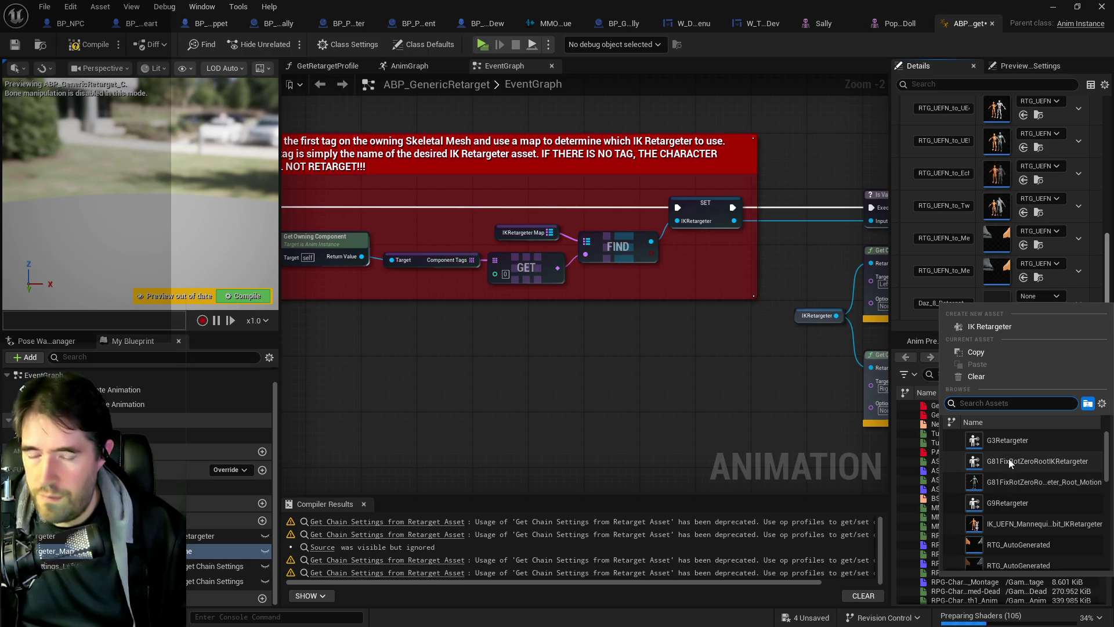
{"action": "left_click", "coordinate": [1009, 460]}
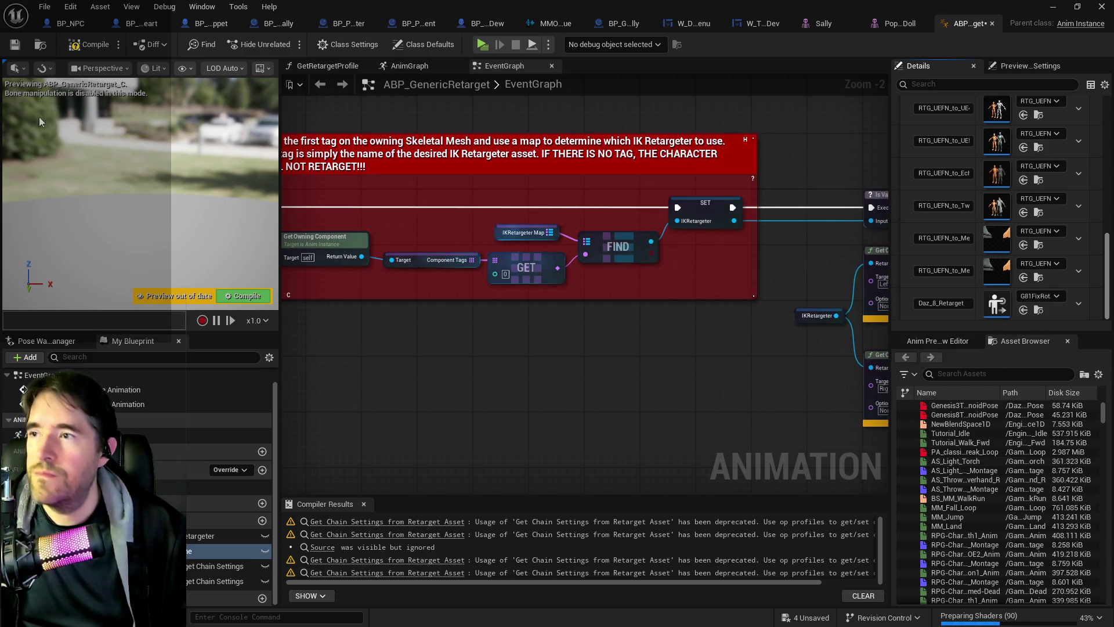
{"action": "left_click", "coordinate": [15, 45]}
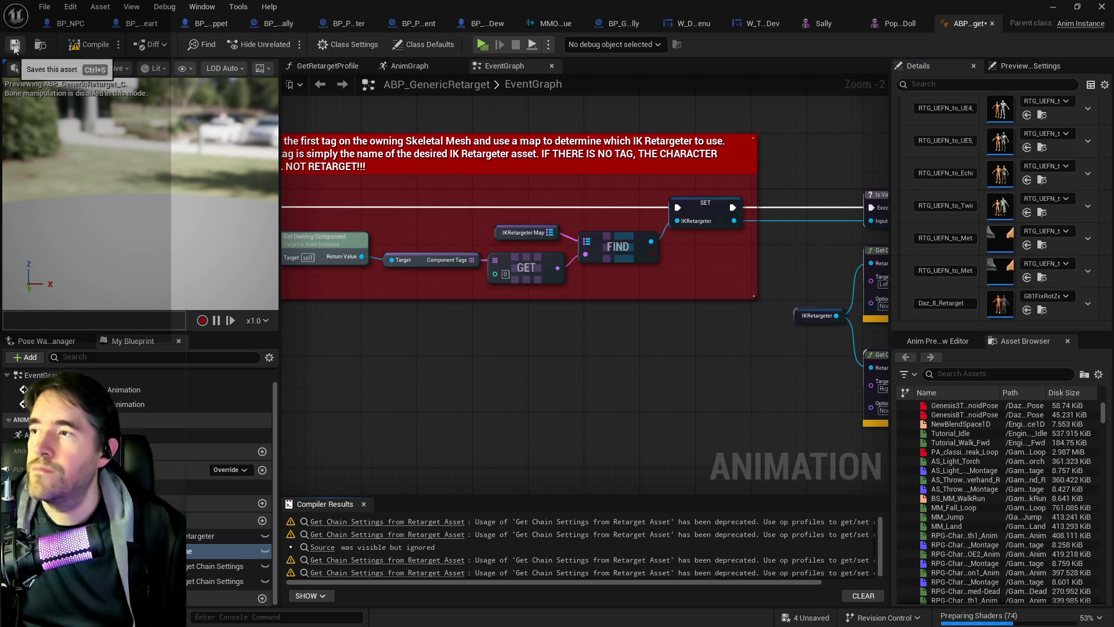
{"action": "left_click", "coordinate": [134, 29]}
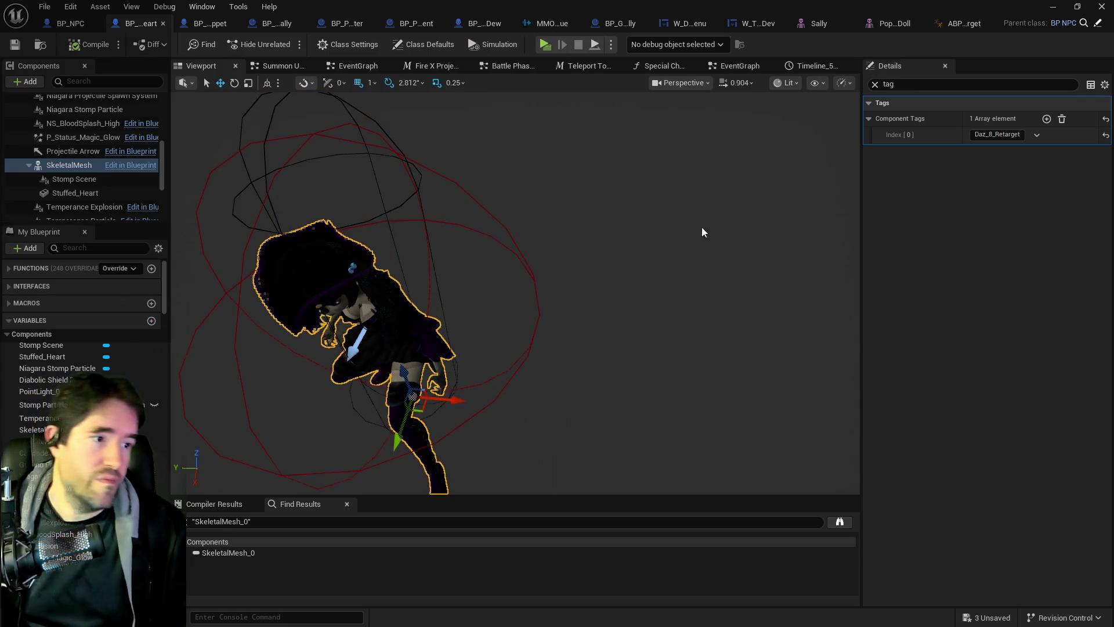
Return to the Chapter_1_Dead_Girl_Wonderland level editor and save all changes
{"action": "key", "text": "alt+Tab"}
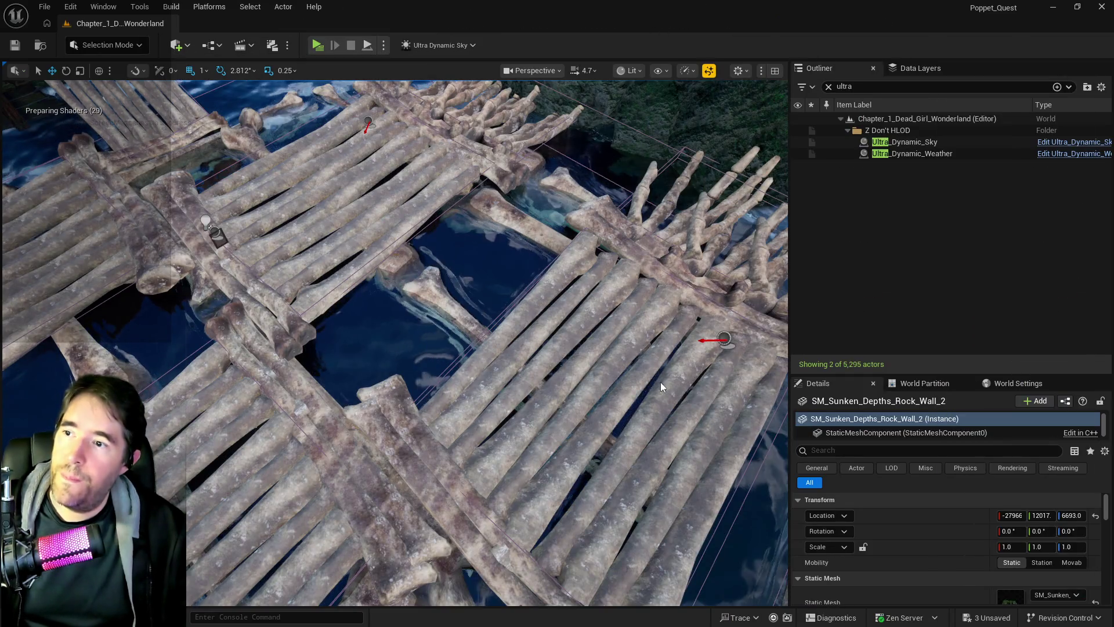
{"action": "left_click_drag", "start_coordinate": [671, 375], "coordinate": [670, 375]}
{"action": "key", "text": "f"}
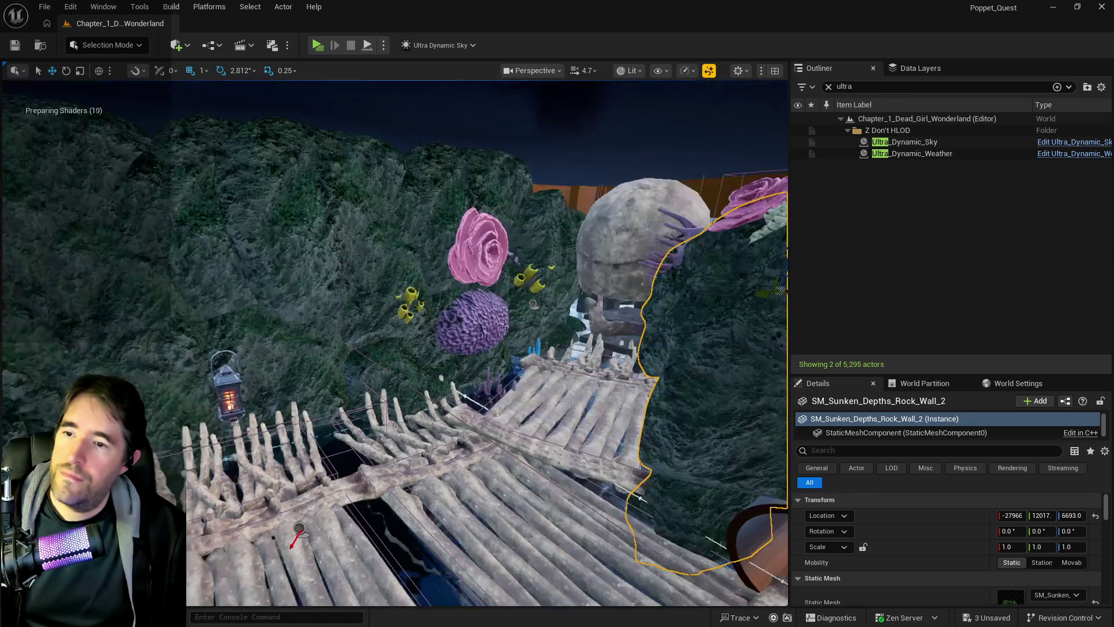
{"action": "scroll", "coordinate": [335, 416], "scroll_direction": "up", "scroll_amount": 3}
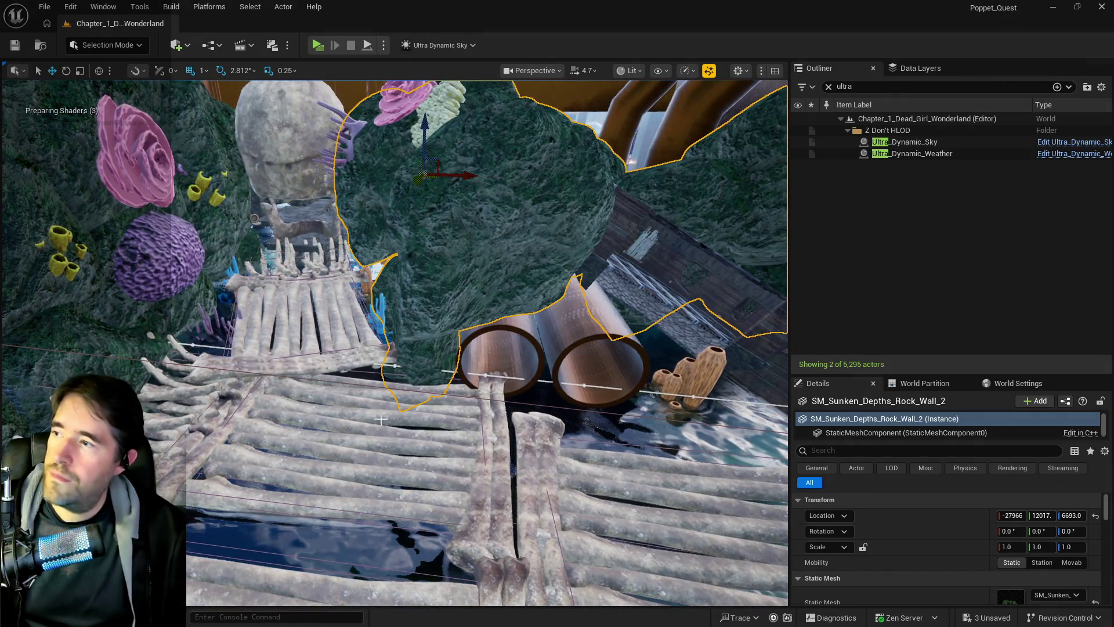
{"action": "key", "text": "ctrl+s"}
Orbit over the rock wall and bone piers and select BP_Enemy_Spawner3
{"action": "left_click_drag", "start_coordinate": [335, 417], "coordinate": [796, 344]}
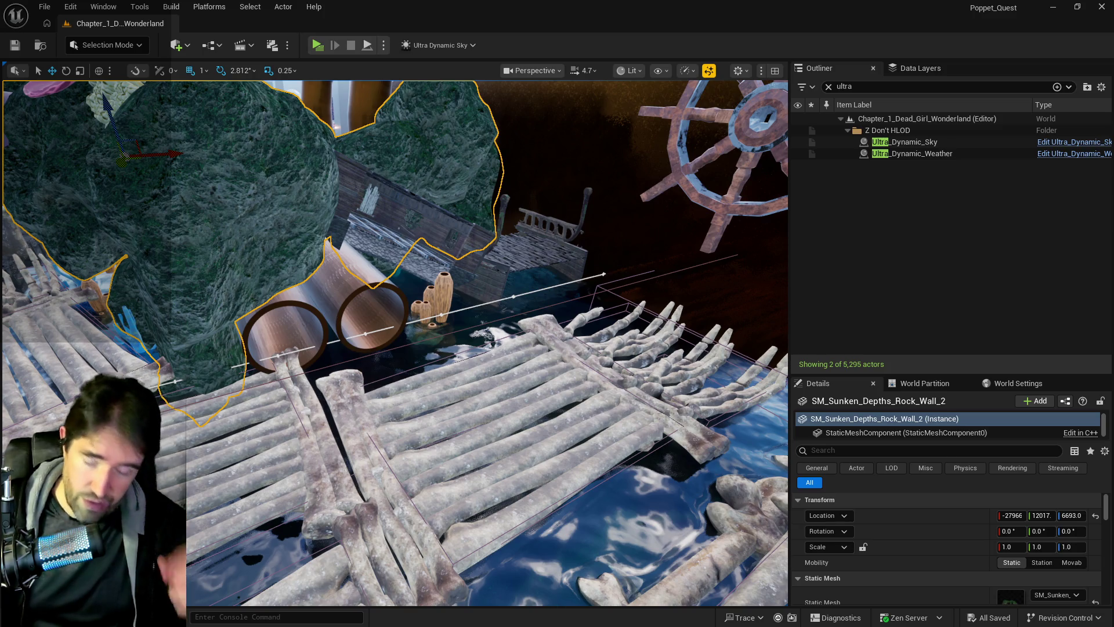
{"action": "right_click", "coordinate": [885, 162]}
{"action": "key", "text": "Escape"}
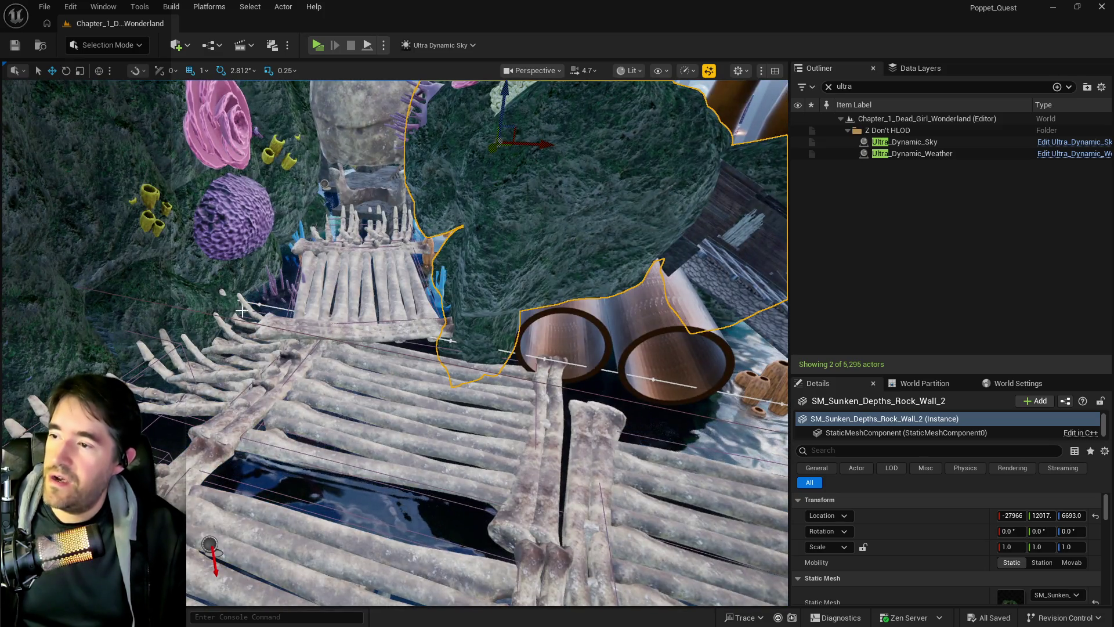
{"action": "left_click", "coordinate": [274, 305]}
{"action": "left_click_drag", "start_coordinate": [274, 306], "coordinate": [290, 244]}
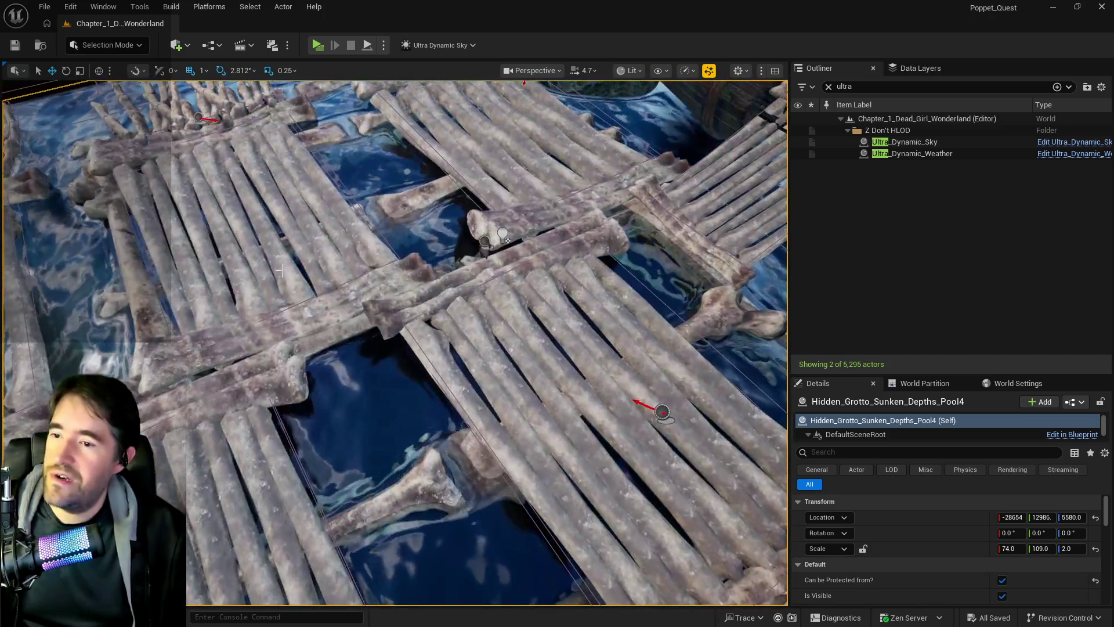
{"action": "left_click", "coordinate": [490, 237]}
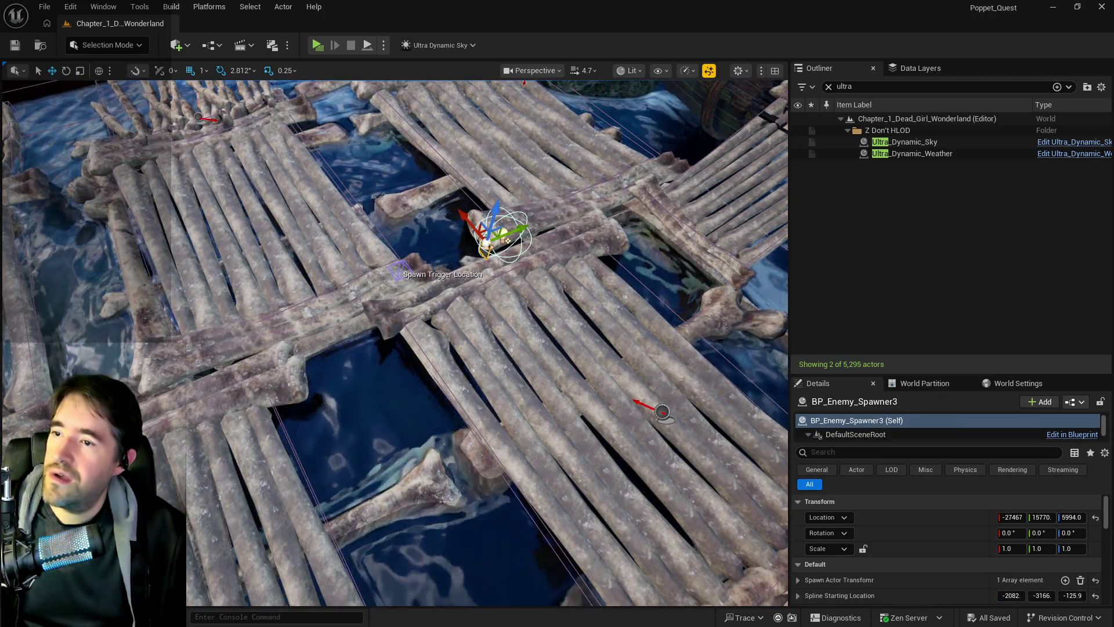
Lower the spawner's Spline and Spline 2 Starting Location Z to -246.7 and -113.0
{"action": "key", "text": "f"}
{"action": "scroll", "coordinate": [933, 554], "scroll_direction": "down", "scroll_amount": 2}
{"action": "left_click_drag", "start_coordinate": [1072, 540], "coordinate": [1080, 539]}
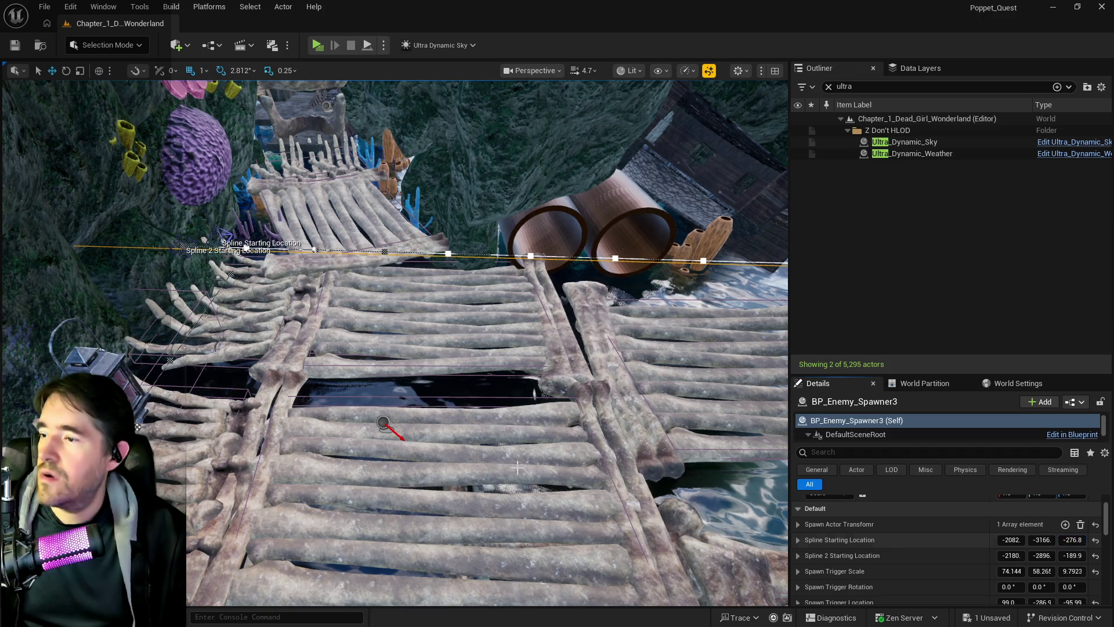
{"action": "scroll", "coordinate": [394, 343], "scroll_direction": "up", "scroll_amount": 10}
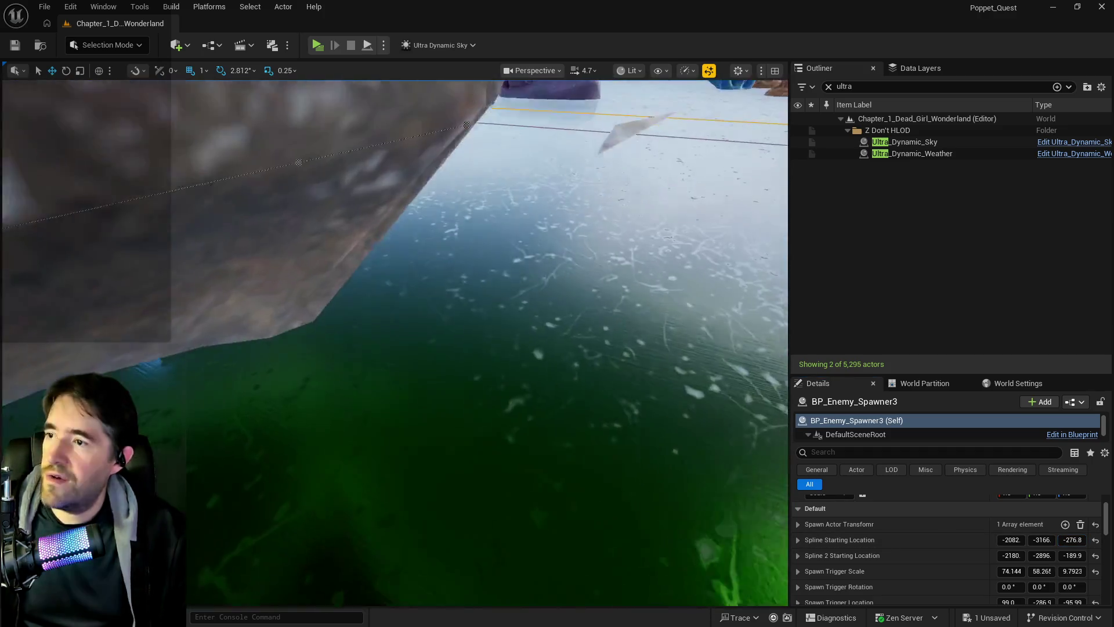
{"action": "left_click_drag", "start_coordinate": [395, 343], "coordinate": [395, 267]}
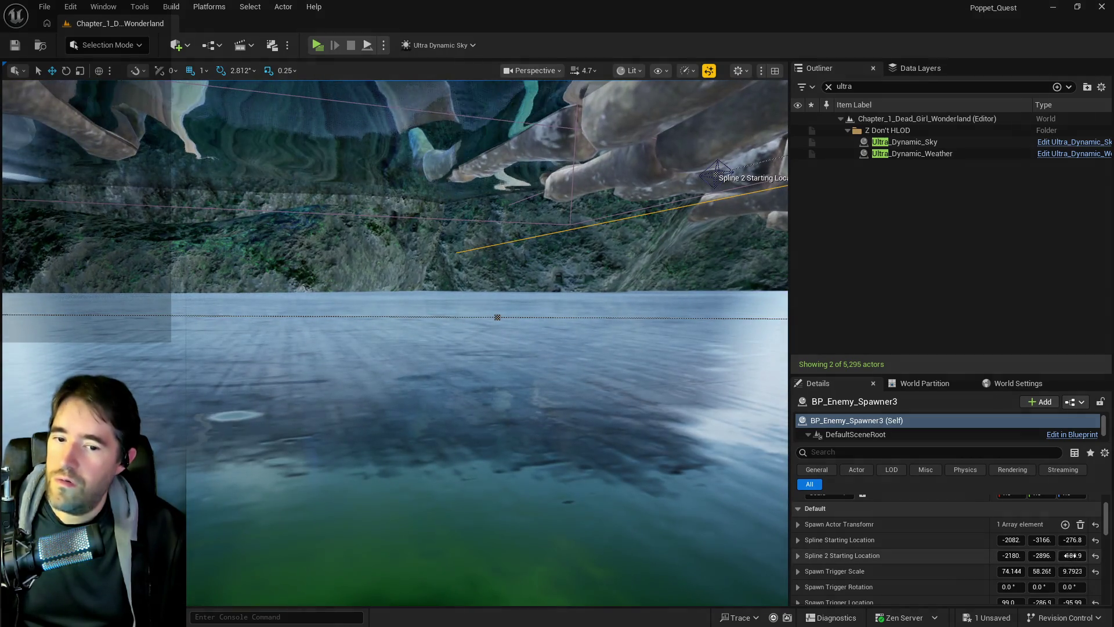
{"action": "left_click_drag", "start_coordinate": [1073, 555], "coordinate": [1068, 556]}
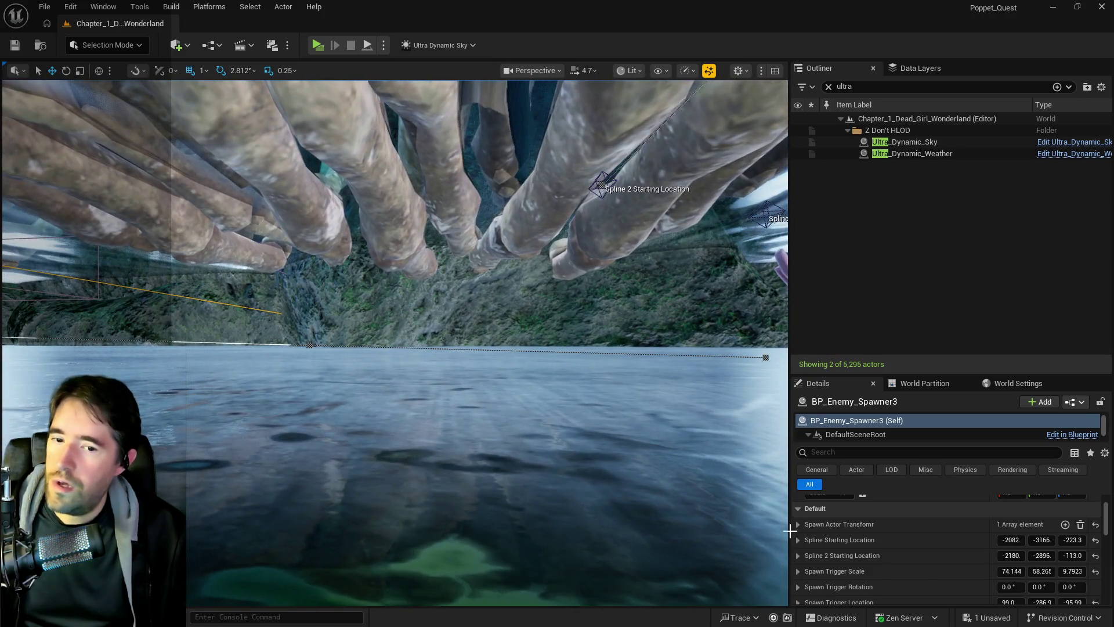
{"action": "scroll", "coordinate": [1044, 573], "scroll_direction": "down", "scroll_amount": 1}
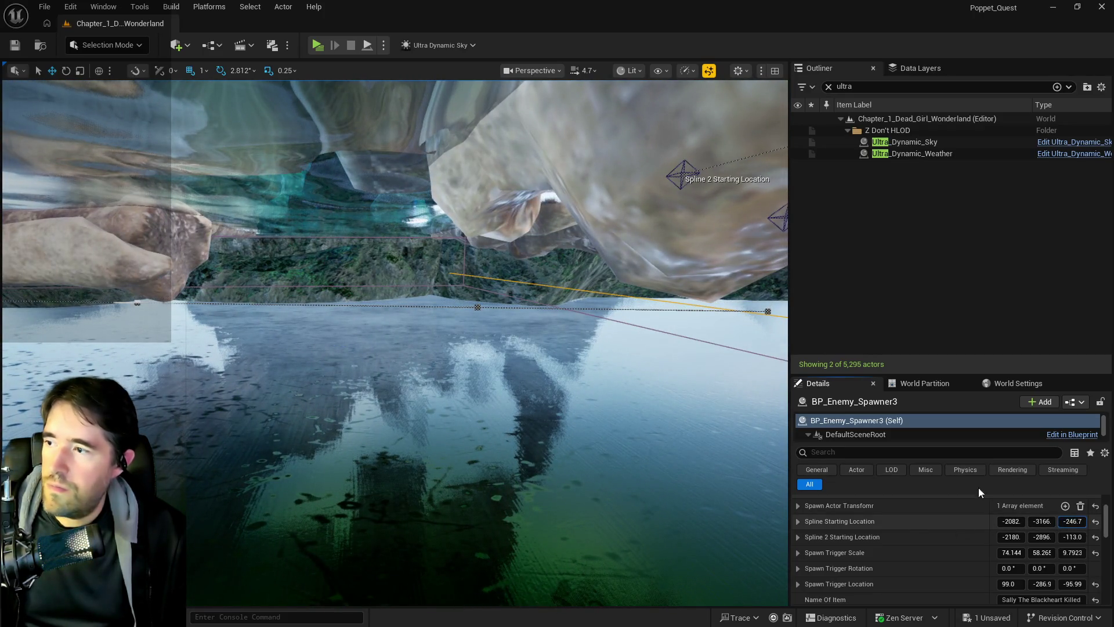
Raise one enemy spline point slightly, to location 0, 5, -12.5
{"action": "left_click", "coordinate": [478, 307]}
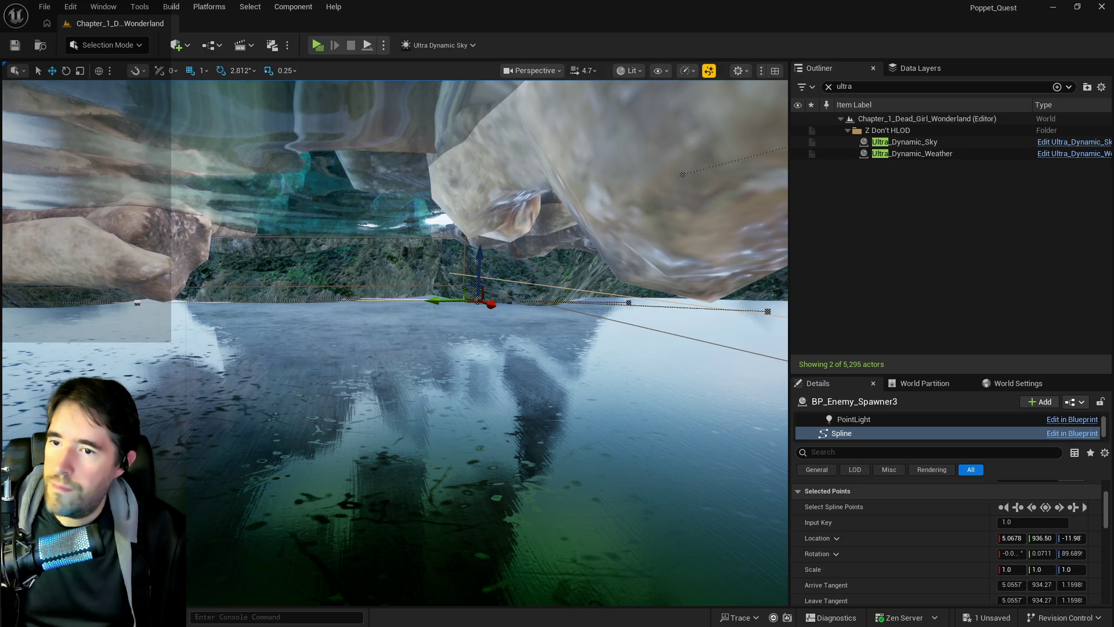
{"action": "left_click_drag", "start_coordinate": [771, 290], "coordinate": [771, 279]}
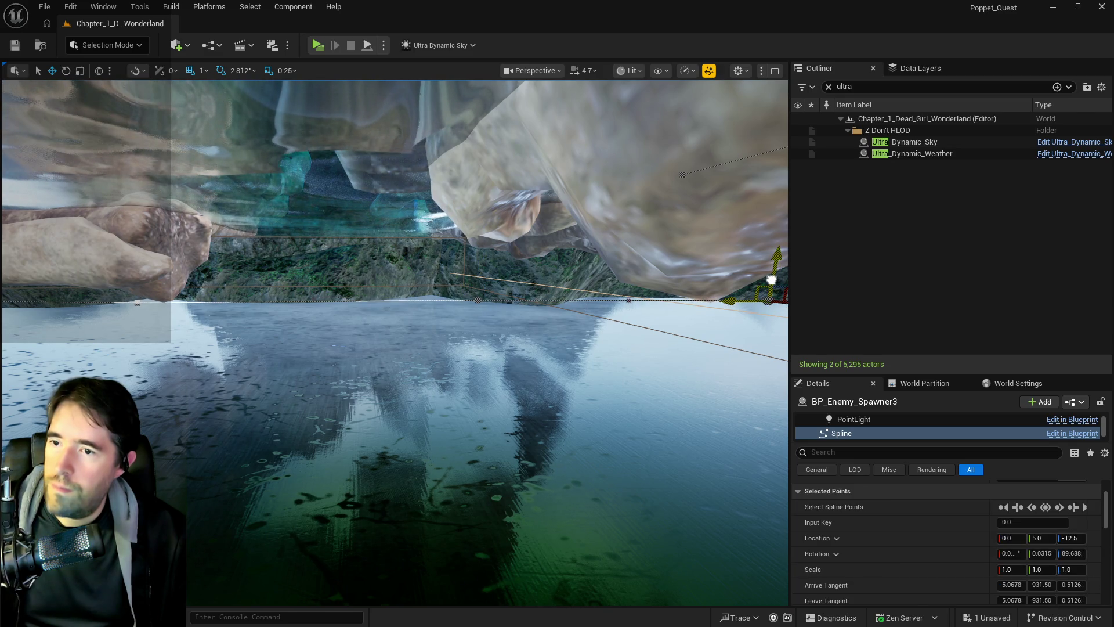
{"action": "key", "text": "f"}
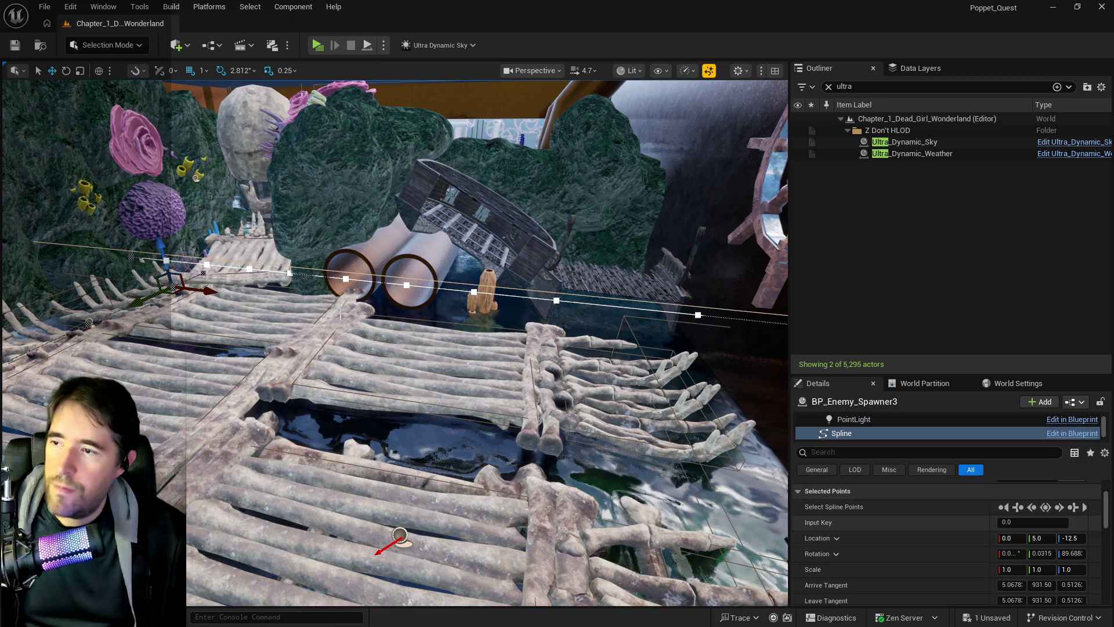
{"action": "scroll", "coordinate": [883, 517], "scroll_direction": "down", "scroll_amount": 2}
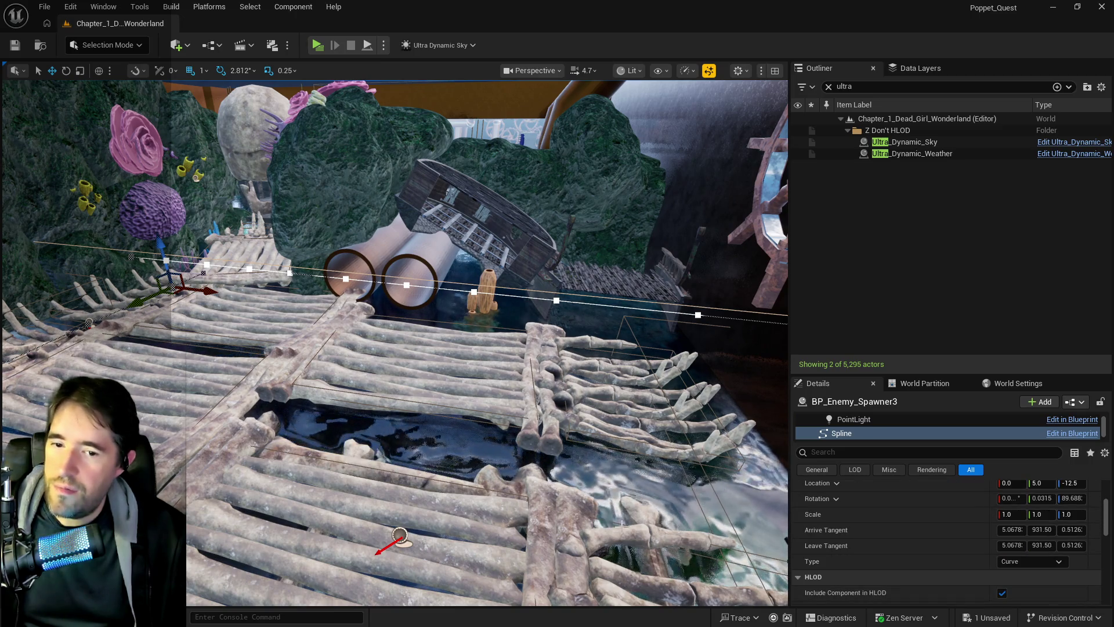
{"action": "left_click", "coordinate": [326, 492]}
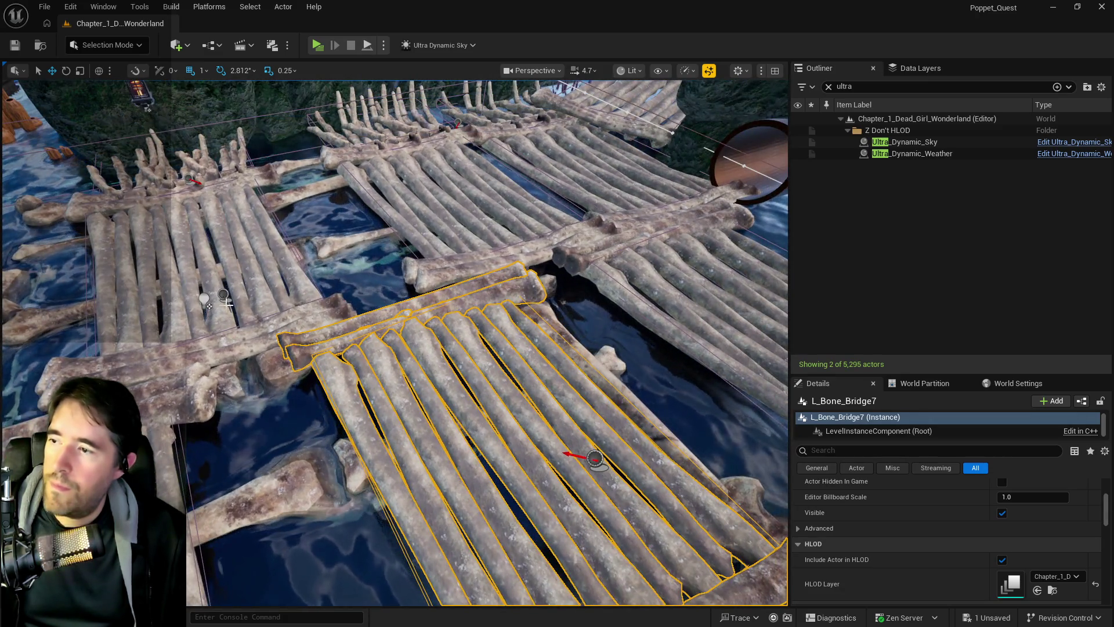
Reselect BP_Enemy_Spawner3 and drag Spline 2 Starting Location Z down to -426.8
{"action": "left_click", "coordinate": [223, 294]}
{"action": "key", "text": "f"}
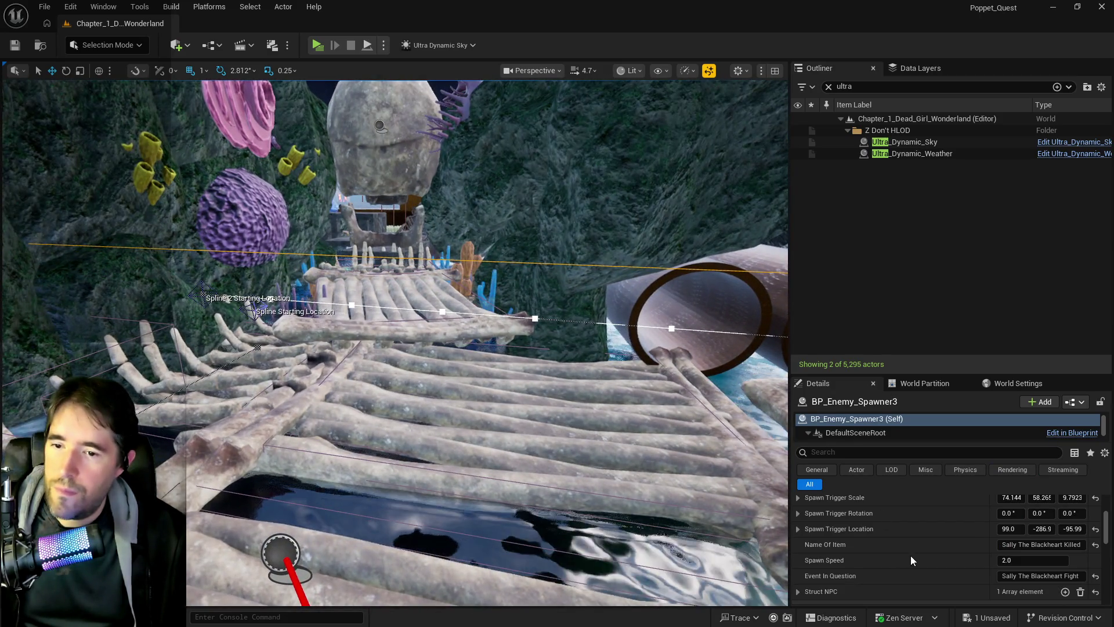
{"action": "scroll", "coordinate": [1016, 569], "scroll_direction": "up", "scroll_amount": 3}
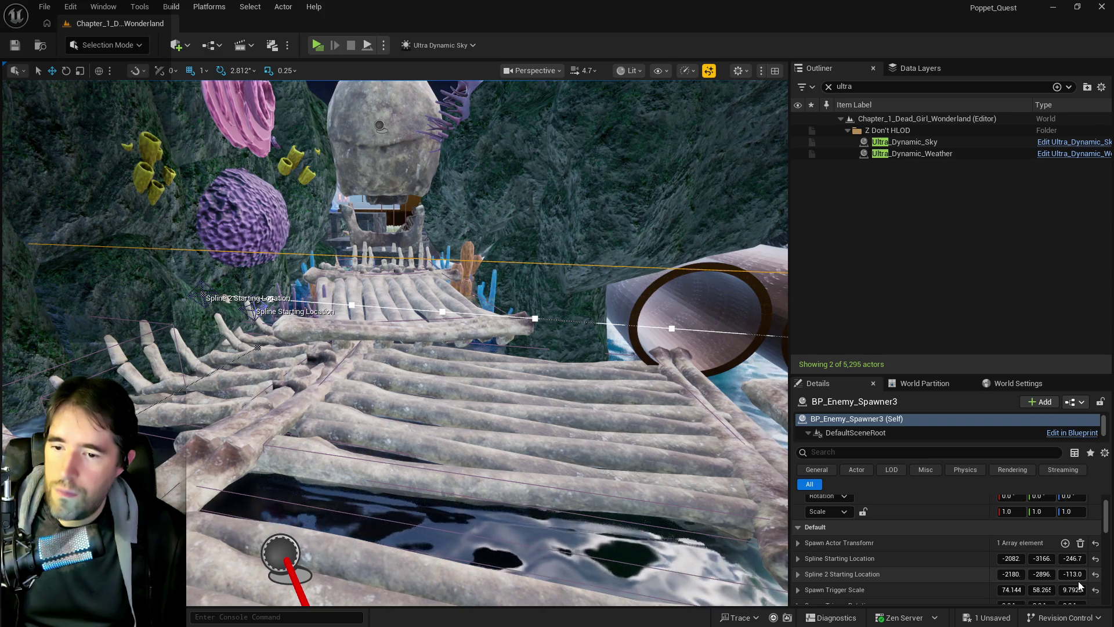
{"action": "left_click_drag", "start_coordinate": [1072, 574], "coordinate": [1062, 574]}
{"action": "scroll", "coordinate": [486, 484], "scroll_direction": "up", "scroll_amount": 10}
{"action": "scroll", "coordinate": [485, 348], "scroll_direction": "down", "scroll_amount": 5}
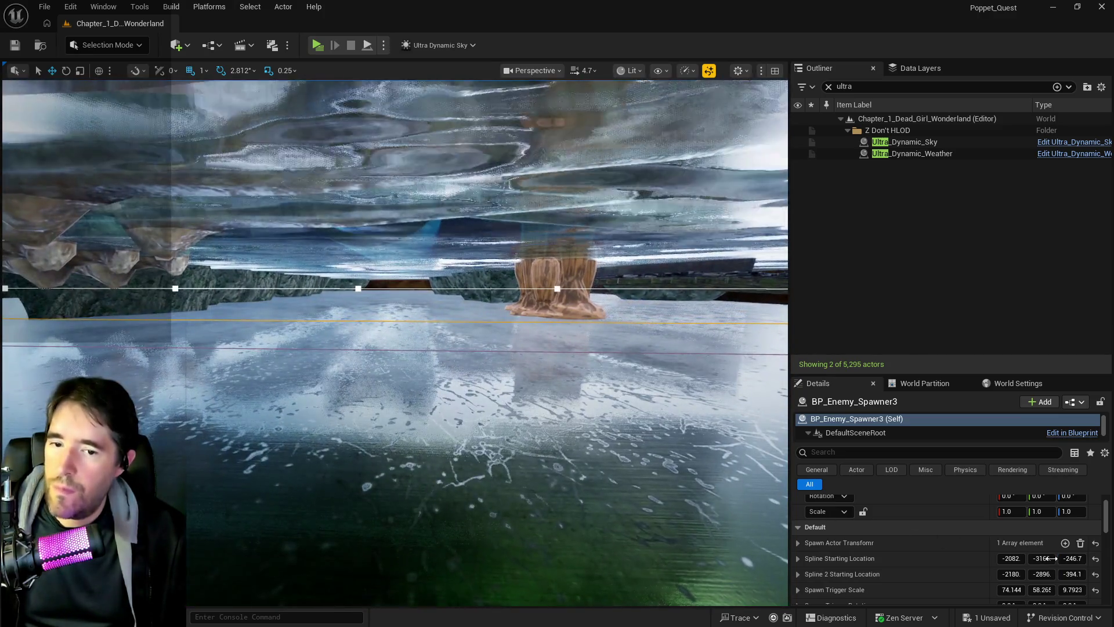
{"action": "left_click_drag", "start_coordinate": [1073, 574], "coordinate": [1062, 574]}
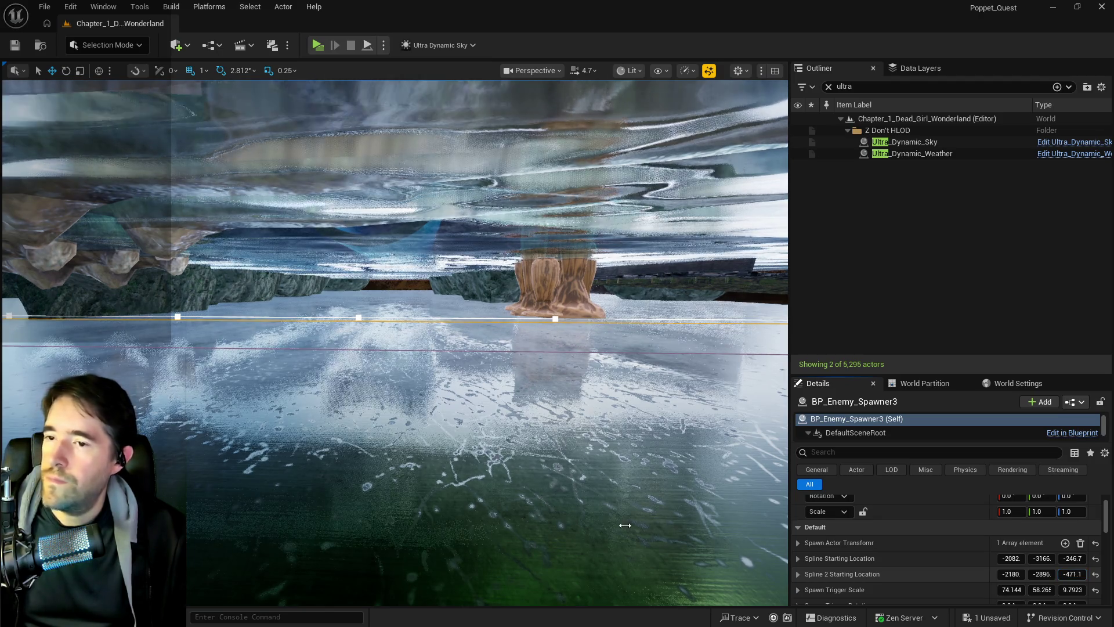
{"action": "scroll", "coordinate": [395, 343], "scroll_direction": "up", "scroll_amount": 8}
{"action": "scroll", "coordinate": [395, 342], "scroll_direction": "up", "scroll_amount": 10}
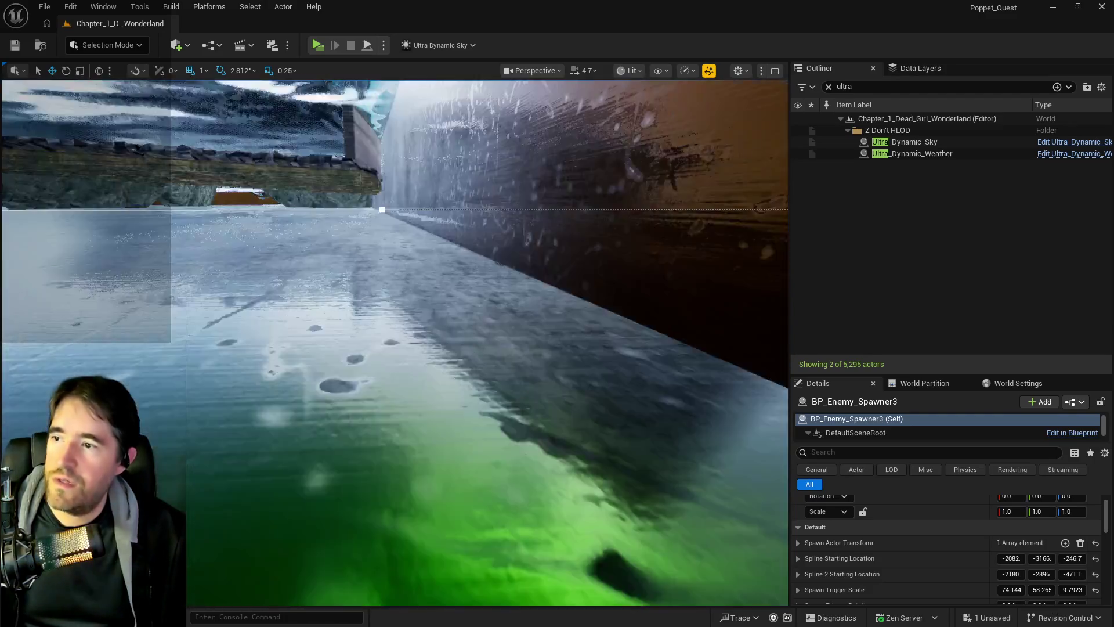
Undo a stray first-spline edit, keeping it at -246.7, and lower Spline 2's start to -546.4
{"action": "left_click_drag", "start_coordinate": [556, 470], "coordinate": [556, 470]}
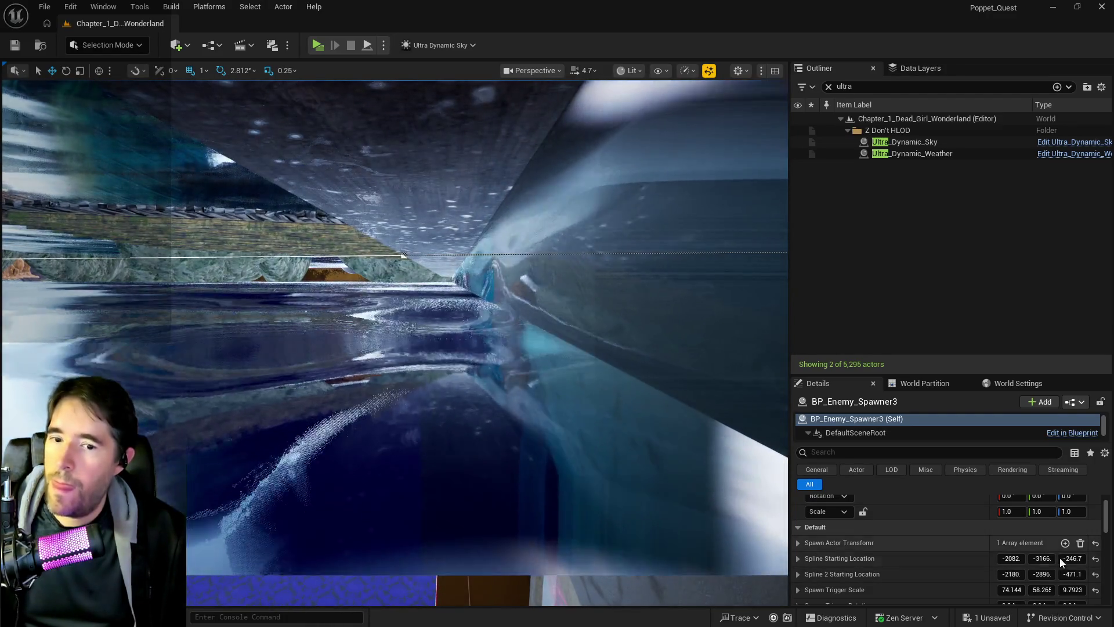
{"action": "left_click_drag", "start_coordinate": [1072, 558], "coordinate": [1081, 568]}
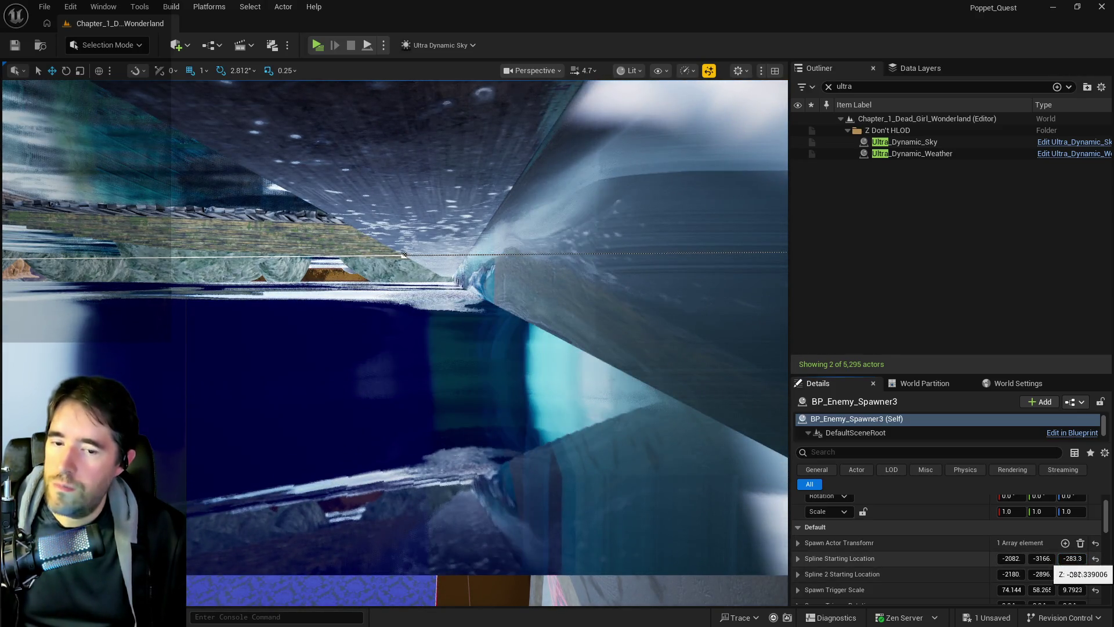
{"action": "key", "text": "ctrl+z"}
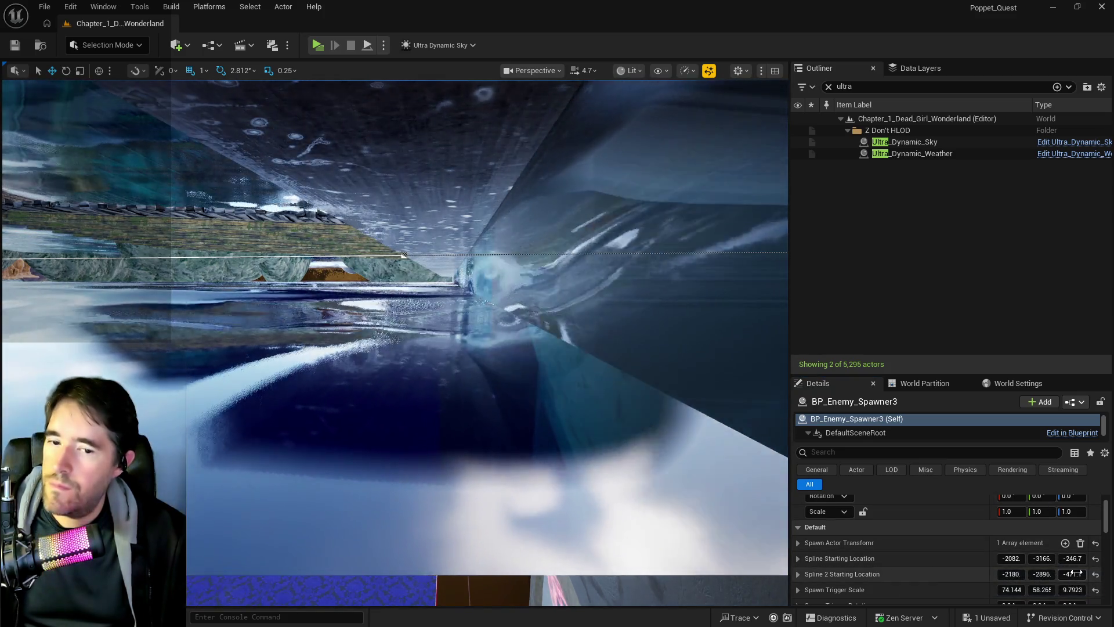
{"action": "left_click_drag", "start_coordinate": [1077, 574], "coordinate": [1080, 574]}
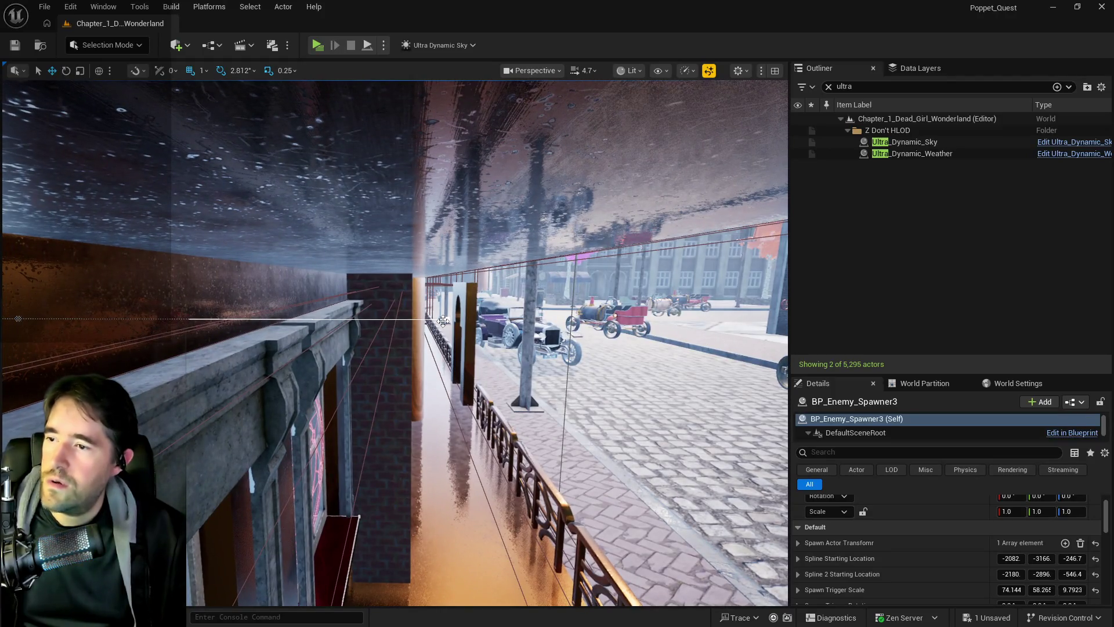
{"action": "left_click", "coordinate": [444, 321]}
Drag the second spline's point along the X arrow until Location X reads about 2319
{"action": "left_click_drag", "start_coordinate": [480, 323], "coordinate": [484, 320]}
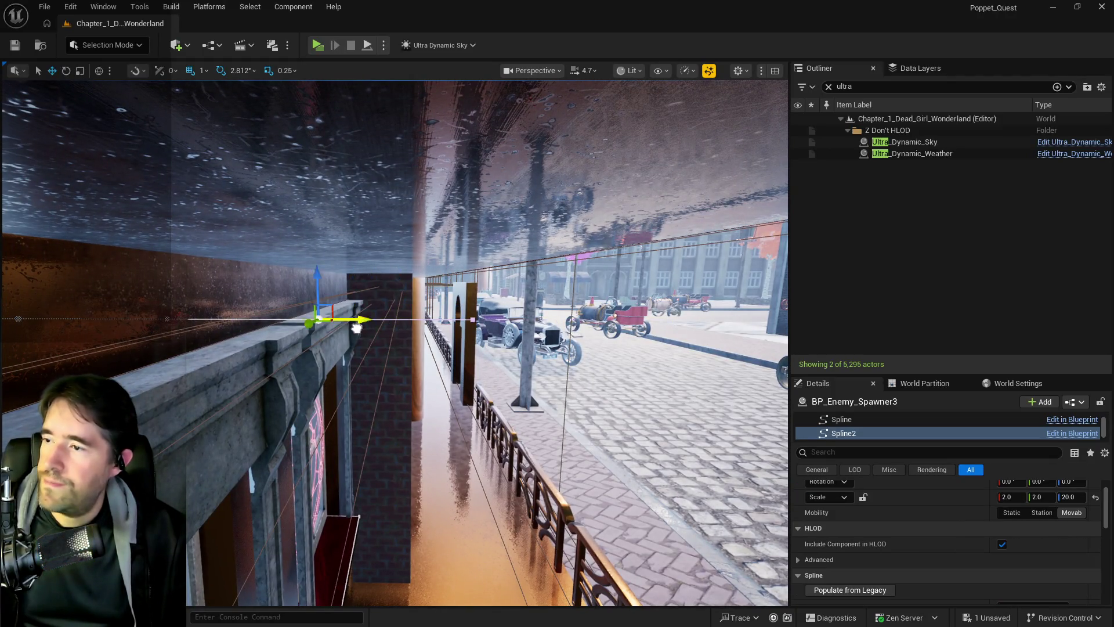
{"action": "mouse_move", "coordinate": [207, 339]}
{"action": "left_mouse_down", "text": "shift"}
{"action": "mouse_move", "coordinate": [279, 308]}
{"action": "mouse_move", "coordinate": [482, 313]}
{"action": "mouse_move", "coordinate": [426, 317]}
{"action": "left_mouse_up", "text": "shift"}
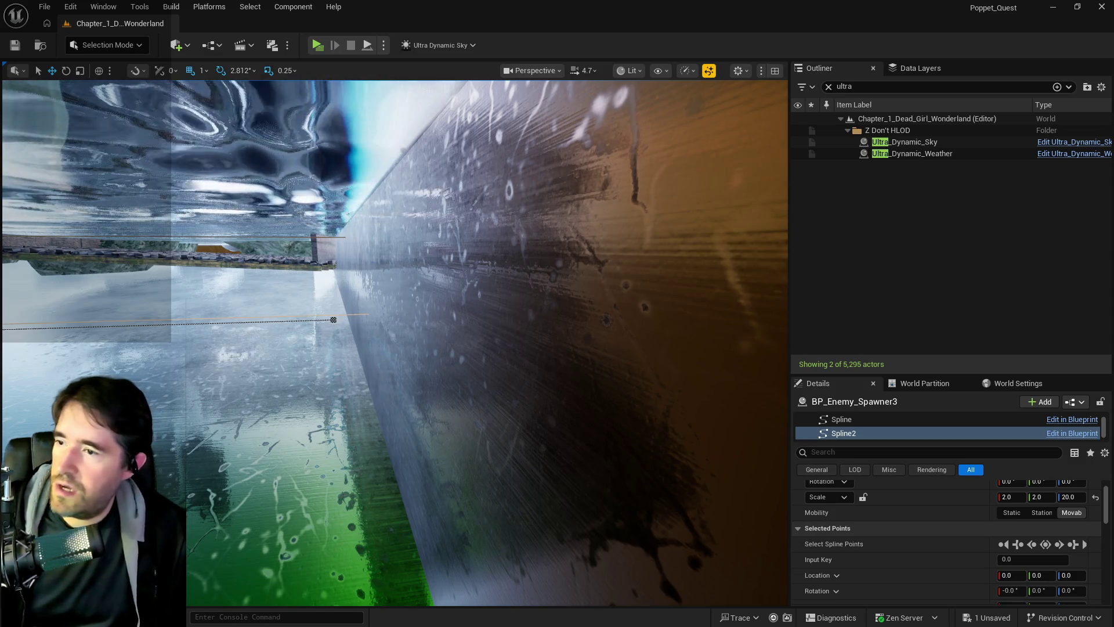
{"action": "left_click_drag", "start_coordinate": [347, 320], "coordinate": [550, 305]}
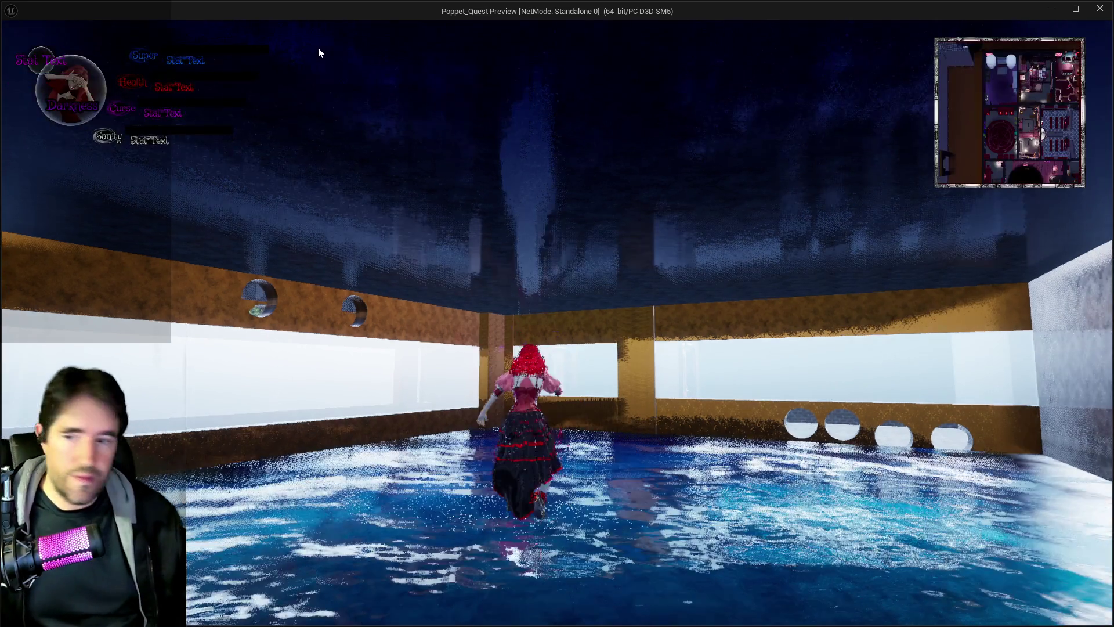
Run the character across the bone bridge toward the pirate ship arena
{"action": "key", "text": "w"}
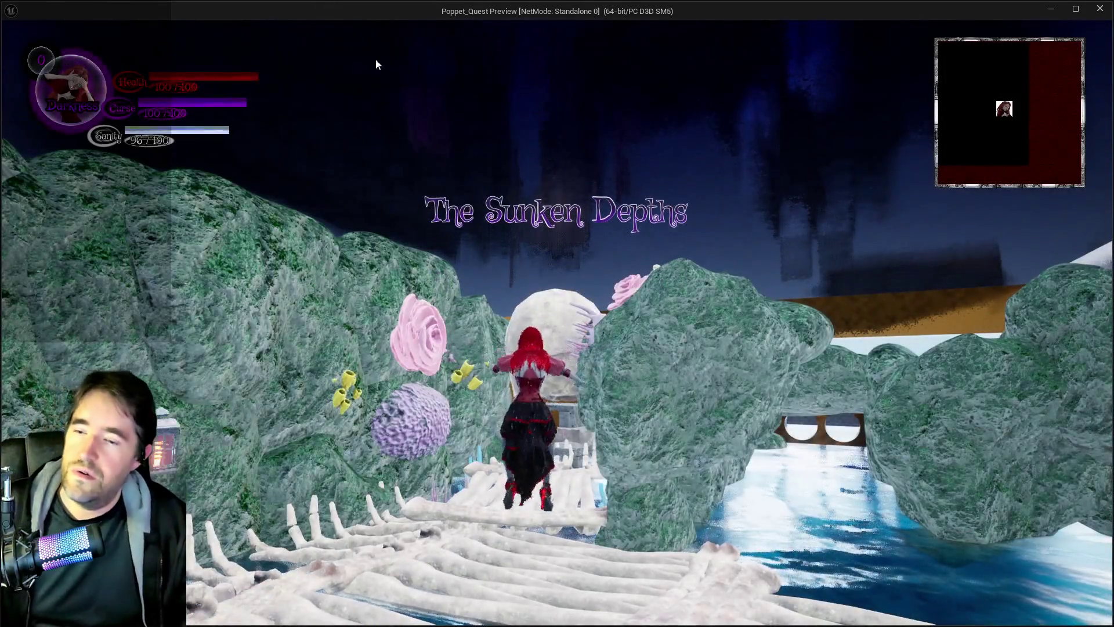
{"action": "key", "text": "w"}
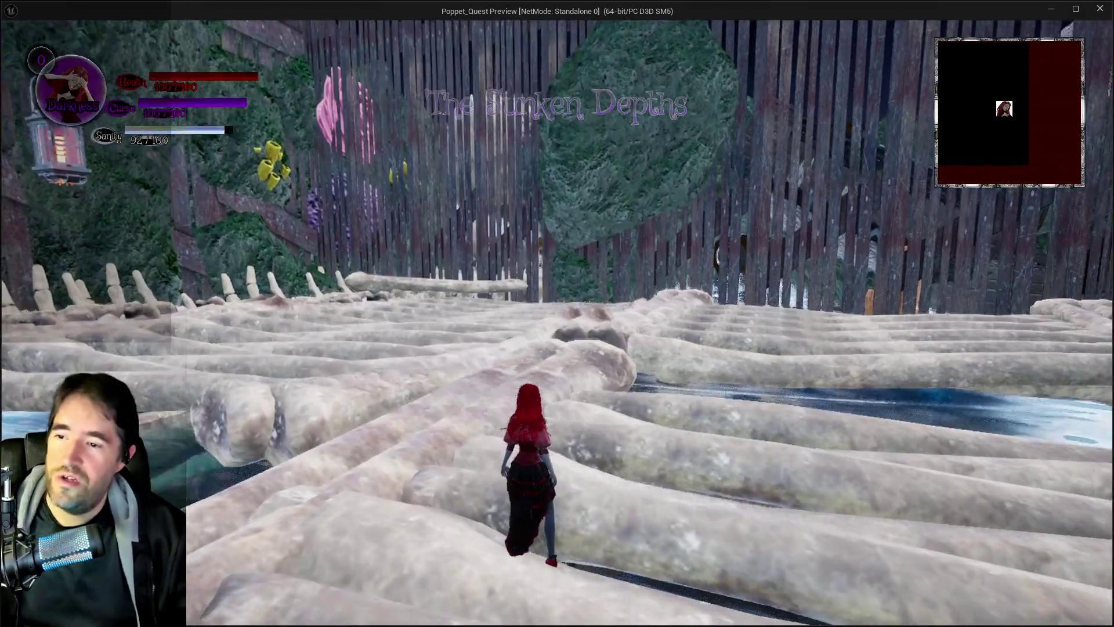
{"action": "key", "text": "w"}
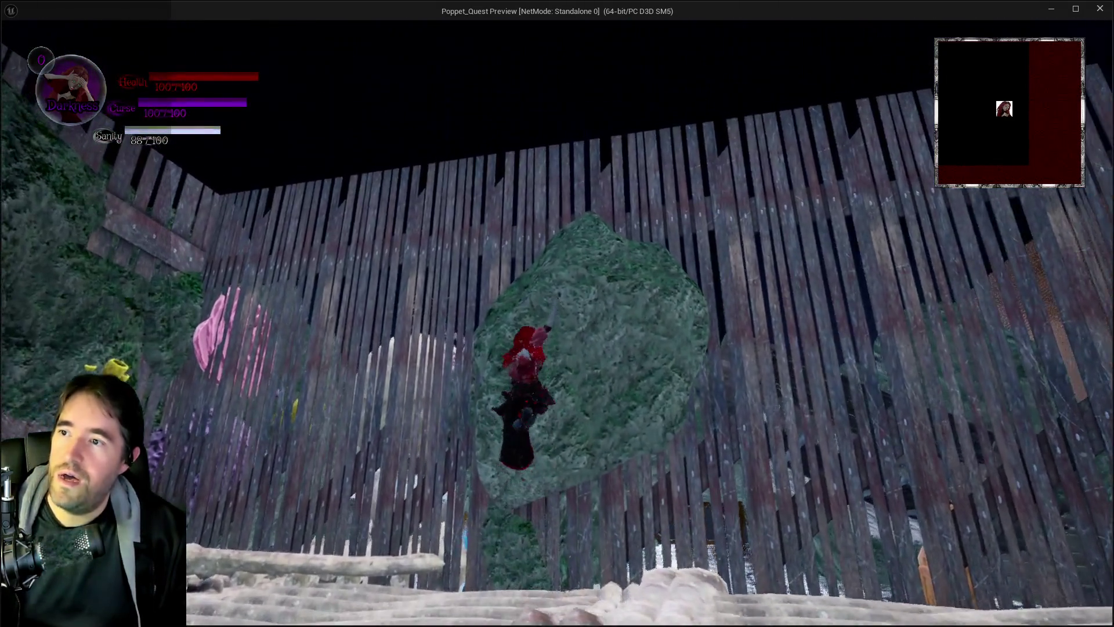
{"action": "key", "text": "w"}
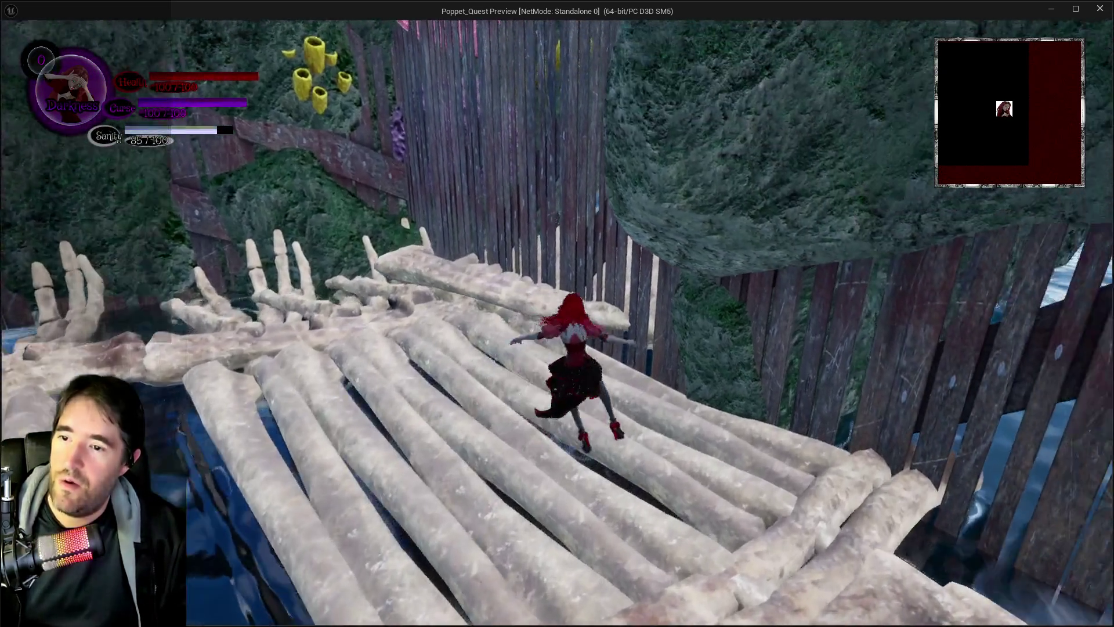
{"action": "key", "text": "w"}
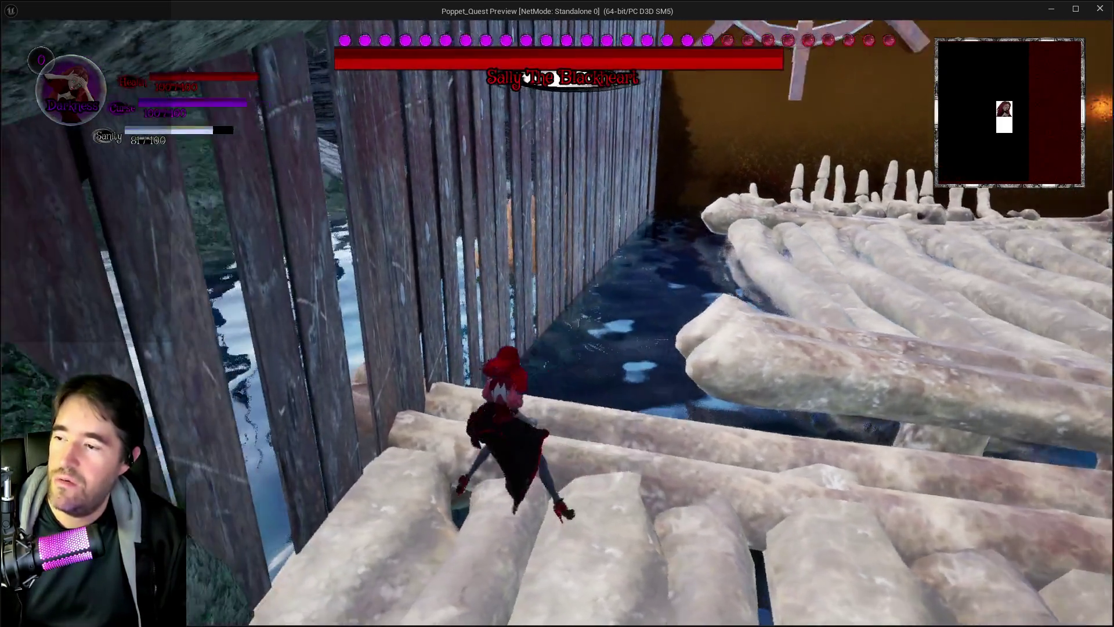
{"action": "key", "text": "w"}
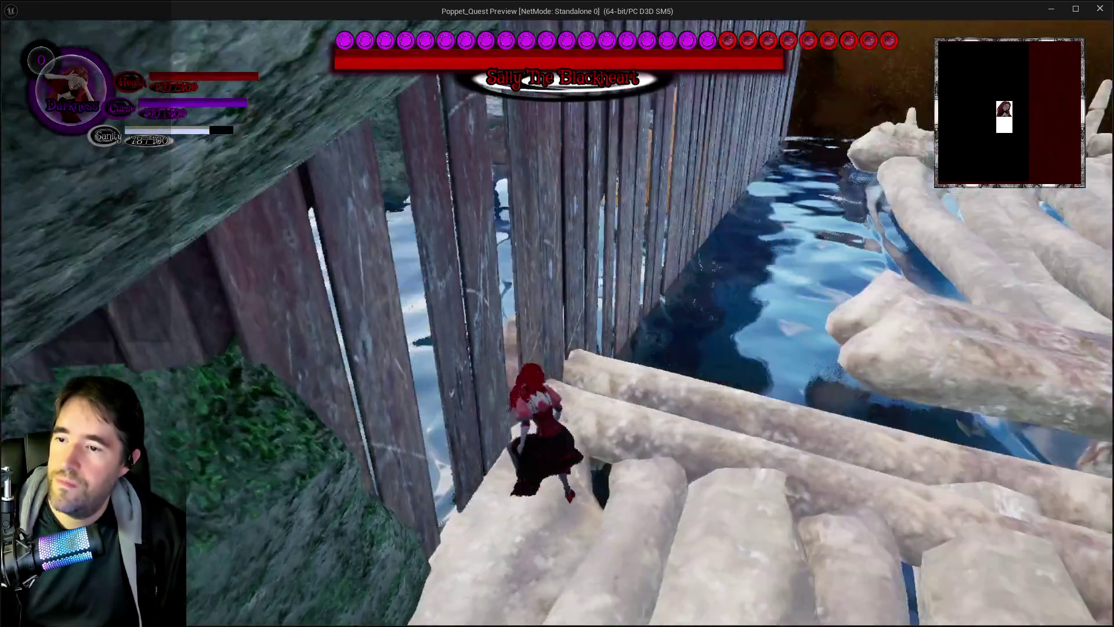
{"action": "key", "text": "w"}
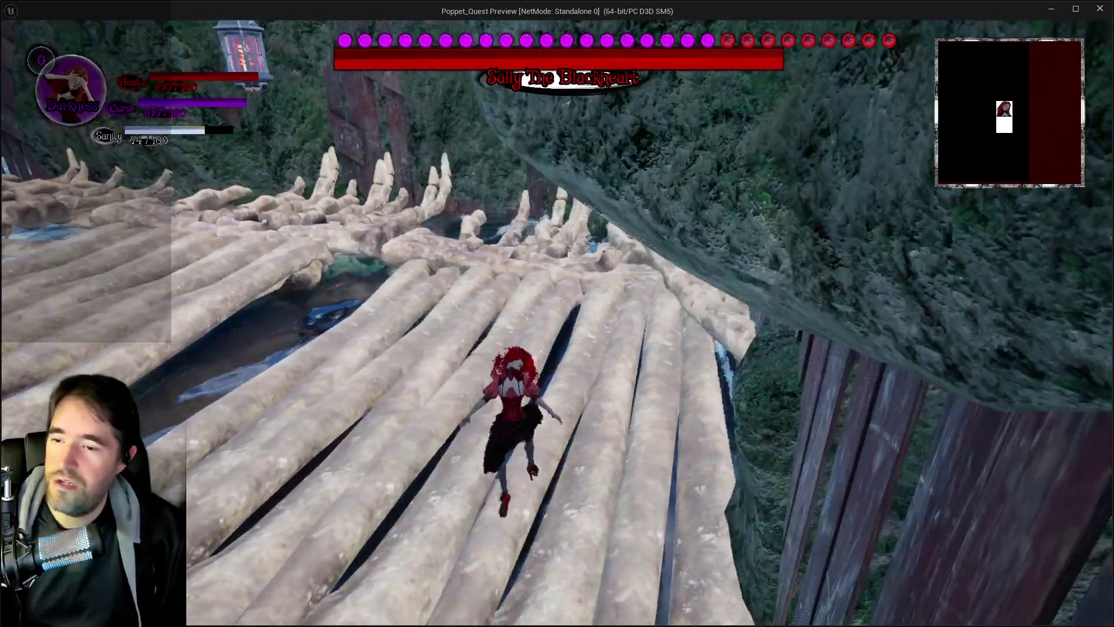
{"action": "key", "text": "w"}
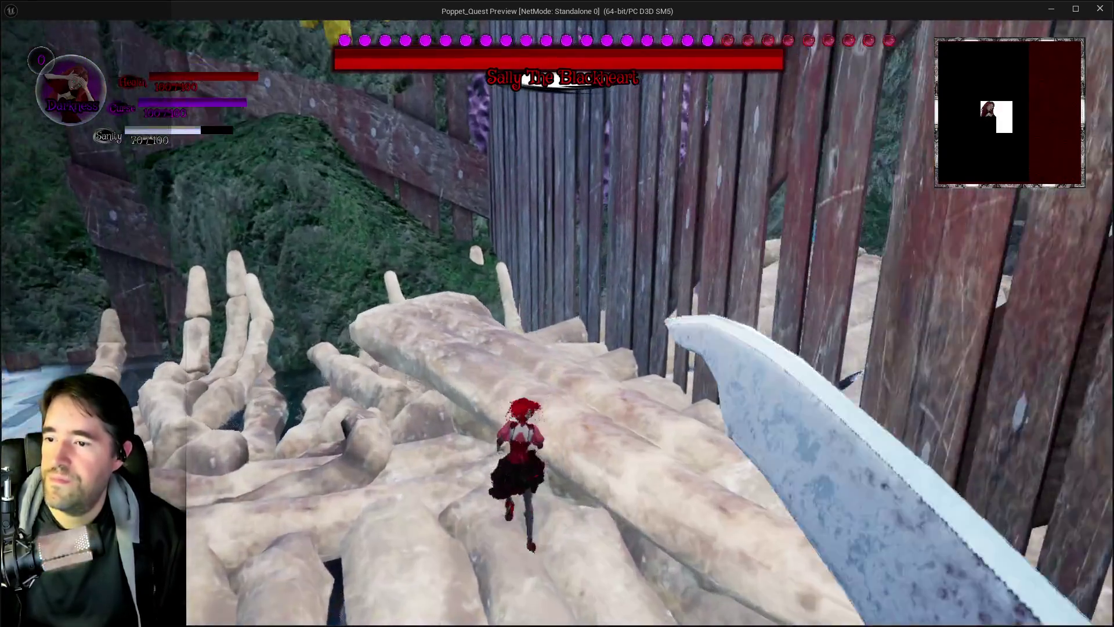
{"action": "key", "text": "w"}
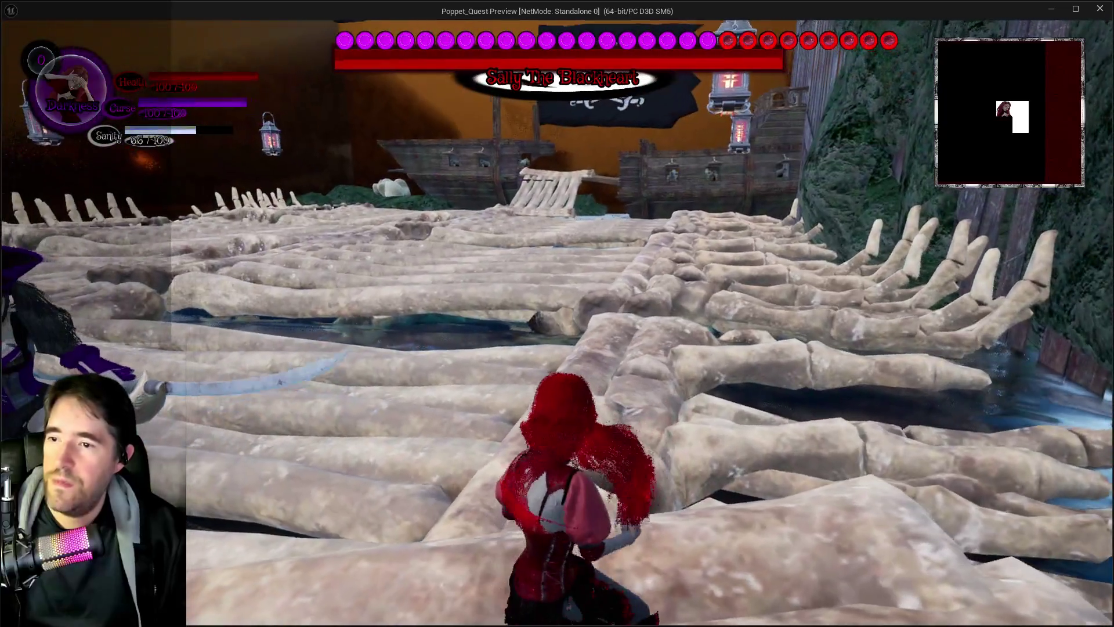
Check the card menu, switch from Darkness to Light form, and run across to face Sally
{"action": "key", "text": "Tab"}
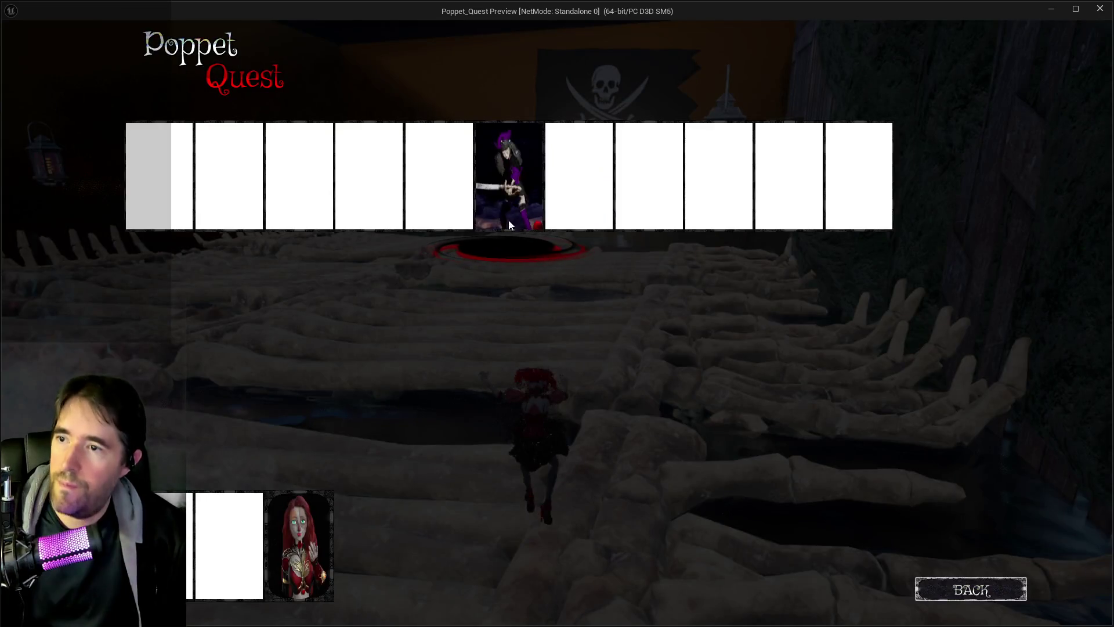
{"action": "key", "text": "w"}
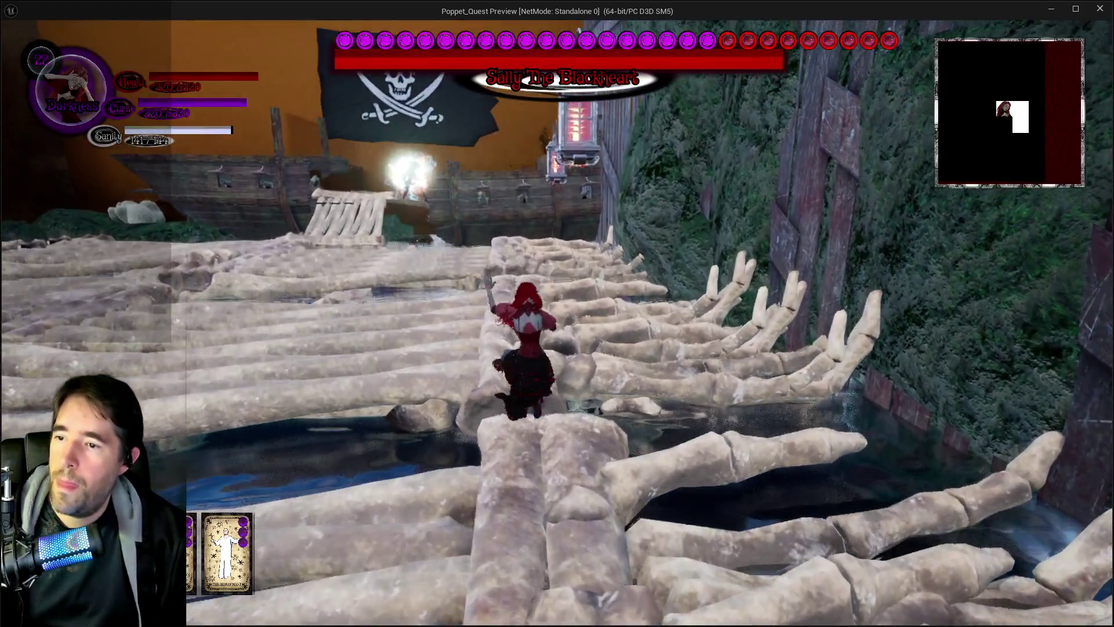
{"action": "key", "text": "w"}
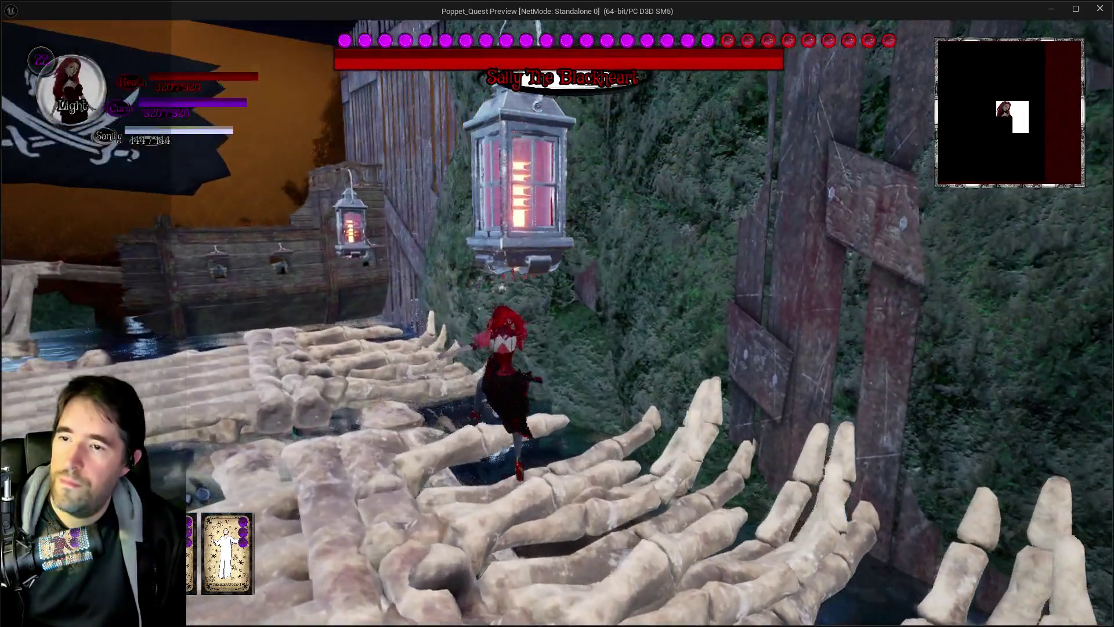
{"action": "key", "text": "w"}
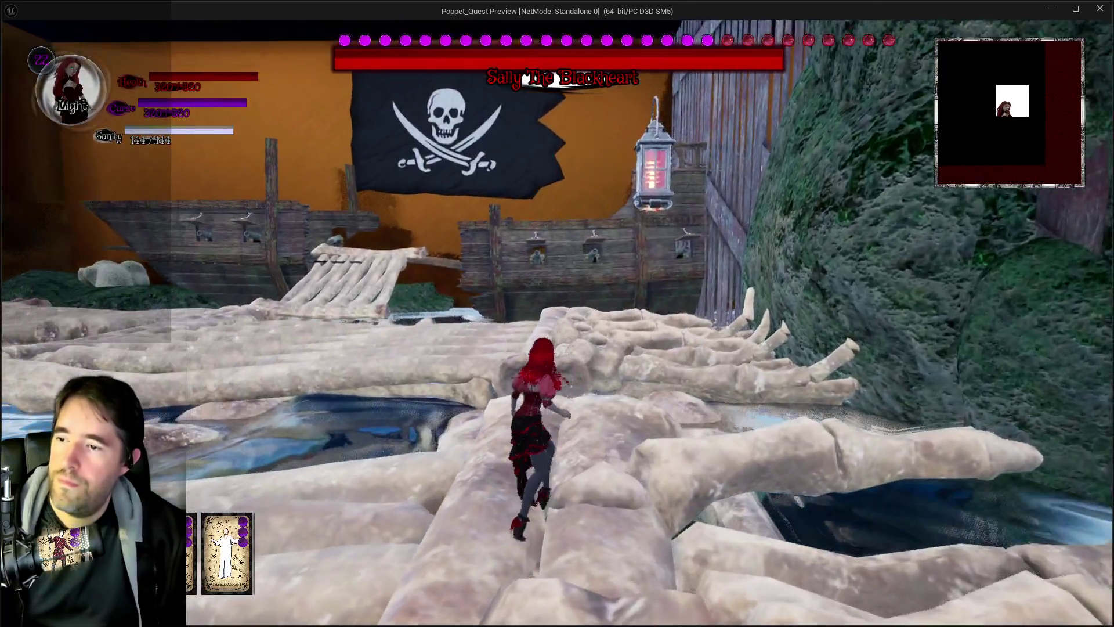
{"action": "key", "text": "w"}
{"action": "key", "text": "w"}
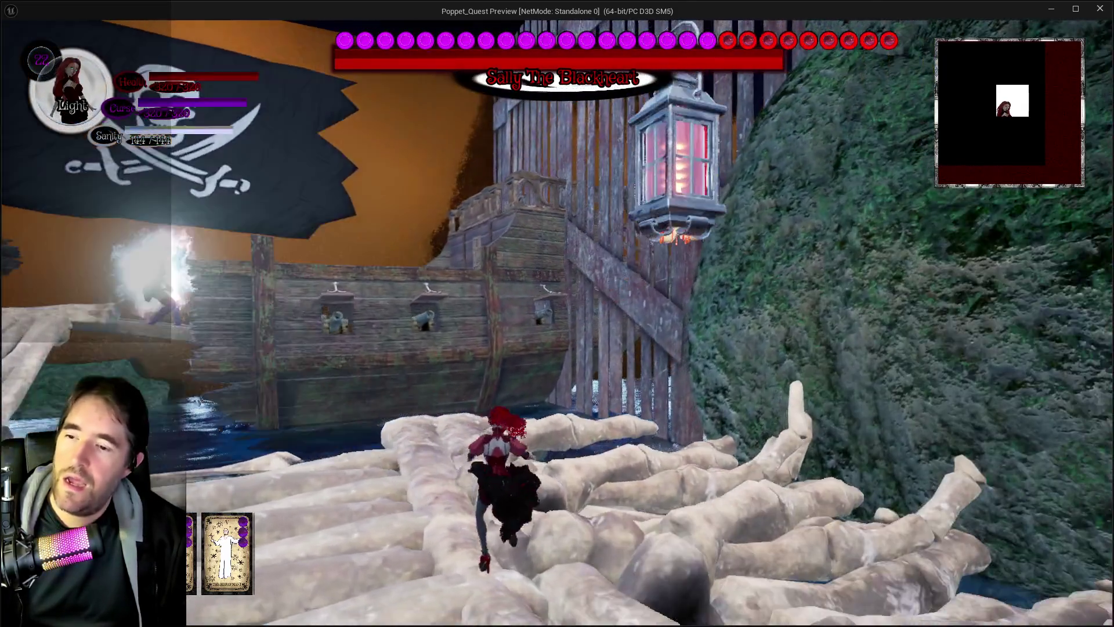
{"action": "key", "text": "w"}
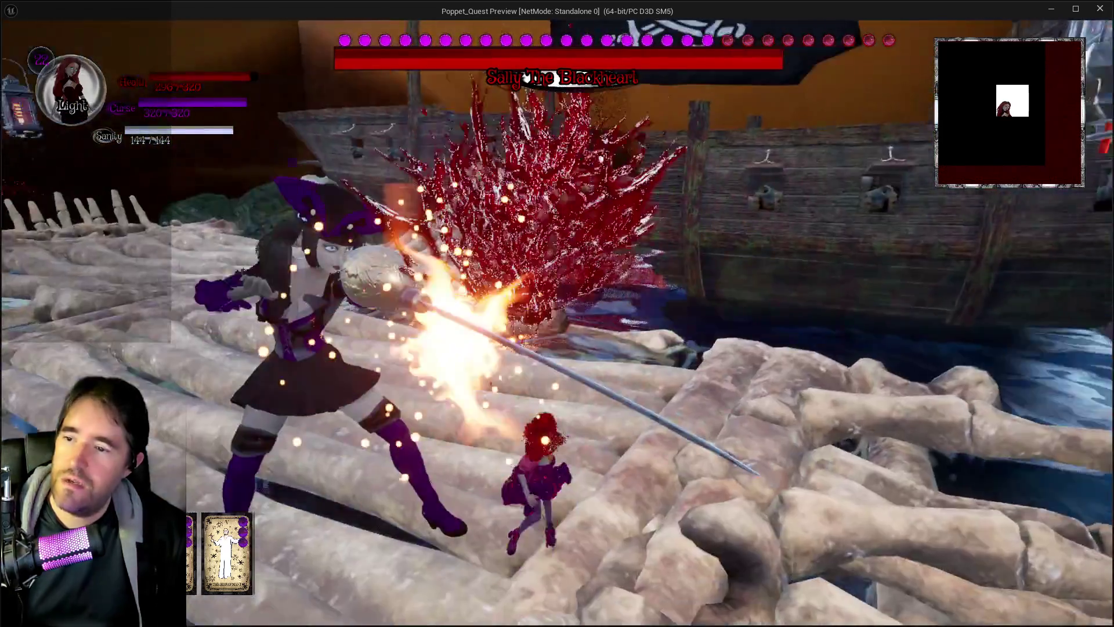
{"action": "key", "text": "w"}
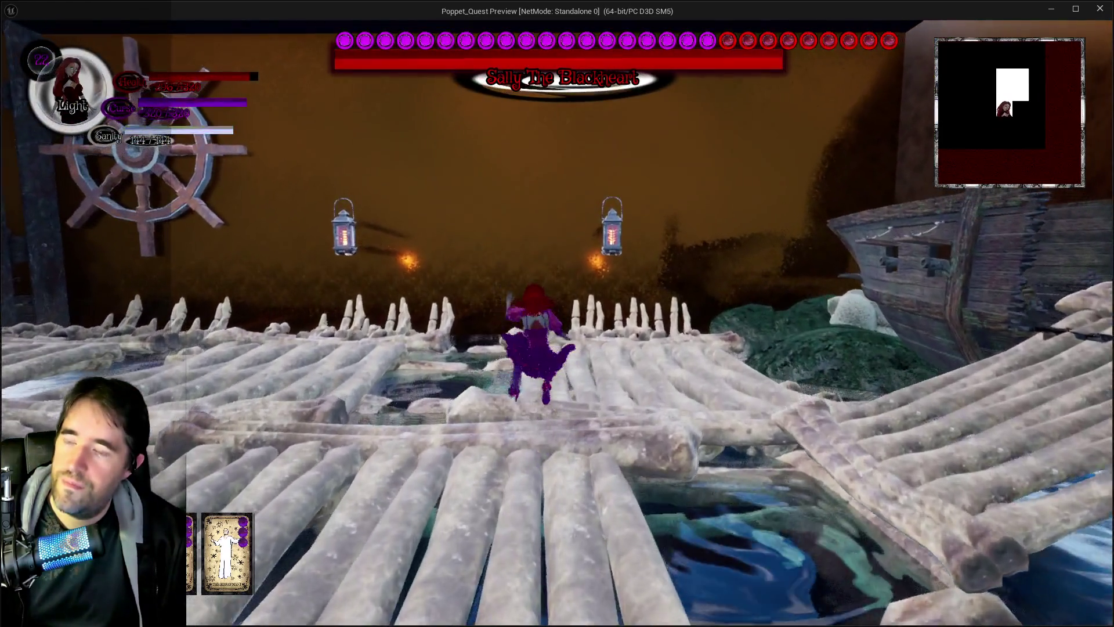
{"action": "key", "text": "w"}
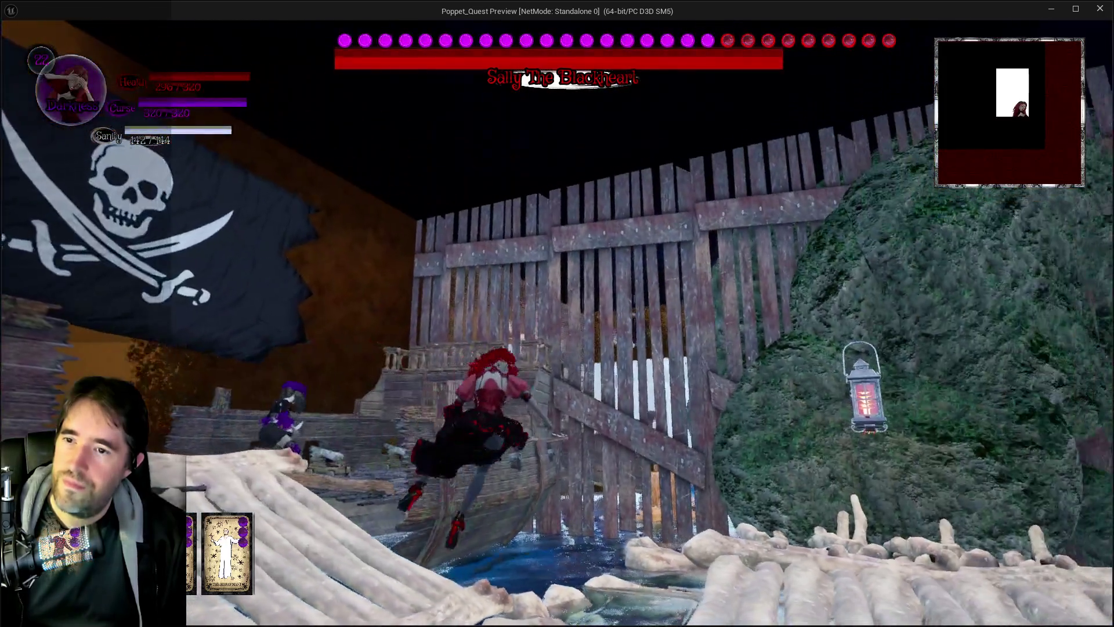
{"action": "key", "text": "w"}
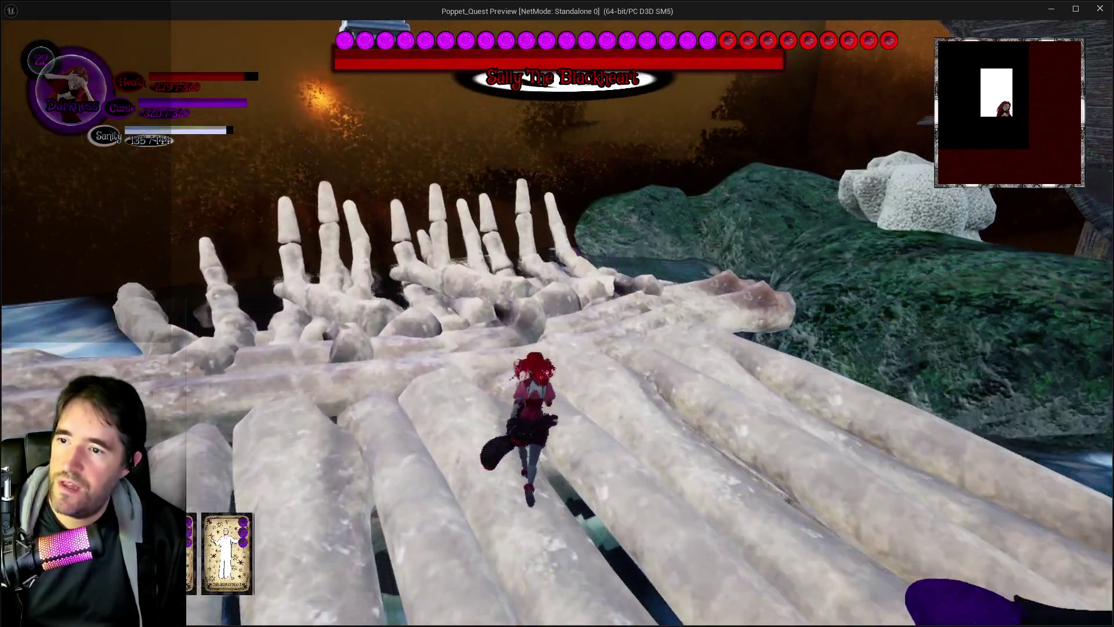
{"action": "key", "text": "w"}
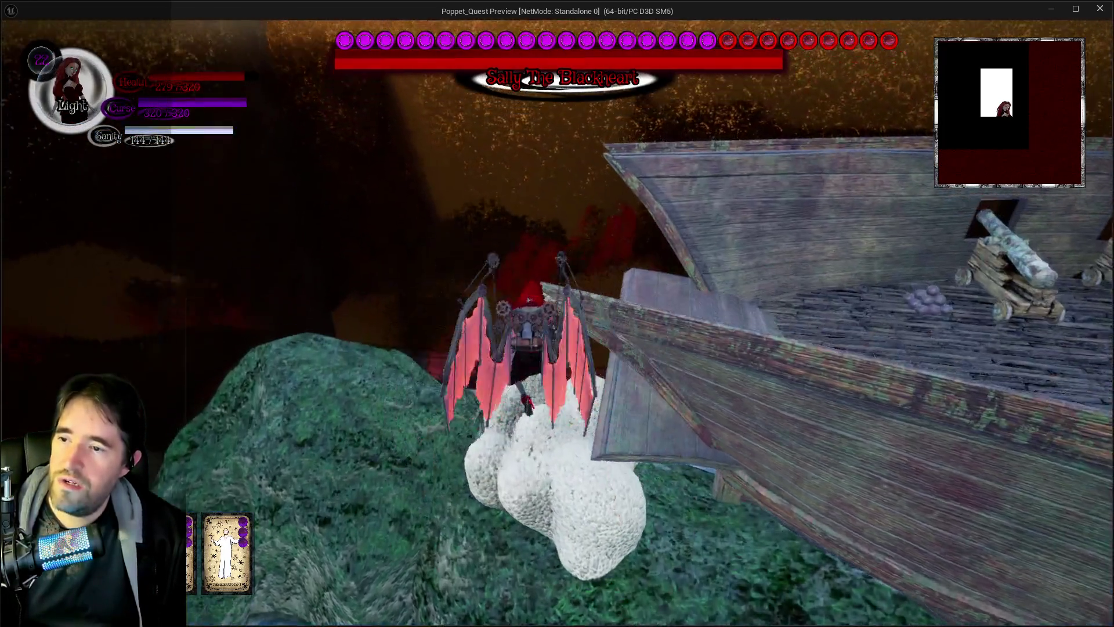
Glide onto the mossy rocks, run the ship deck past the cannons, and glide from the ladders
{"action": "key", "text": "w"}
{"action": "key", "text": "w"}
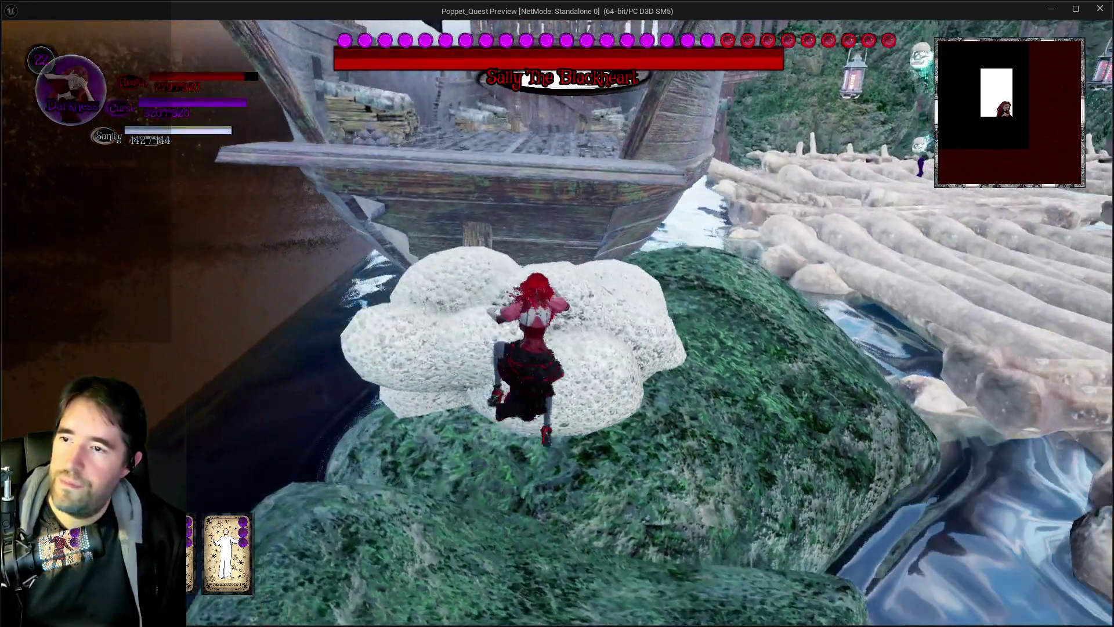
{"action": "key", "text": "w"}
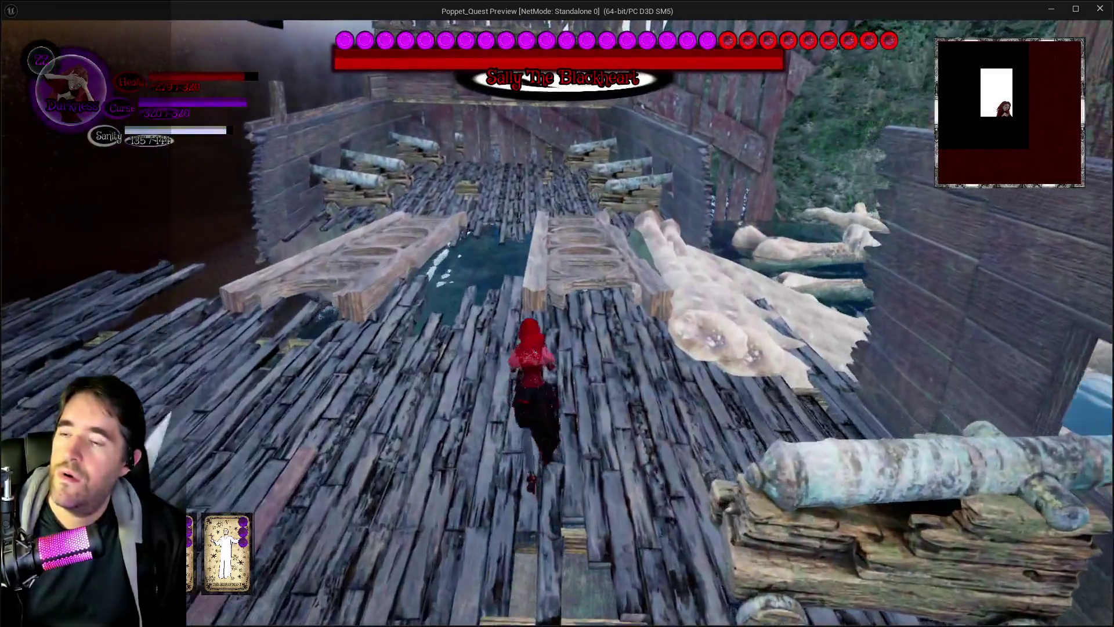
{"action": "key", "text": "w"}
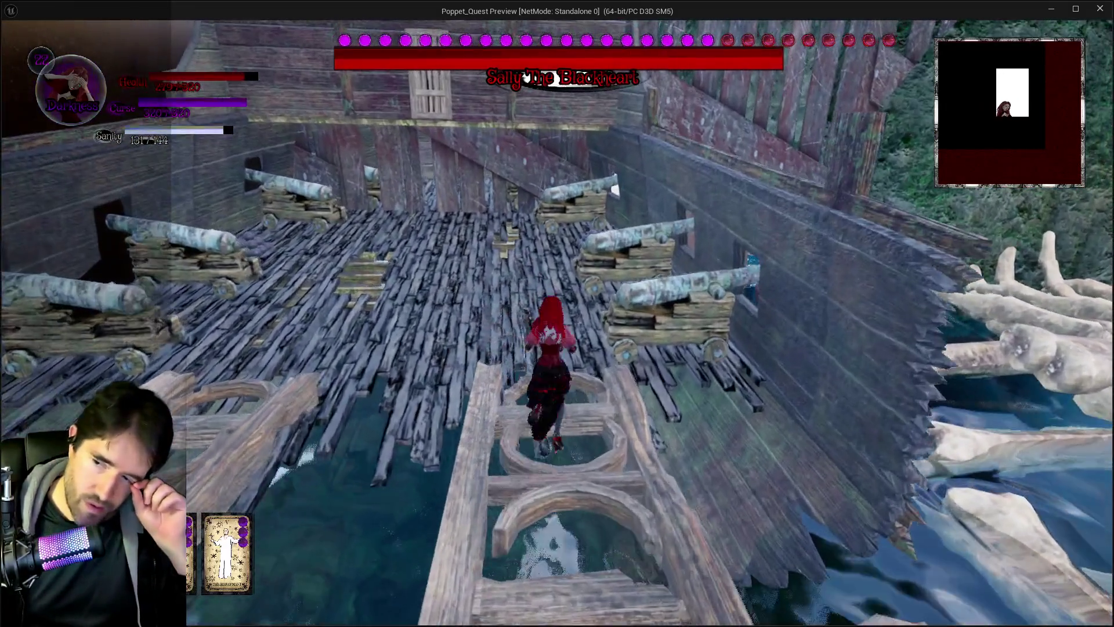
{"action": "key", "text": "w"}
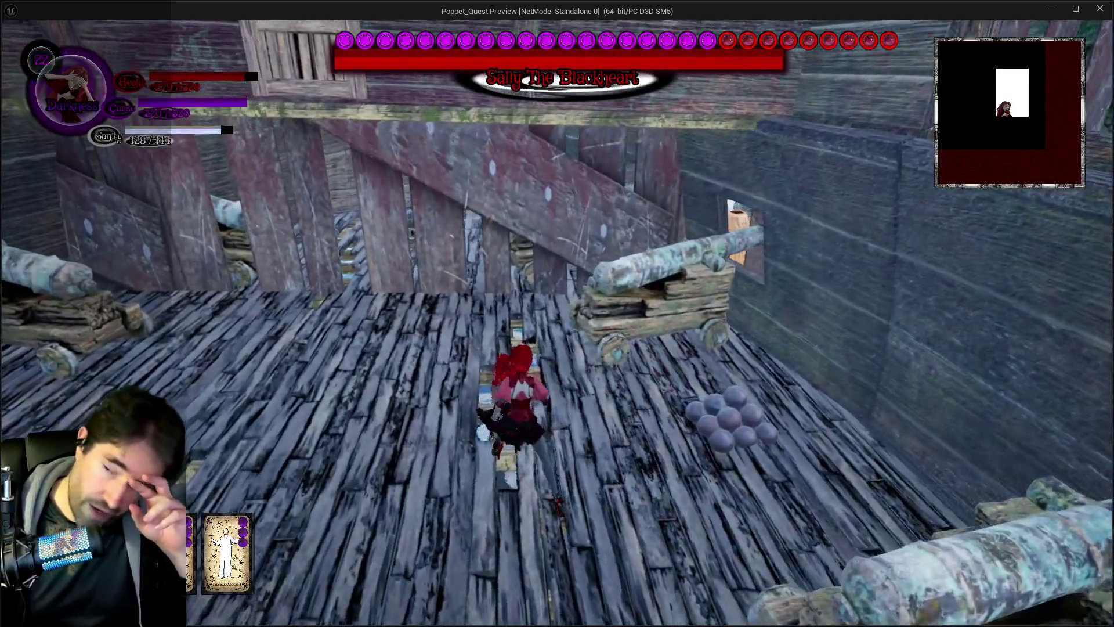
{"action": "key", "text": "w"}
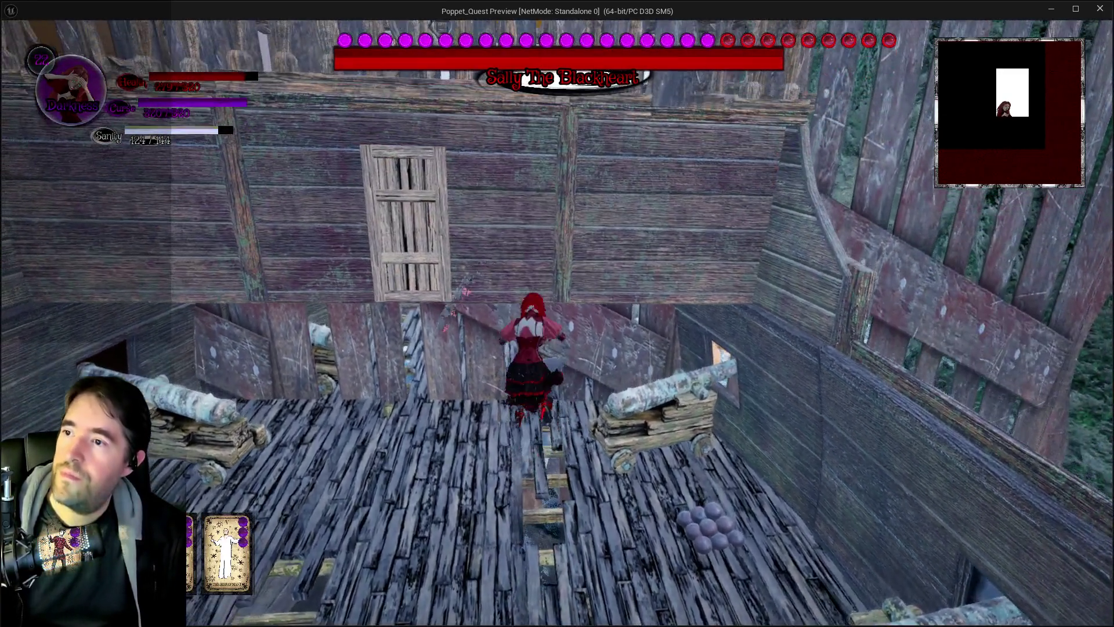
{"action": "key", "text": "w"}
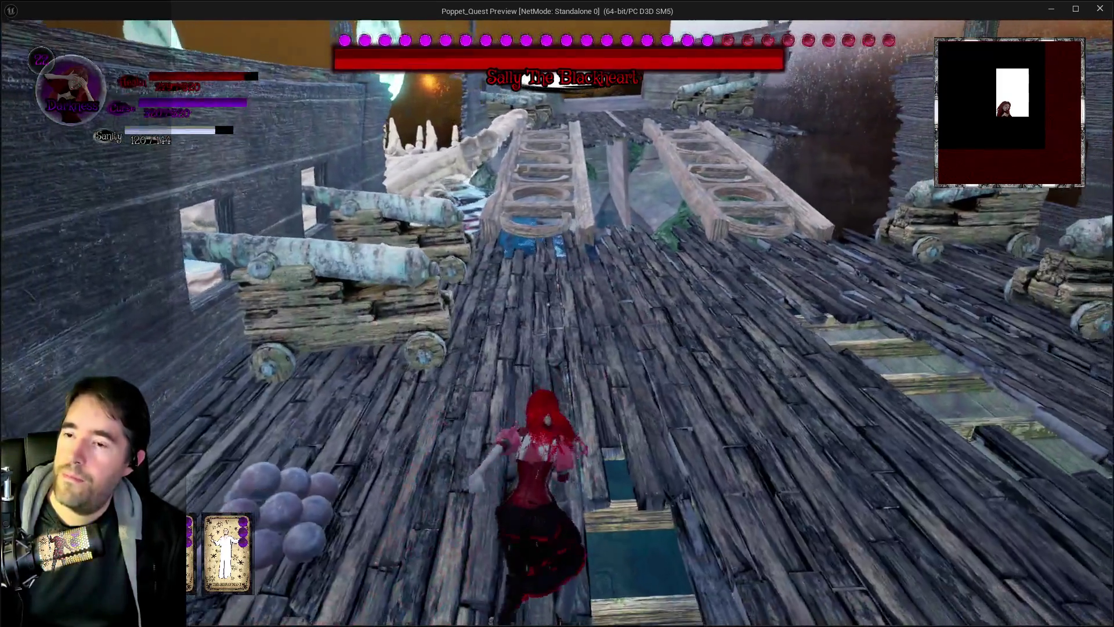
{"action": "key", "text": "w"}
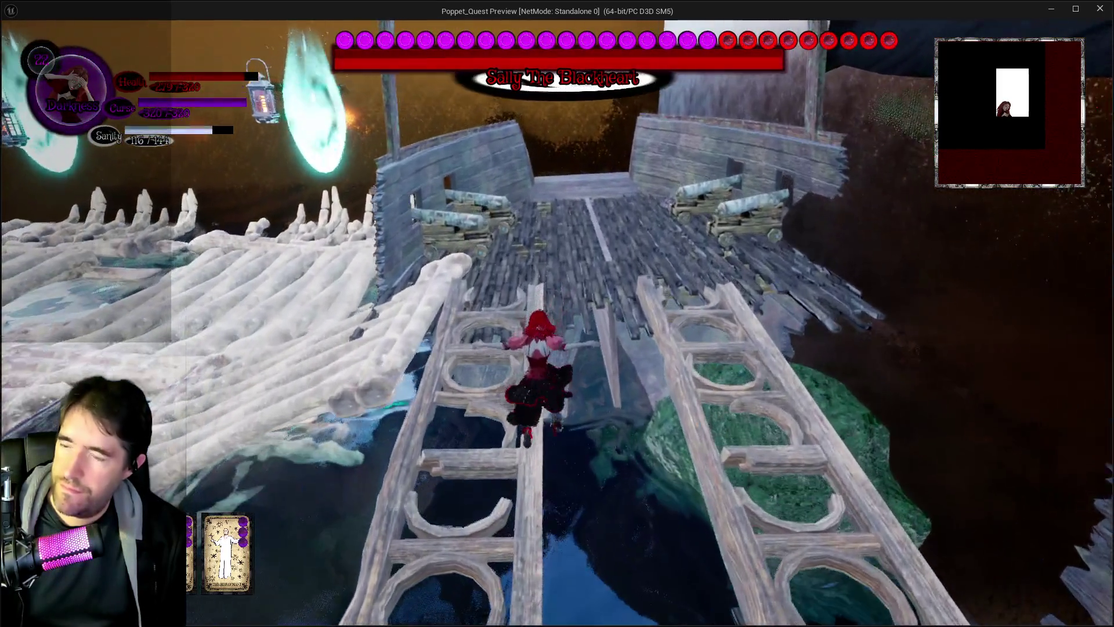
{"action": "key", "text": "w"}
{"action": "key", "text": "space"}
Run around the deck dodging the pirate boss's attacks, then return to the editor
{"action": "key", "text": "w"}
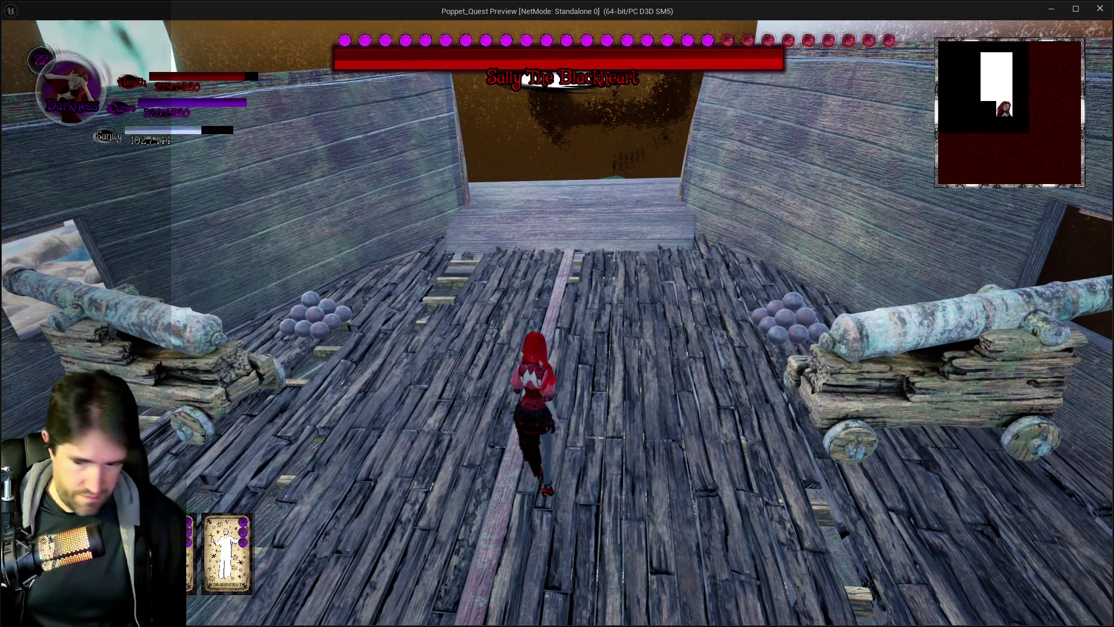
{"action": "key", "text": "w"}
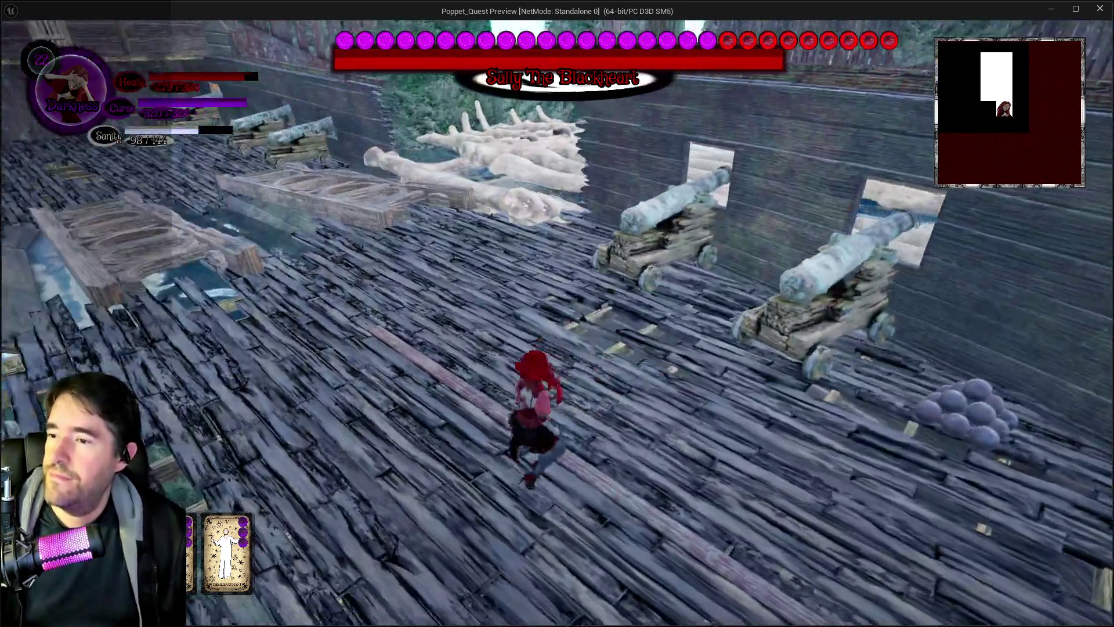
{"action": "key", "text": "w"}
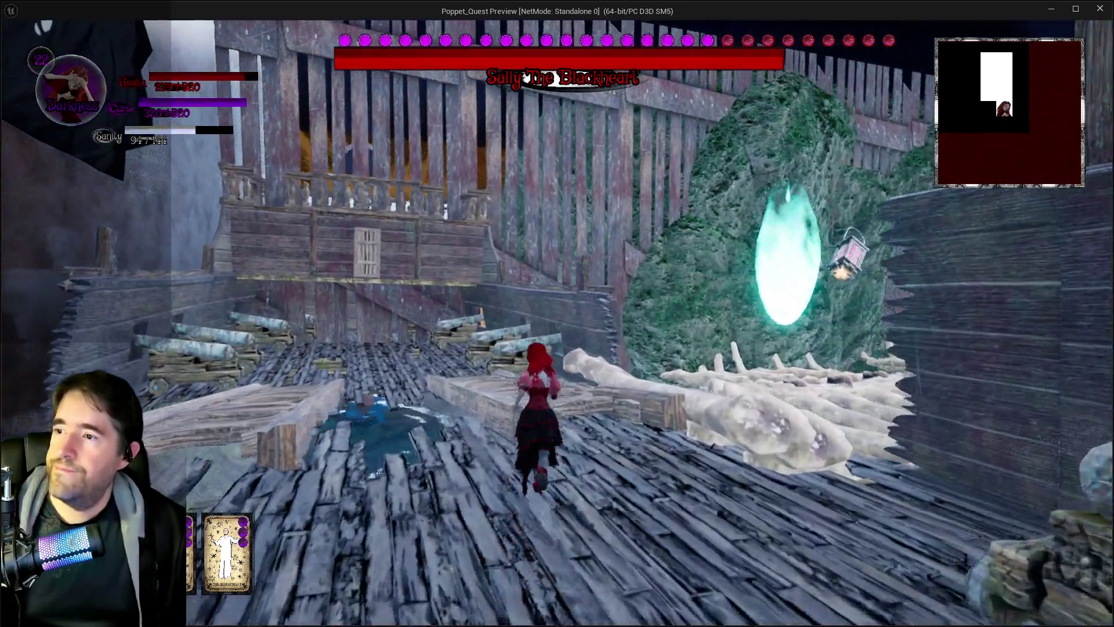
{"action": "key", "text": "w"}
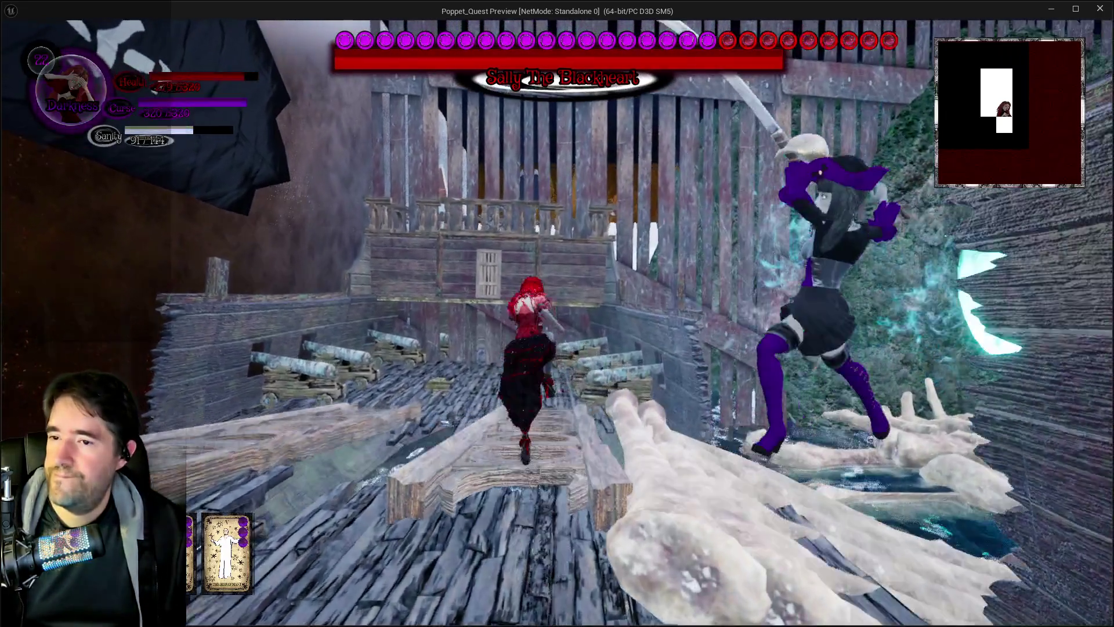
{"action": "key", "text": "w"}
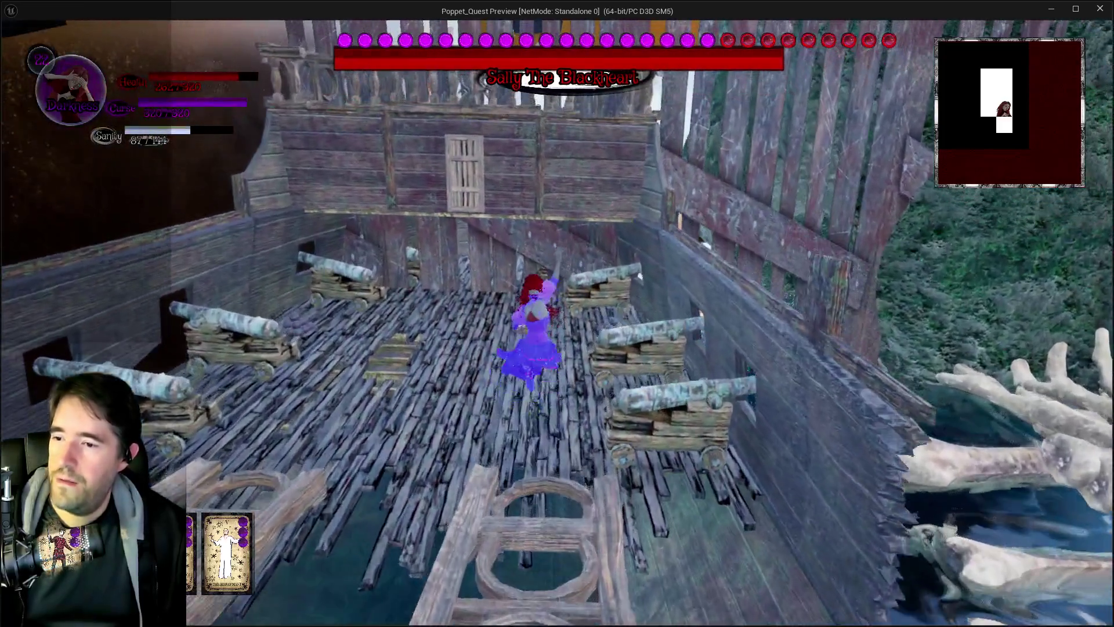
{"action": "key", "text": "w"}
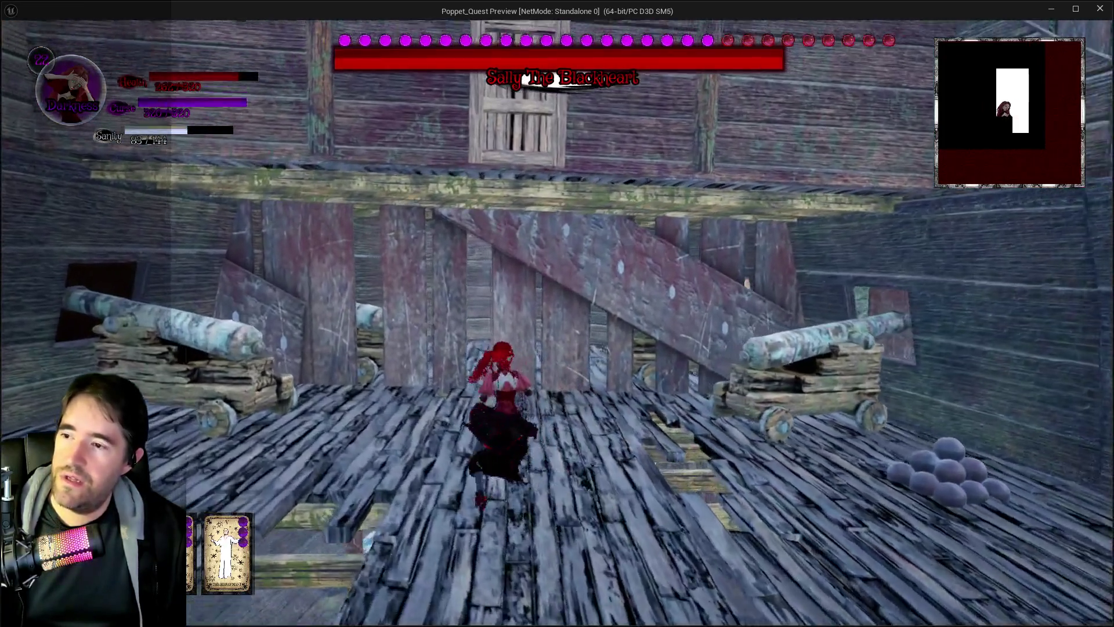
{"action": "key", "text": "w"}
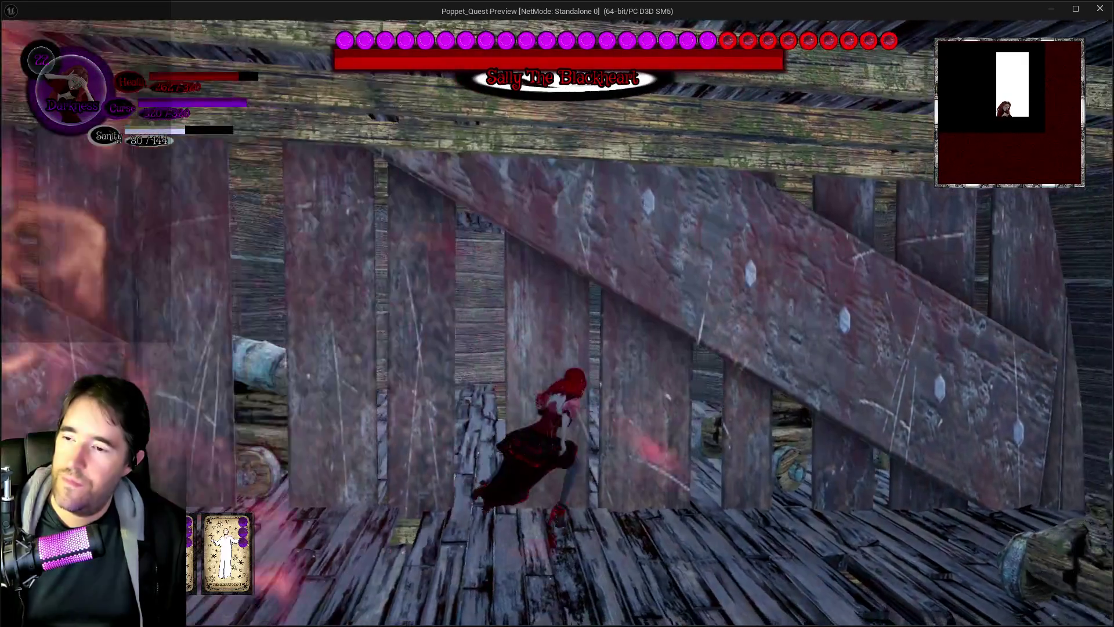
{"action": "key", "text": "alt+Tab"}
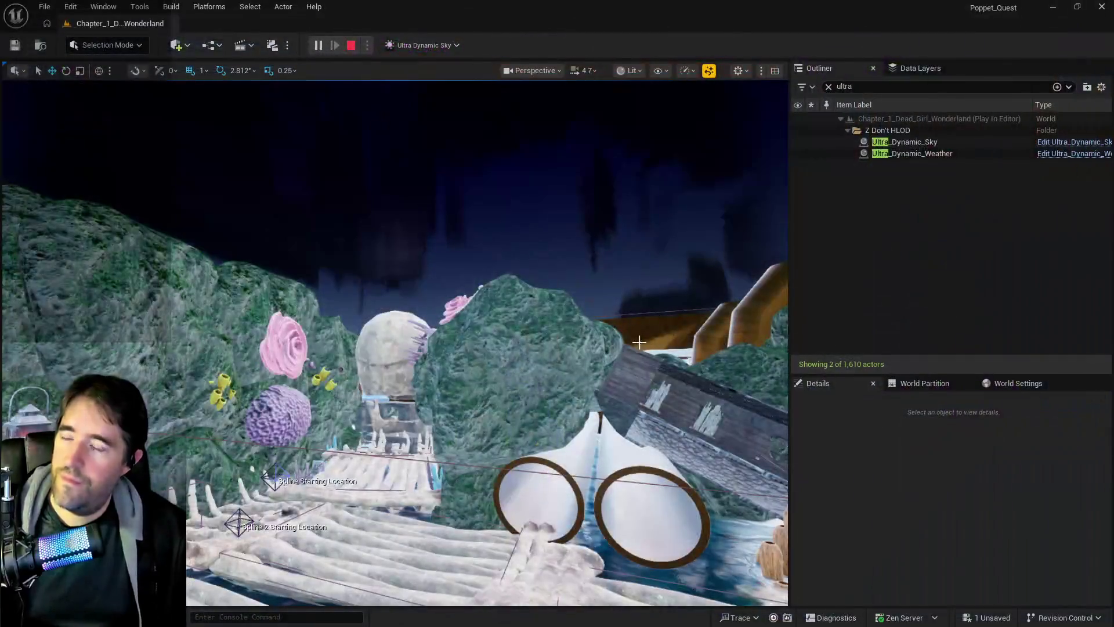
Stop play, fly over the dock's spline points, and select idea 3's battlefield text in the Chapter 2 notes
{"action": "key", "text": "Escape"}
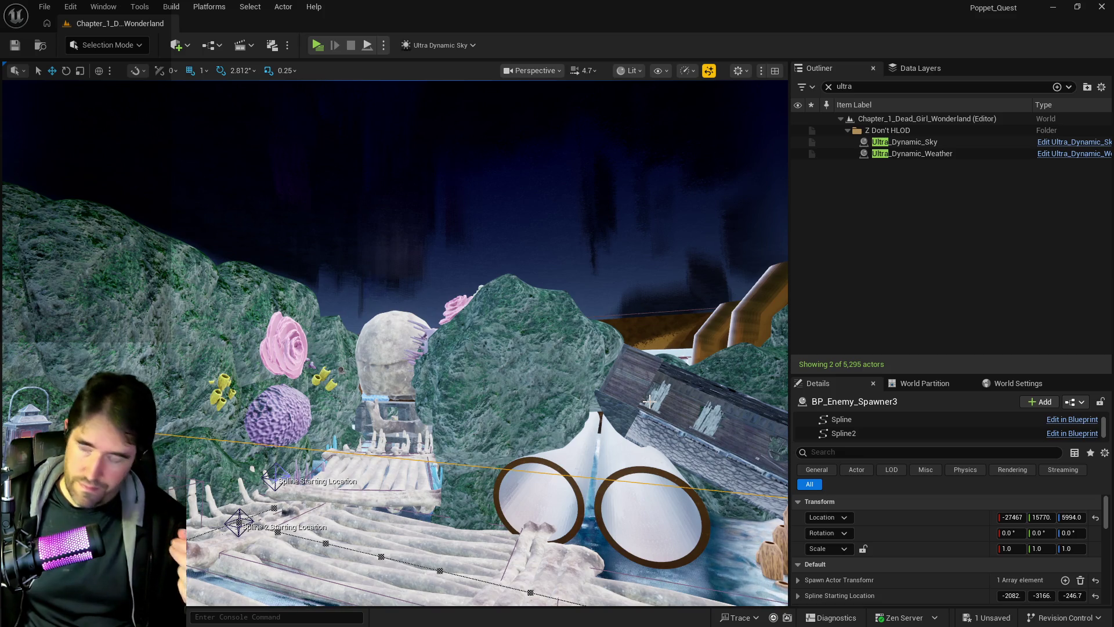
{"action": "key", "text": "f"}
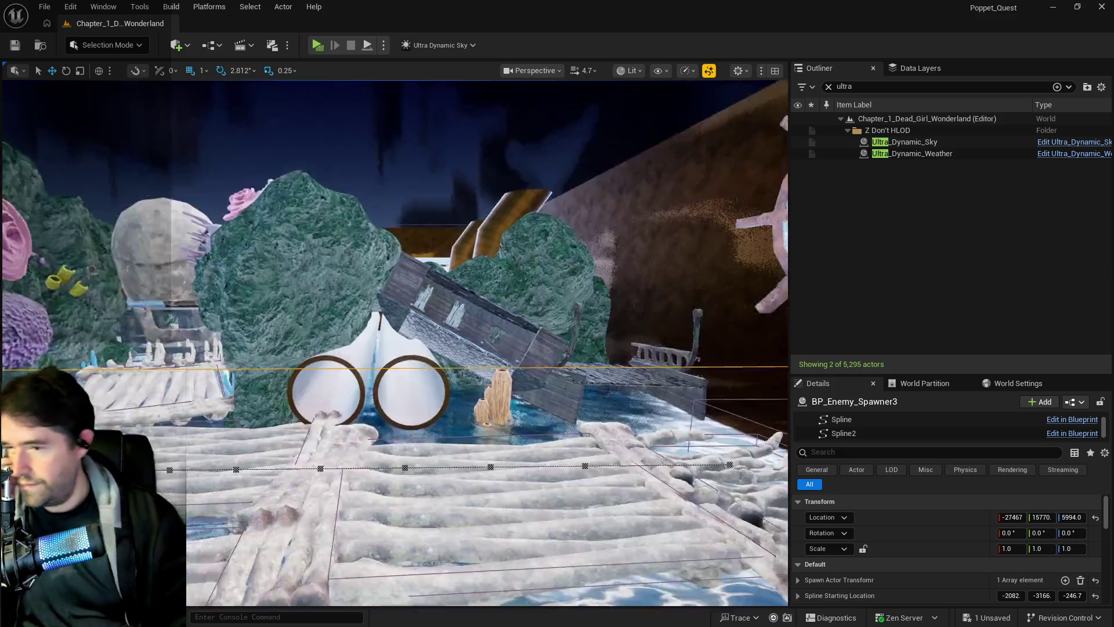
{"action": "key", "text": "s"}
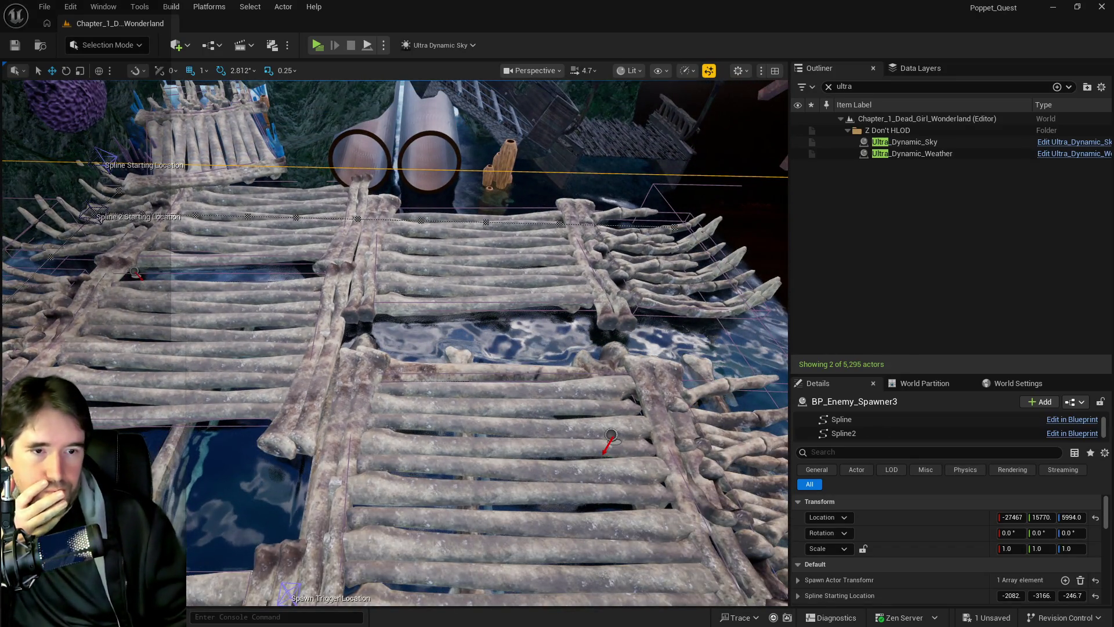
{"action": "key", "text": "alt+Tab"}
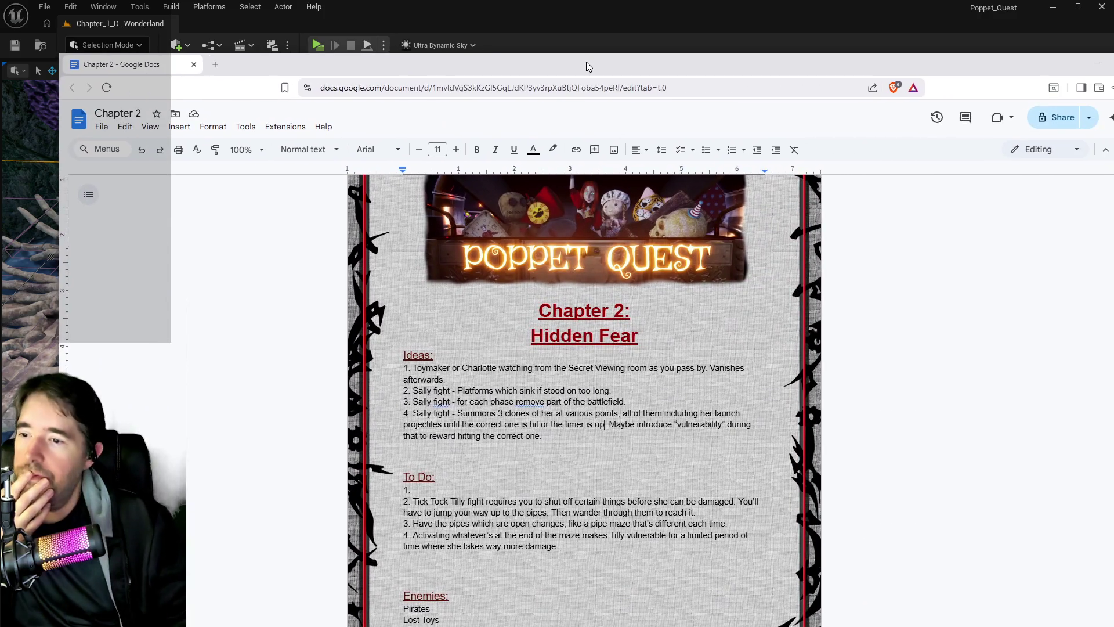
{"action": "left_click_drag", "start_coordinate": [626, 401], "coordinate": [557, 401]}
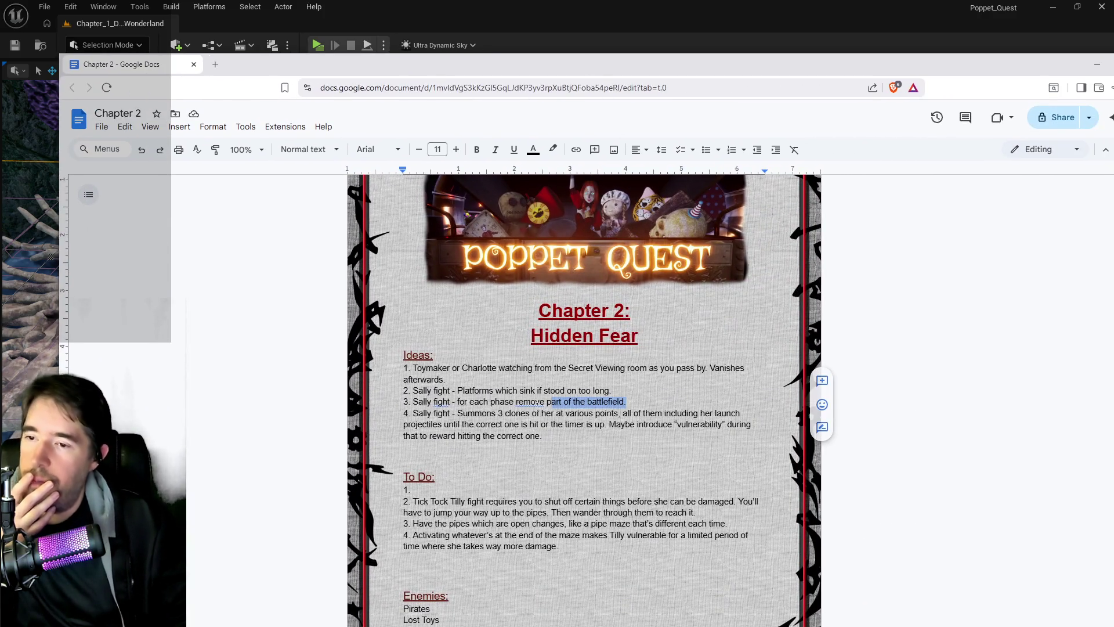